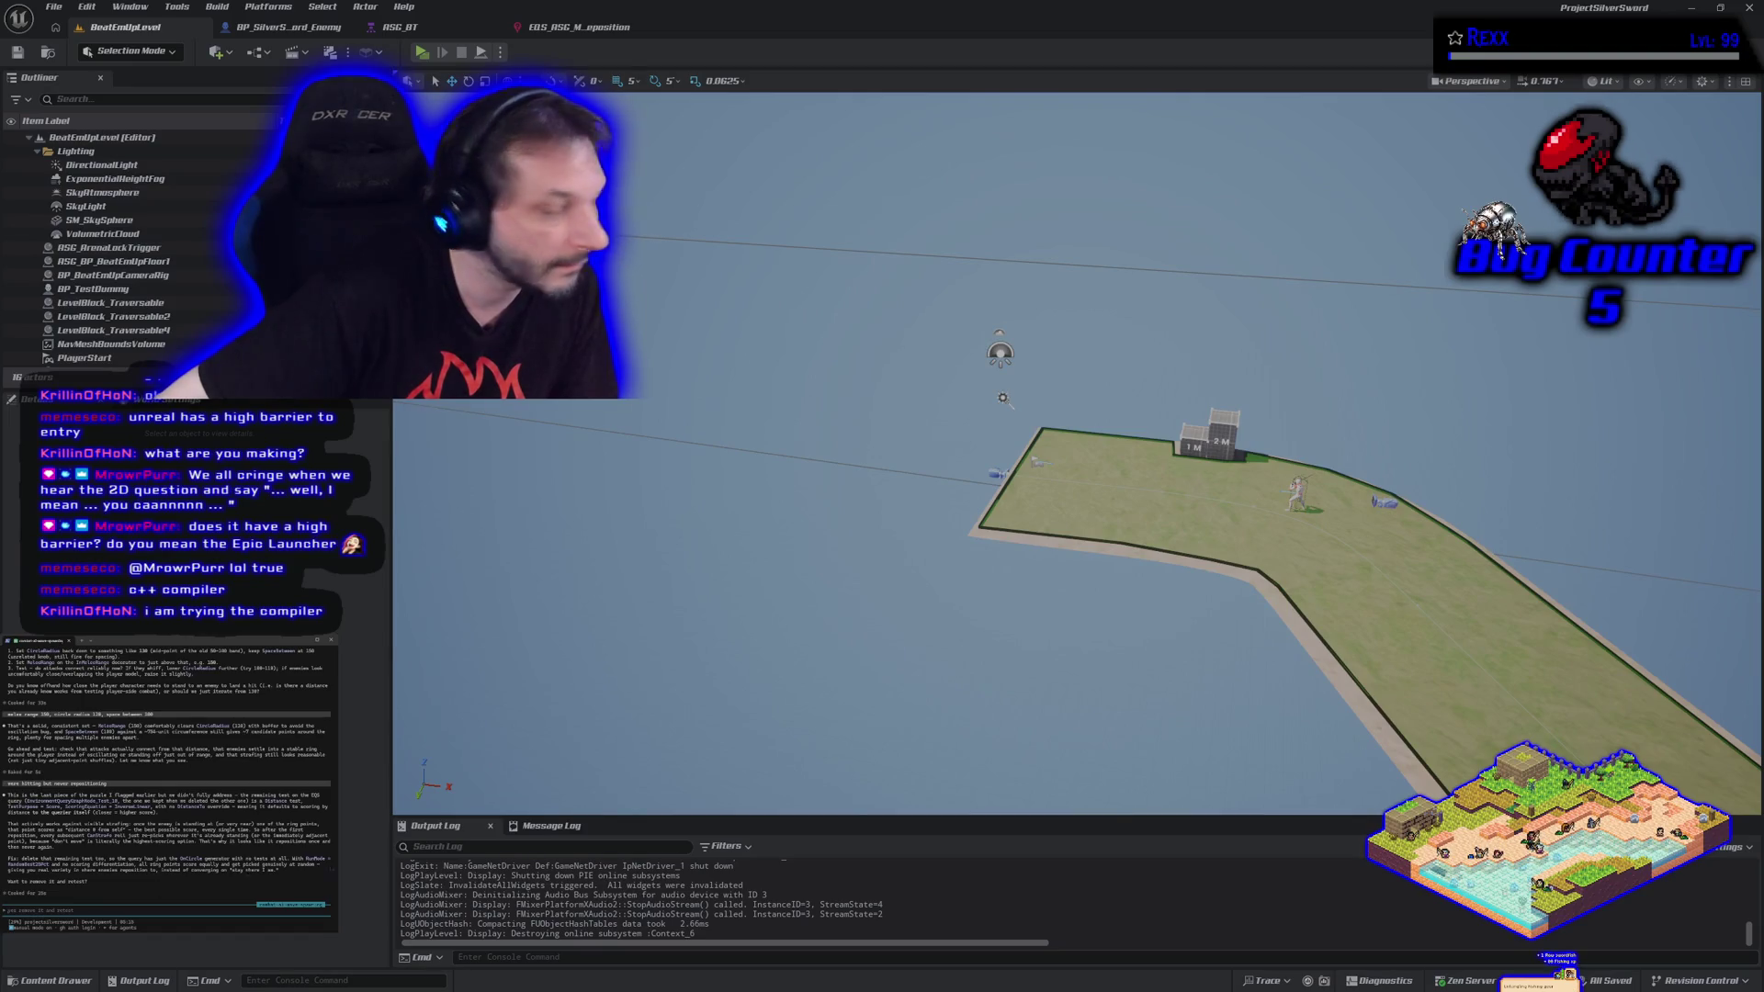
Disable the Distance: to Querier test in the enemy's EQS query, save it, and return to BeatEmUpLevel.
click(578, 28)
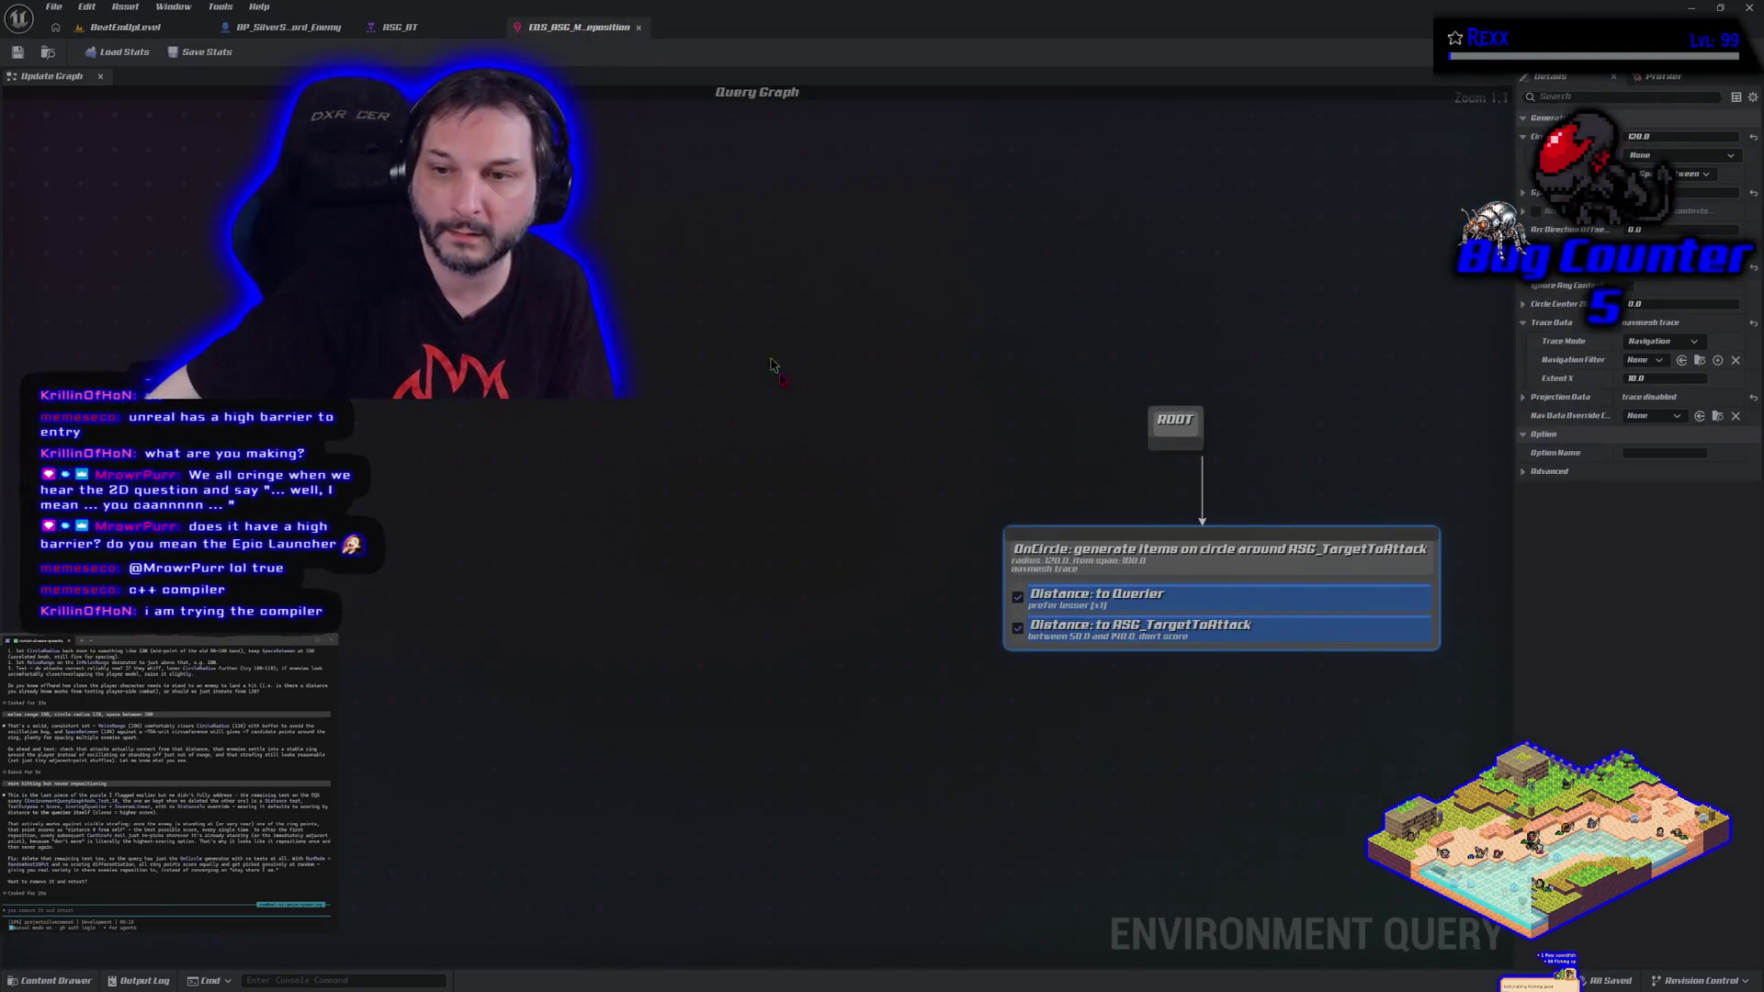
click(1018, 596)
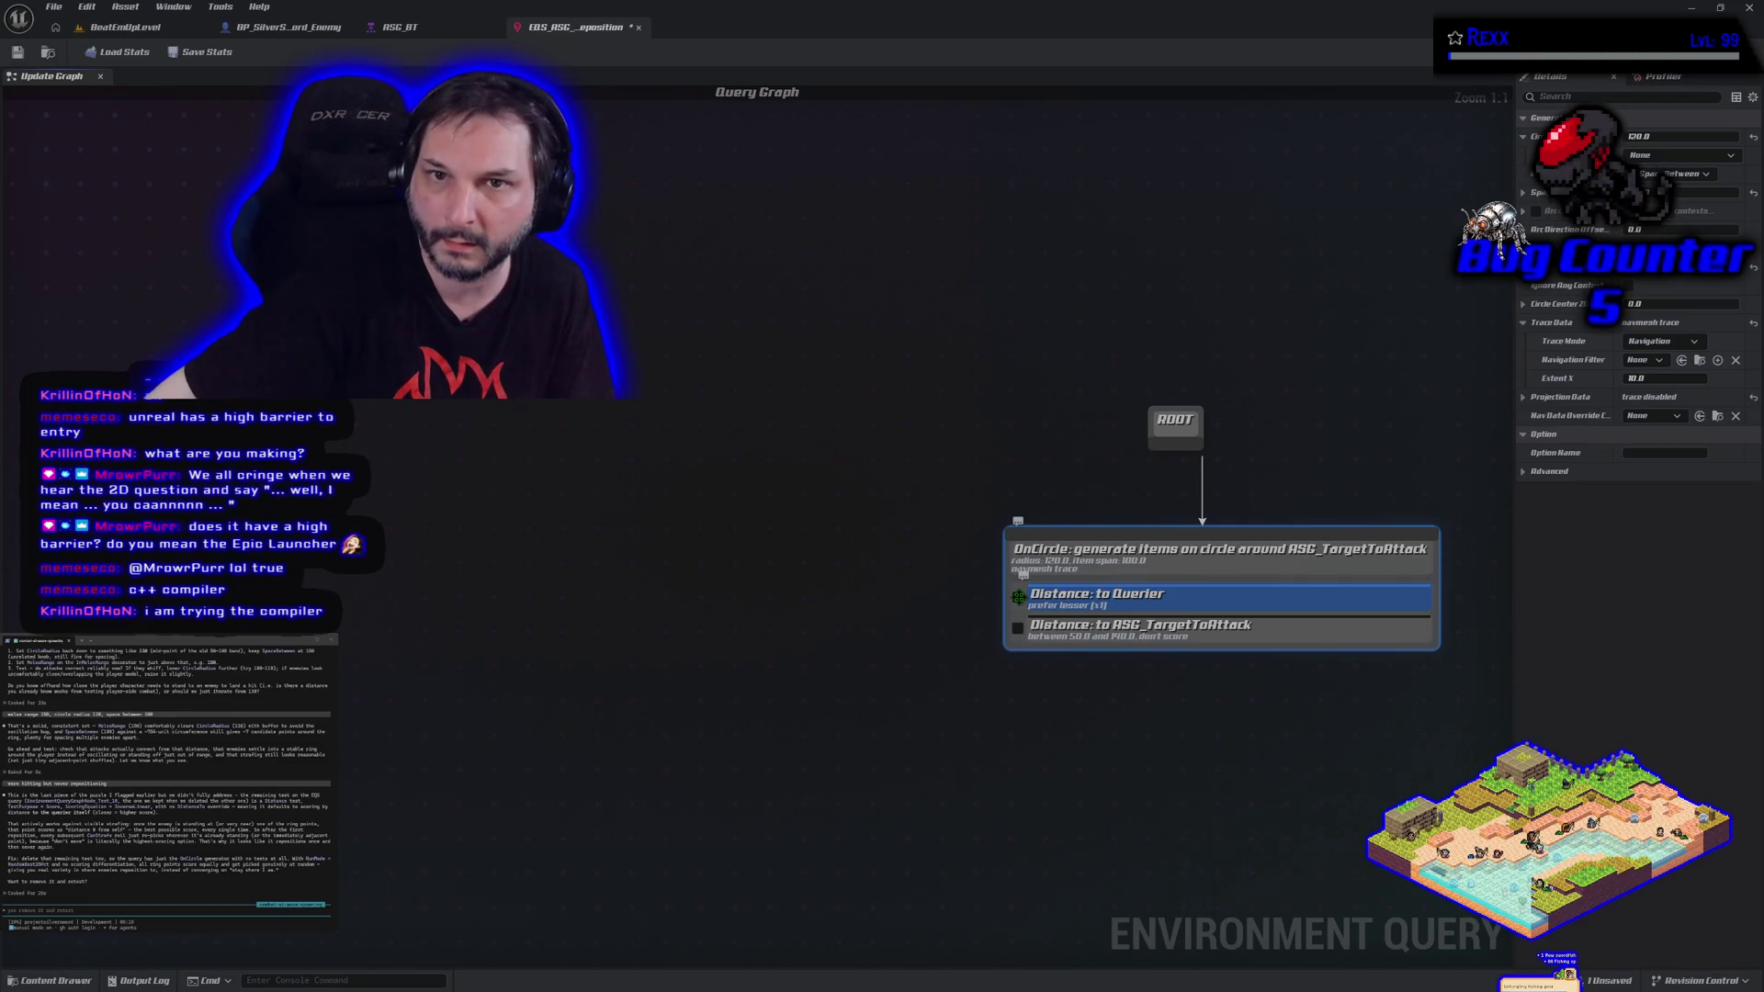
click(18, 55)
click(126, 28)
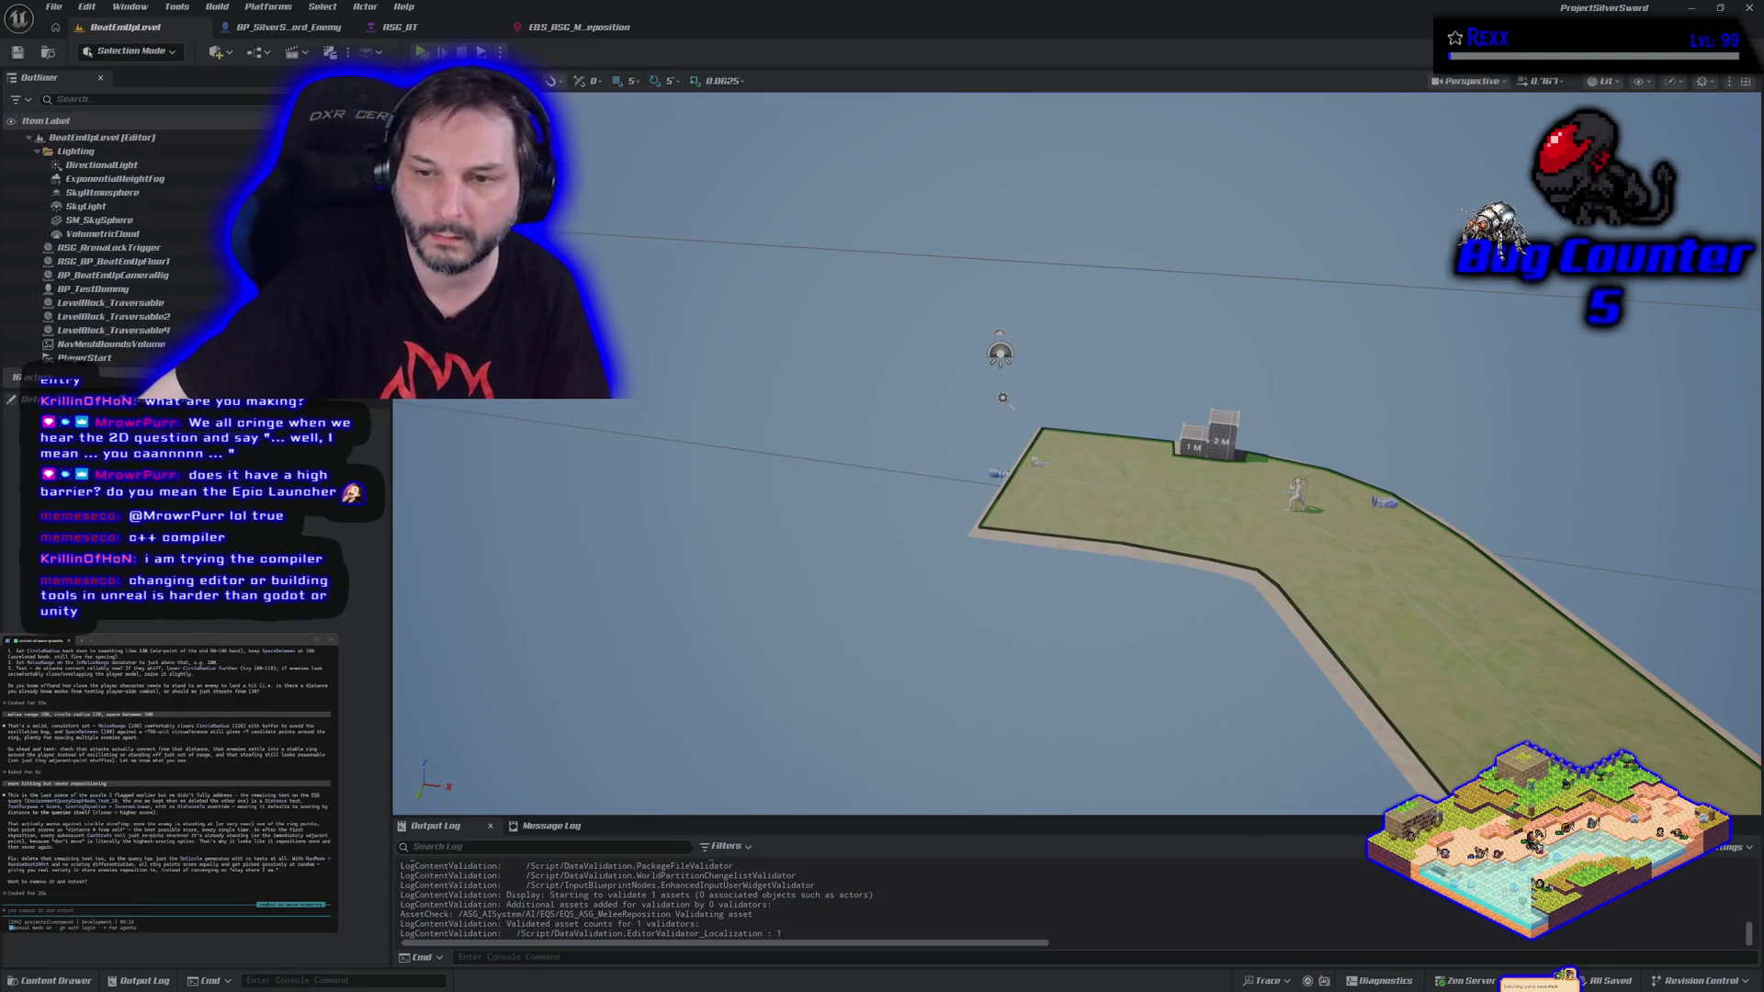
key(alt+p)
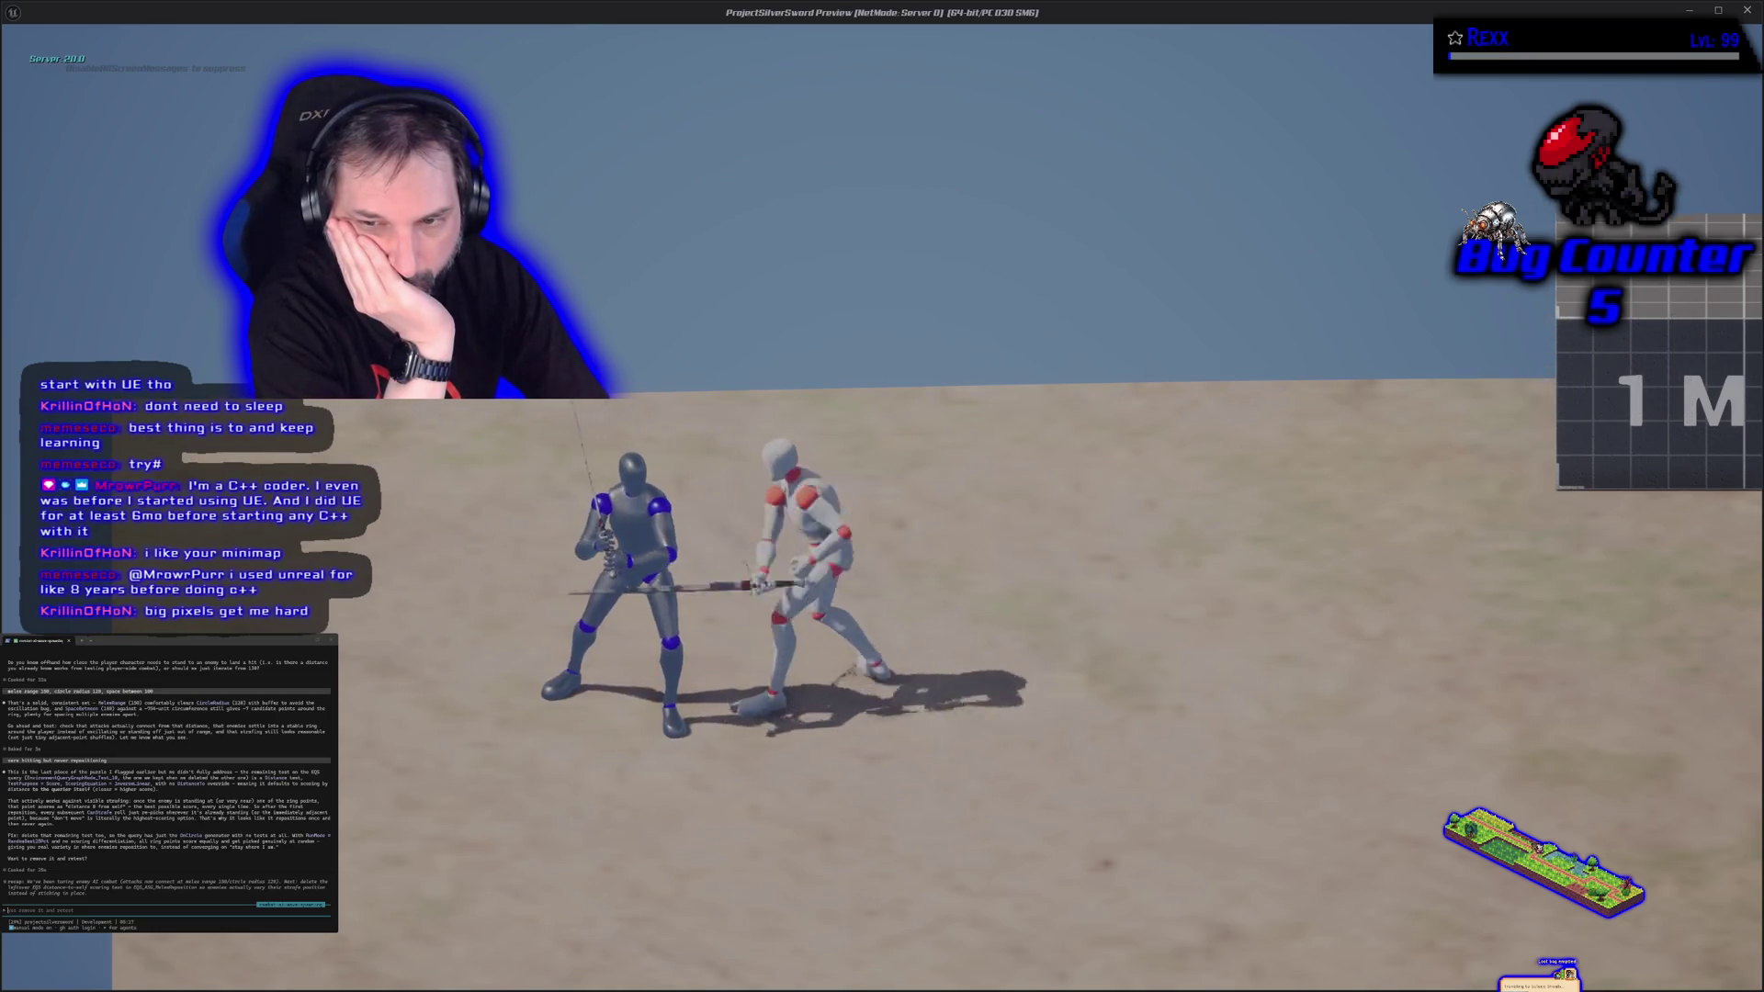
key(Escape)
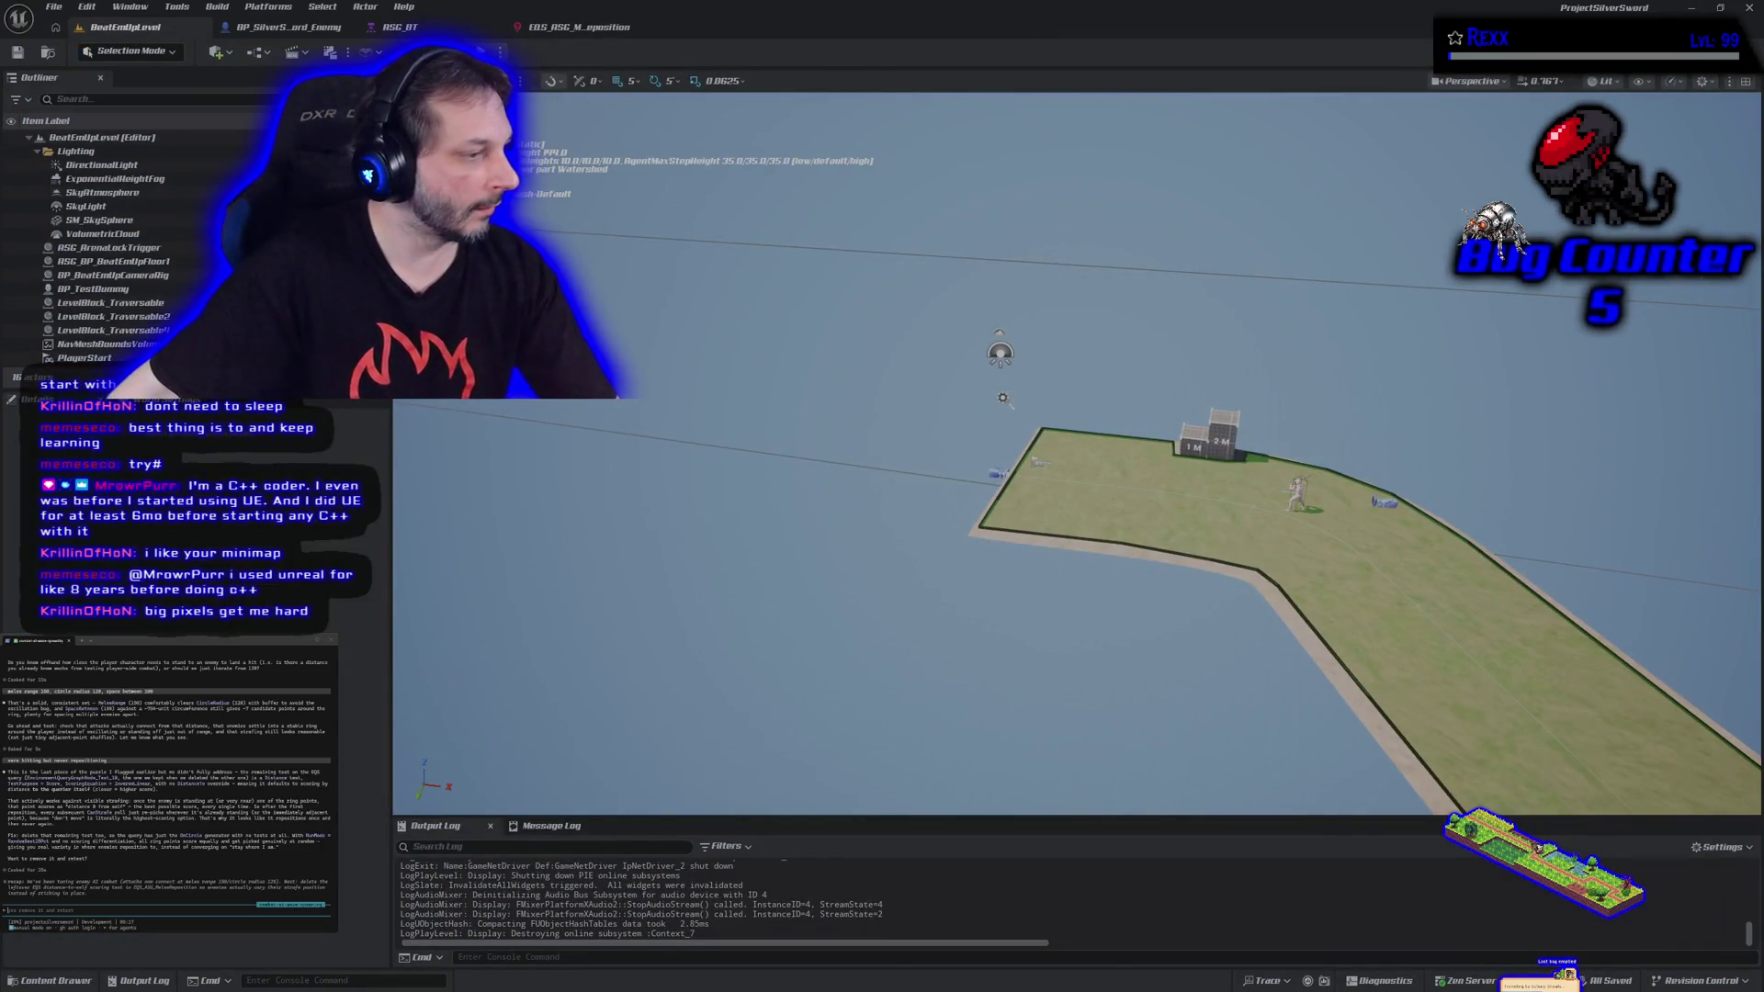
Tell the coding assistant the enemy gets stuck trying to move through the player target.
text(ok)
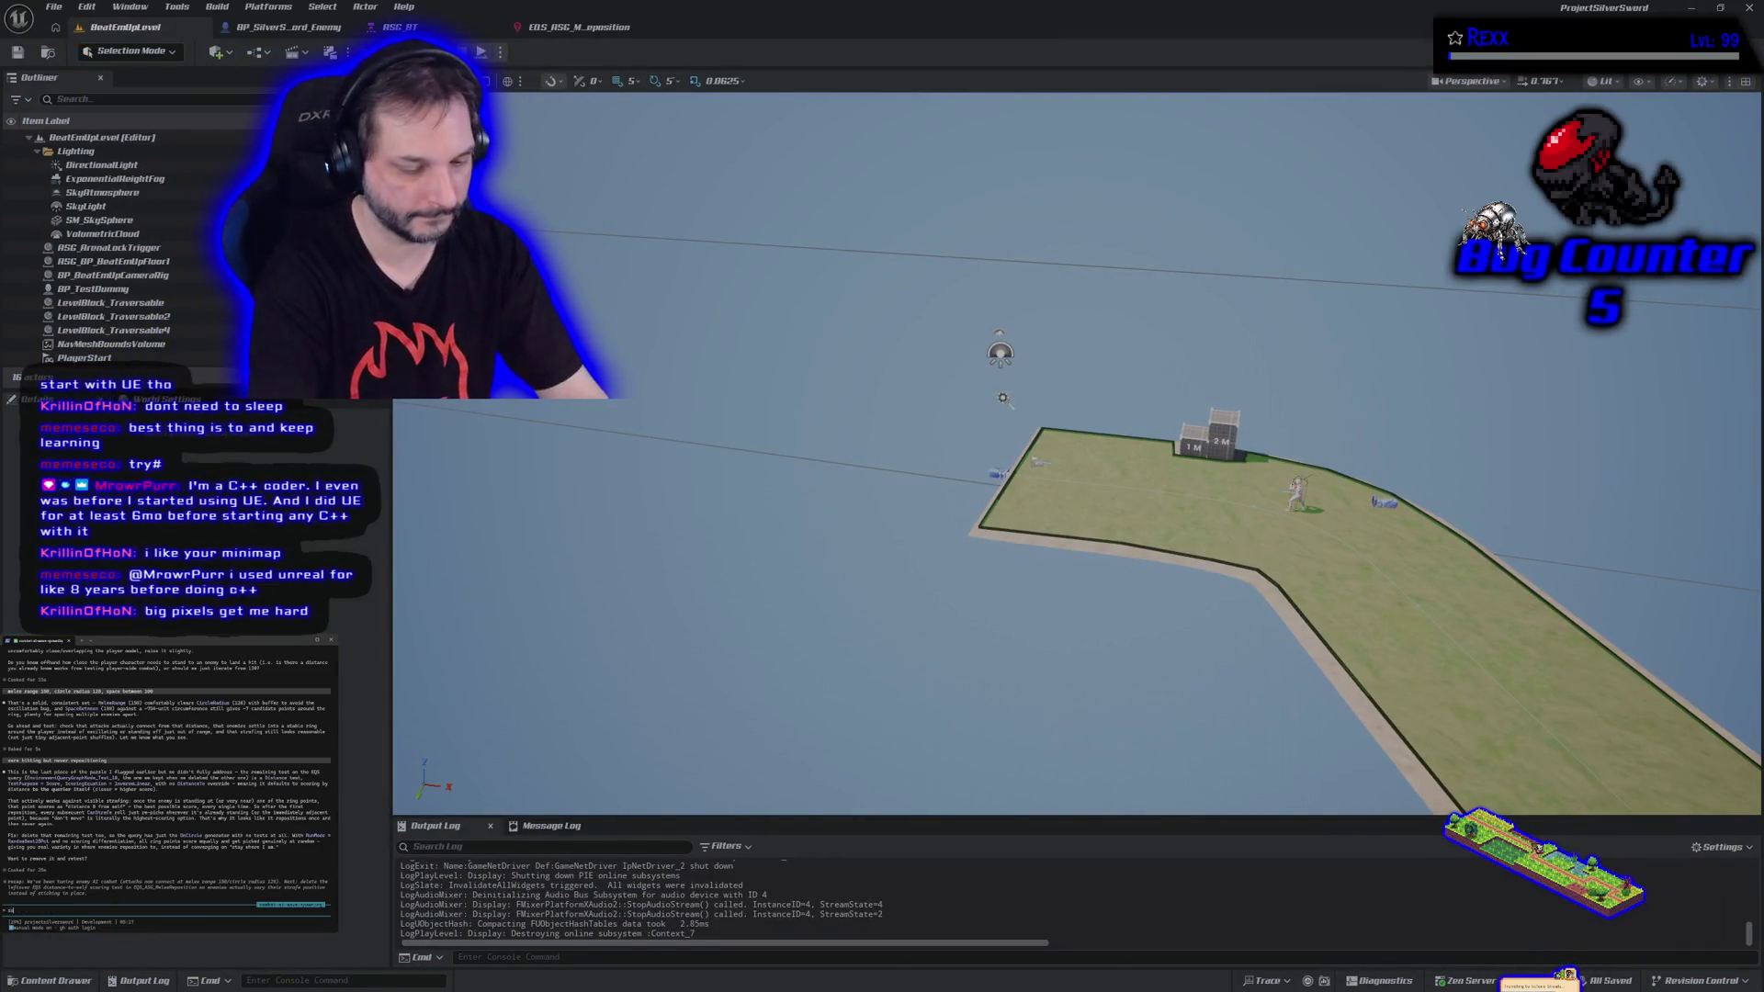
text(imes when im)
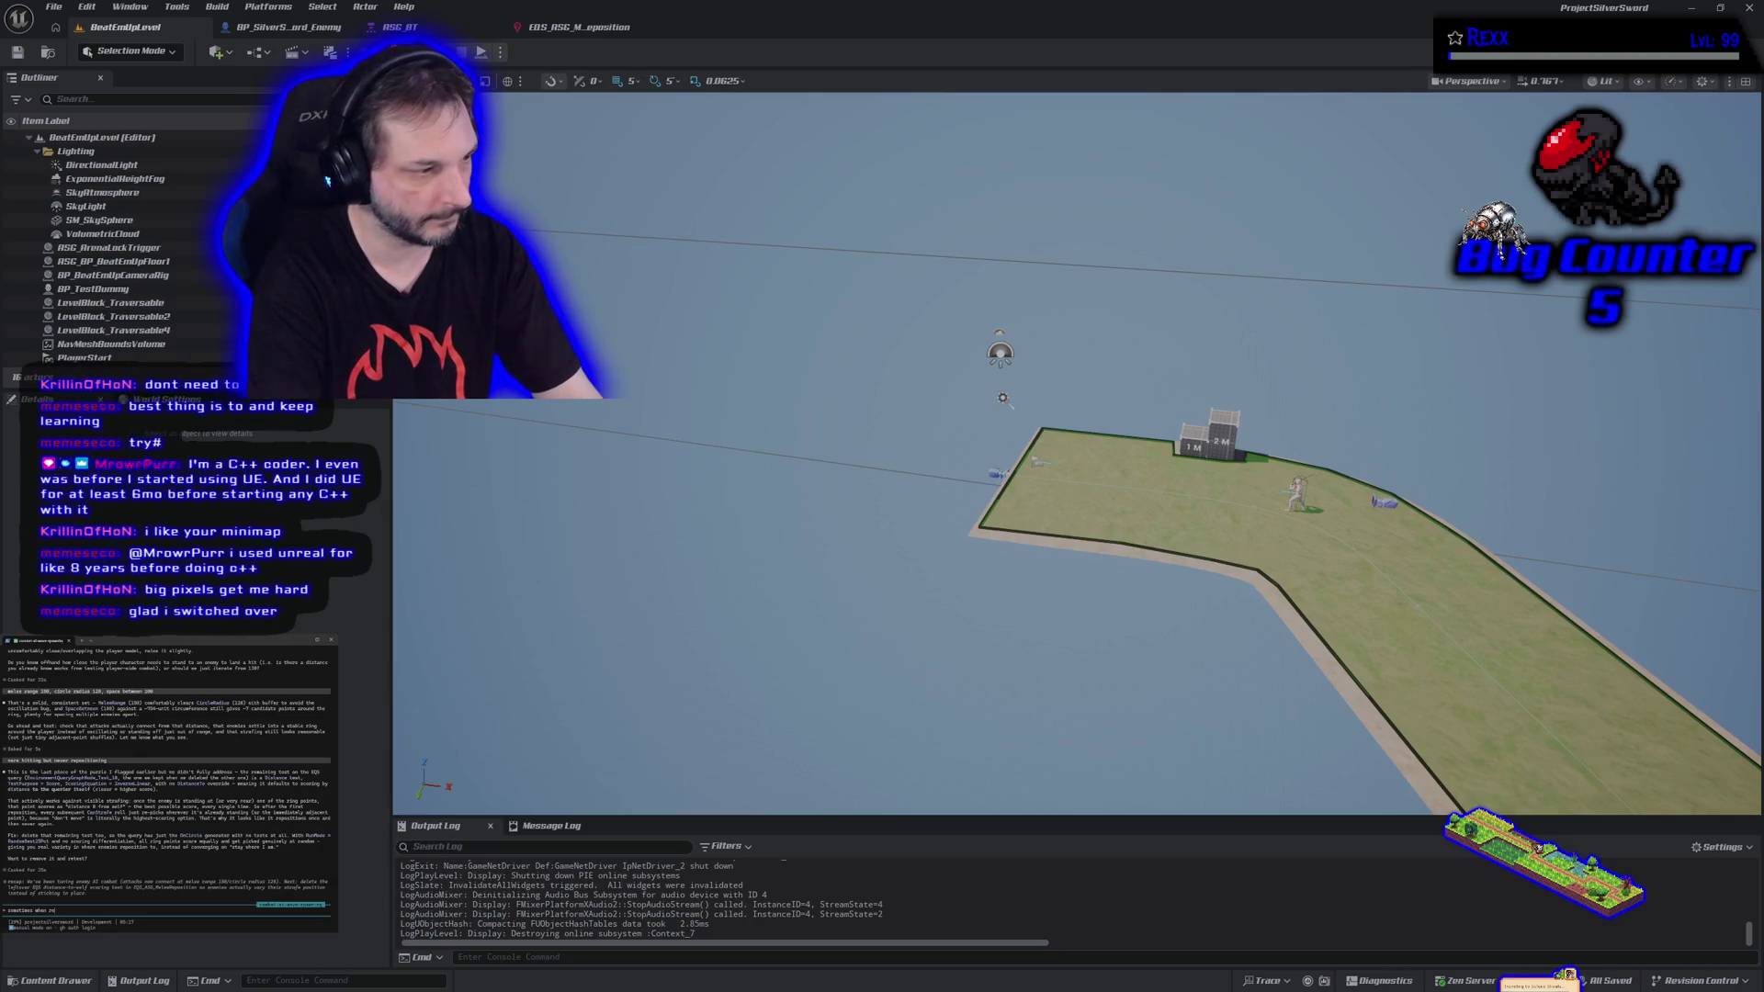
text(sitioning)
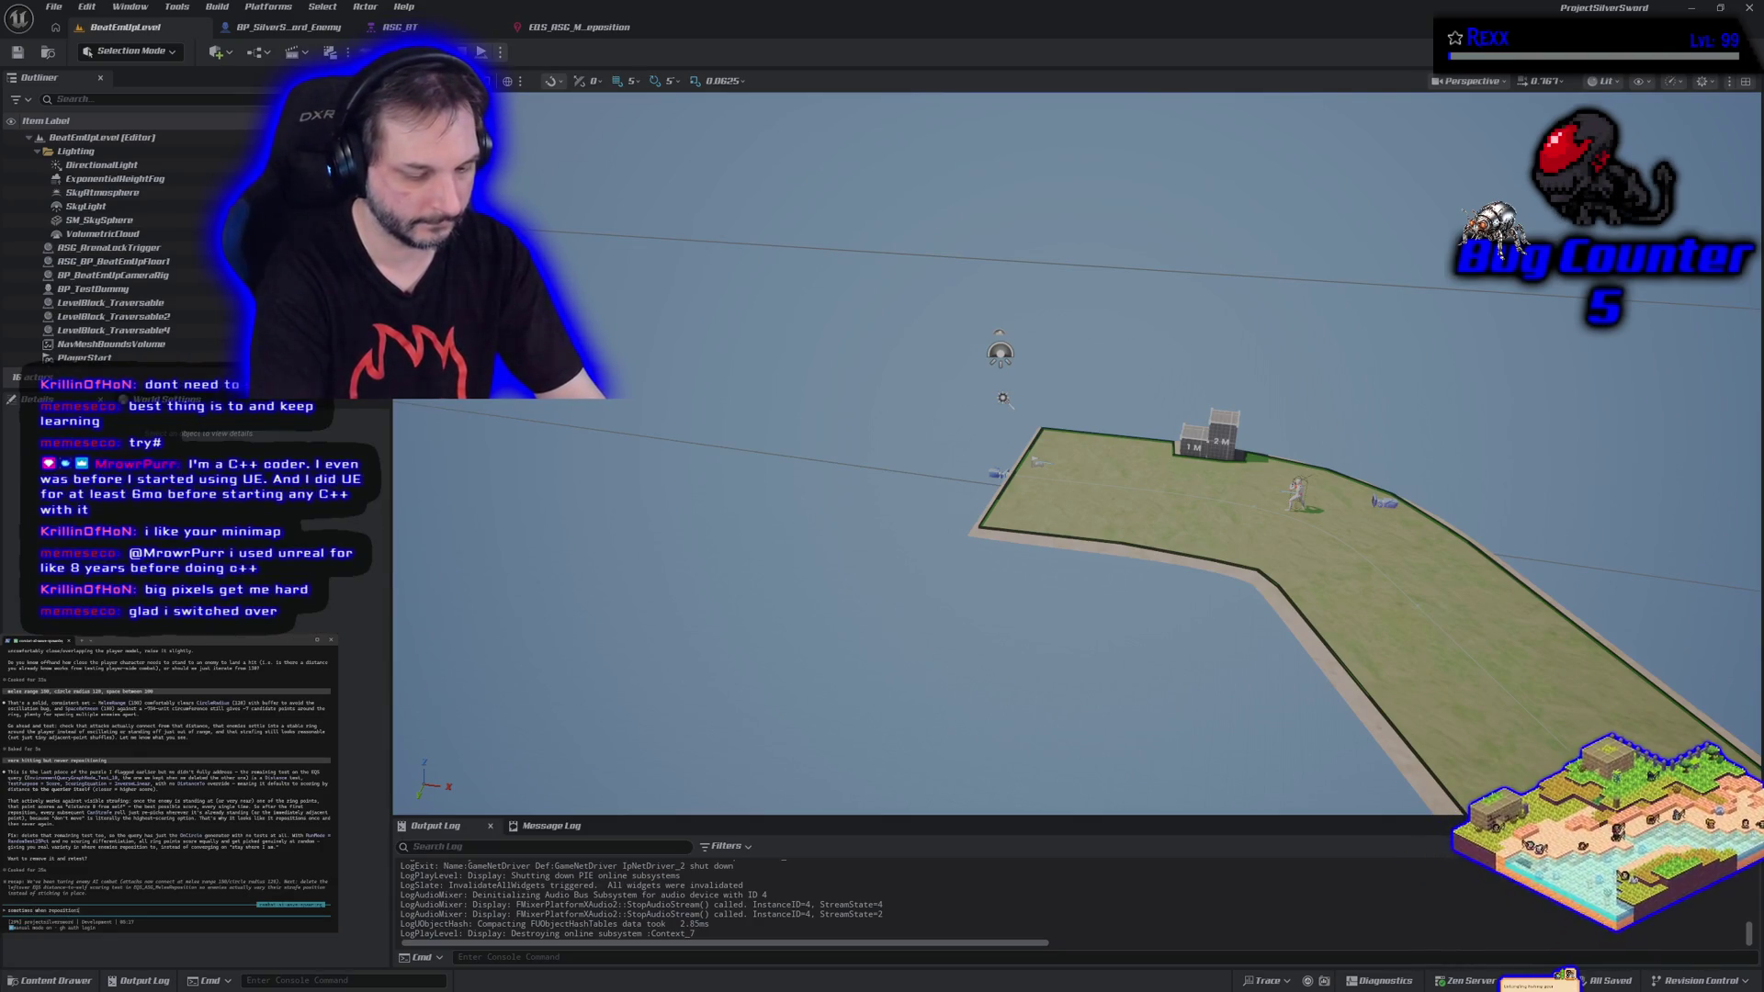
text( the en)
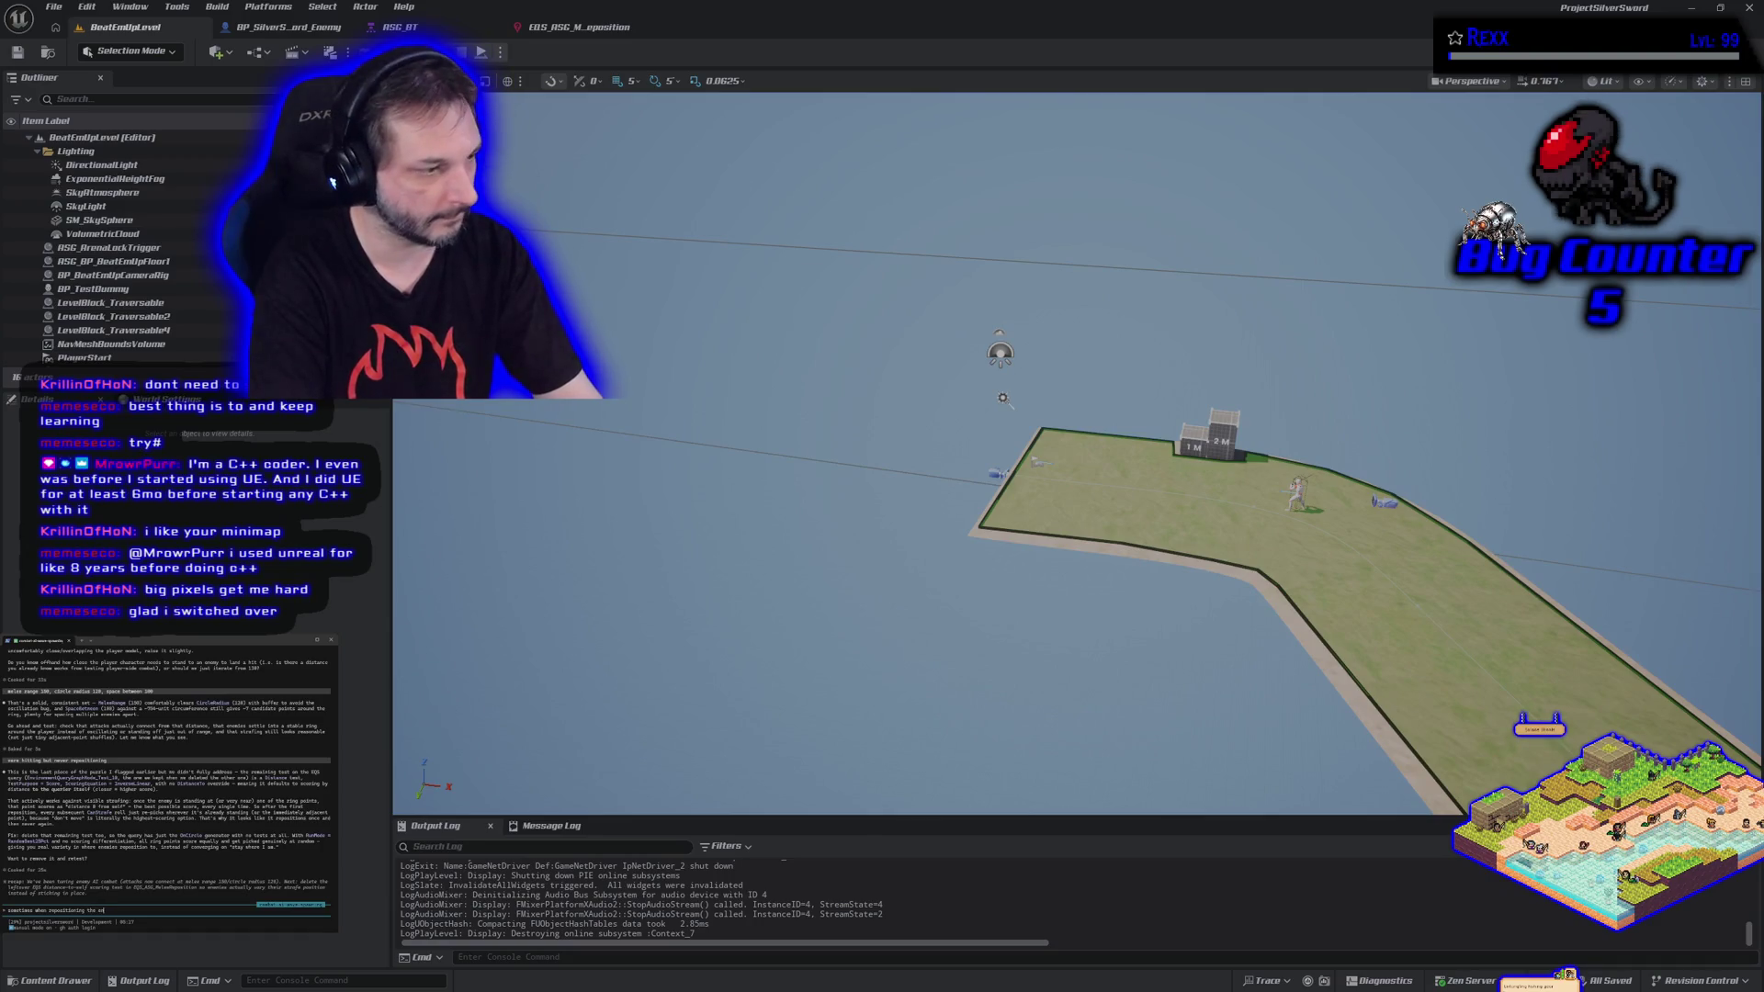
text(emy gets stu)
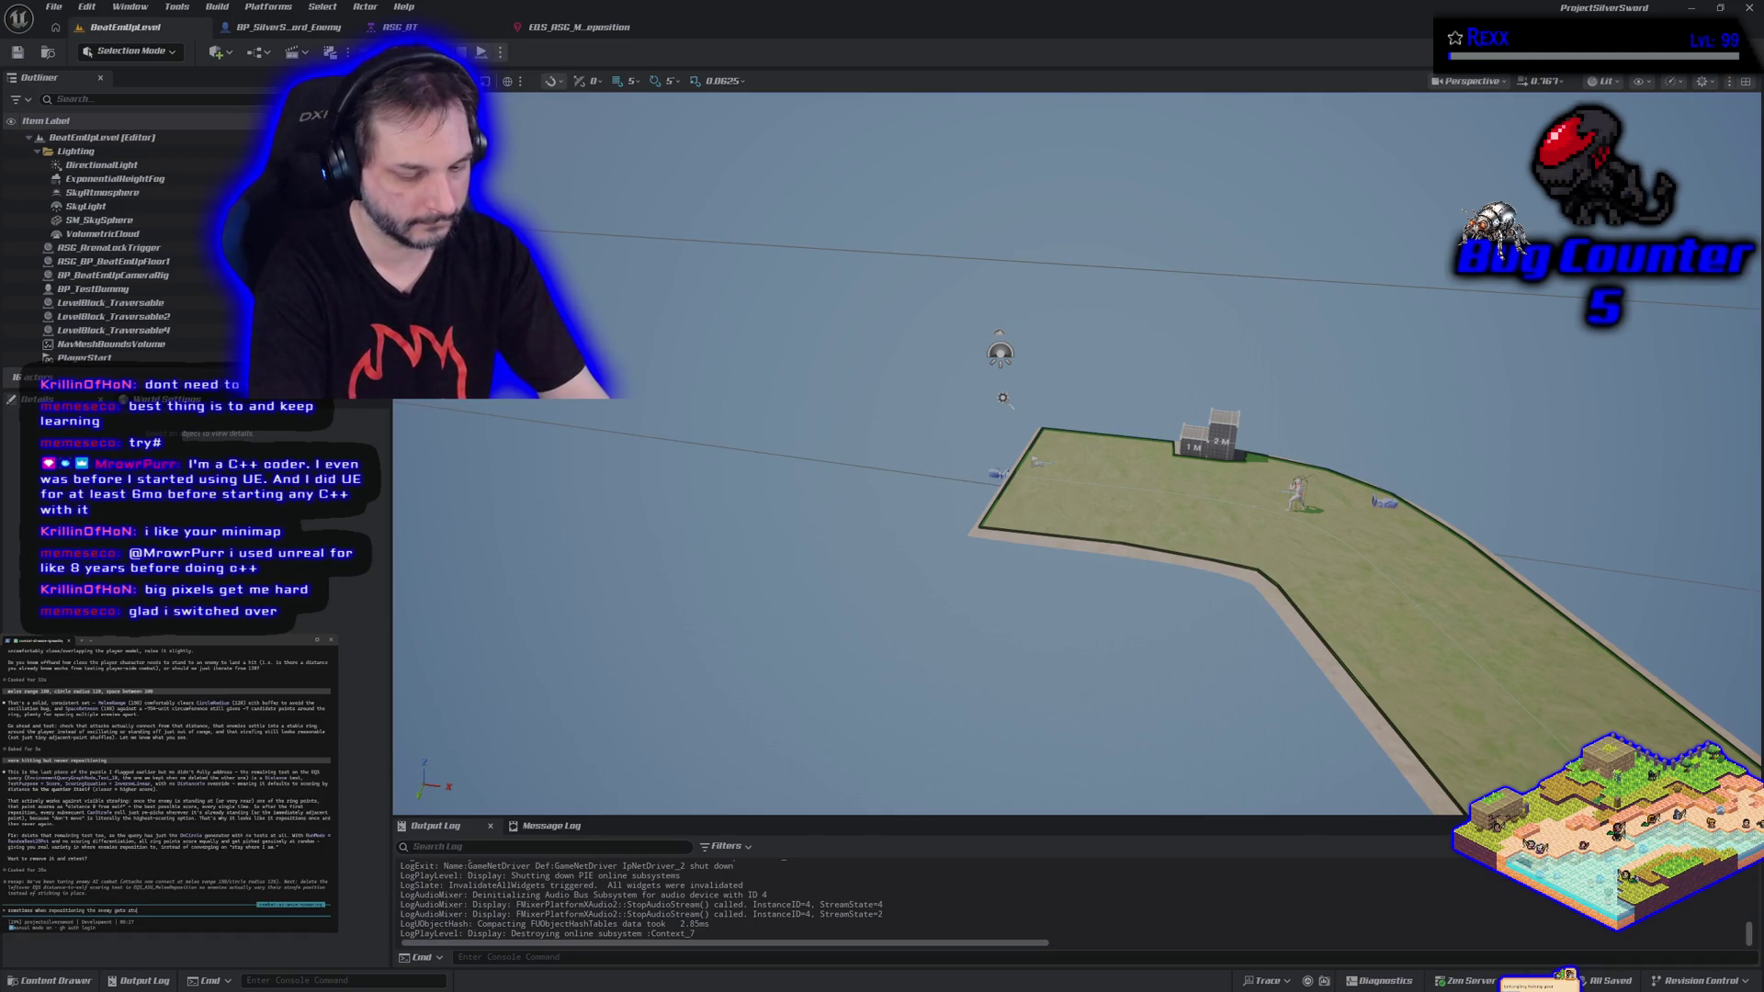
text(ck trying to move through the player t)
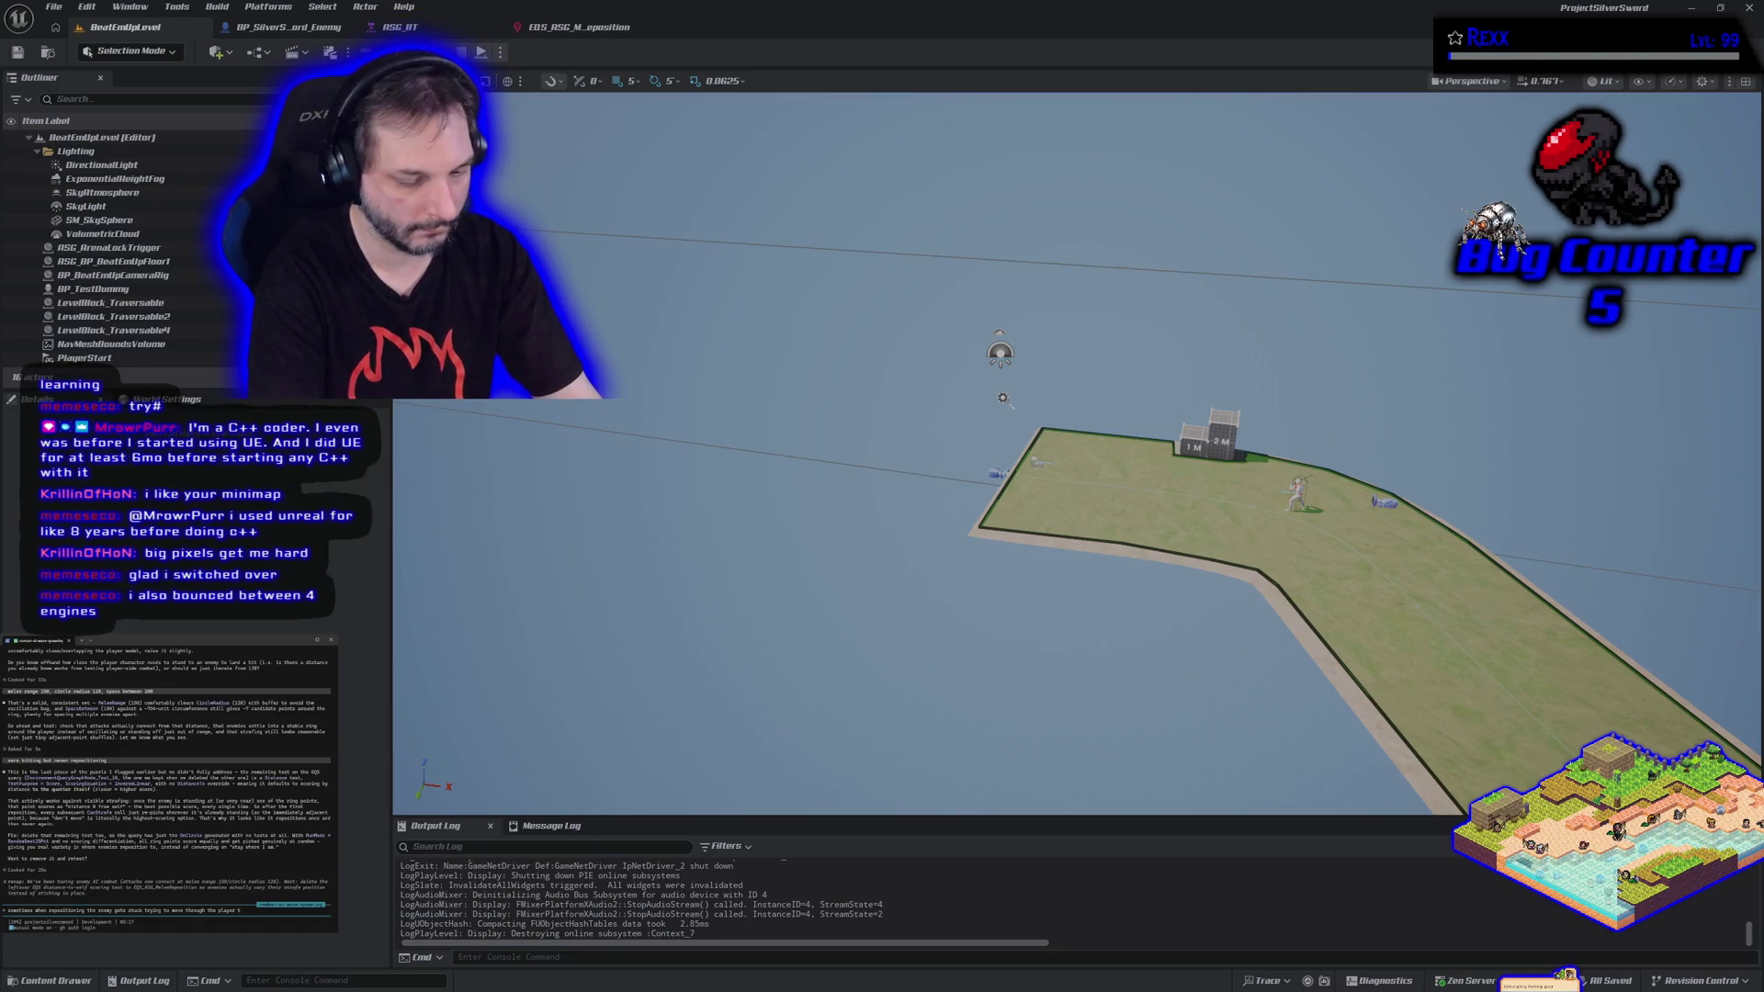
key(Return)
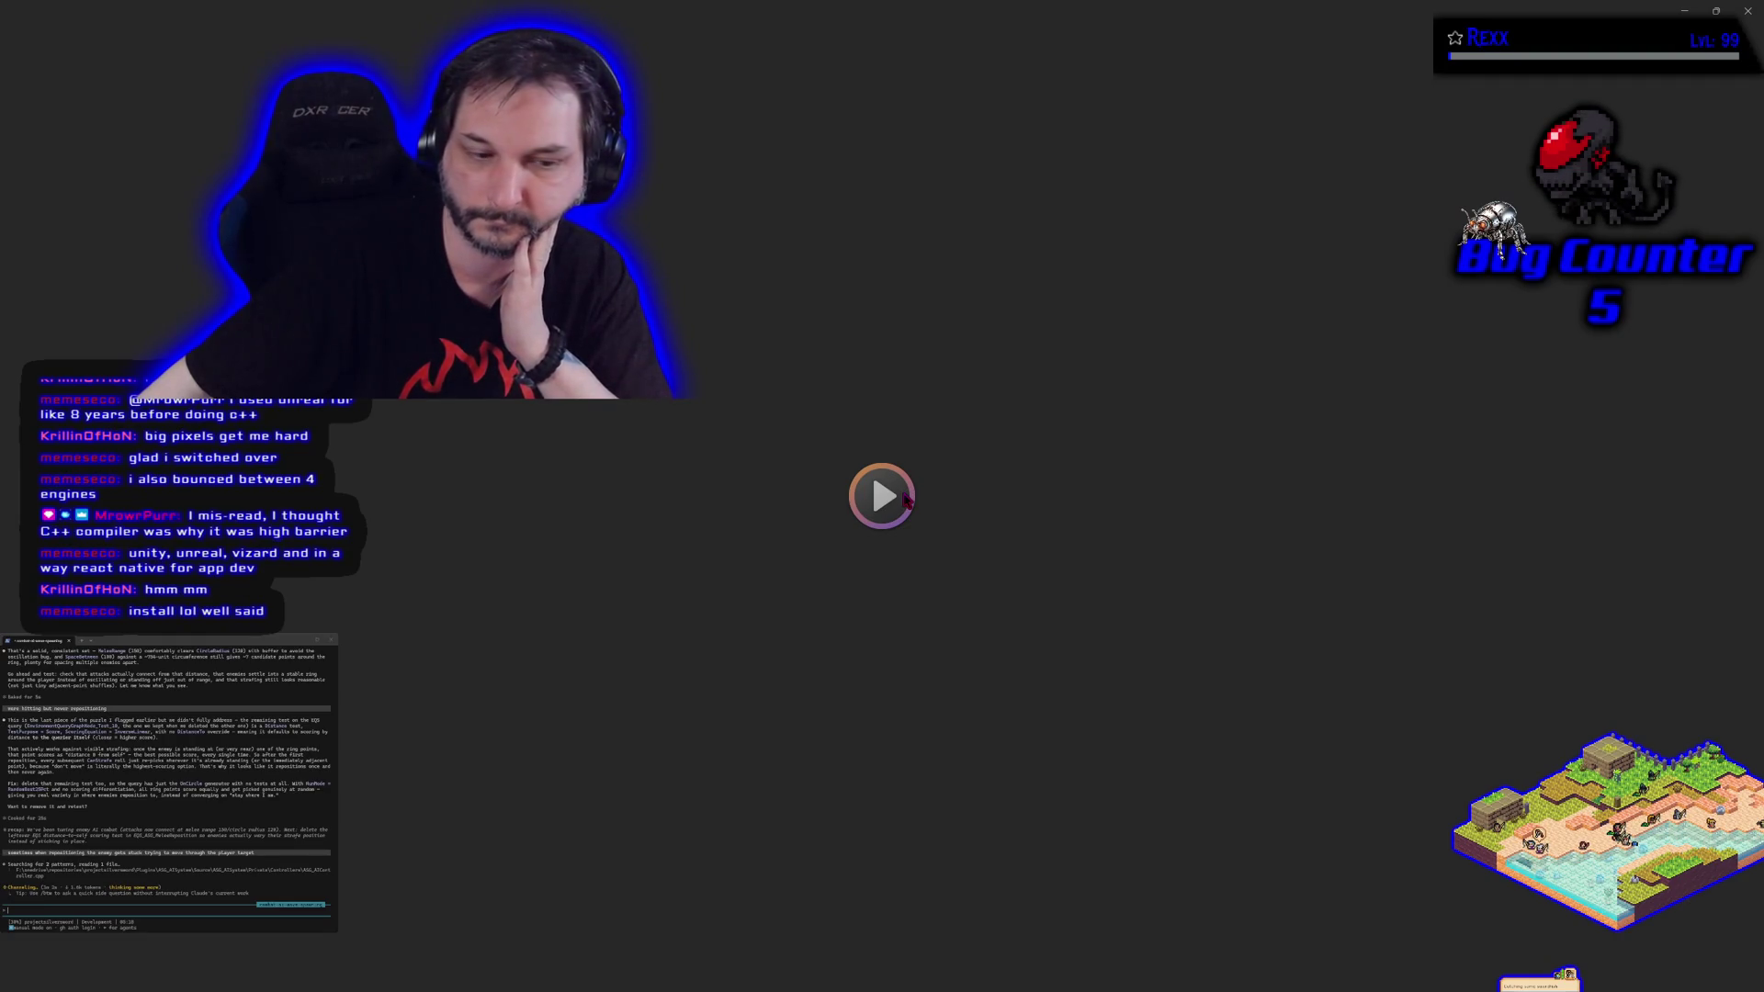
Resume the editor and bring up GitHub Desktop's list of 8 changed files on Development.
click(907, 498)
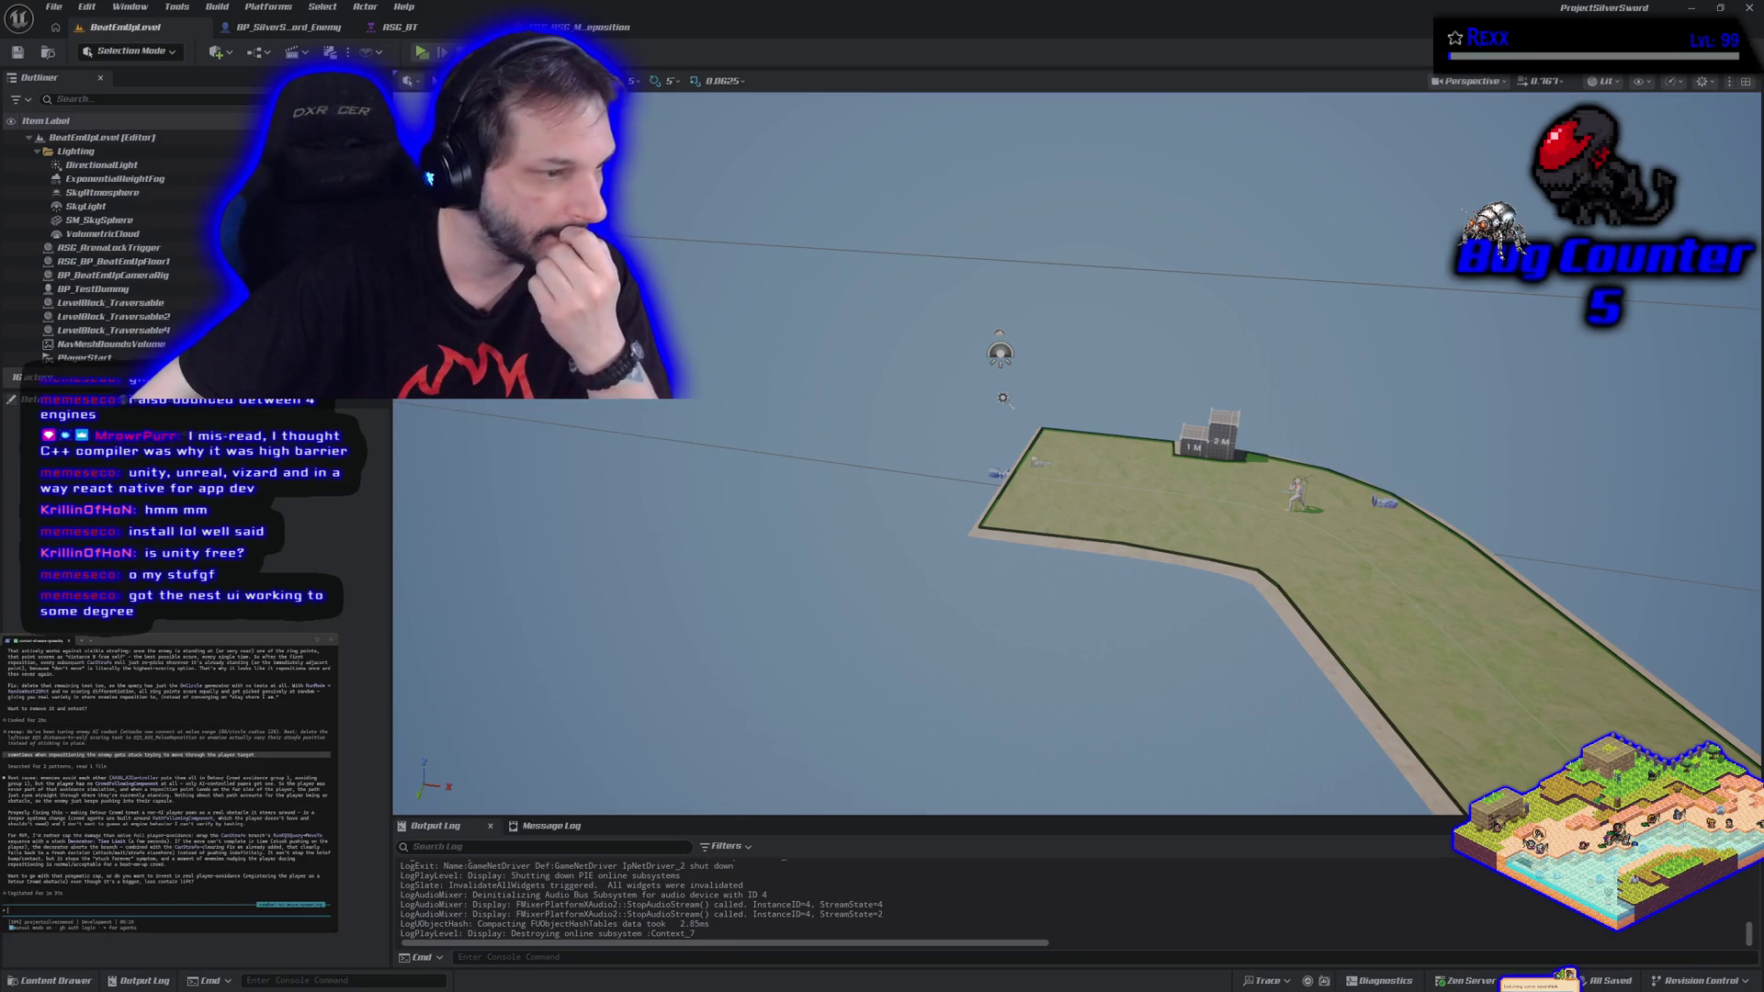
key(alt+Tab)
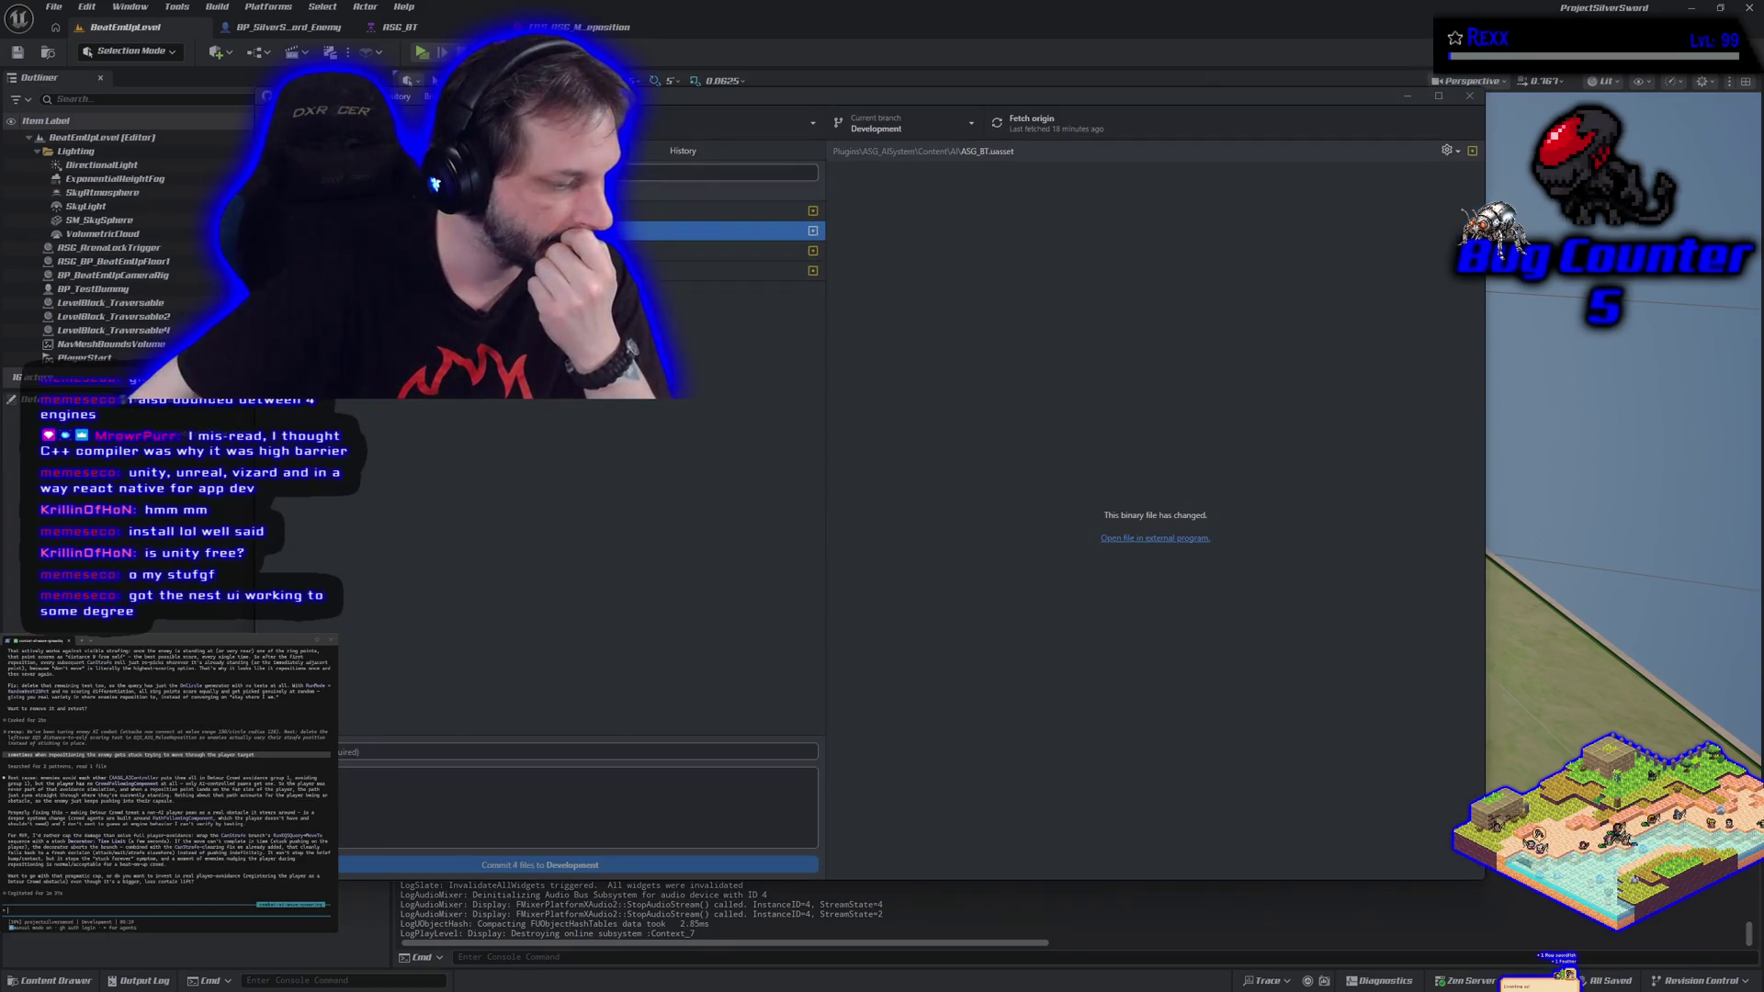
Bring the Unreal editor's island level back in front of GitHub Desktop.
click(1022, 9)
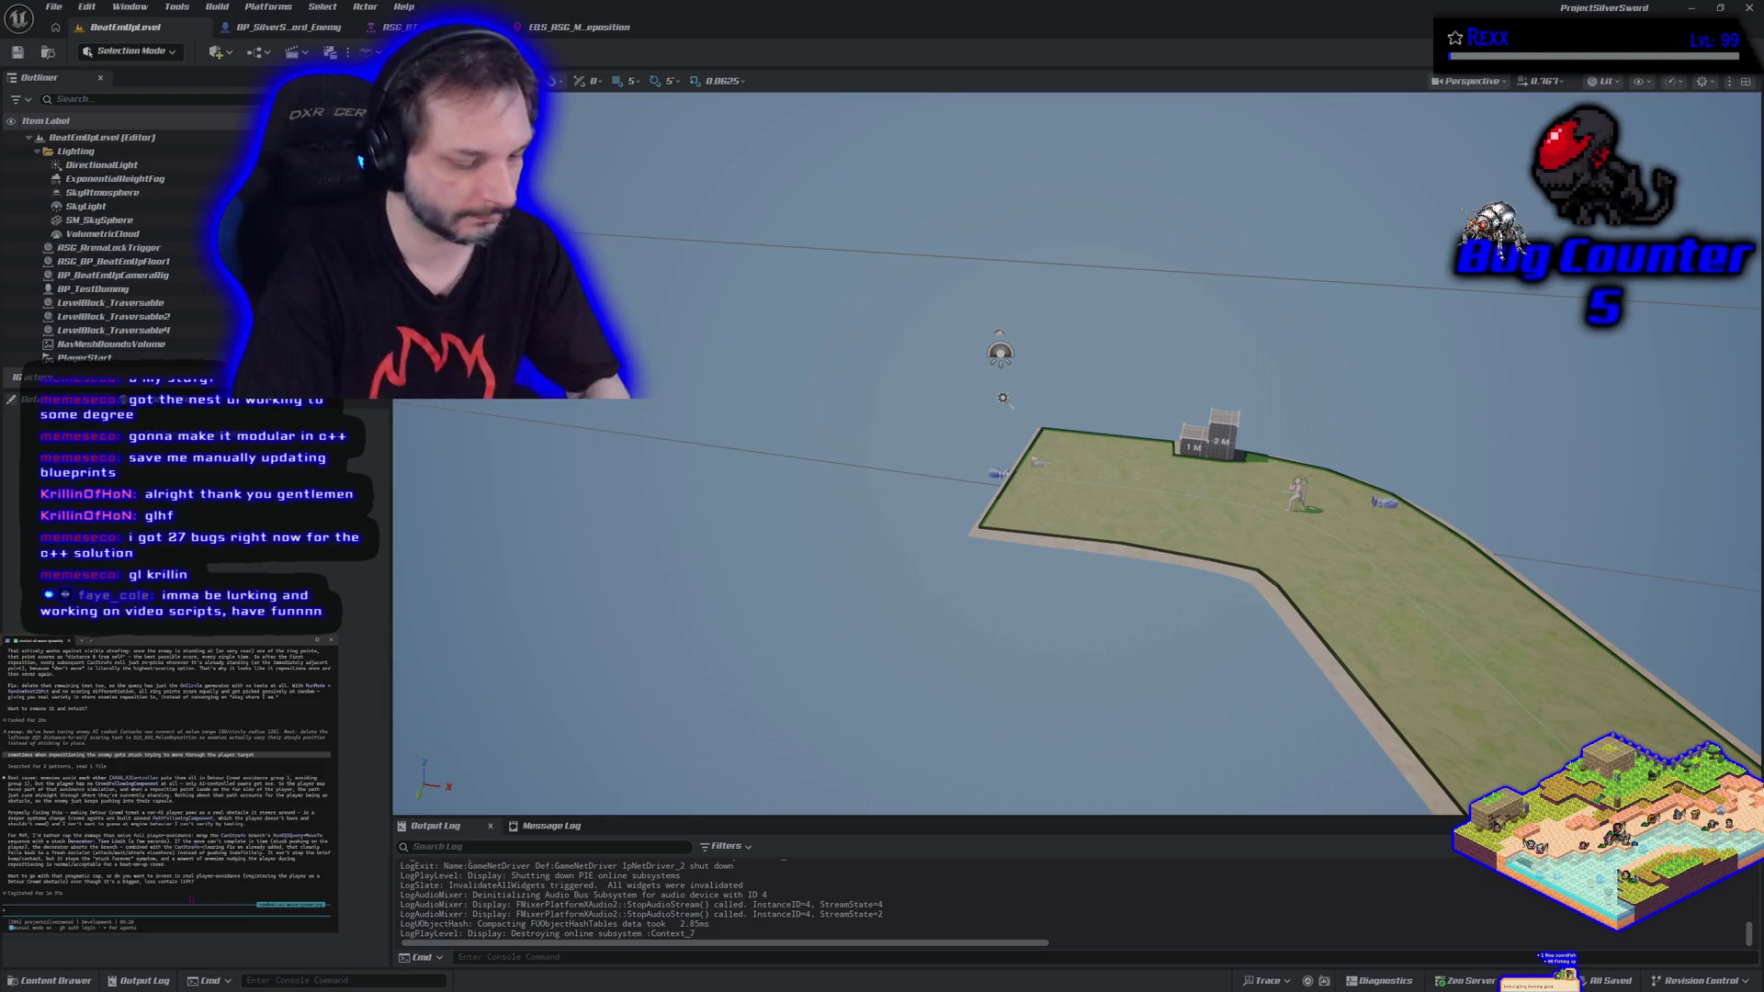
text(what is the issue)
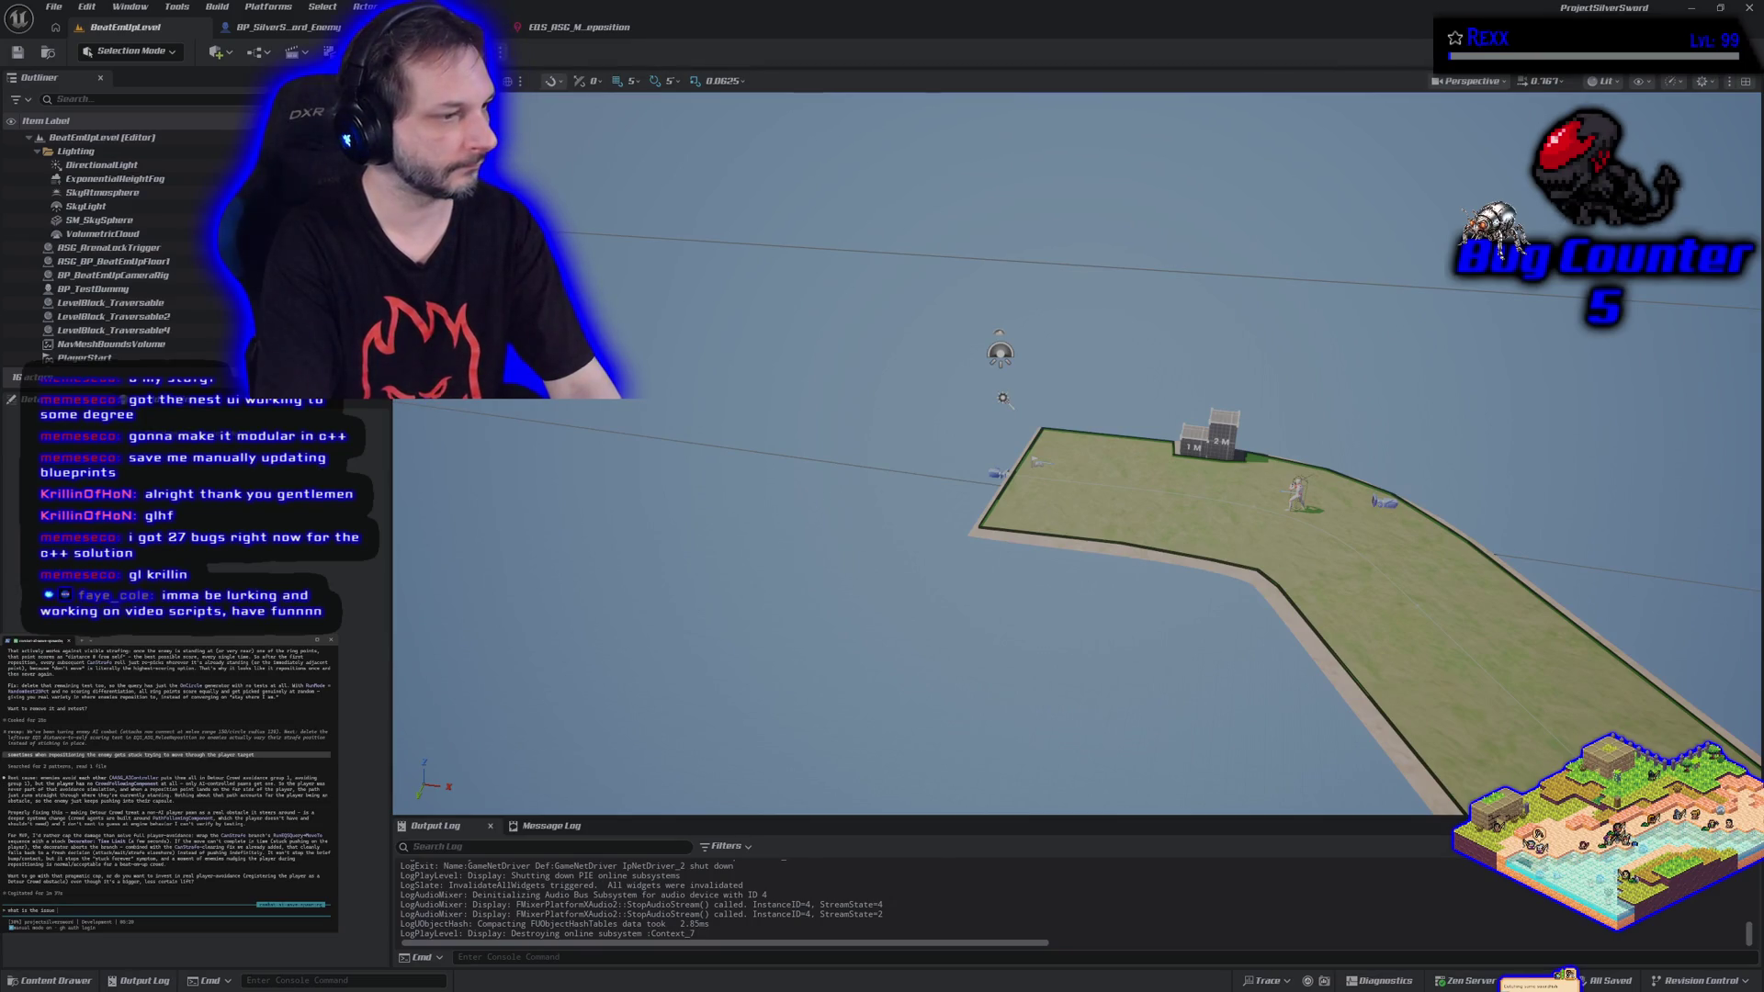
text( with th)
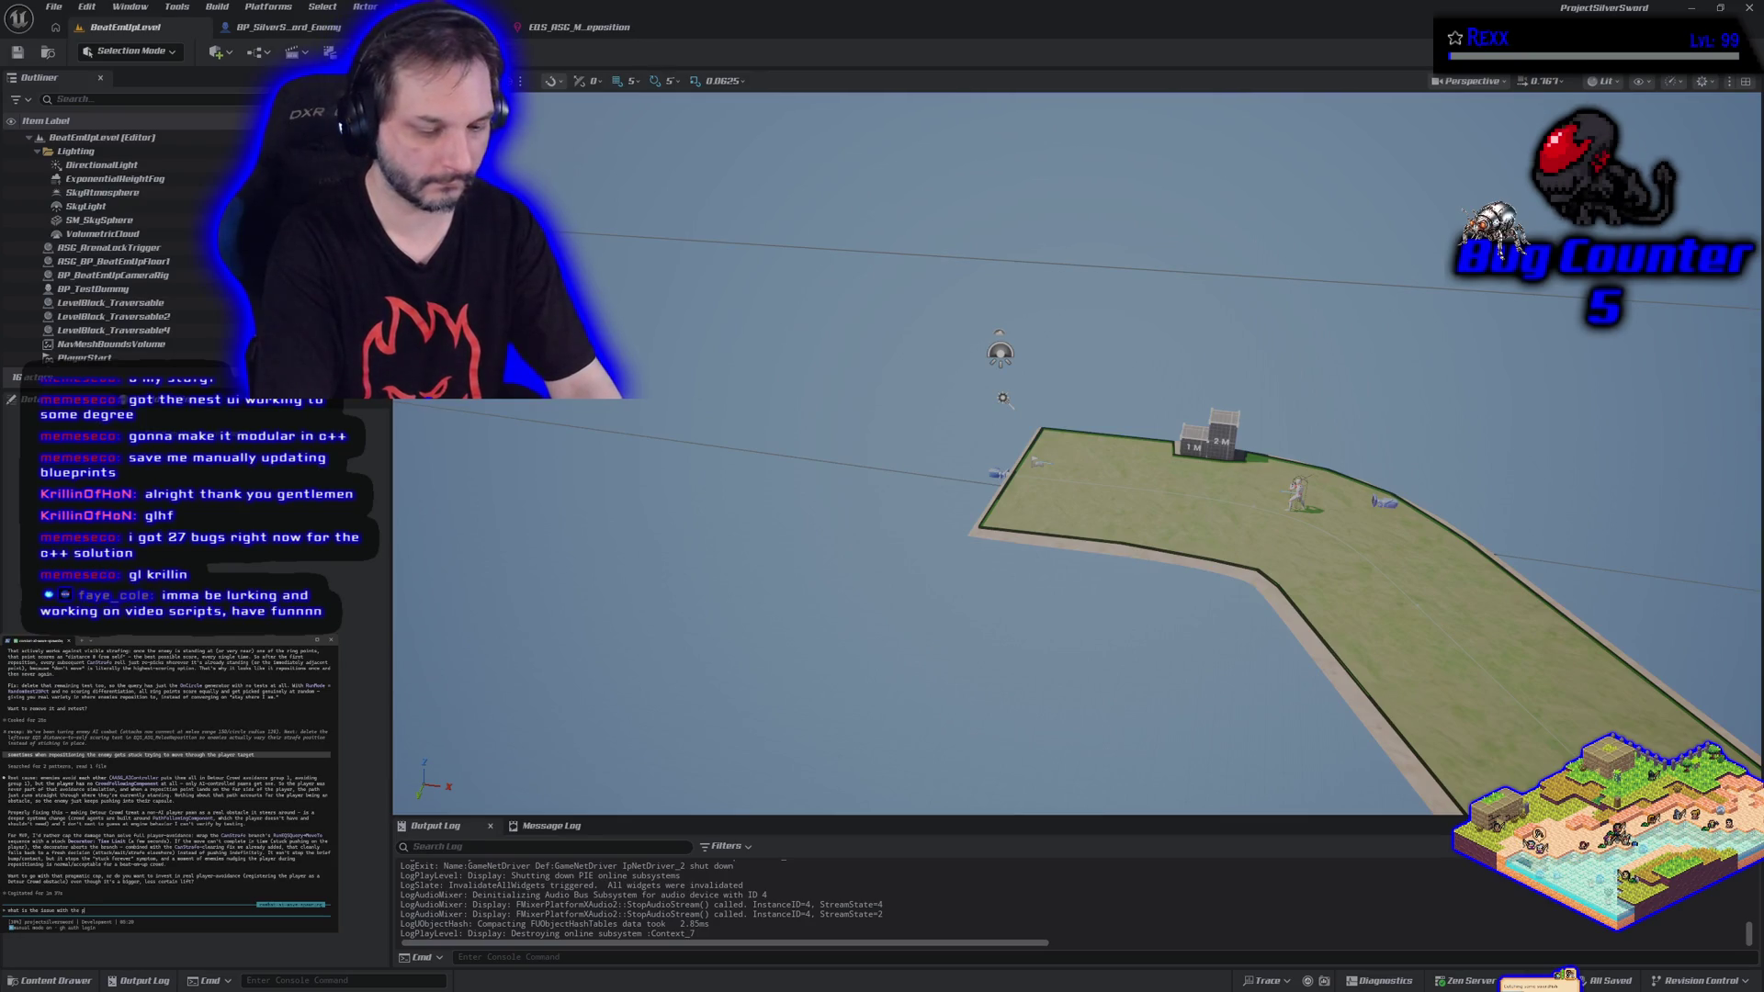
text(e proper fix)
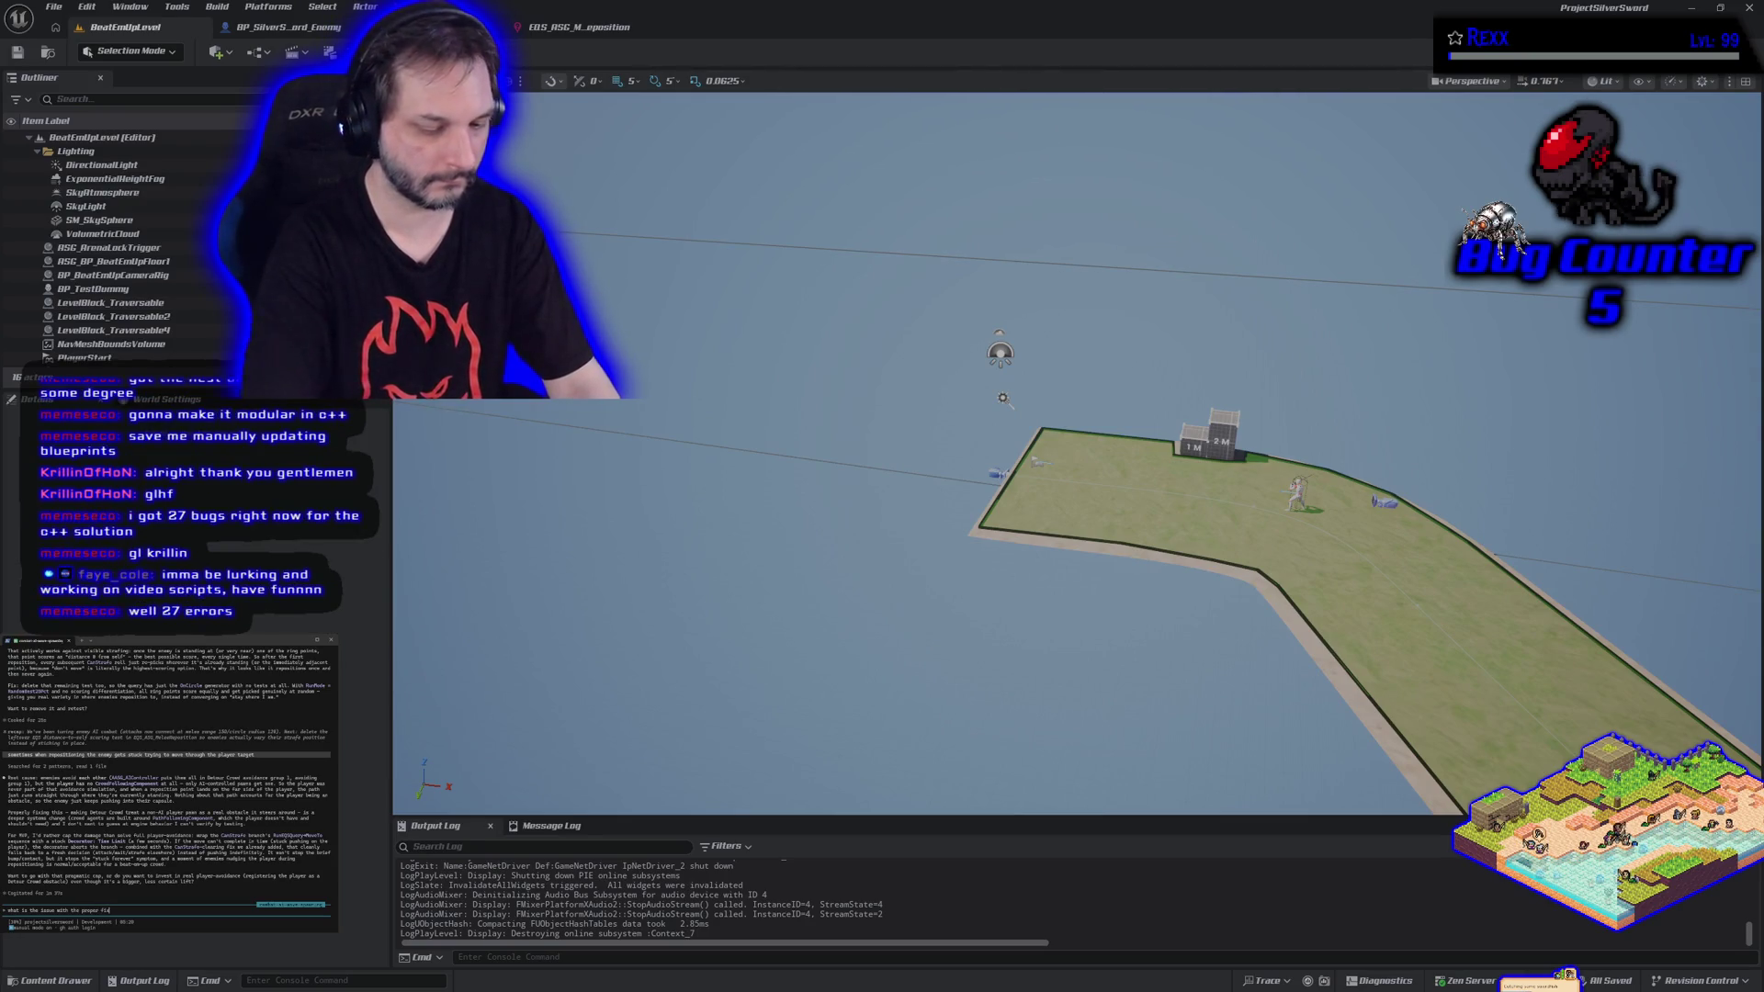
text(?)
key(Return)
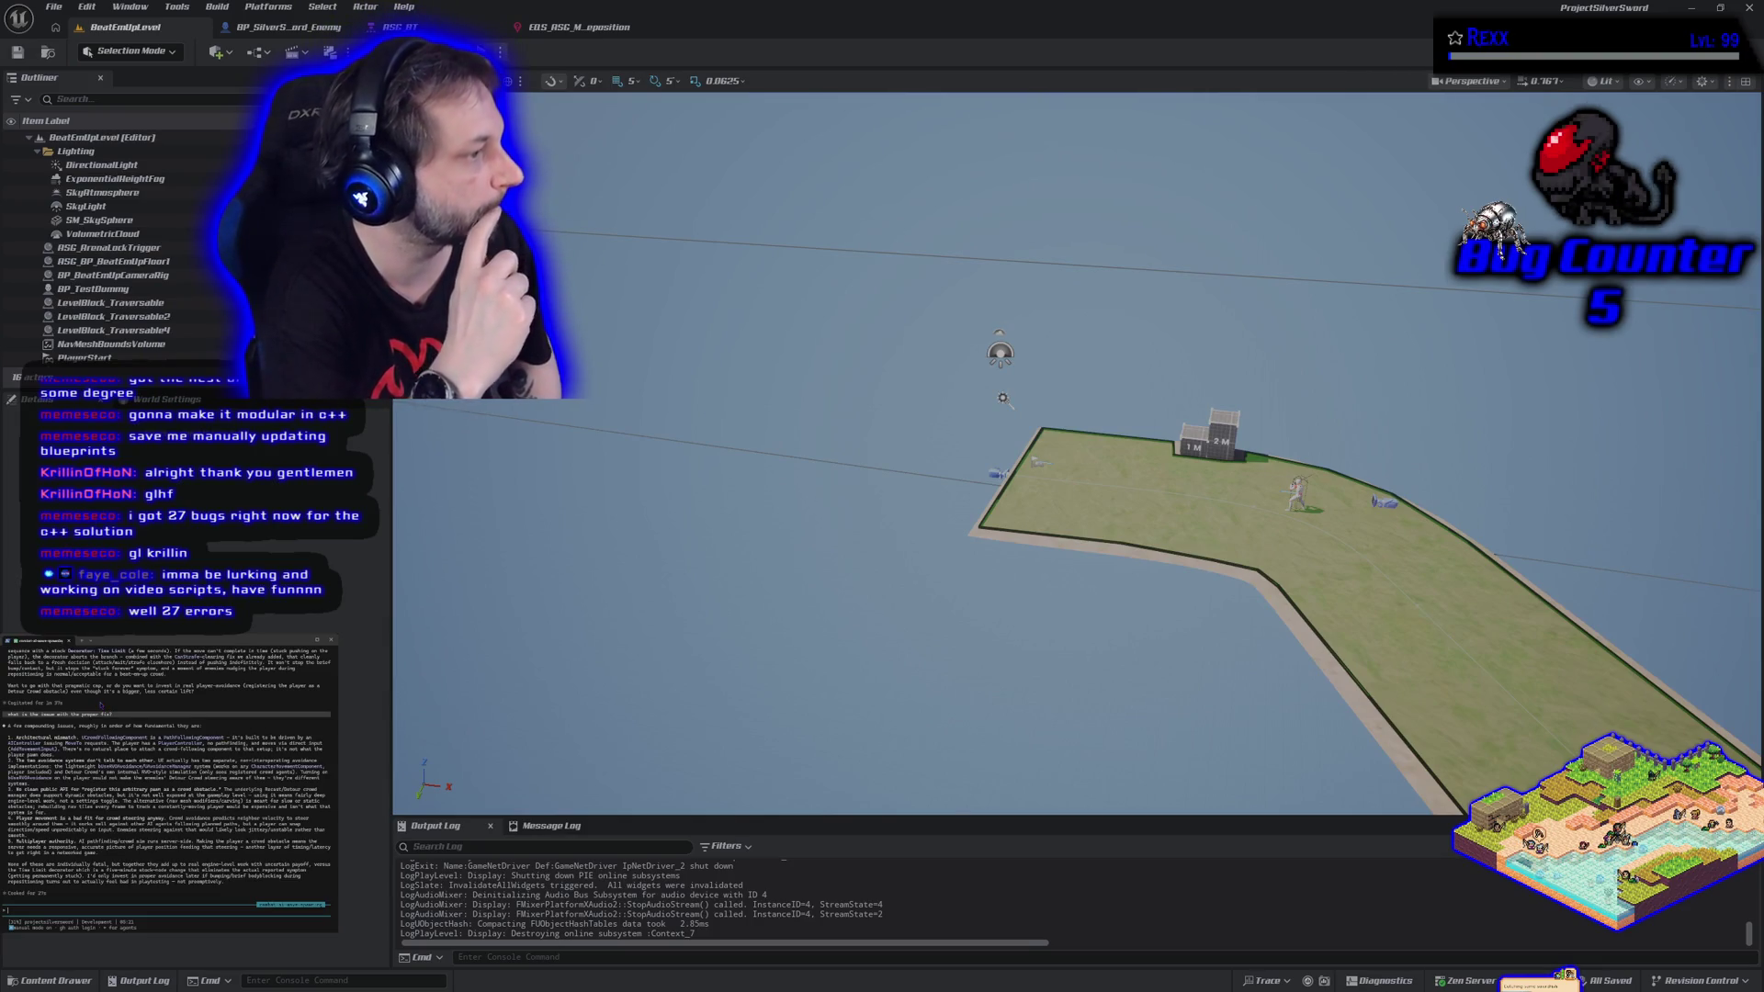
text(Let's go with the time limit decorator)
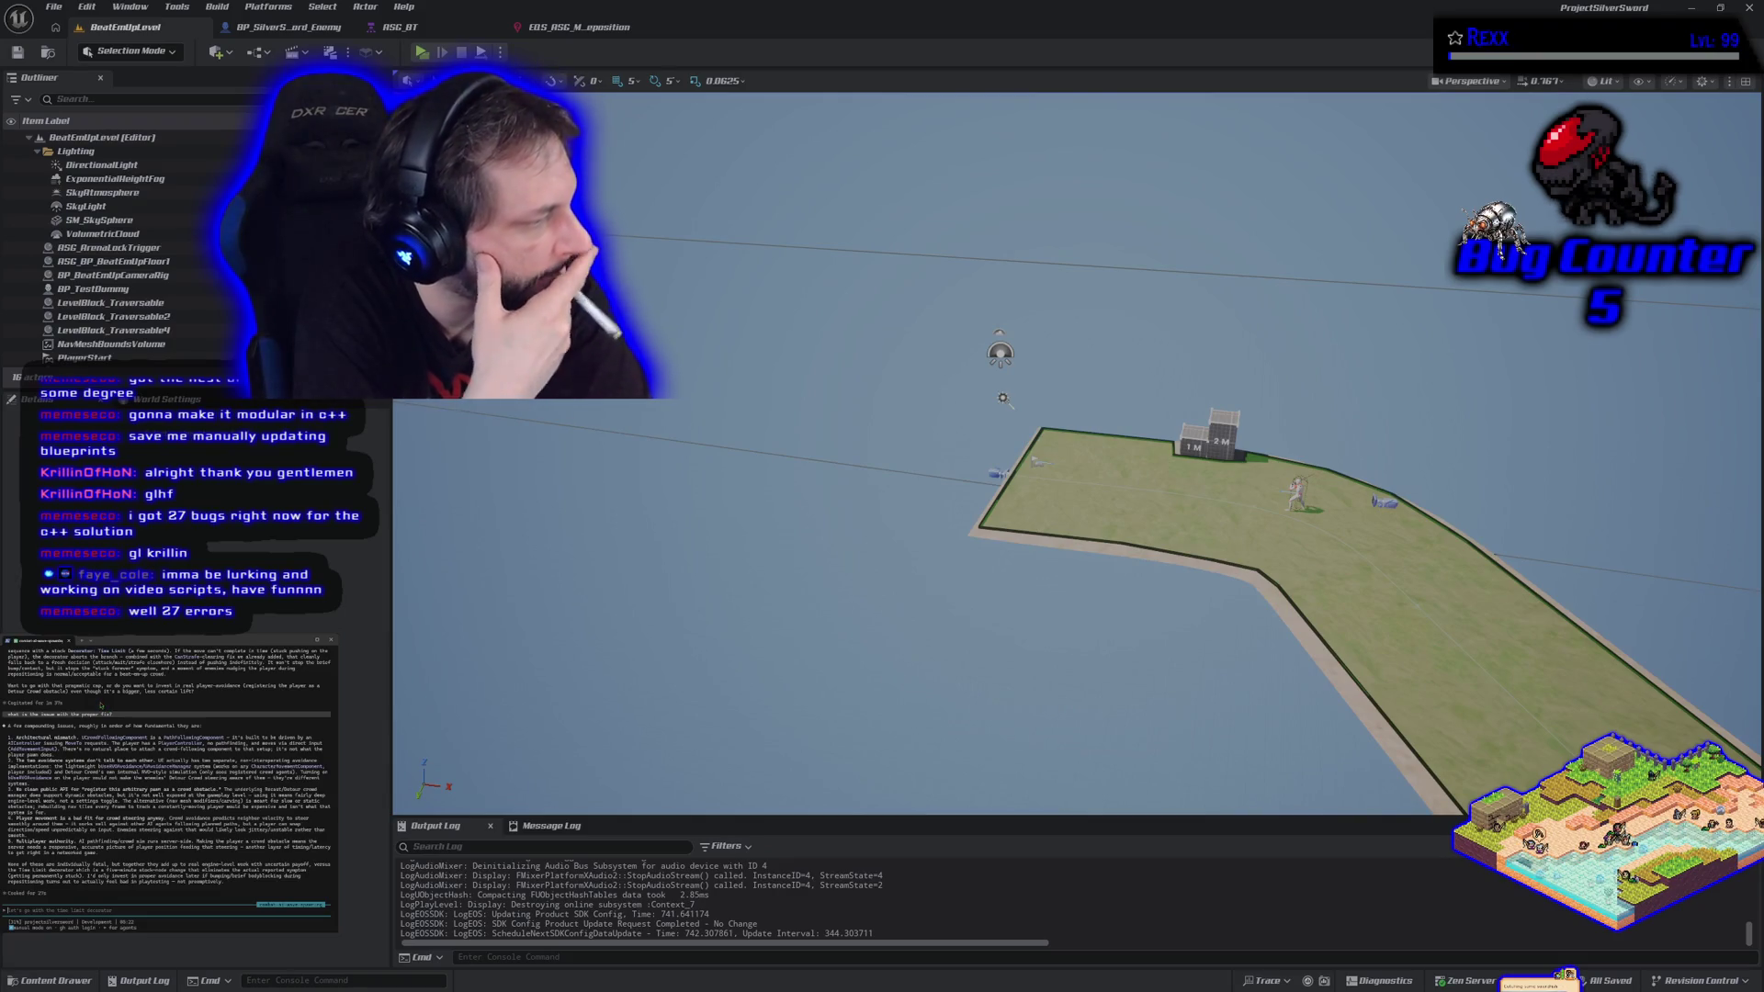
text(what would)
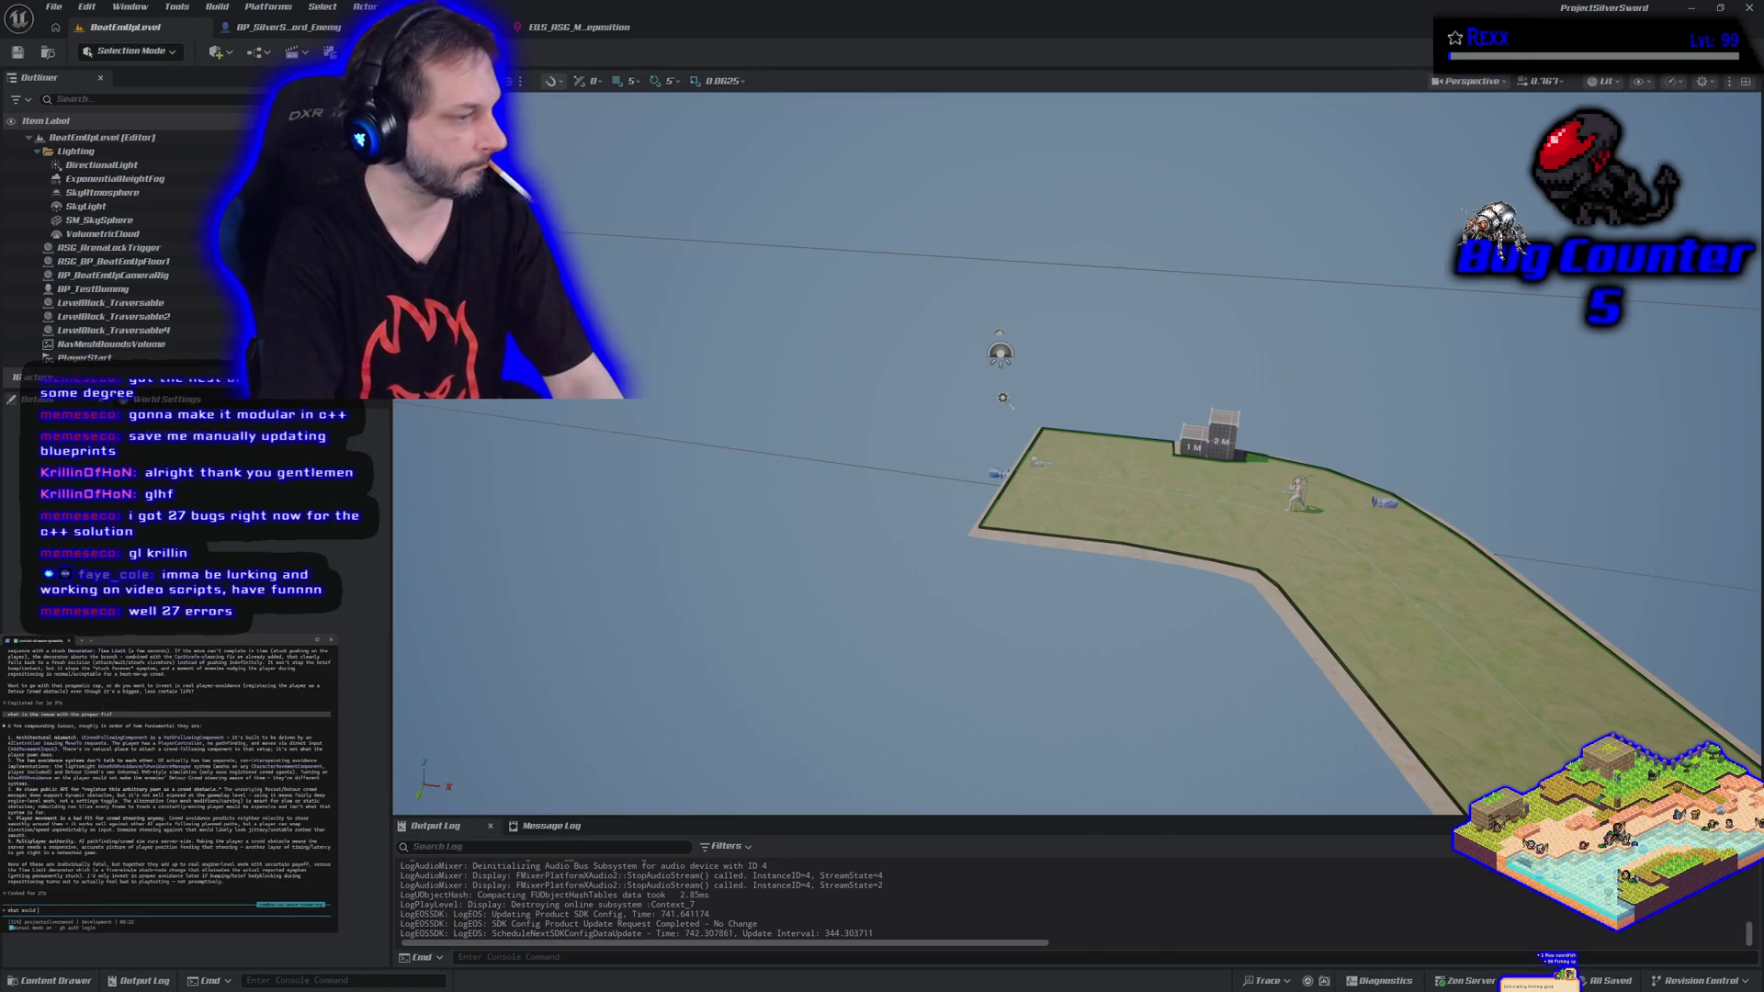
key(BackSpace)
key(BackSpace)
key(BackSpace)
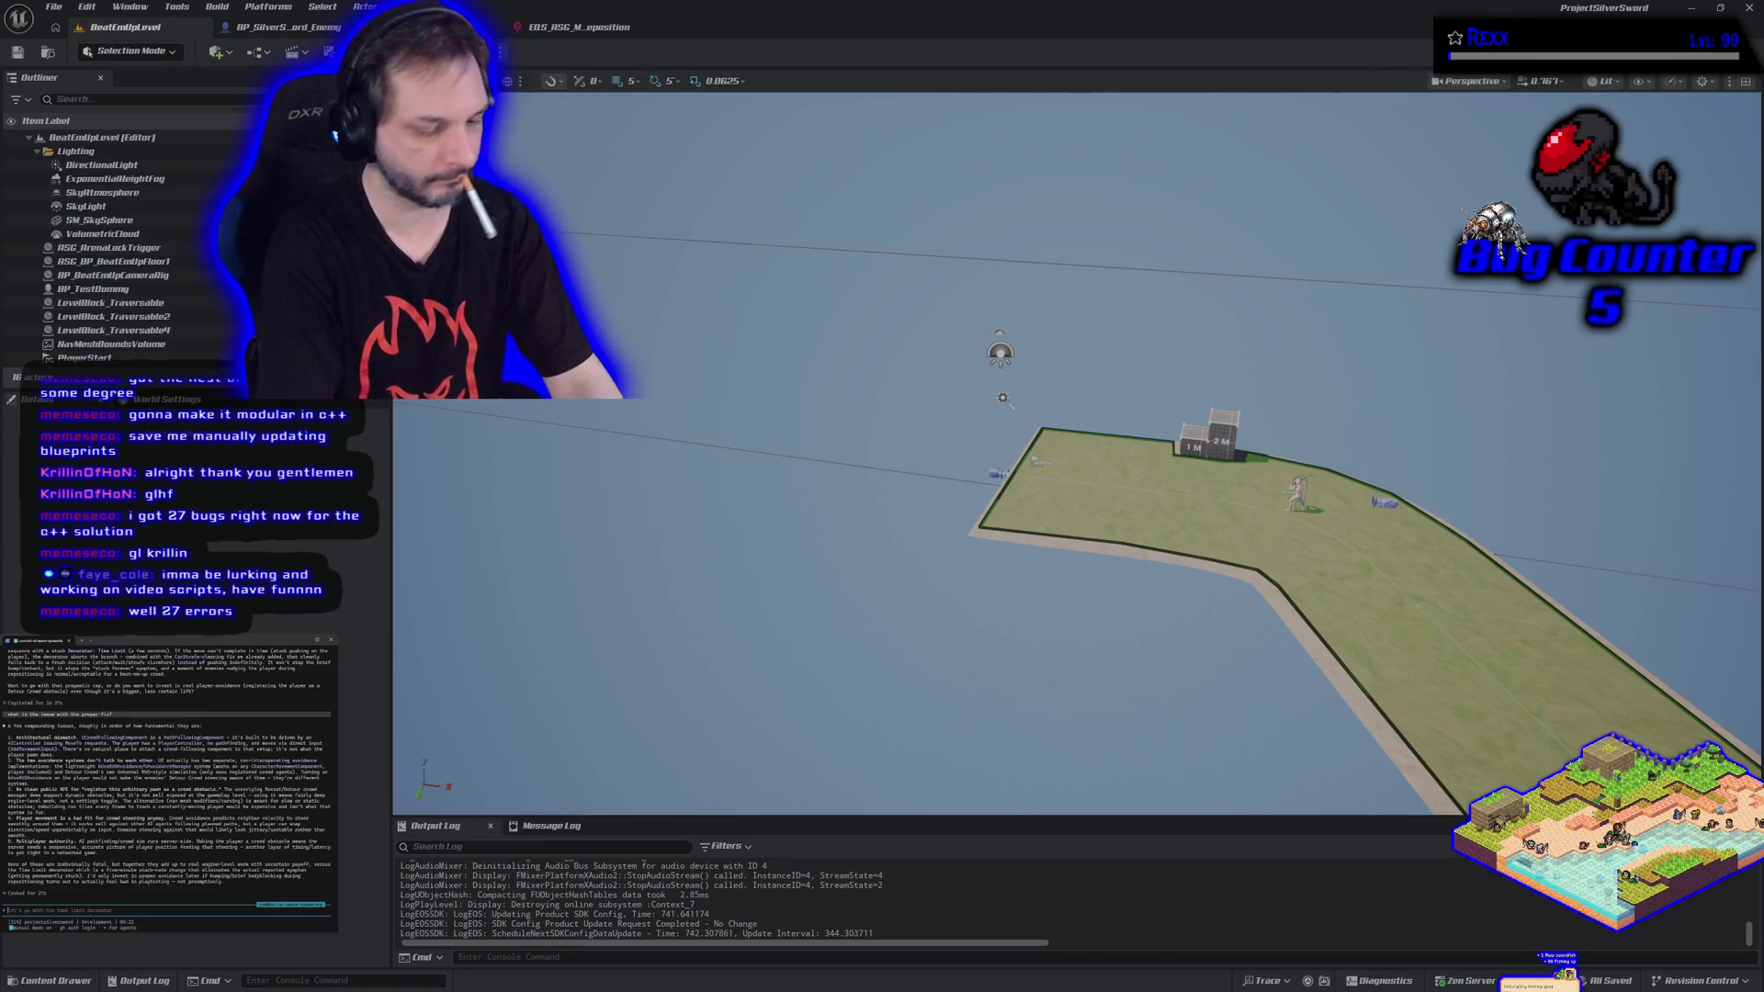
text(what should i do for)
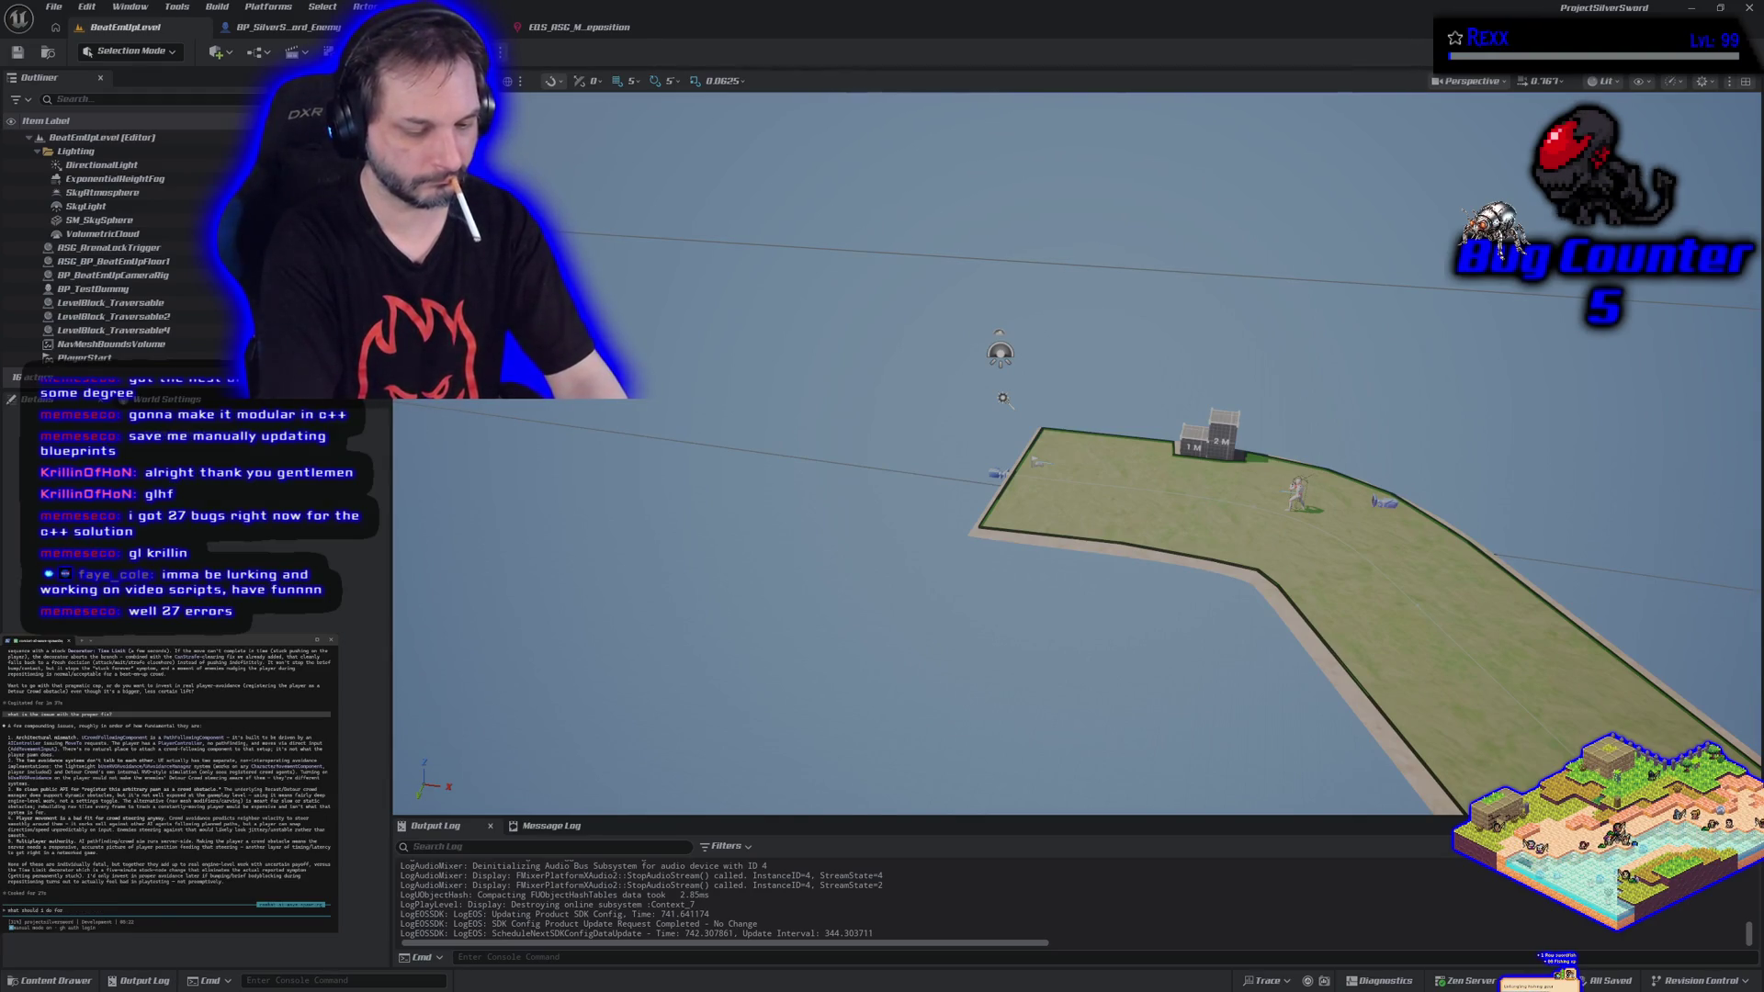
text(cial ga)
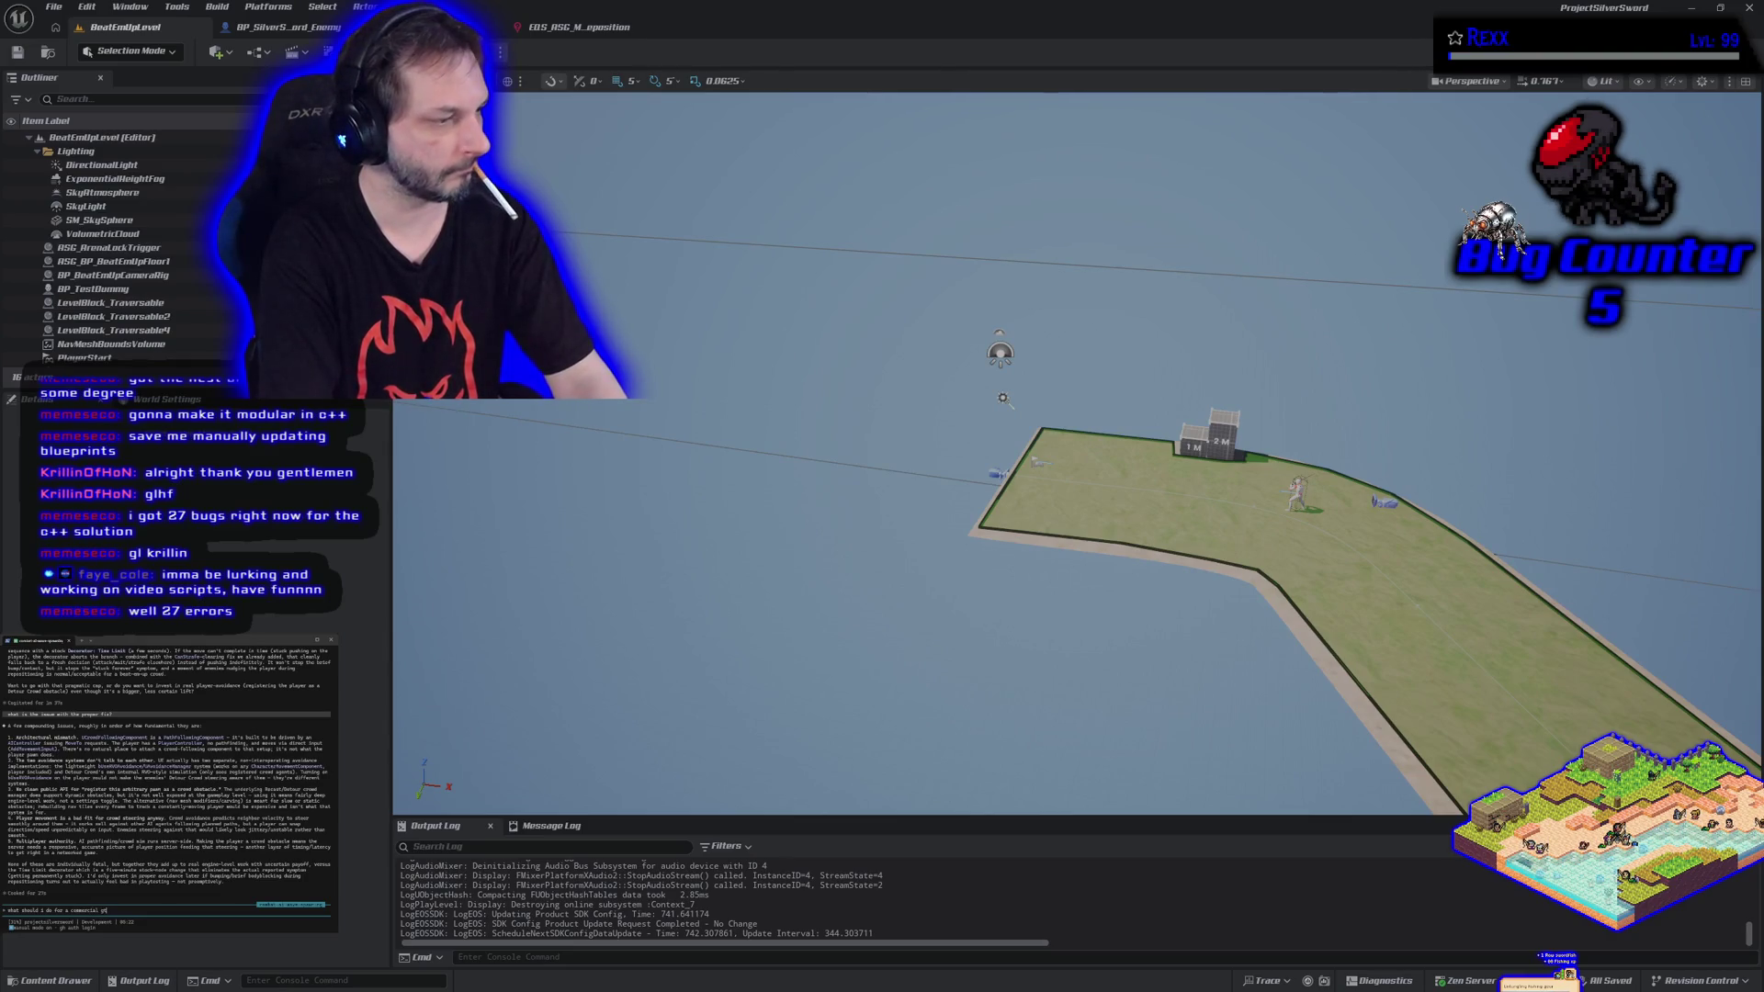
text(?)
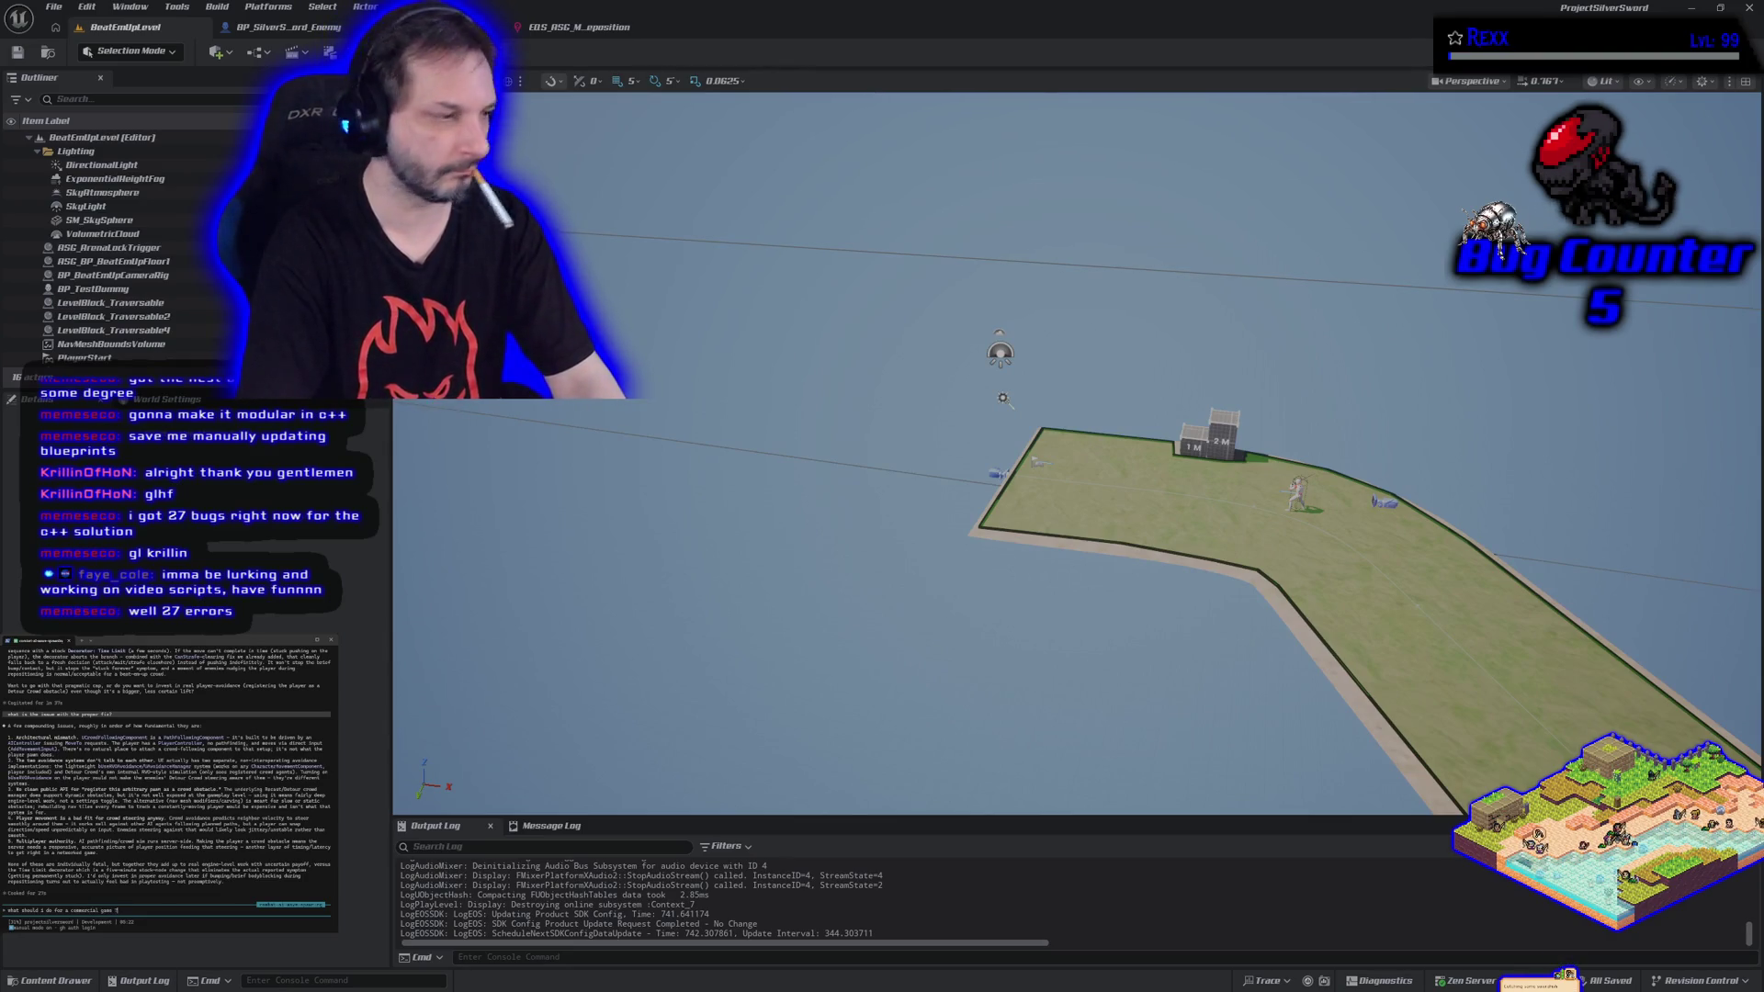
key(Return)
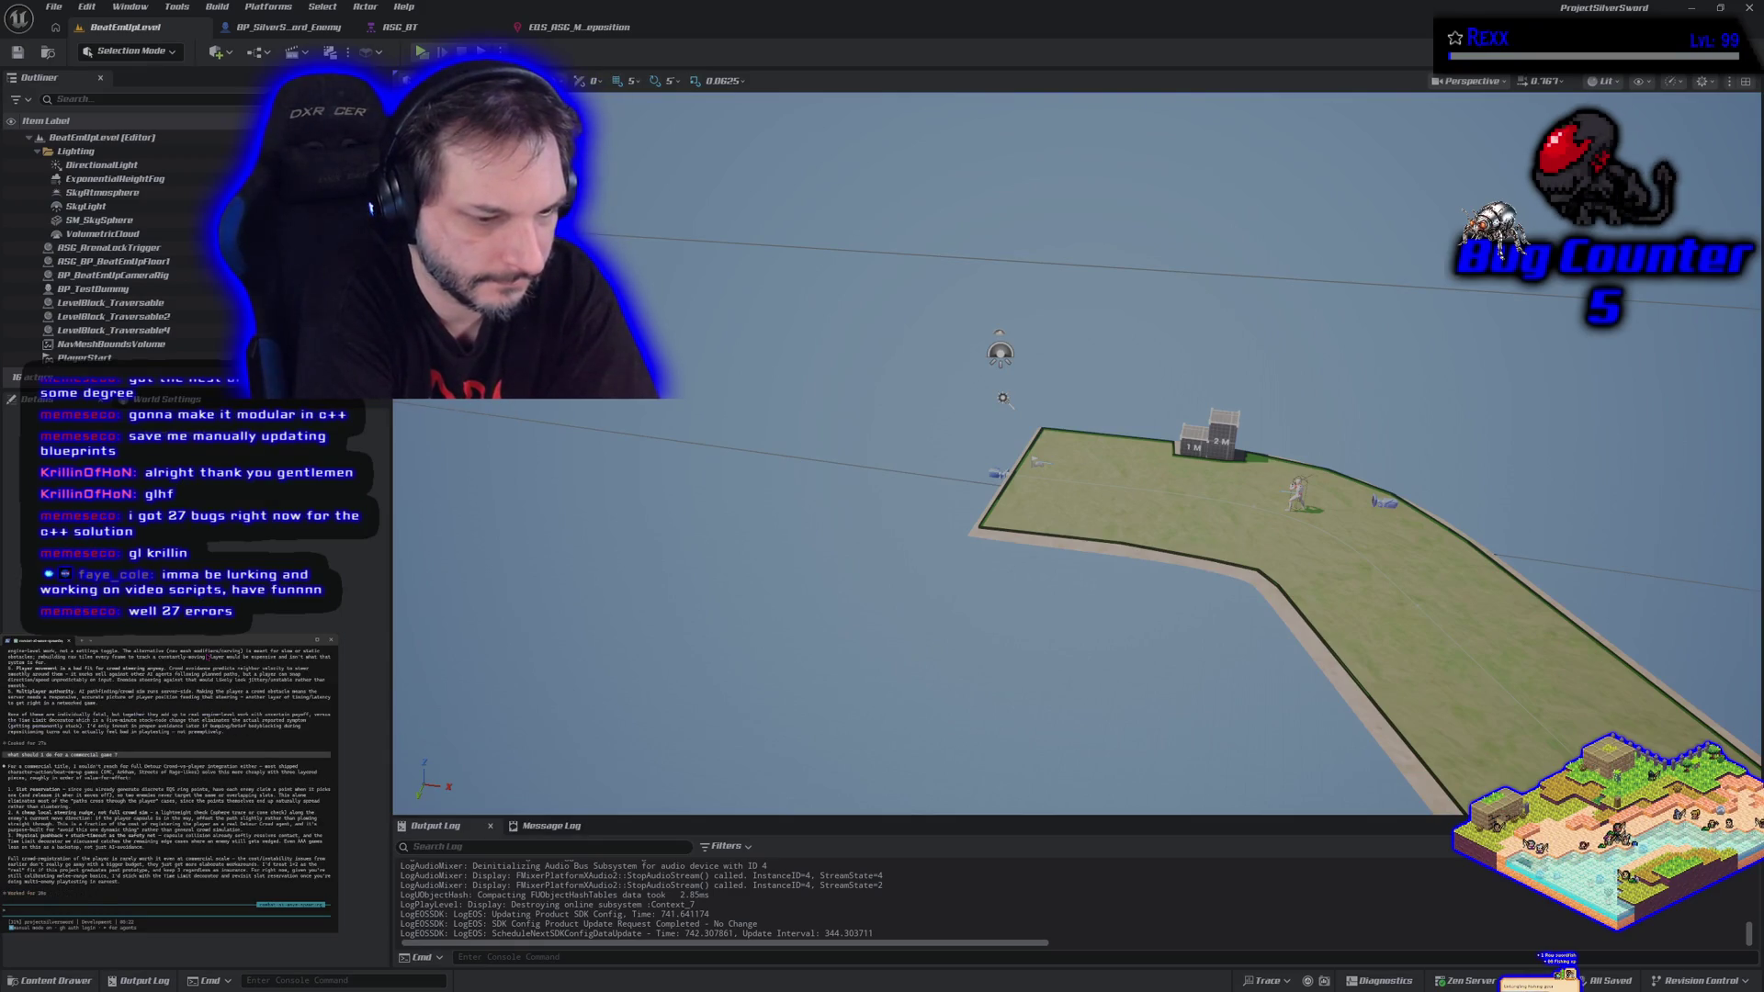
text(Let's add the time limit decorator now)
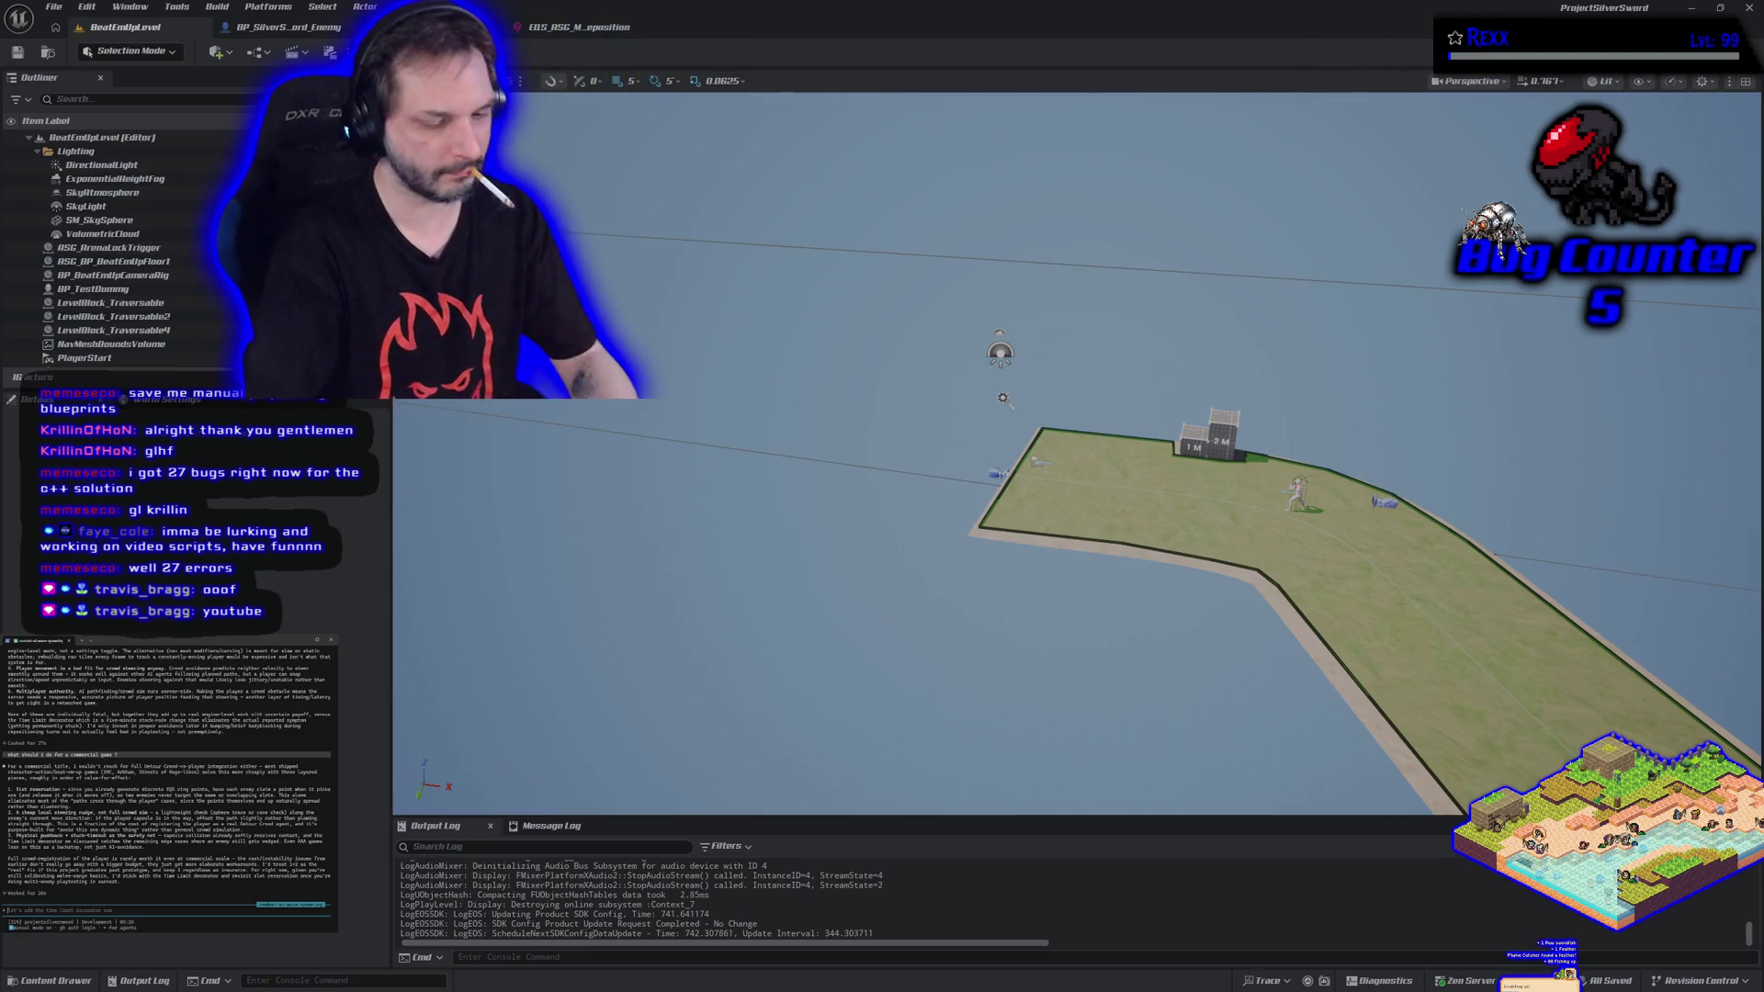
Ask the agent what's wrong with doing all 3 changes now, then type 'Let's do slot reservation first'.
text(whats w)
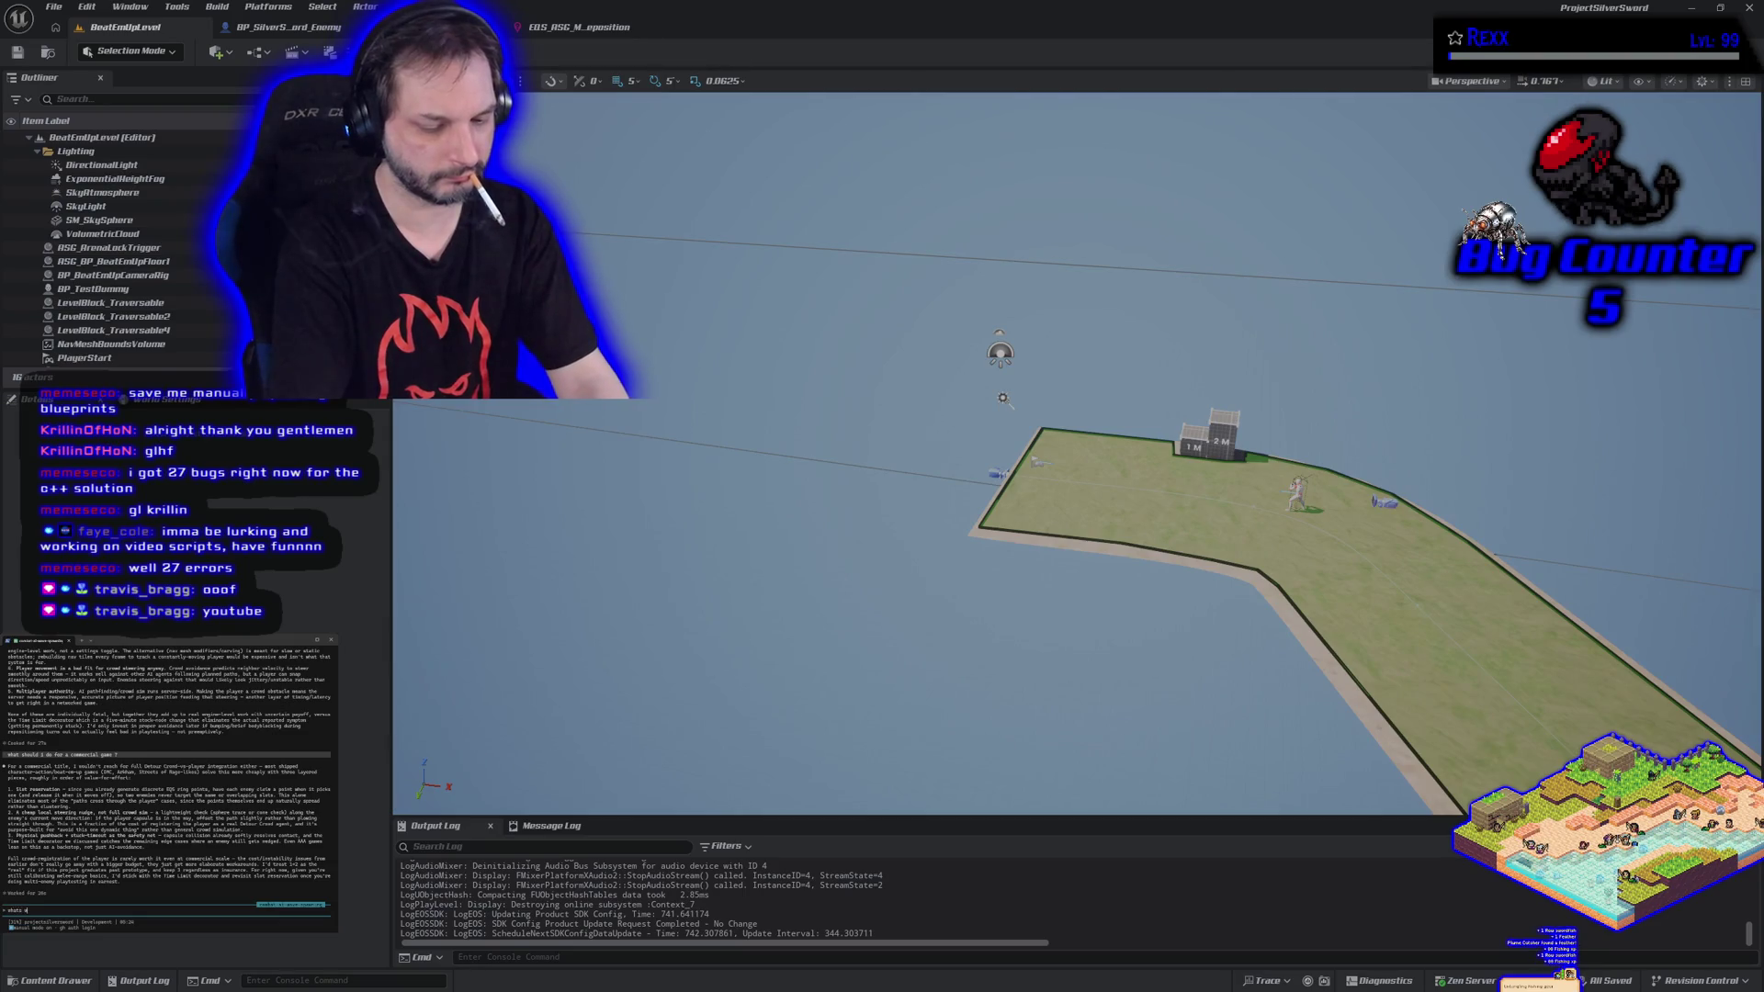
text(rong with doing all 3 )
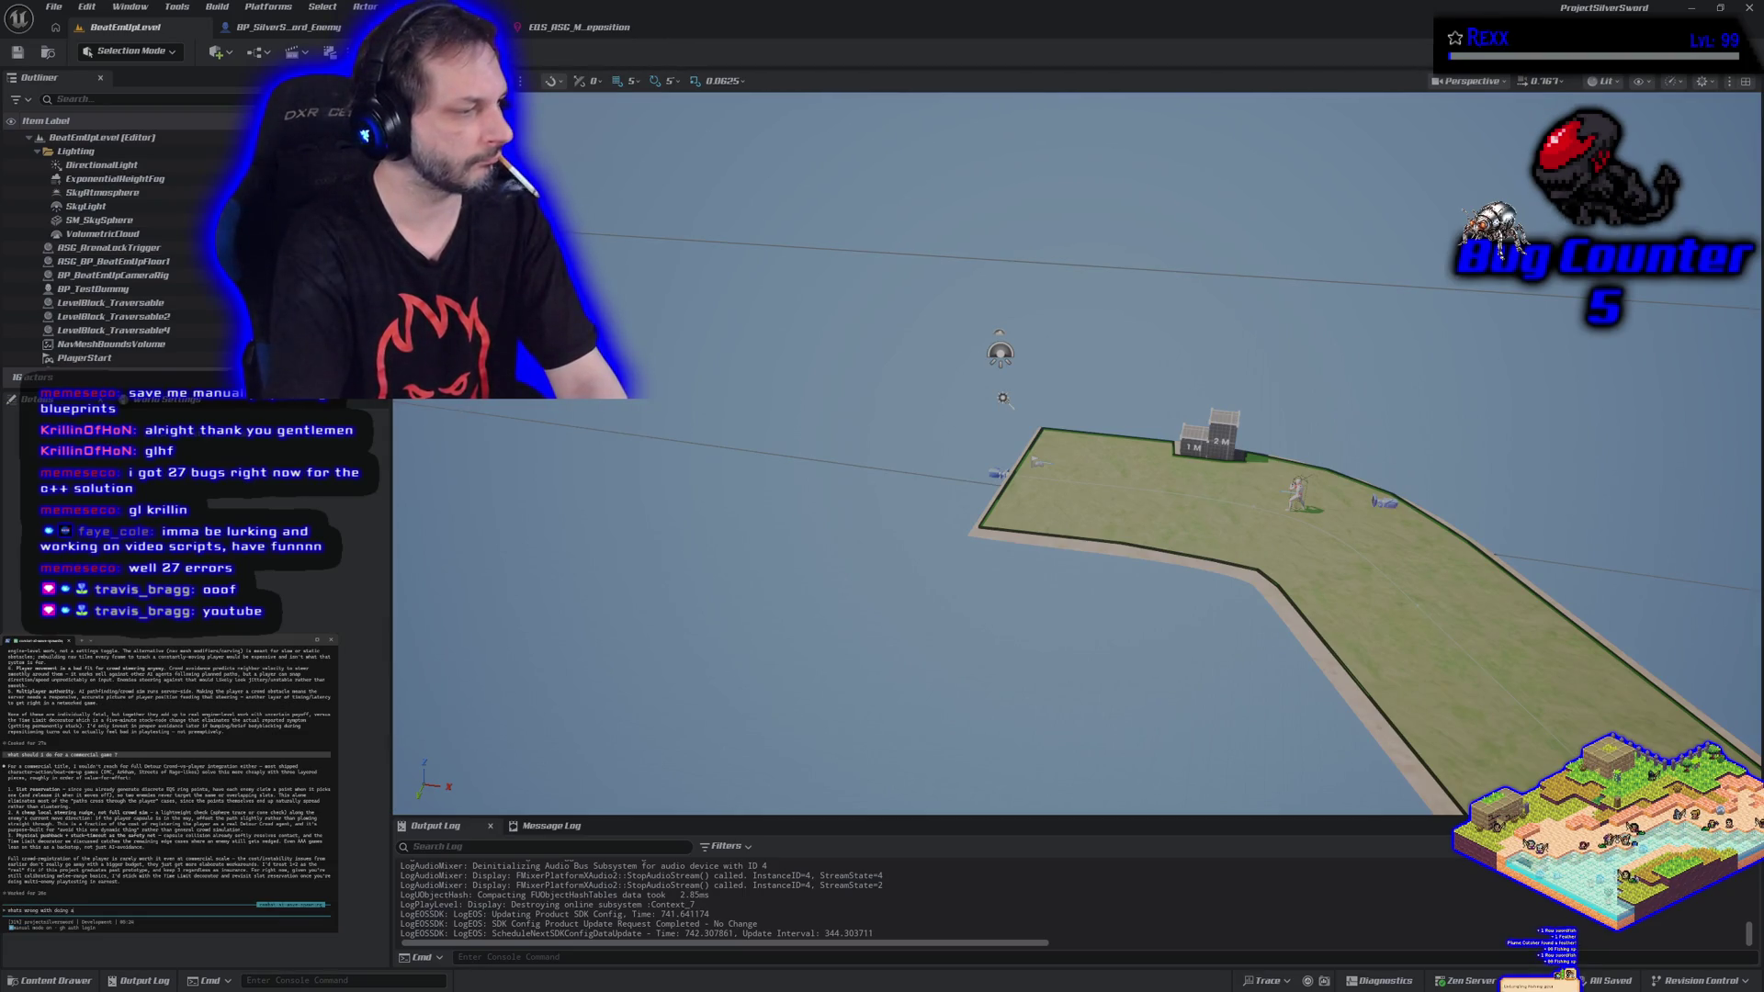
text(now and just)
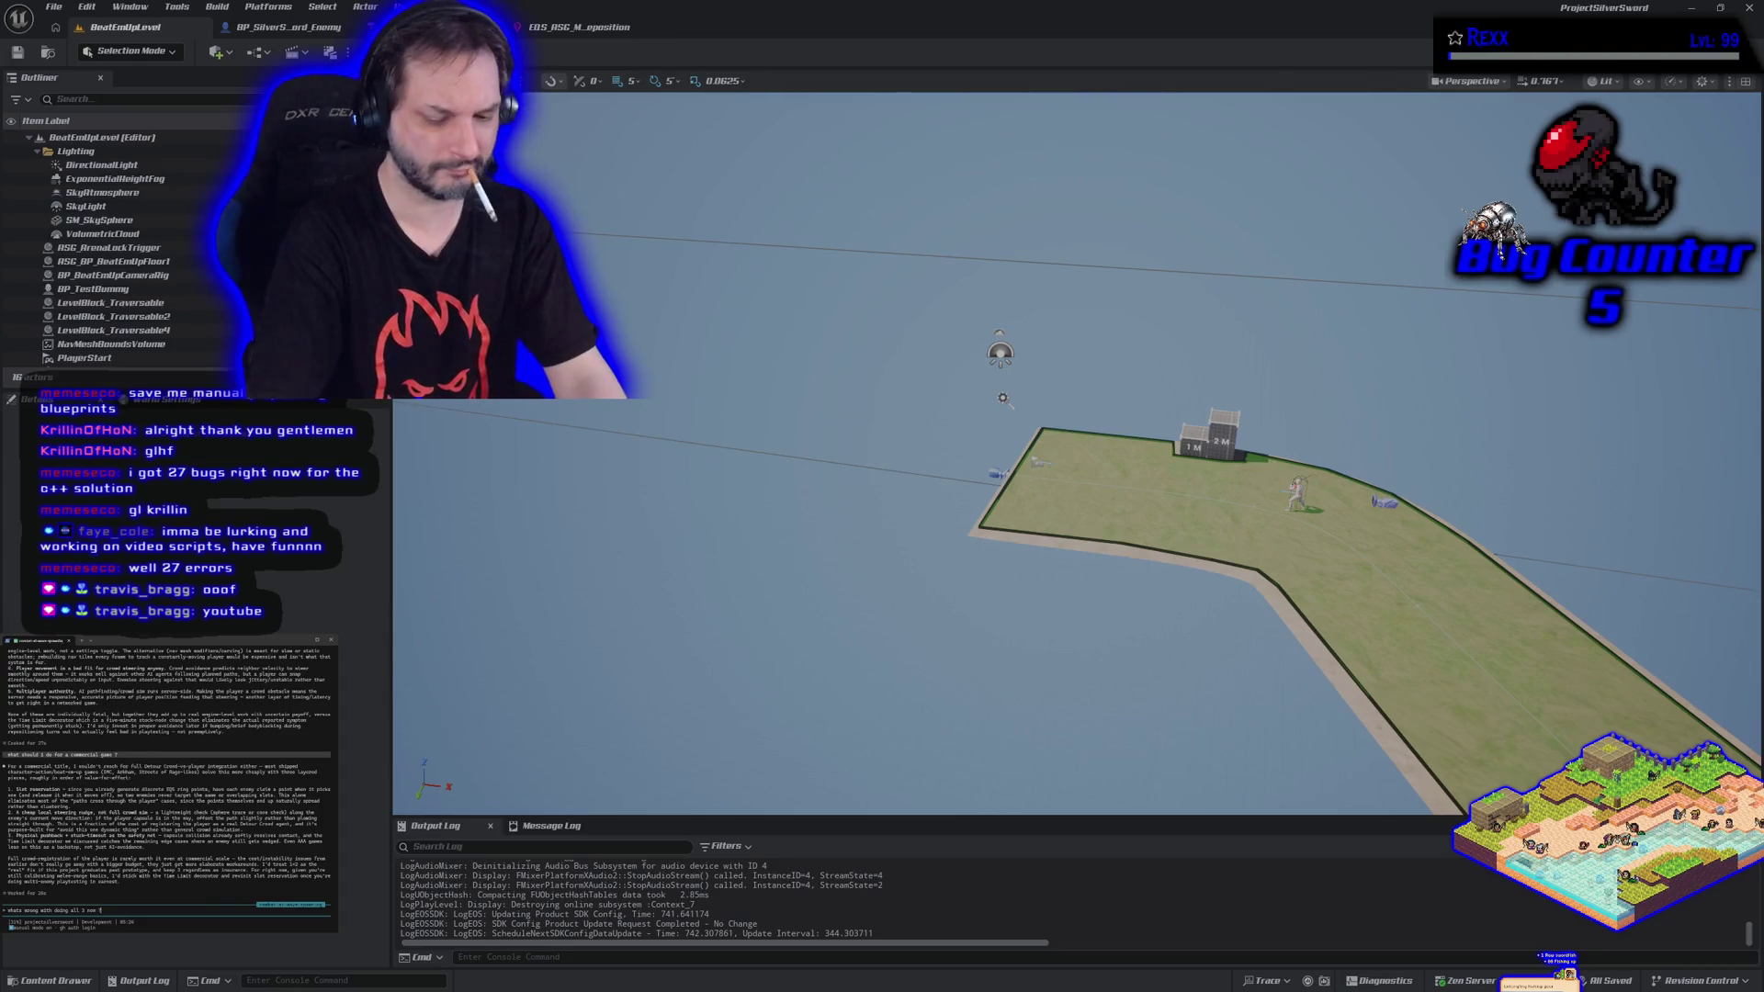
key(Return)
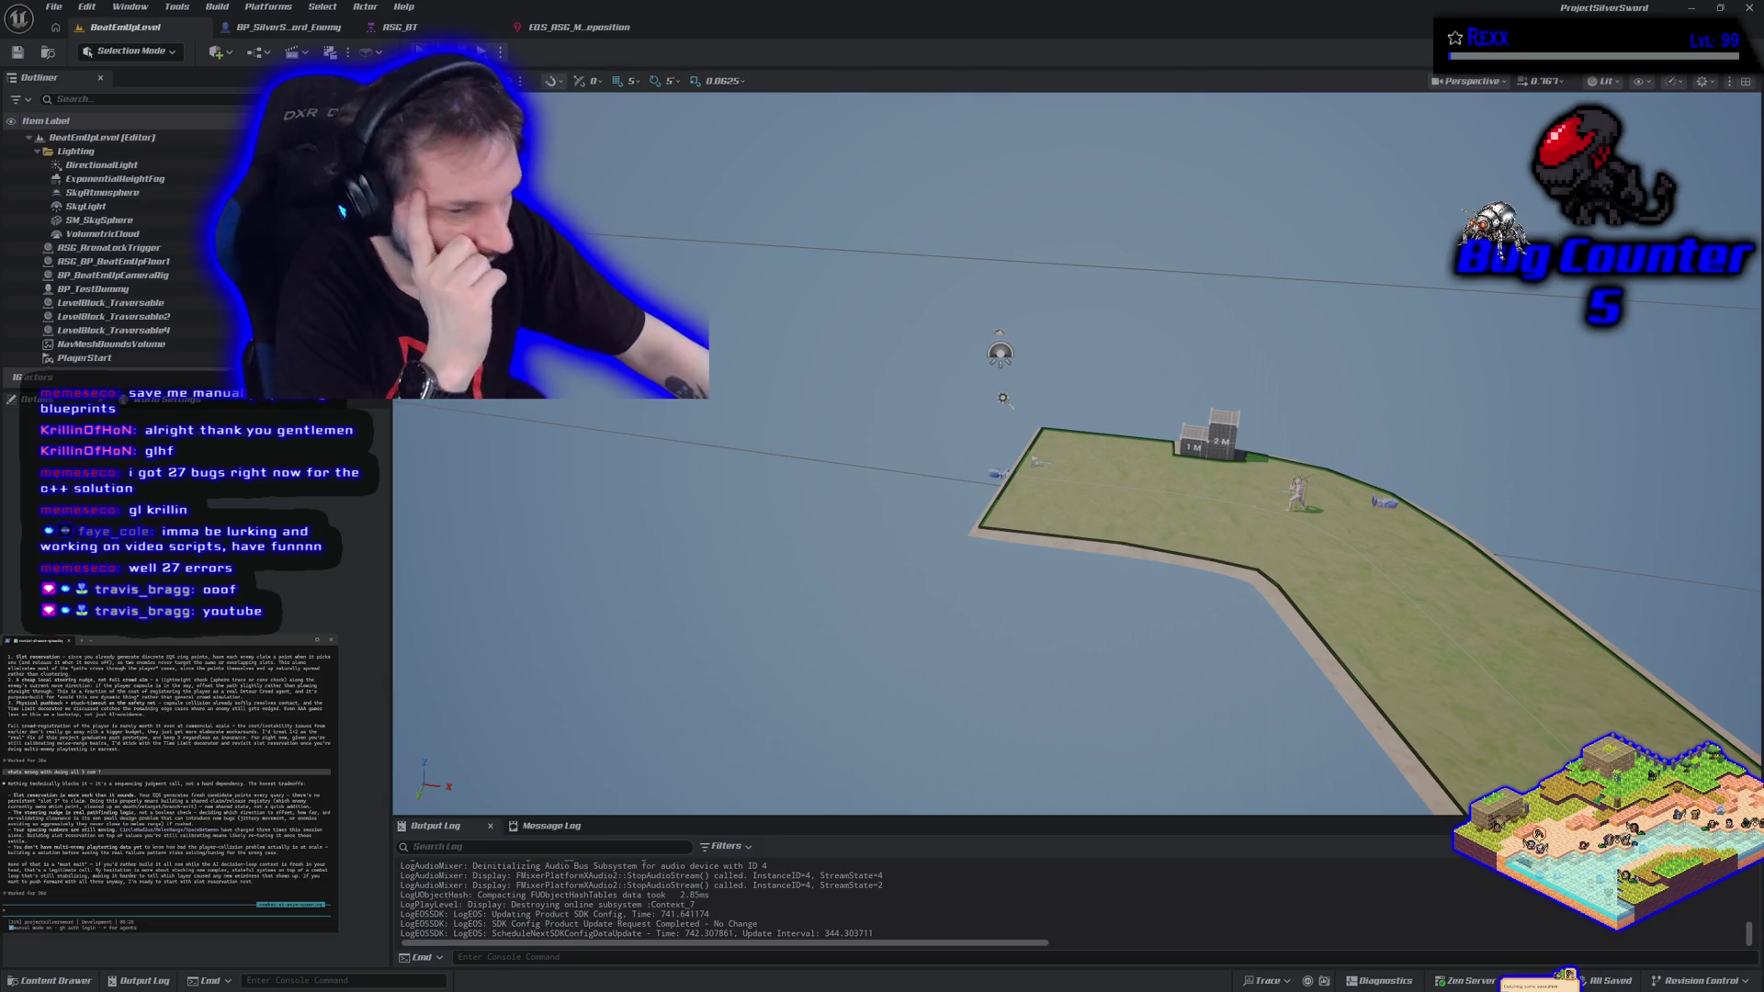
text(Let's do slot reservation first)
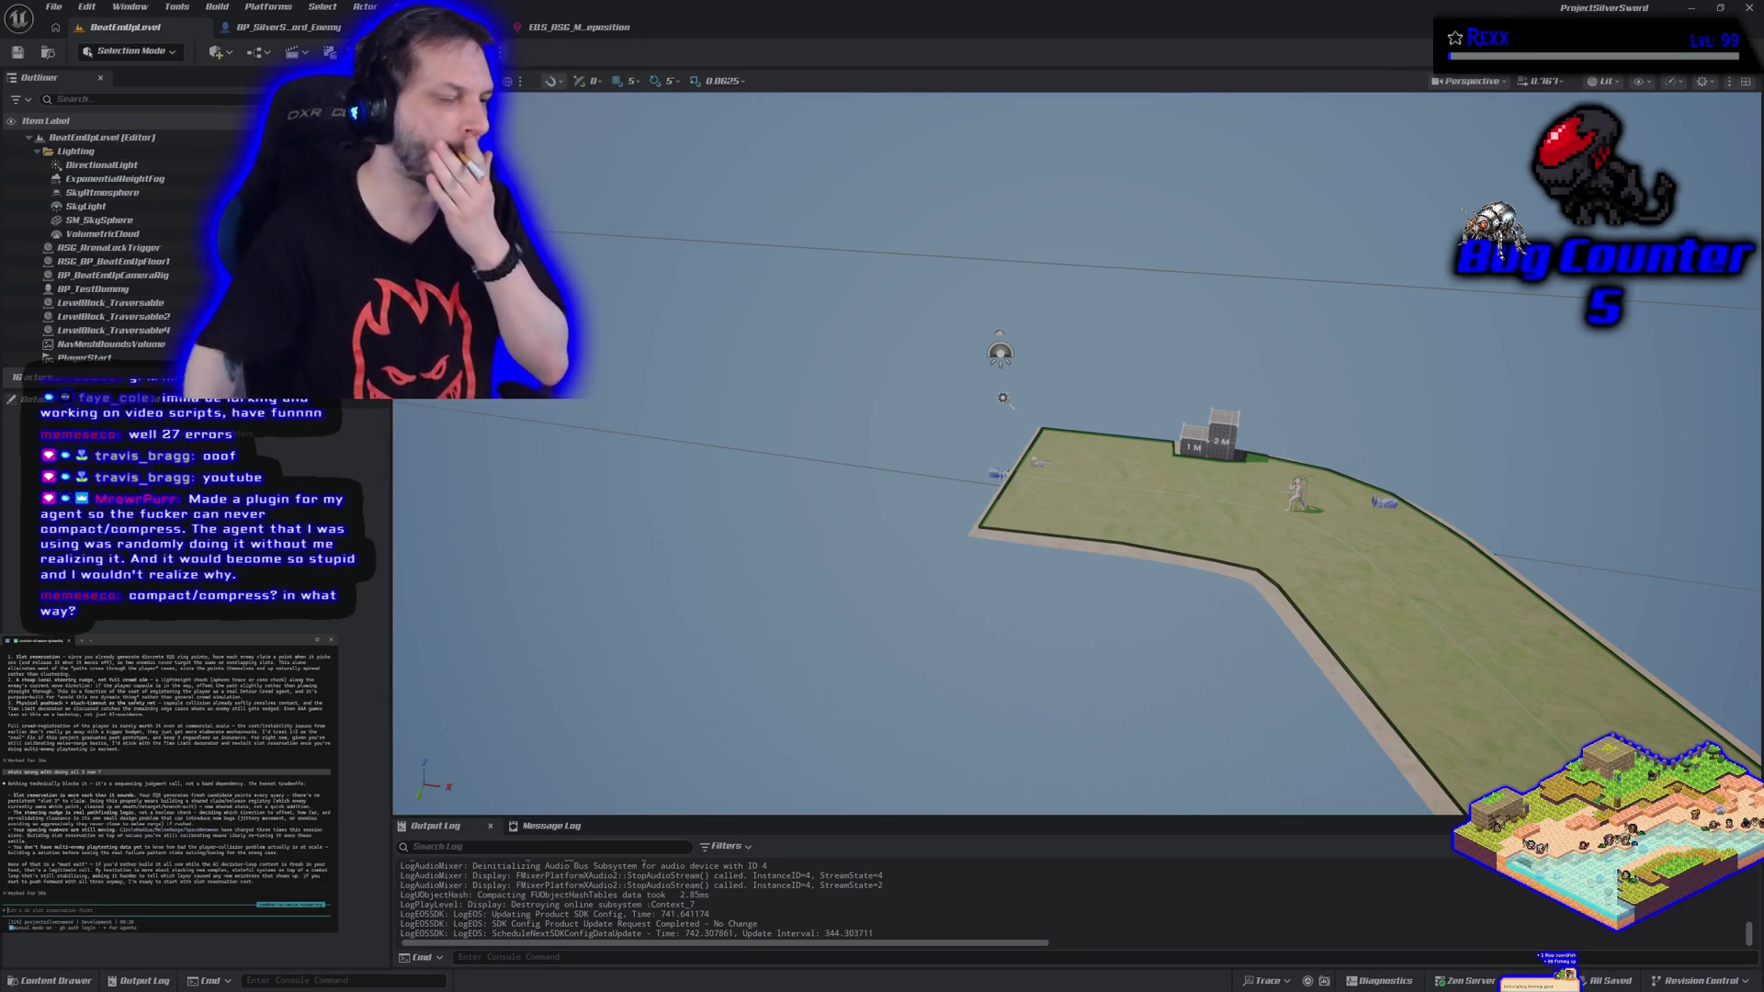
Send the agent a note that the template may already include slot reservation.
text(i think i did i k)
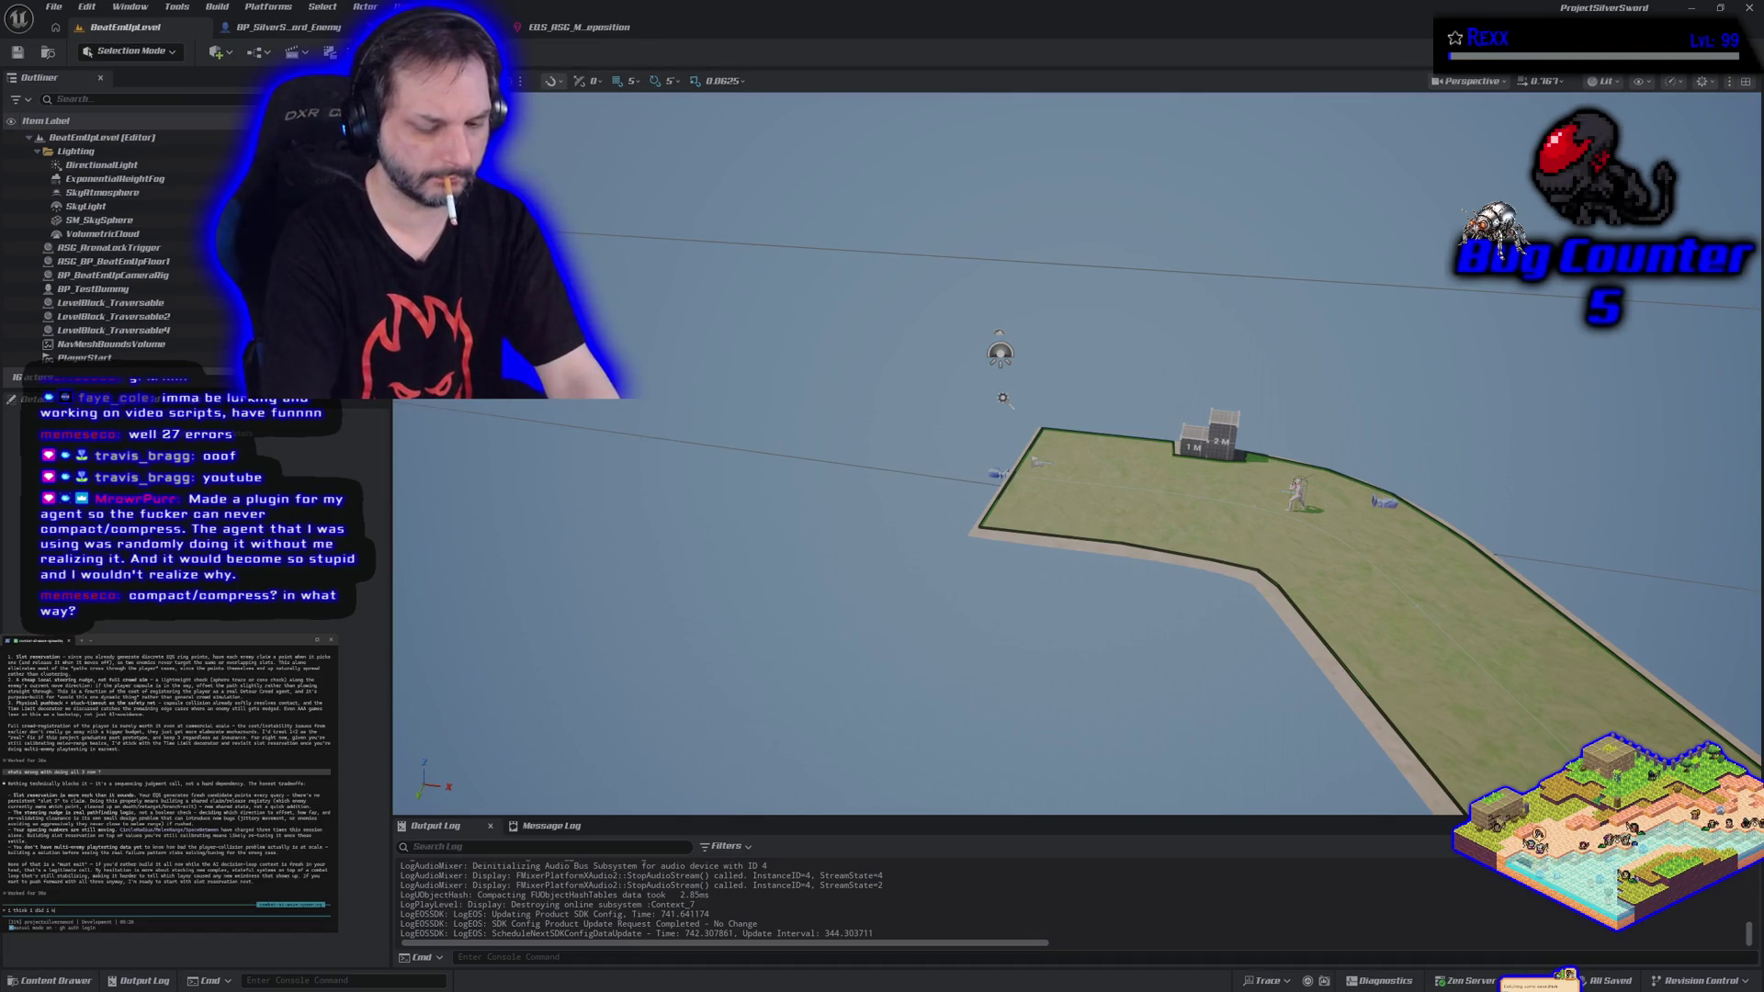
text(ot reservation)
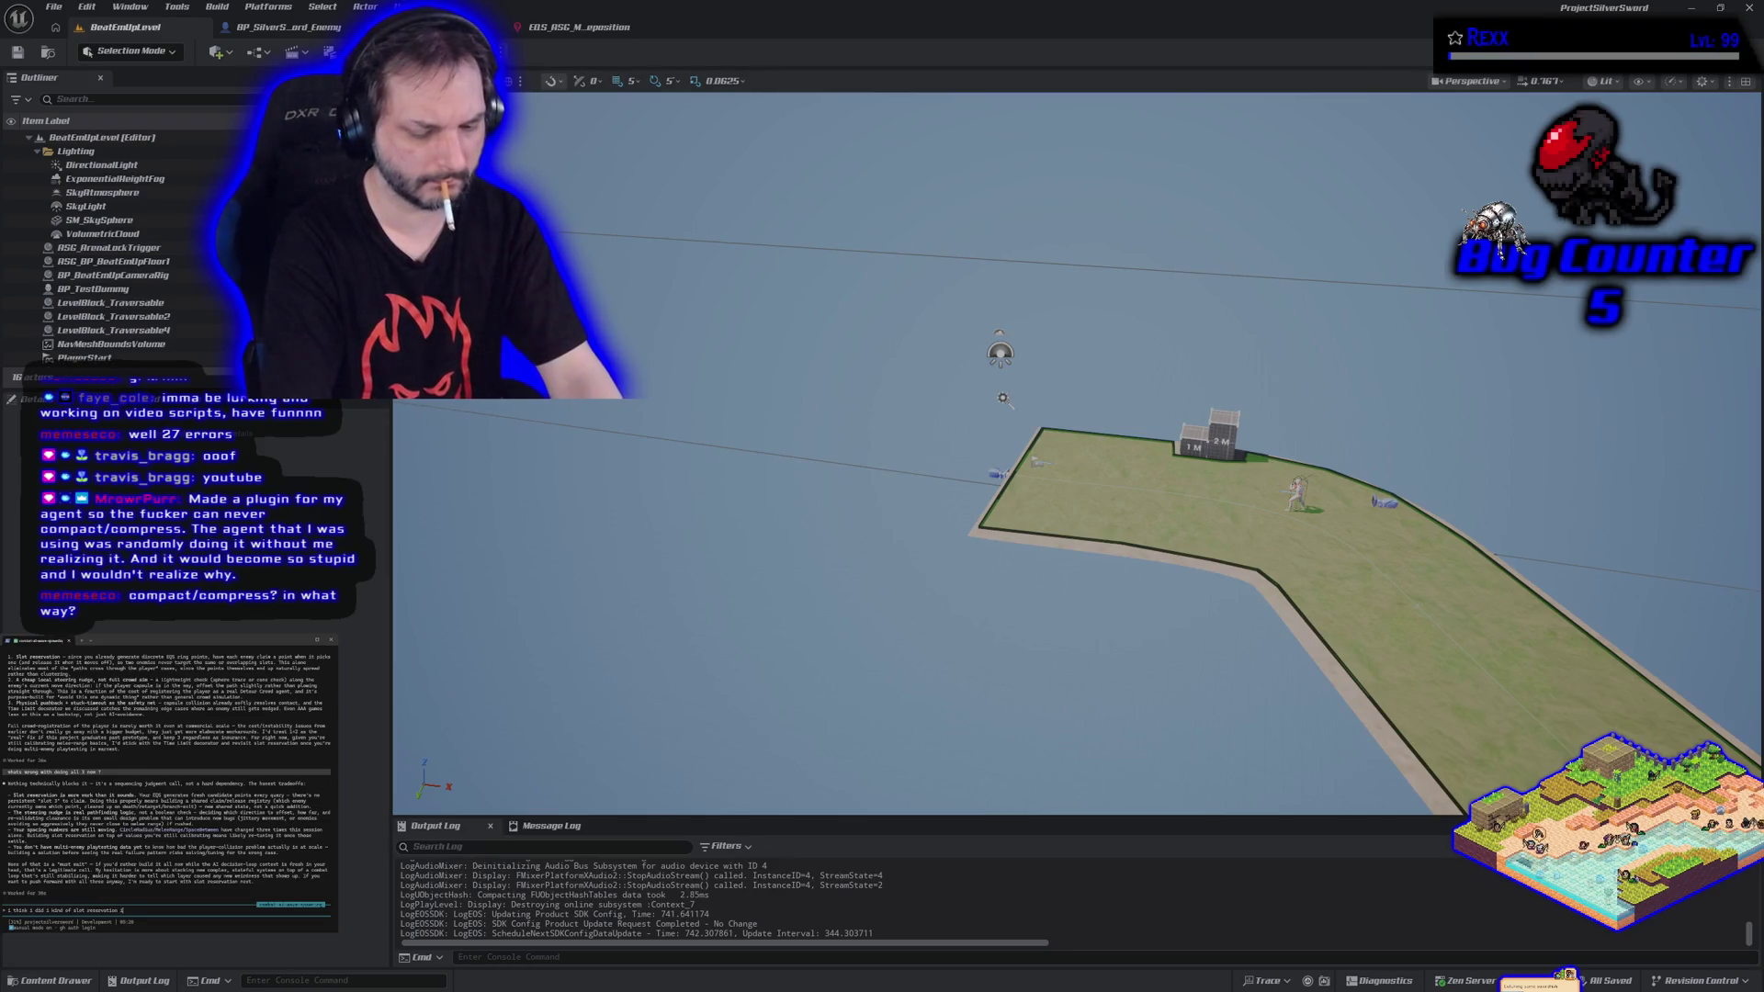
text(plate let me look)
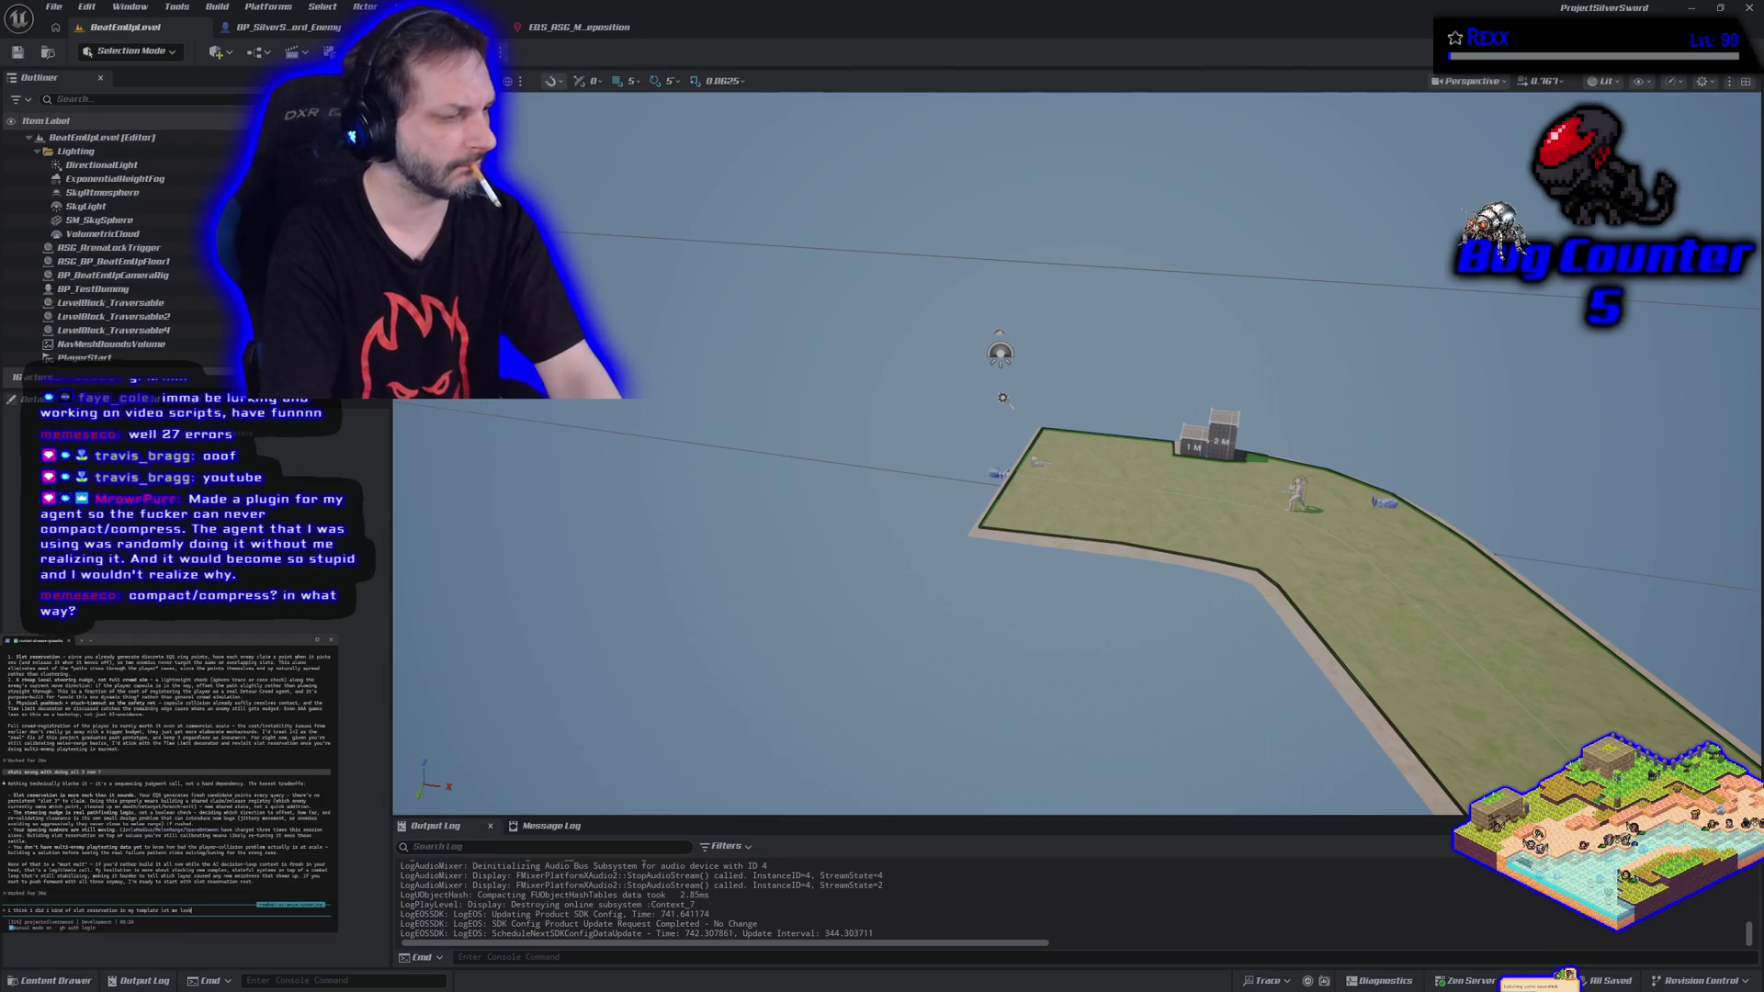
key(Return)
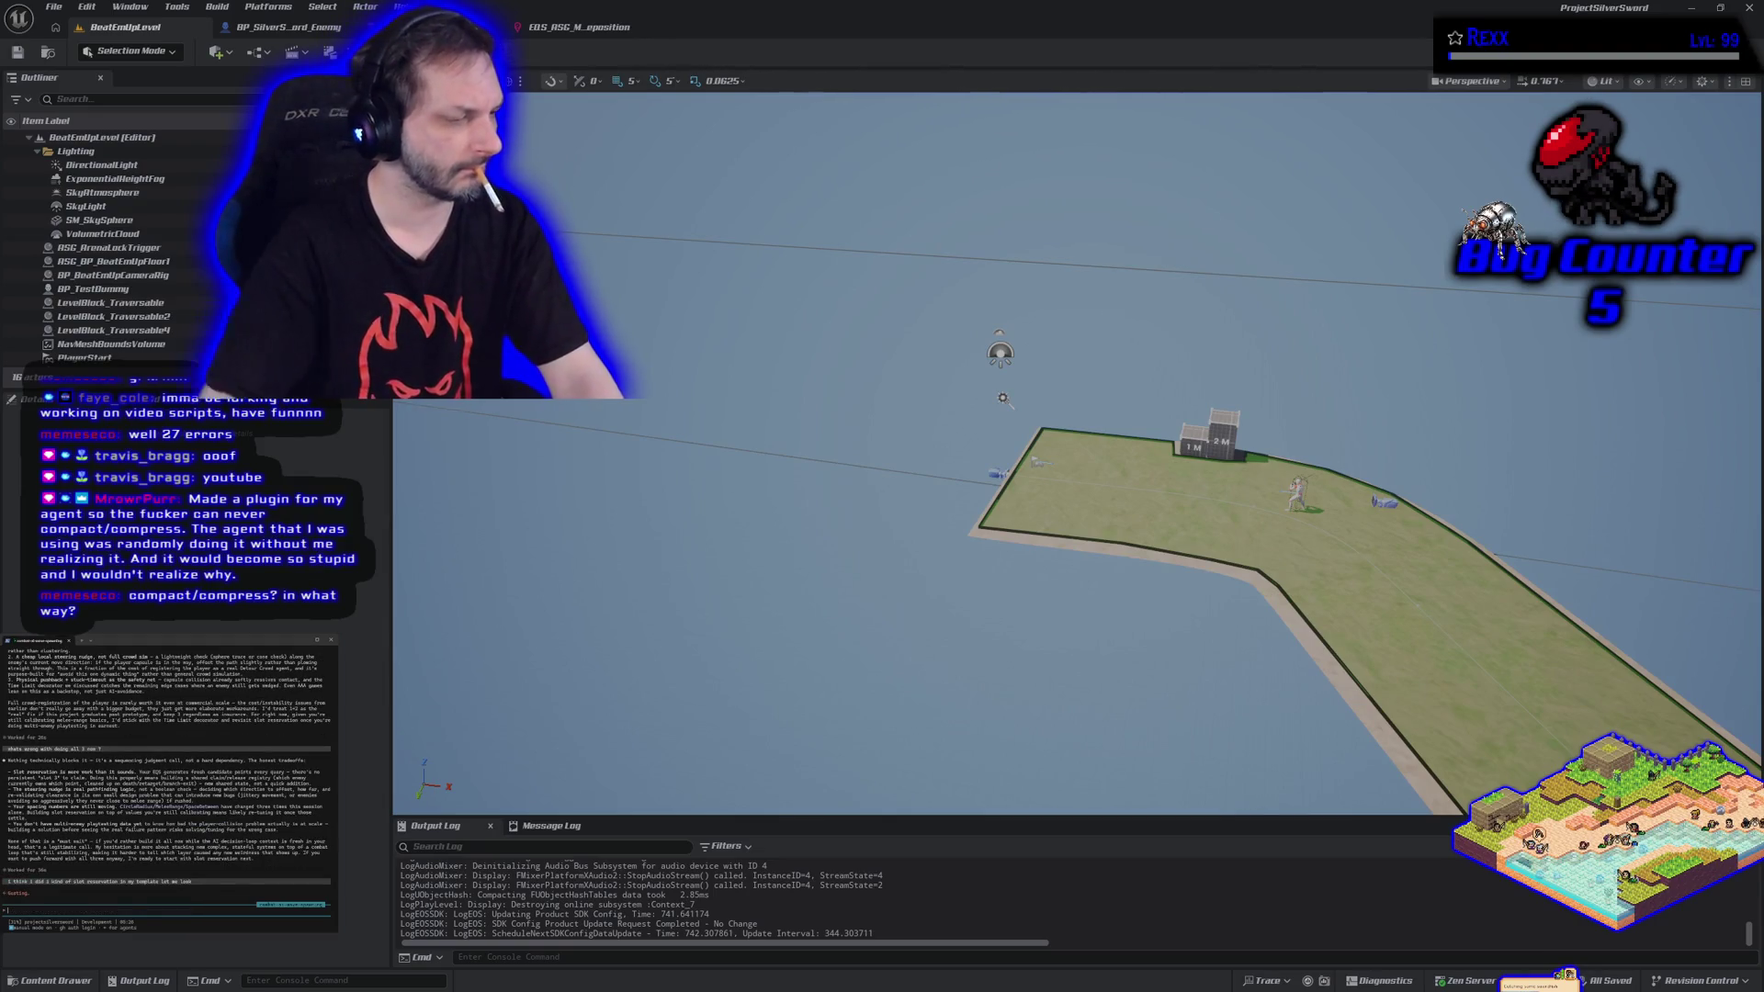
key(alt+Tab)
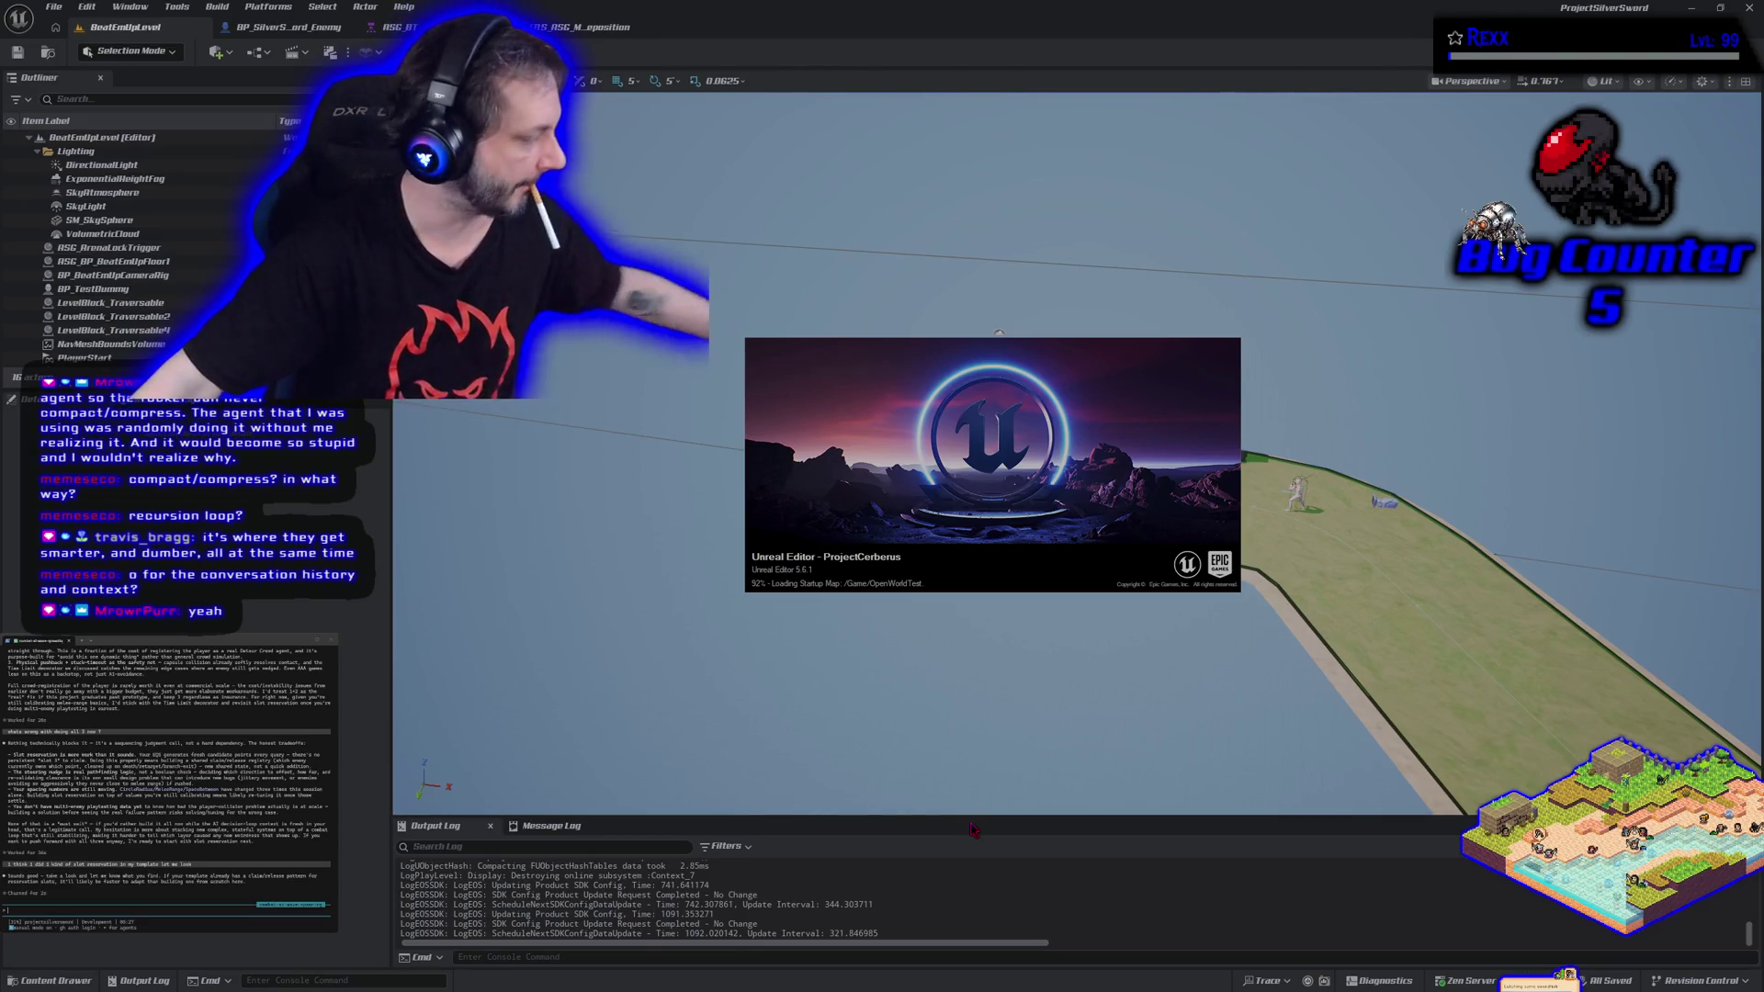
Close the ProjectSilverSword editor window, leaving ProjectCerberus to finish loading OpenWorldTest.
drag(934, 499, 967, 485)
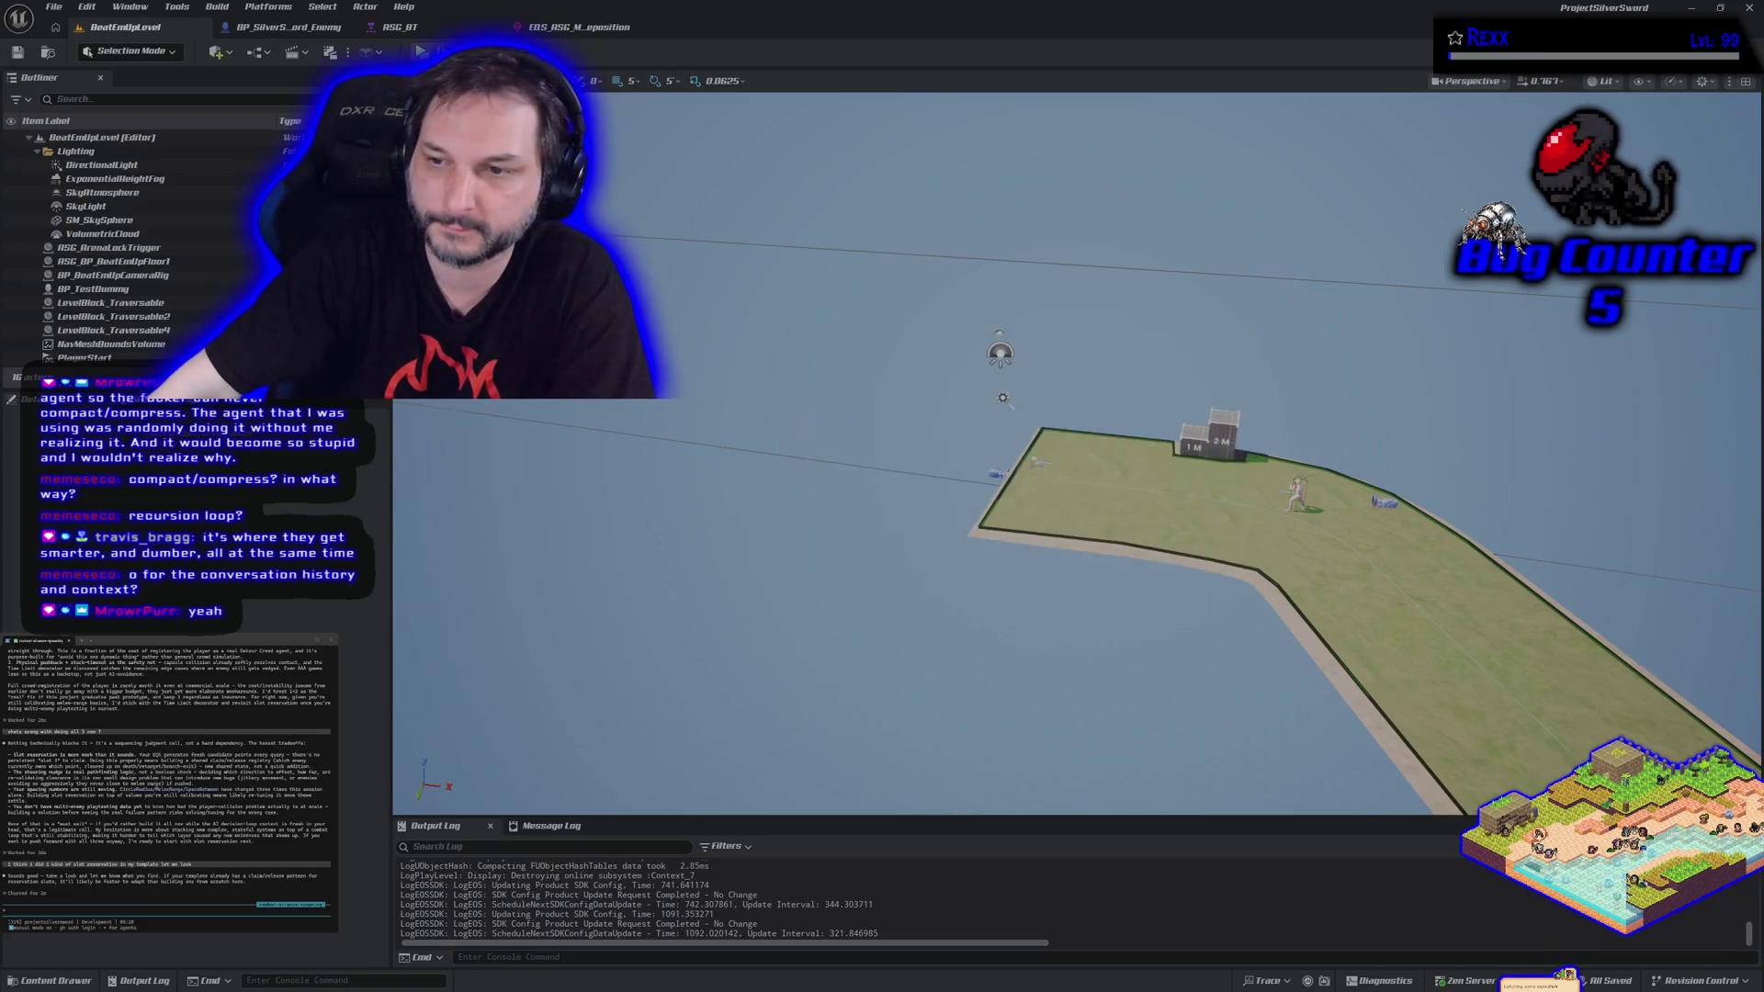
scroll(974, 399, down, 5)
drag(1075, 552, 846, 579)
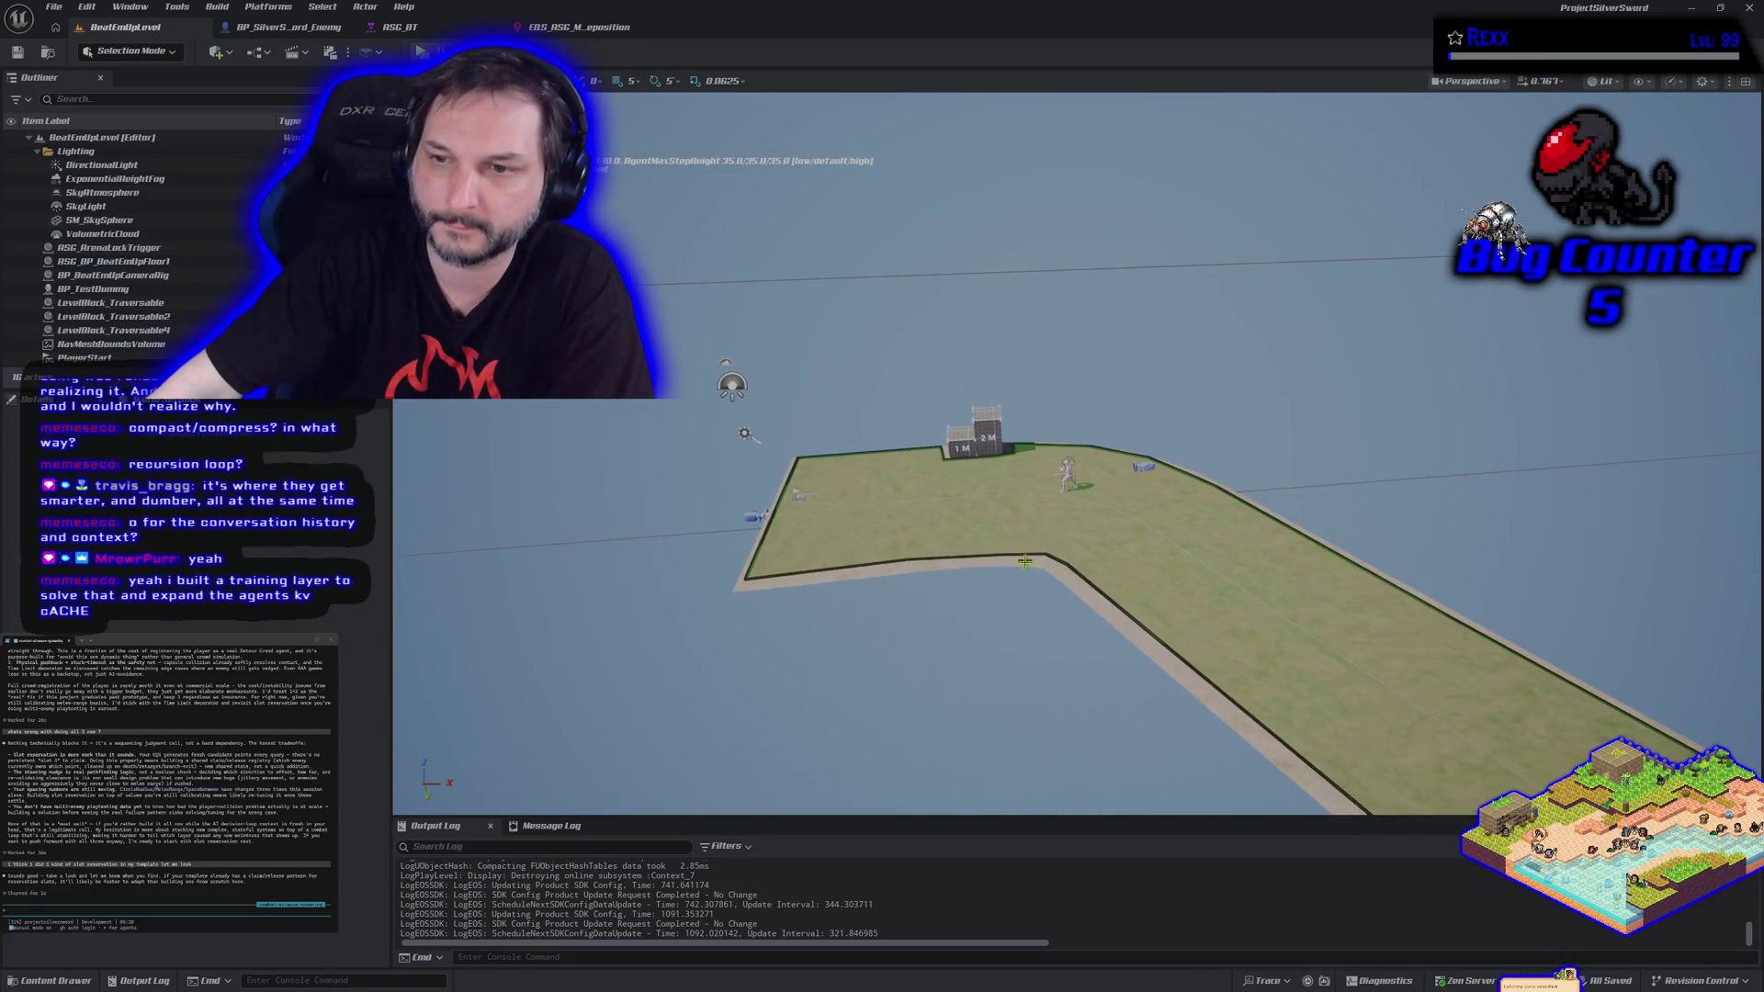
drag(1025, 561, 733, 438)
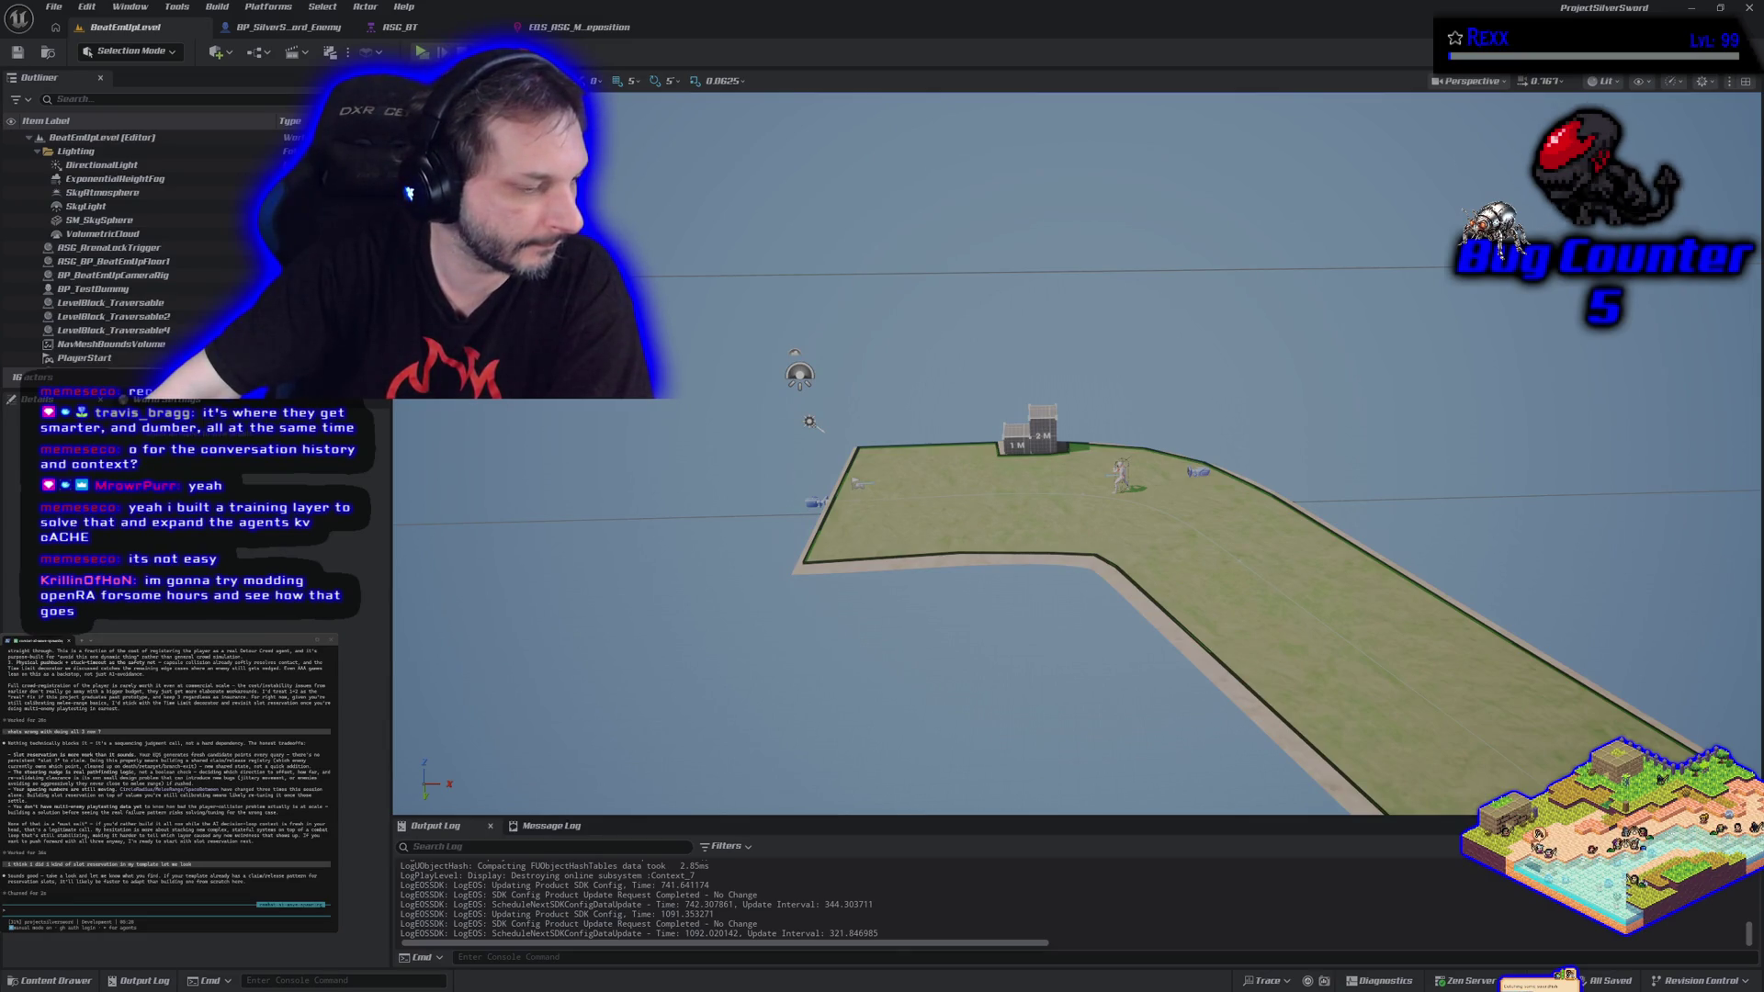
click(1751, 8)
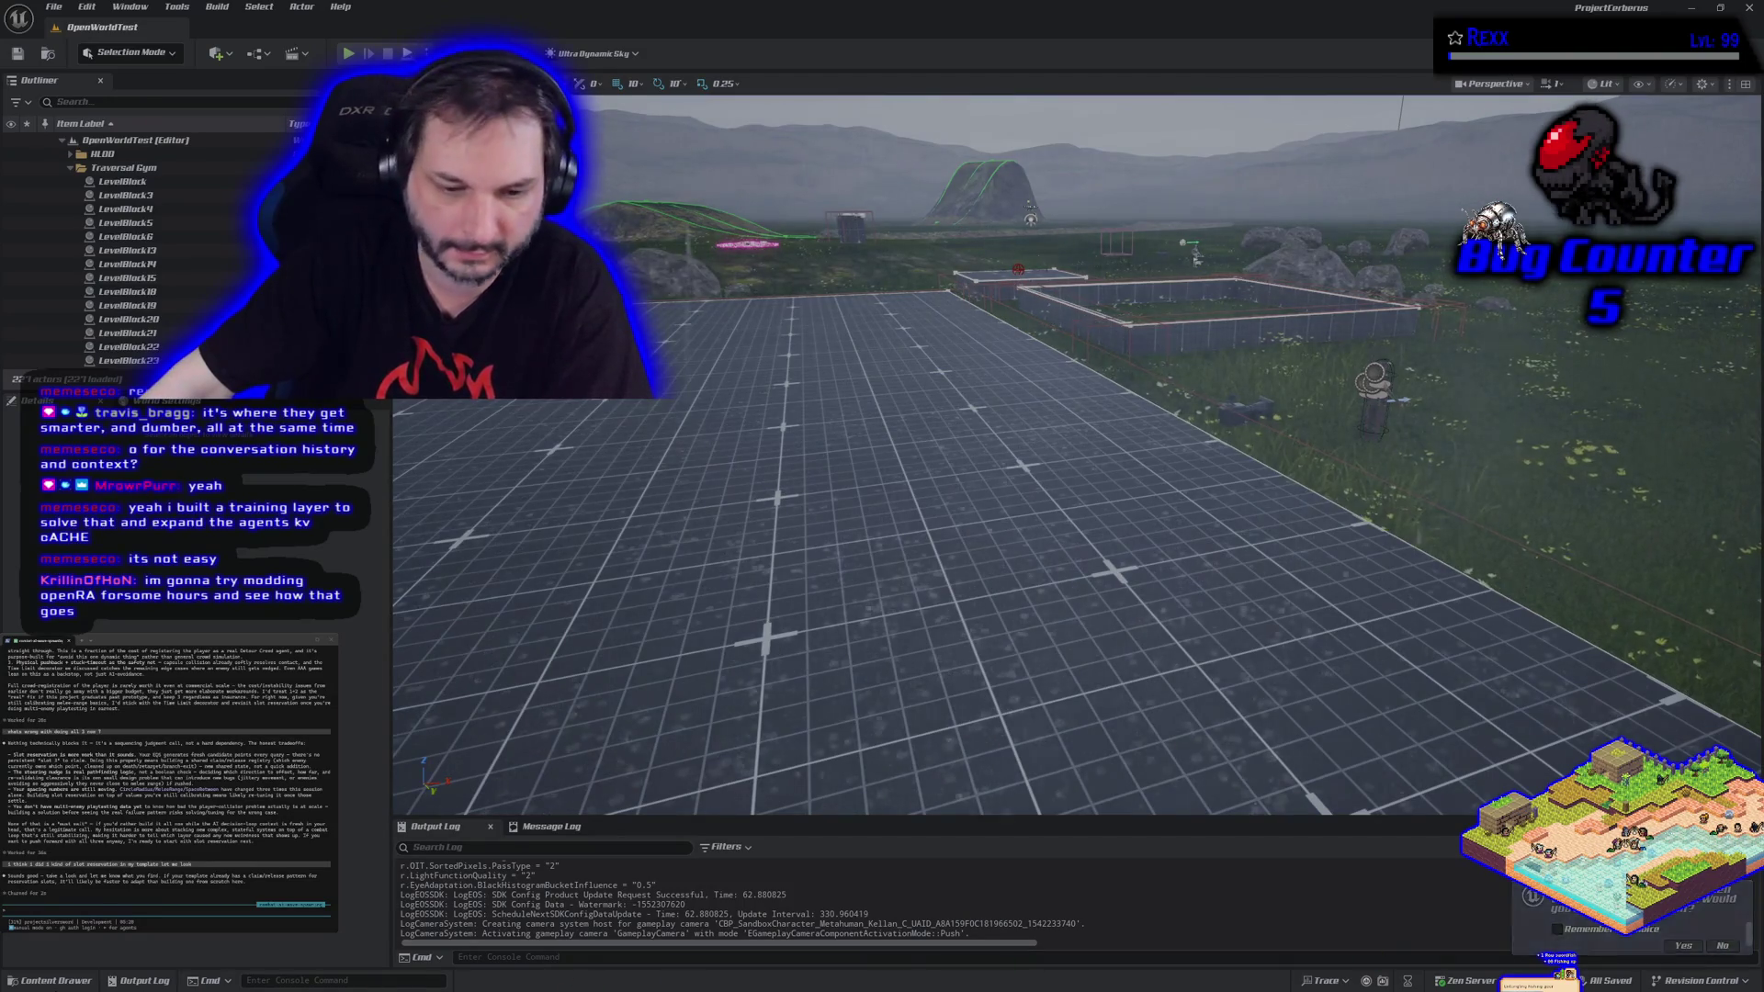
Open the Content Drawer and browse the Blueprints, Triggers and Enumerations folders.
click(51, 980)
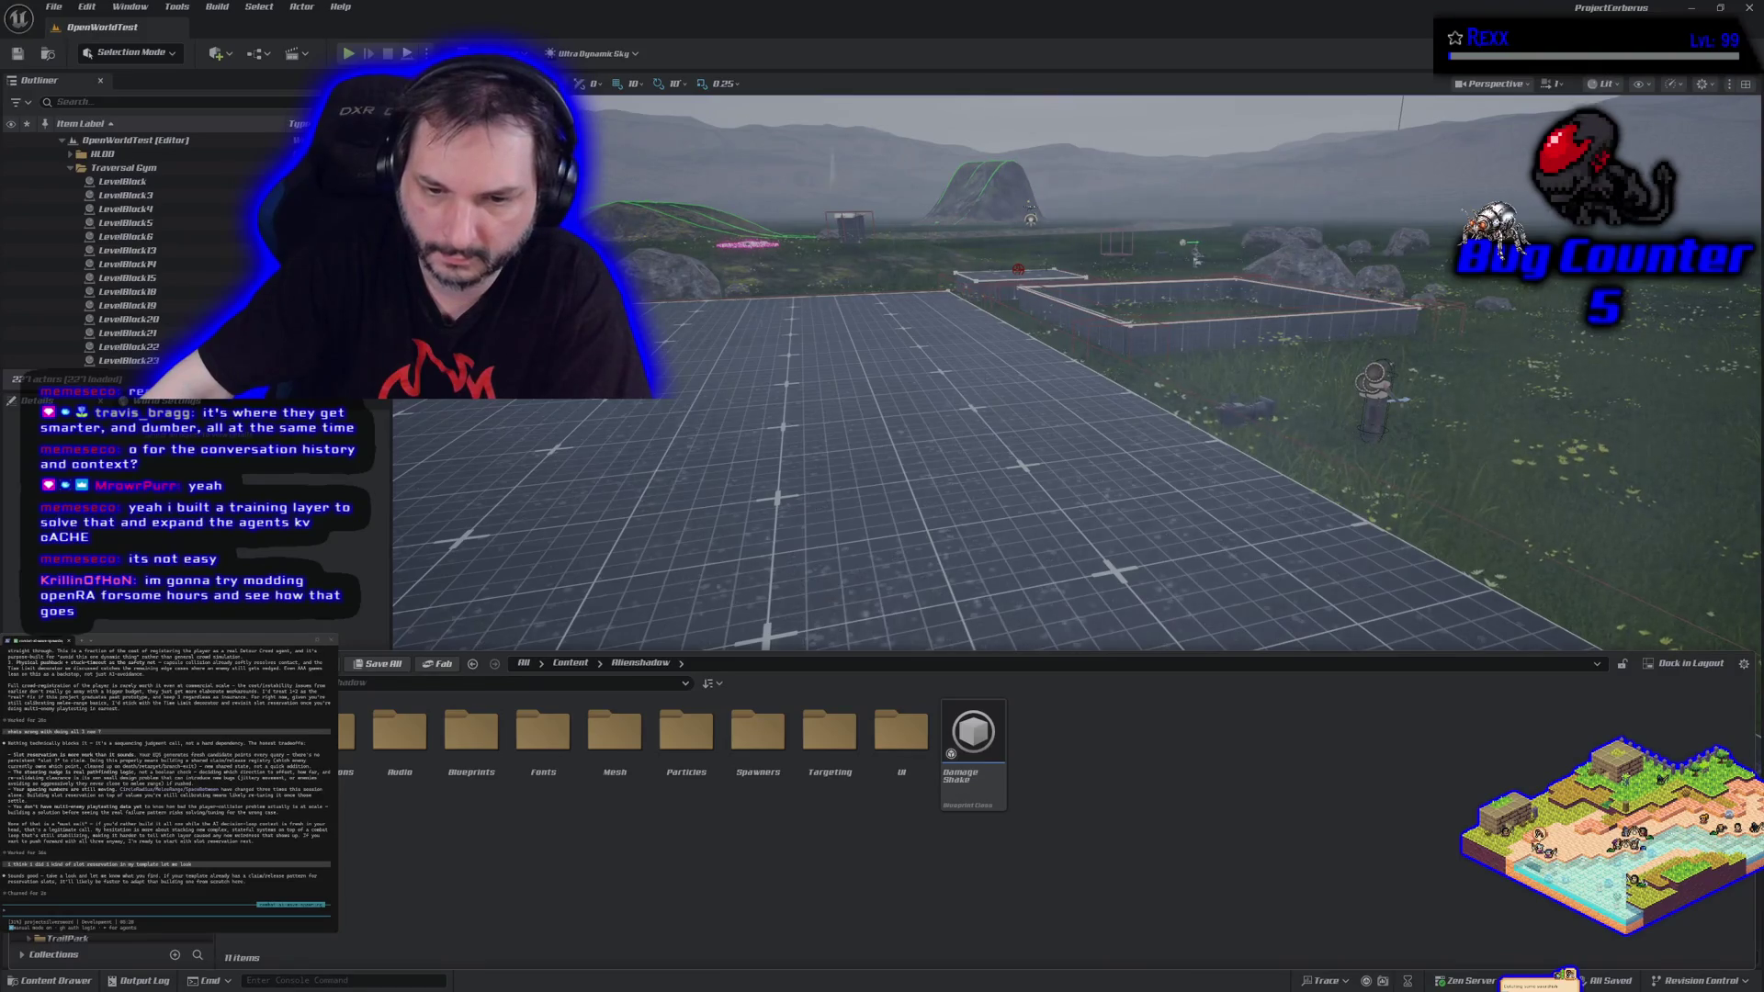
double_click(471, 735)
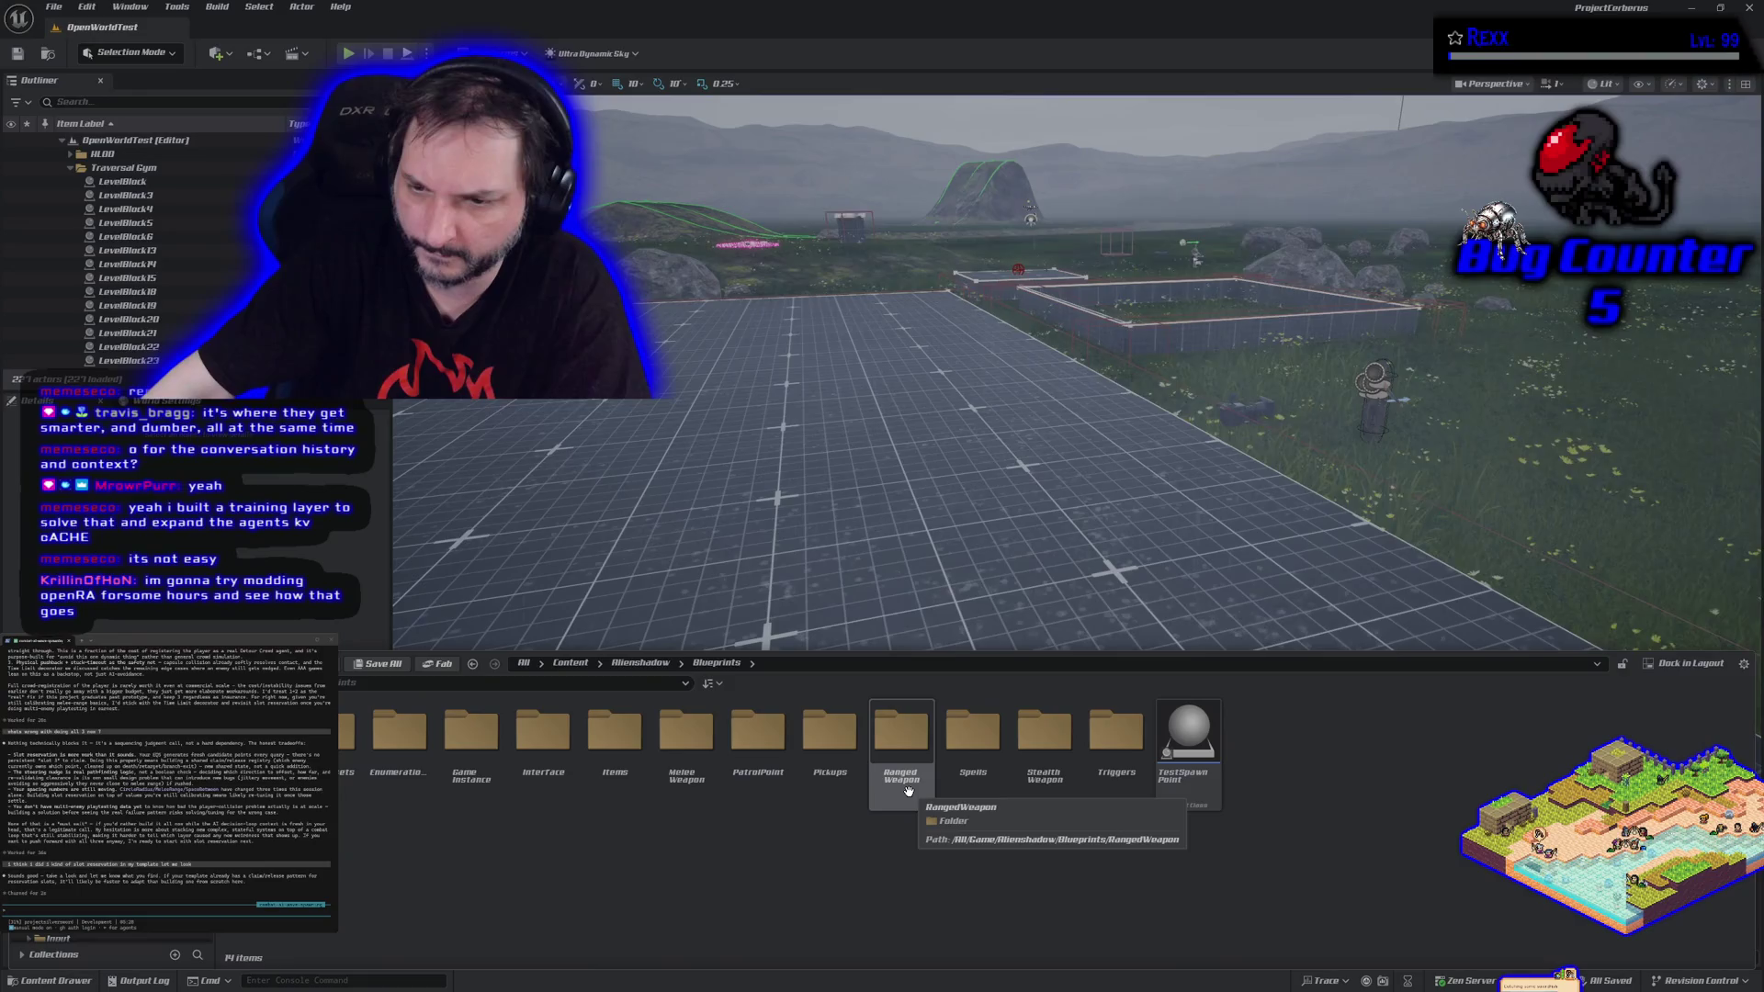
double_click(1113, 758)
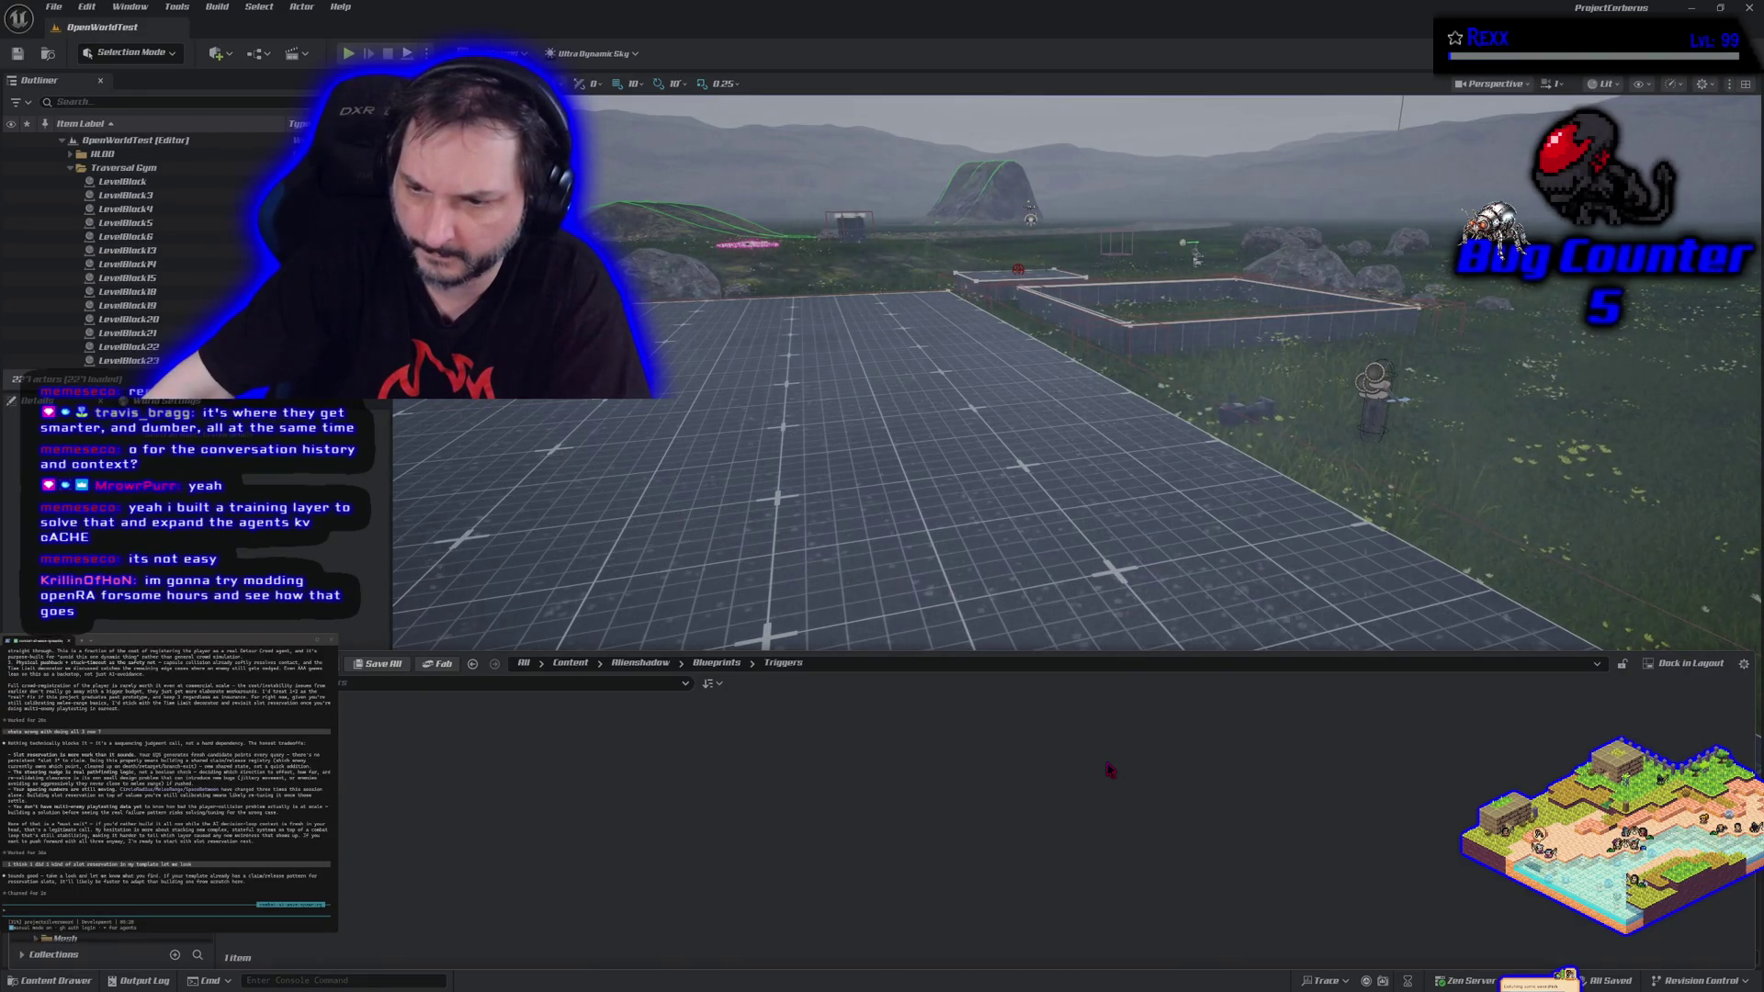
key(alt+Left)
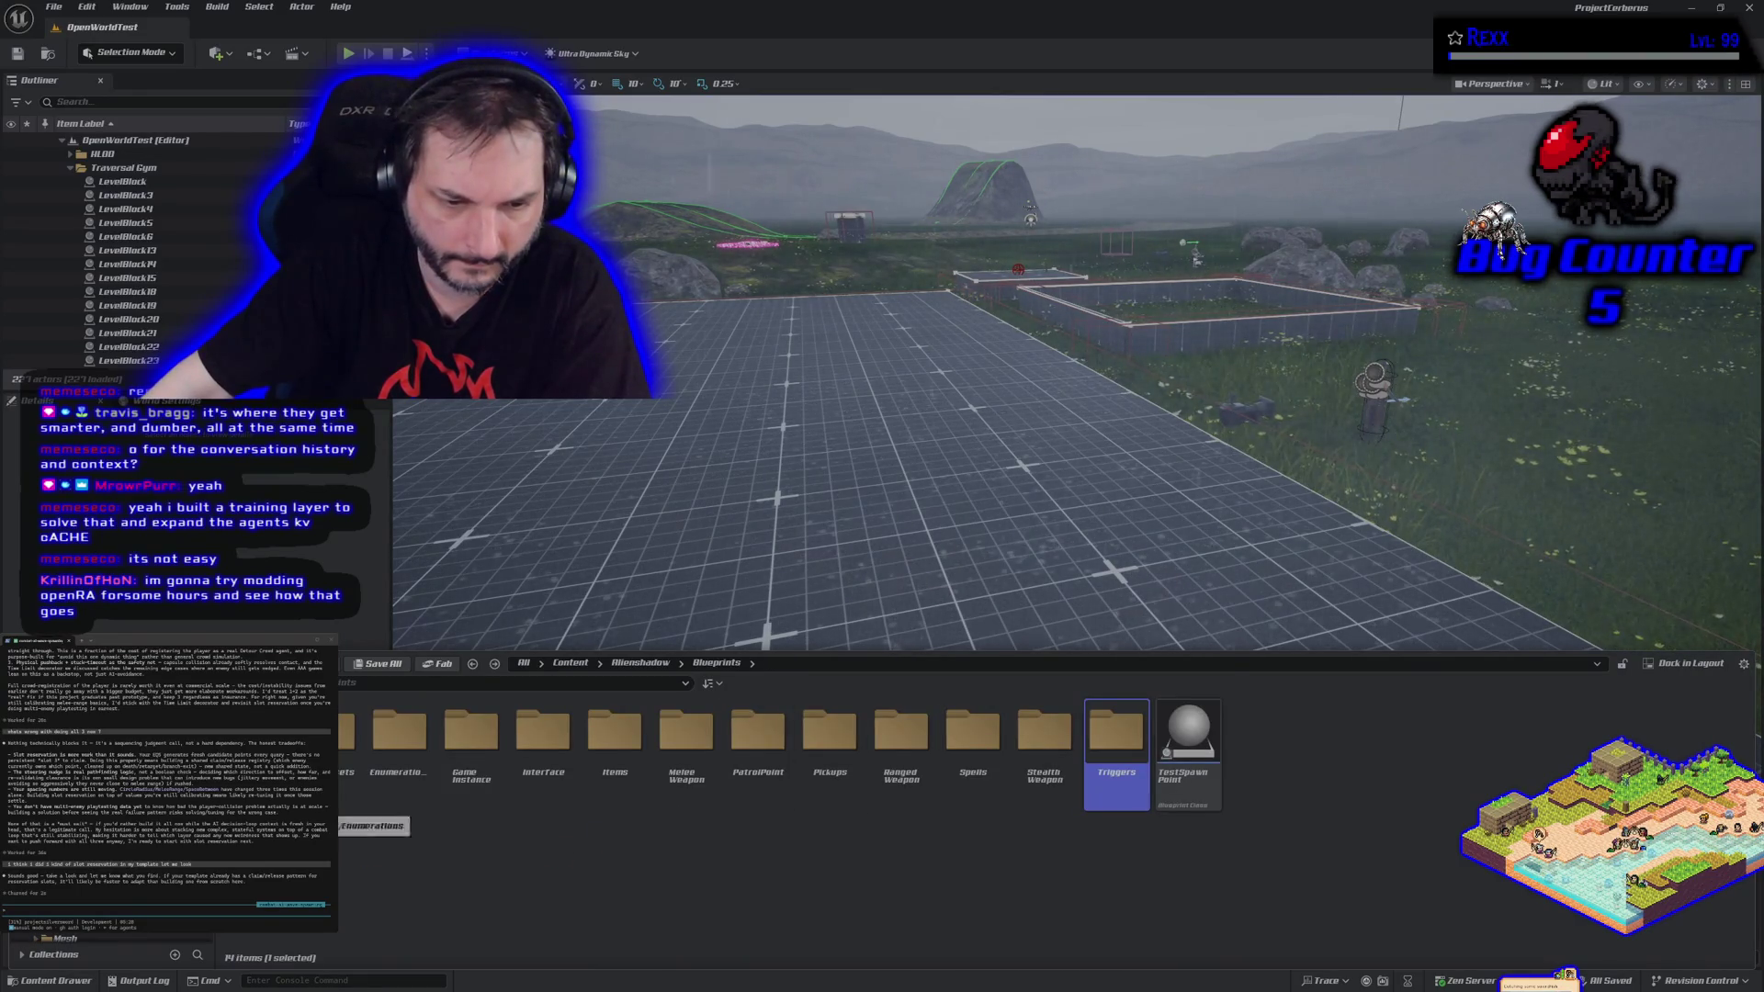
double_click(400, 739)
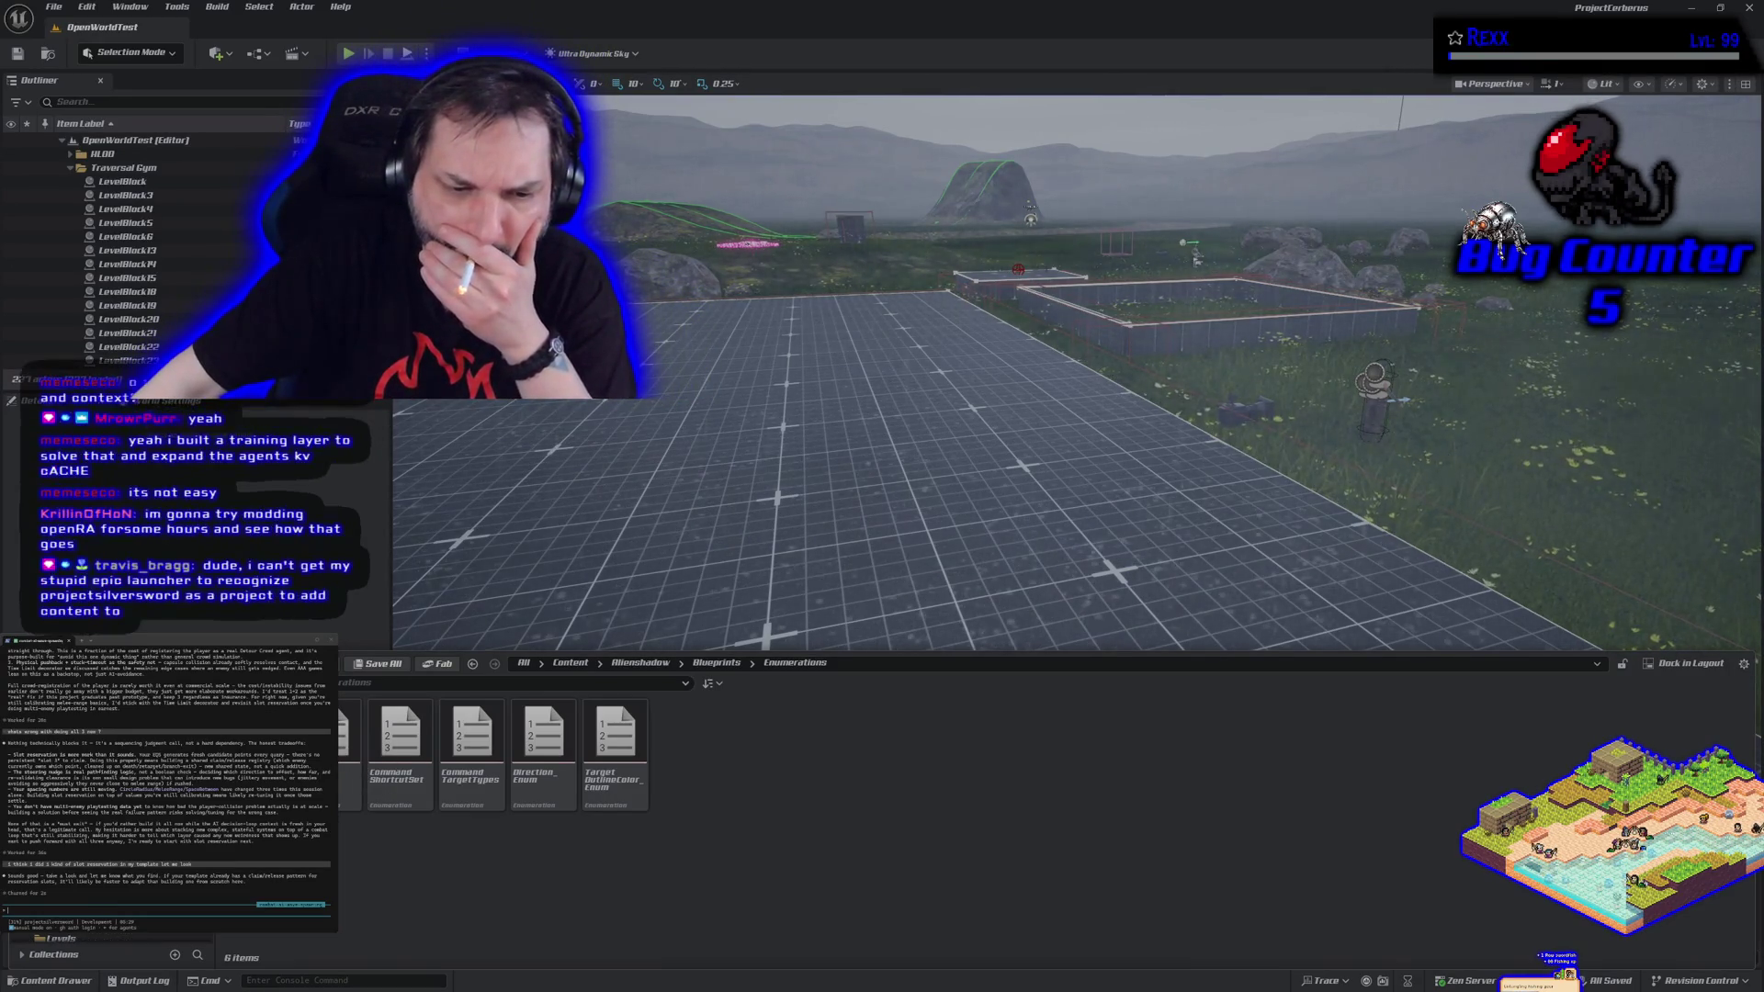
Look through the UI folder's contents, then go up to the top-level Content folder.
click(92, 938)
scroll(92, 938, down, 1)
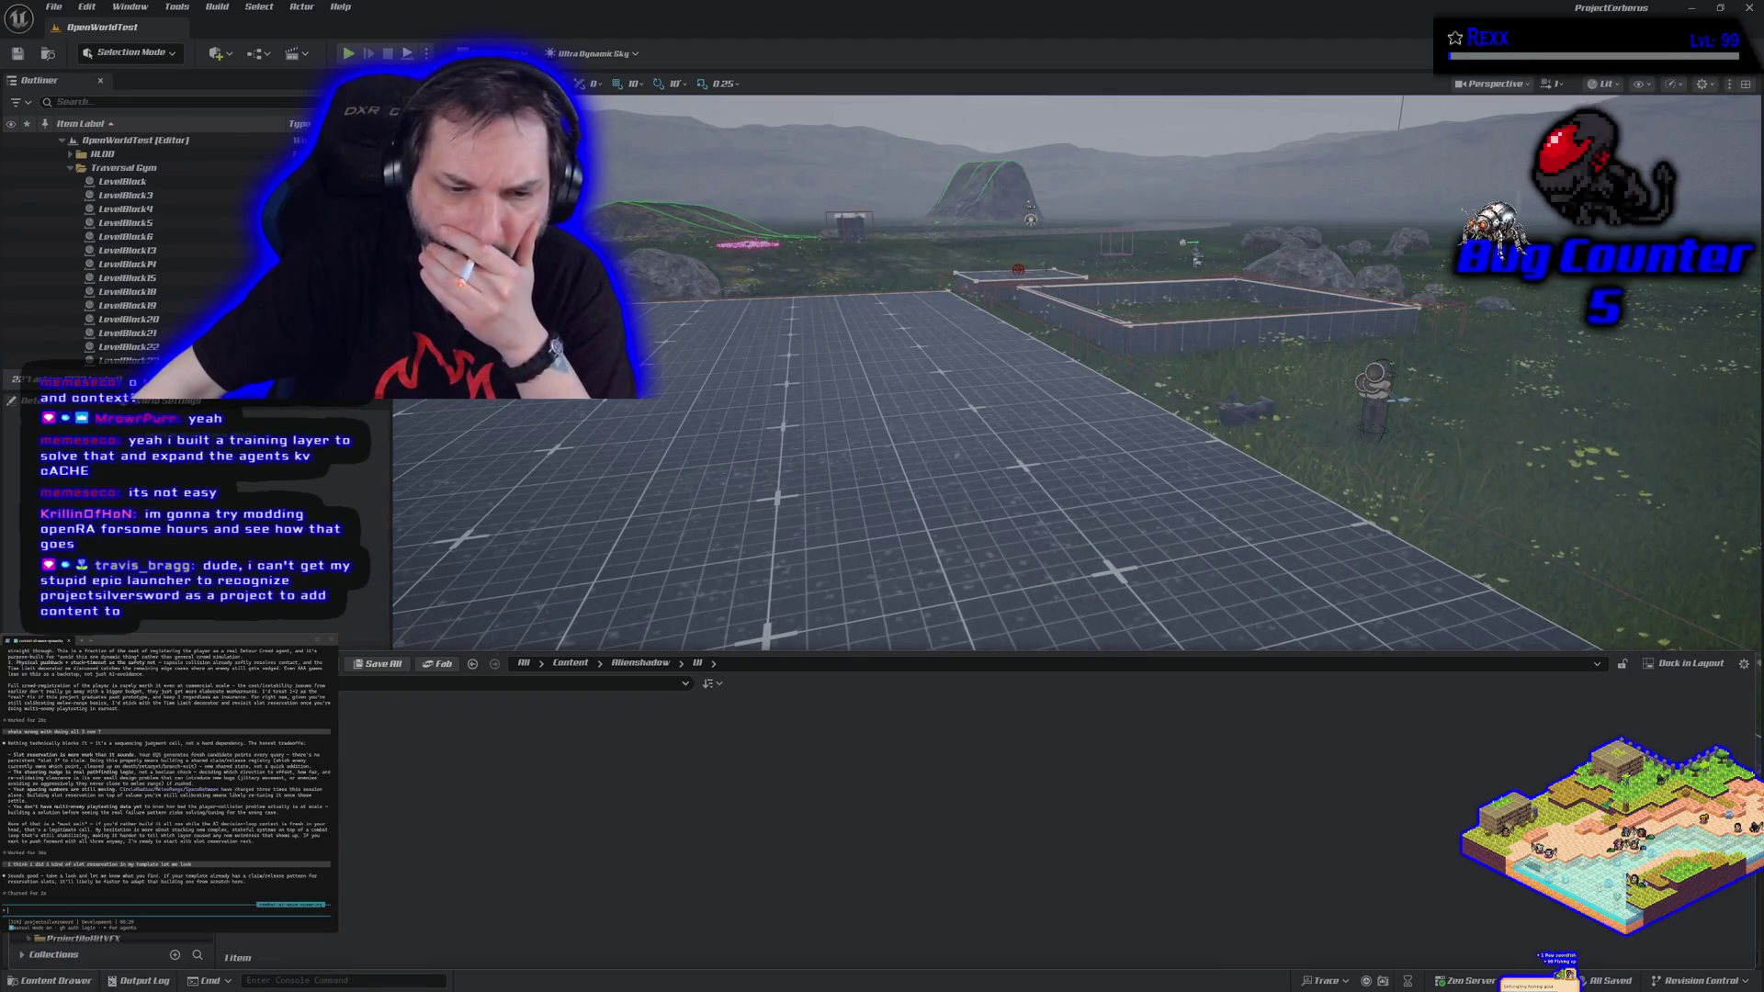
scroll(92, 938, down, 1)
scroll(91, 938, down, 1)
scroll(92, 938, down, 1)
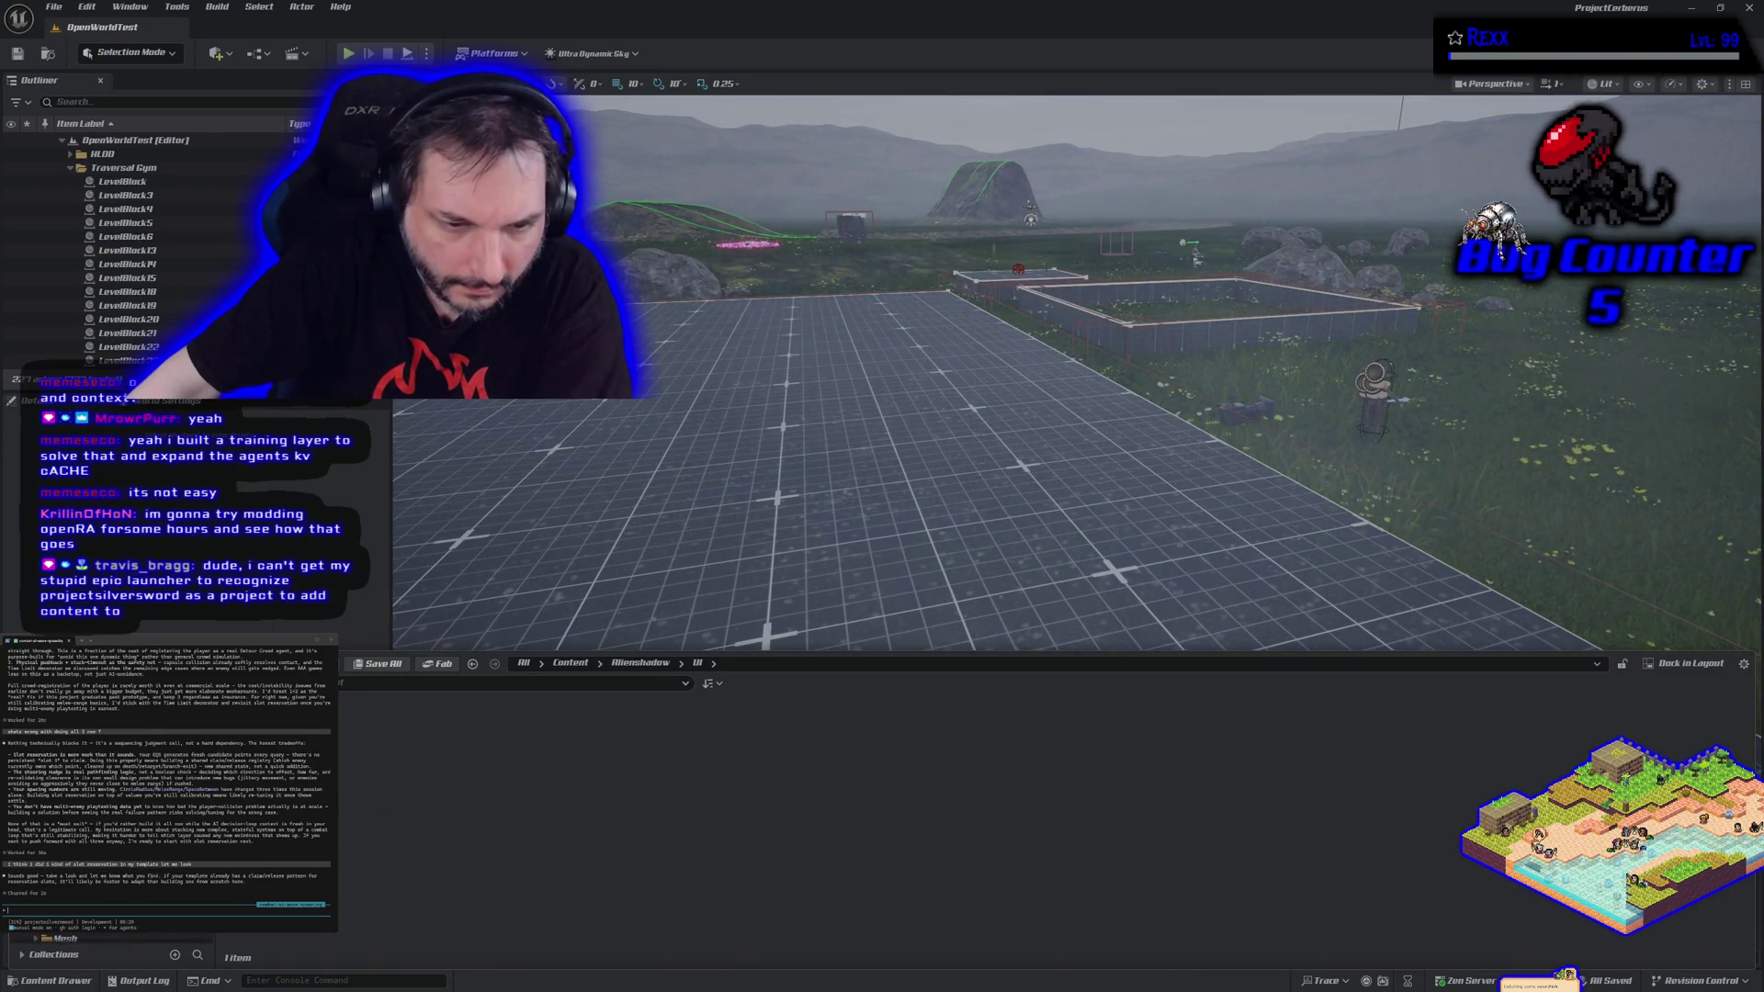
click(570, 662)
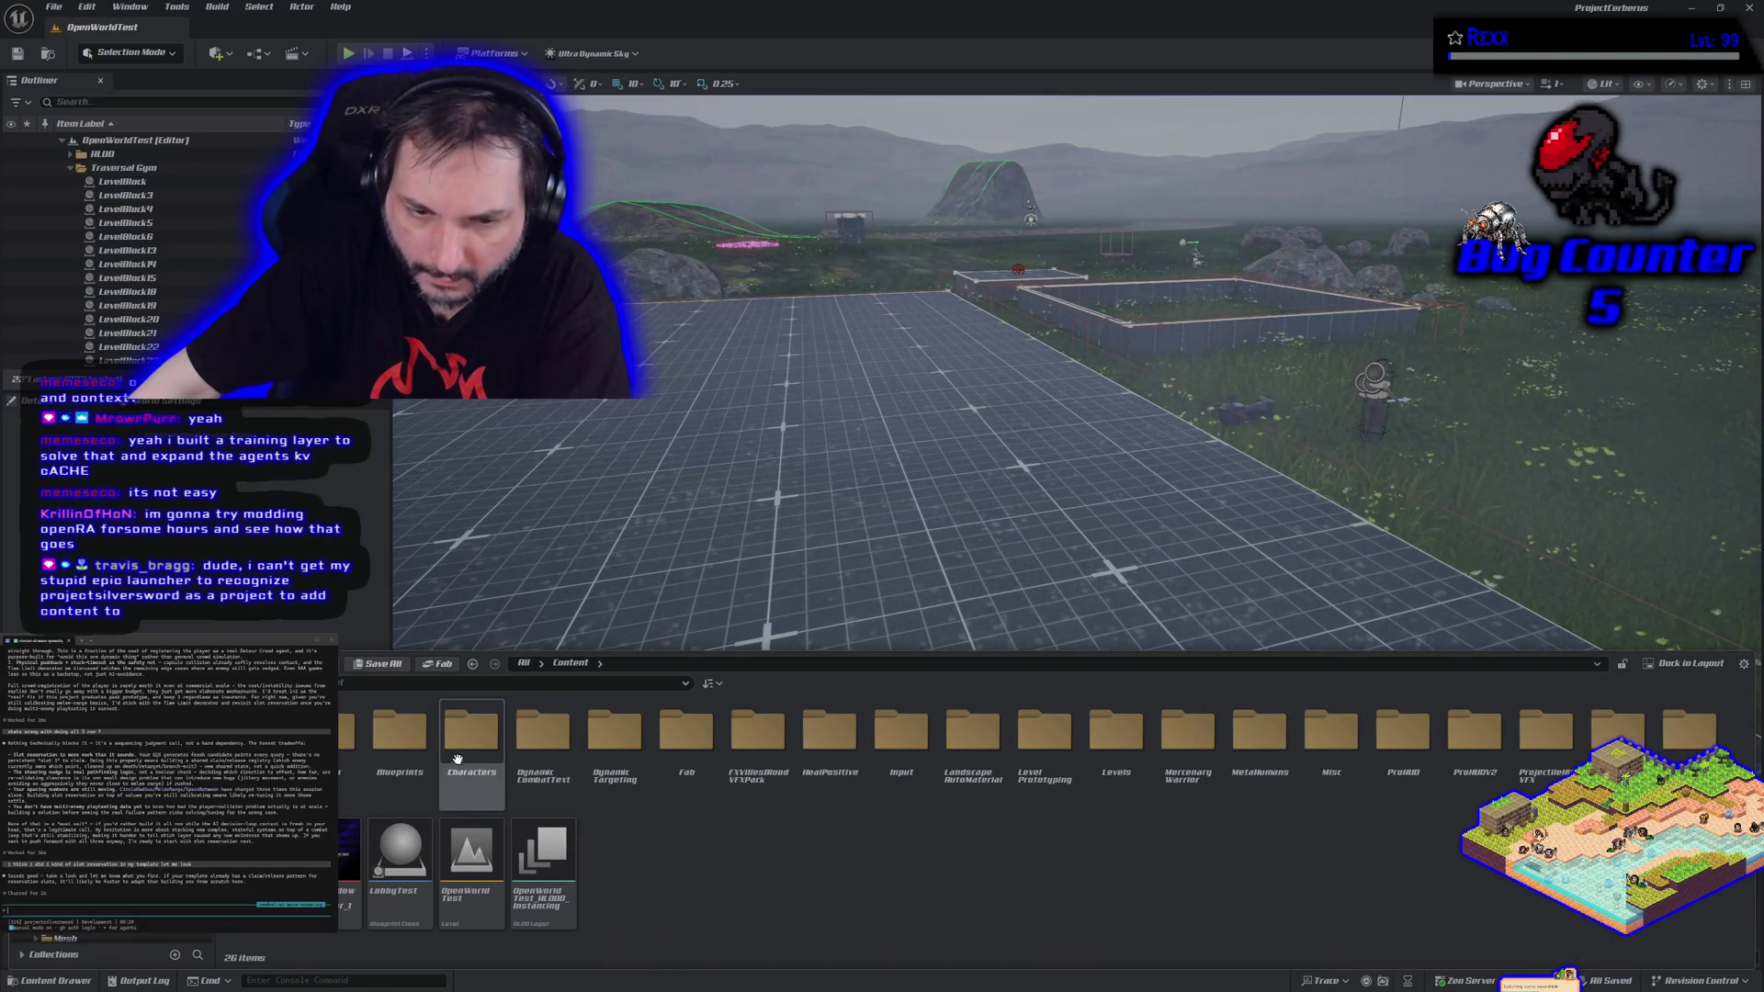
Peek into the Content Blueprints folder and the reference project's Blueprints folder.
double_click(367, 765)
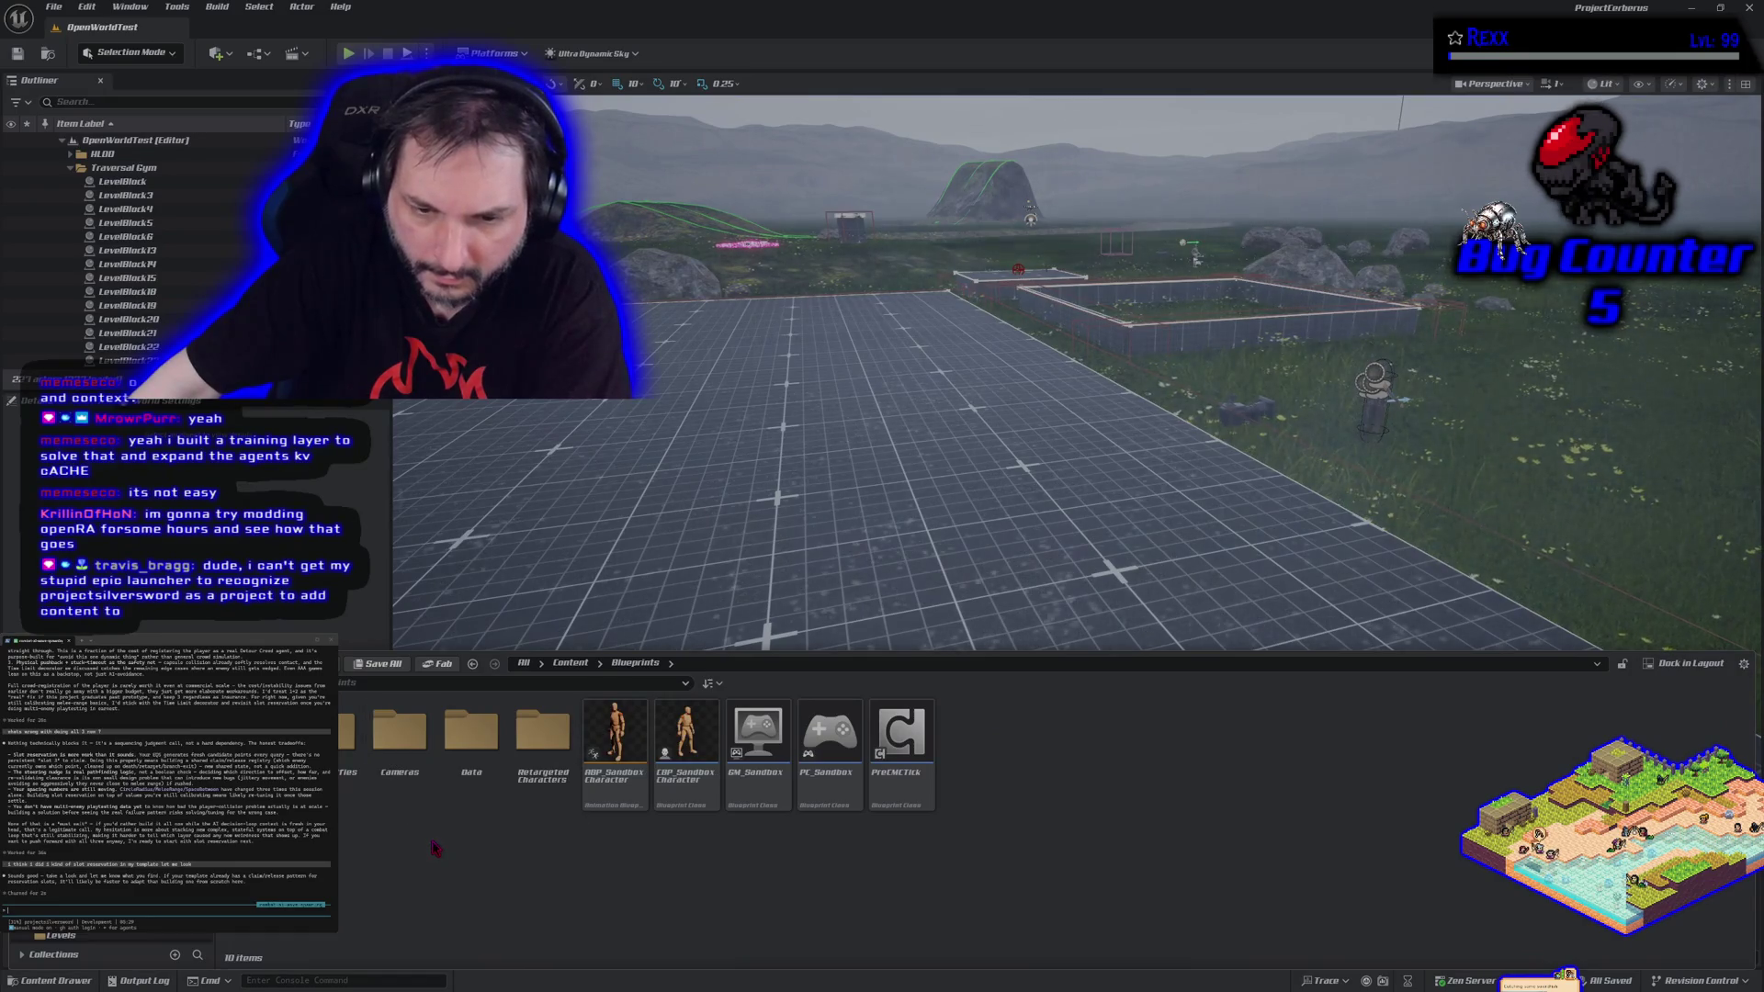
key(alt+Left)
double_click(399, 869)
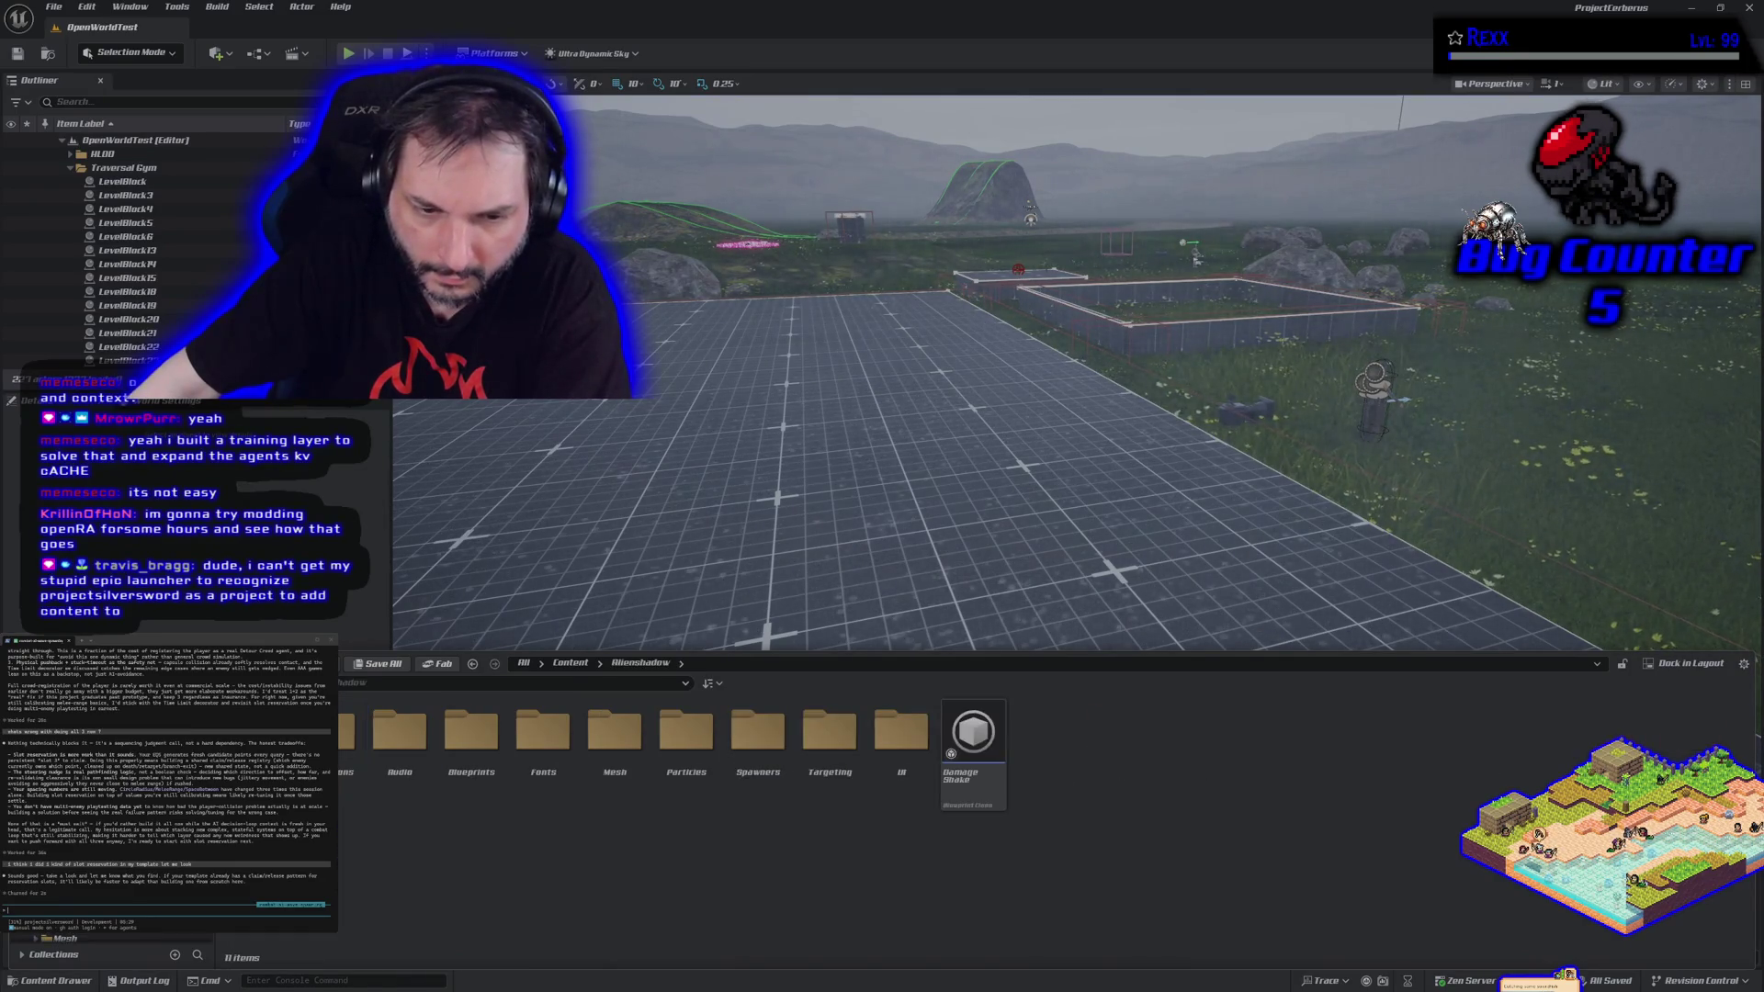
double_click(474, 792)
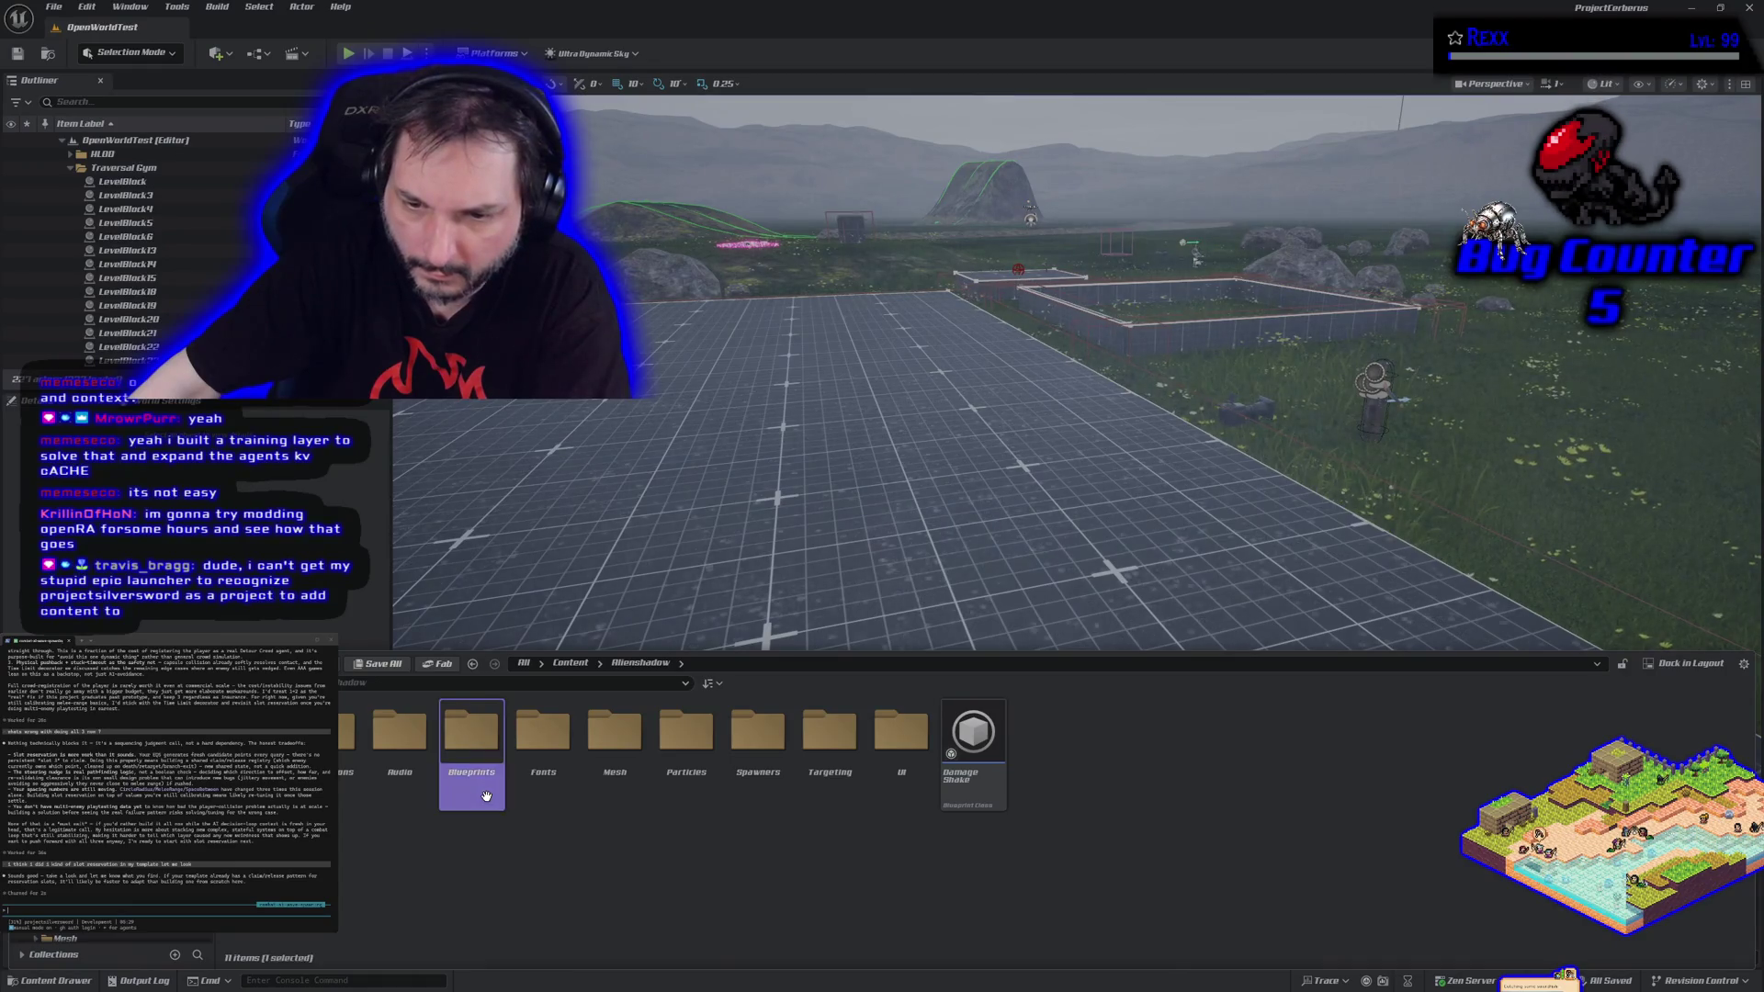
key(alt+Left)
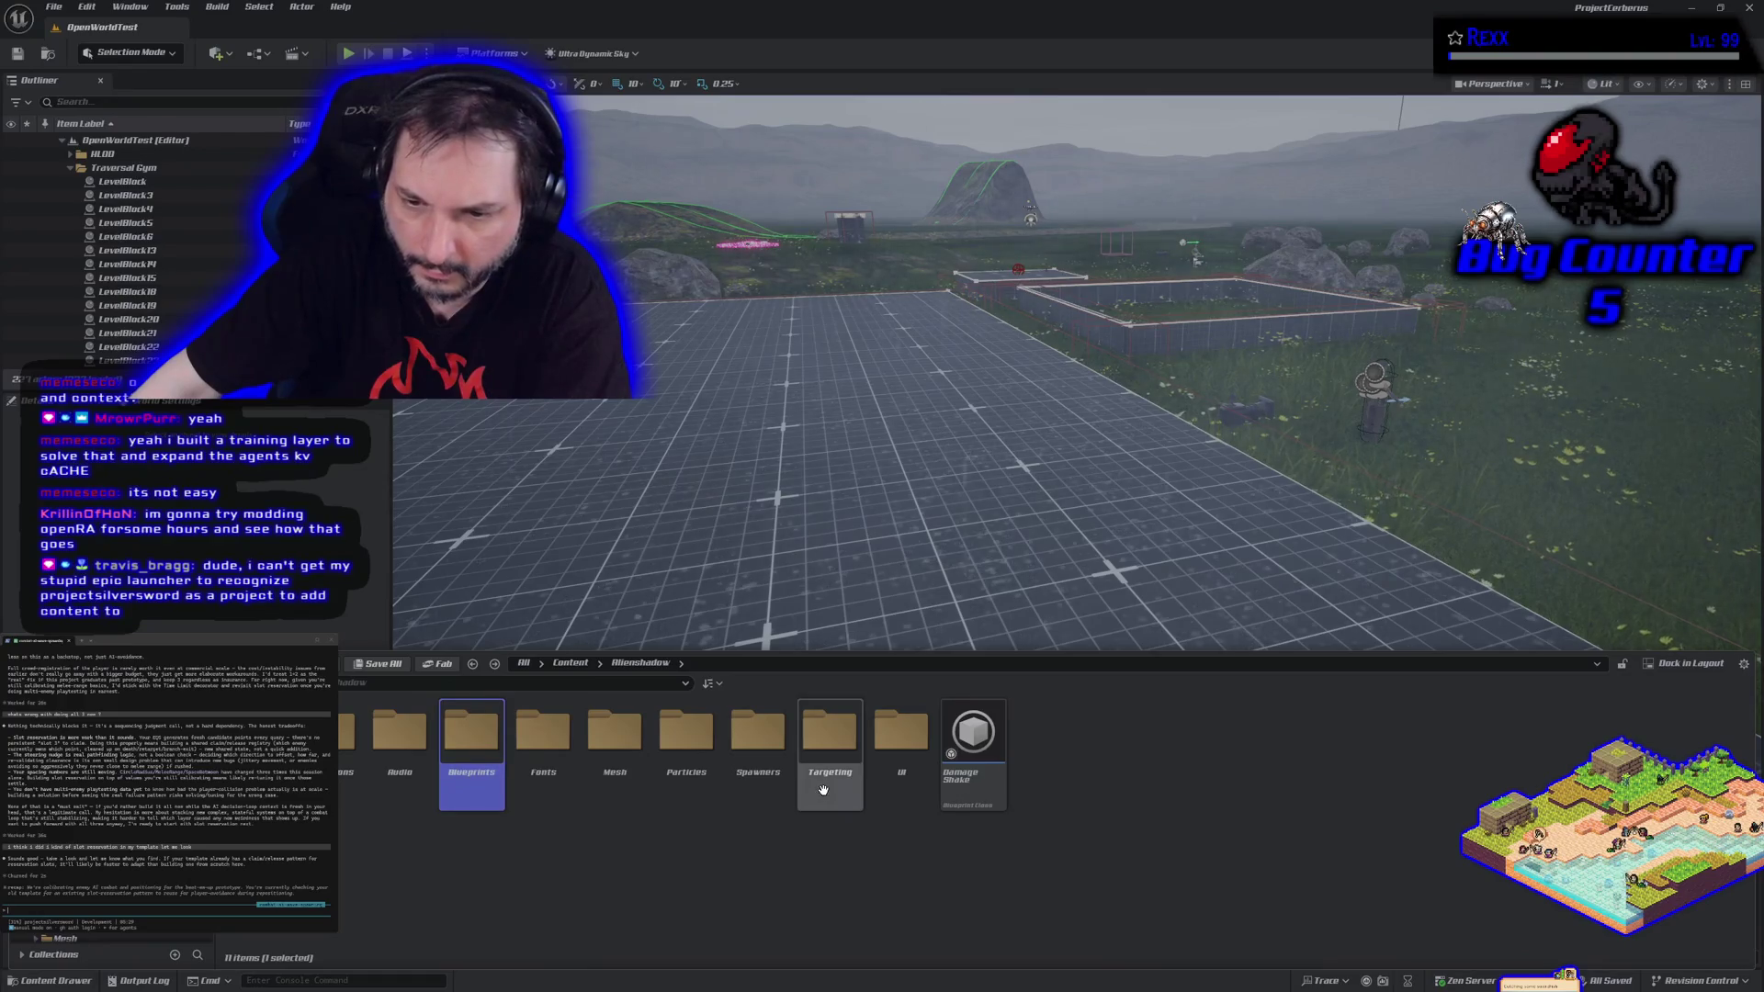
Inspect the Targeting, Interface and DataAssets folders, returning to Blueprints after each.
double_click(800, 821)
key(alt+Left)
key(alt+Left)
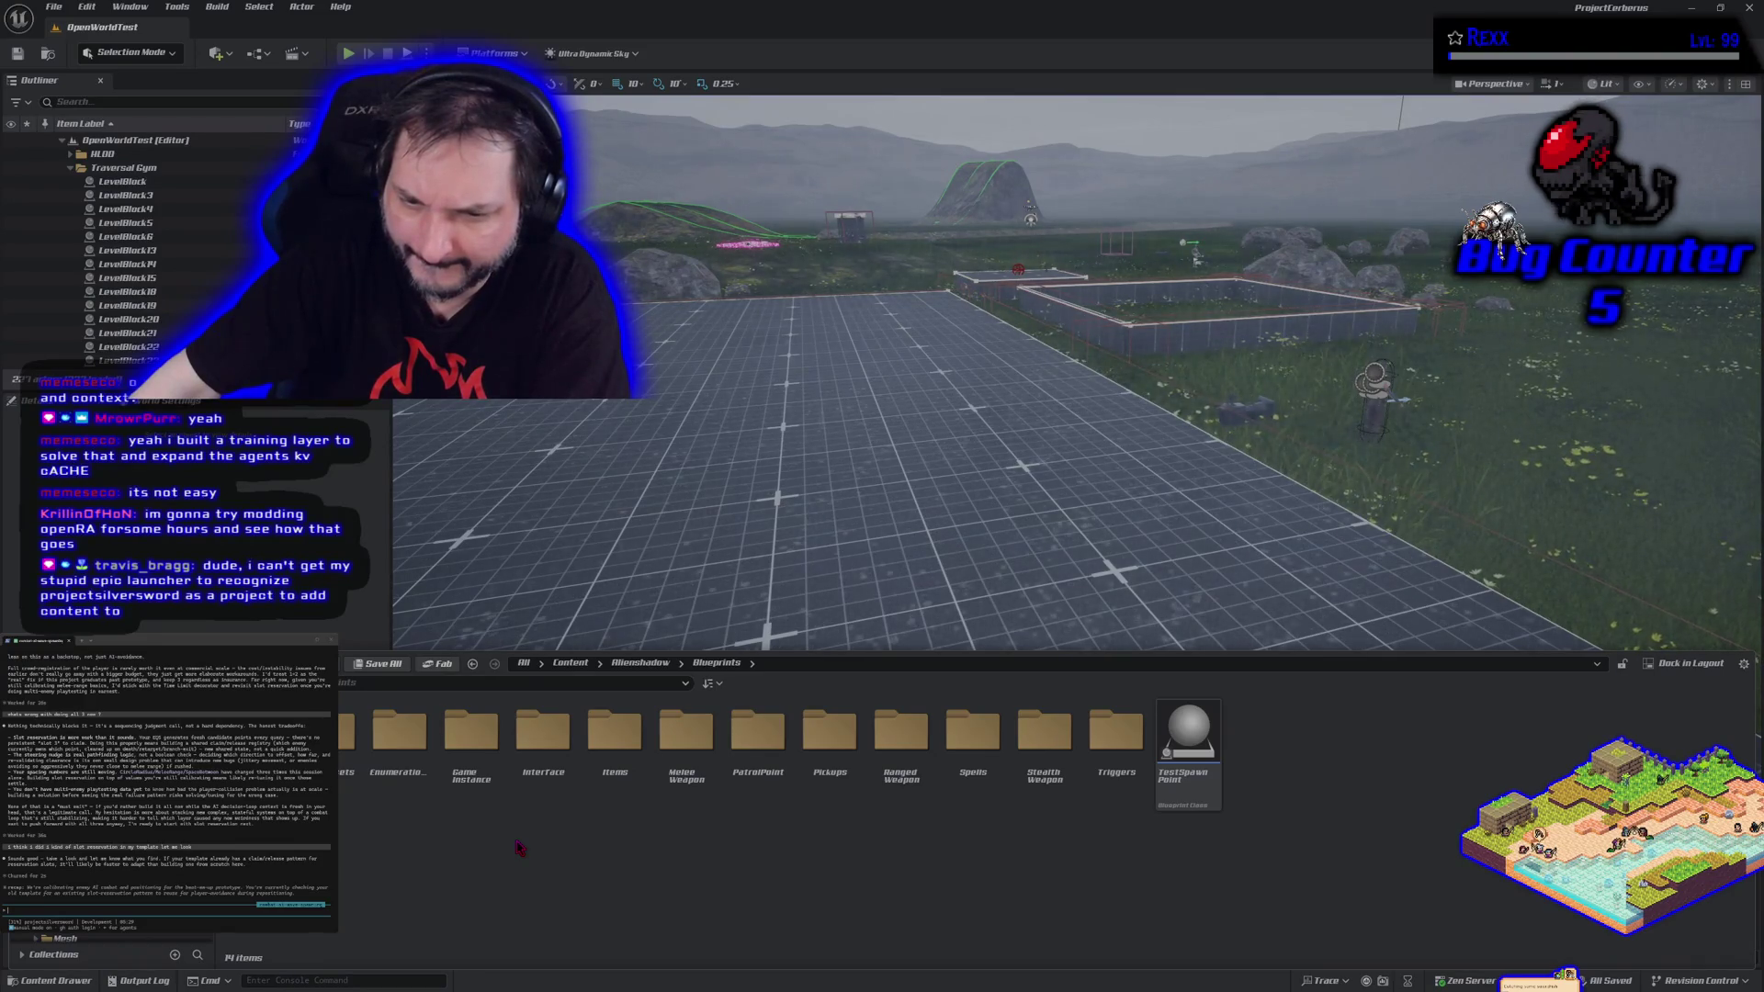
double_click(552, 793)
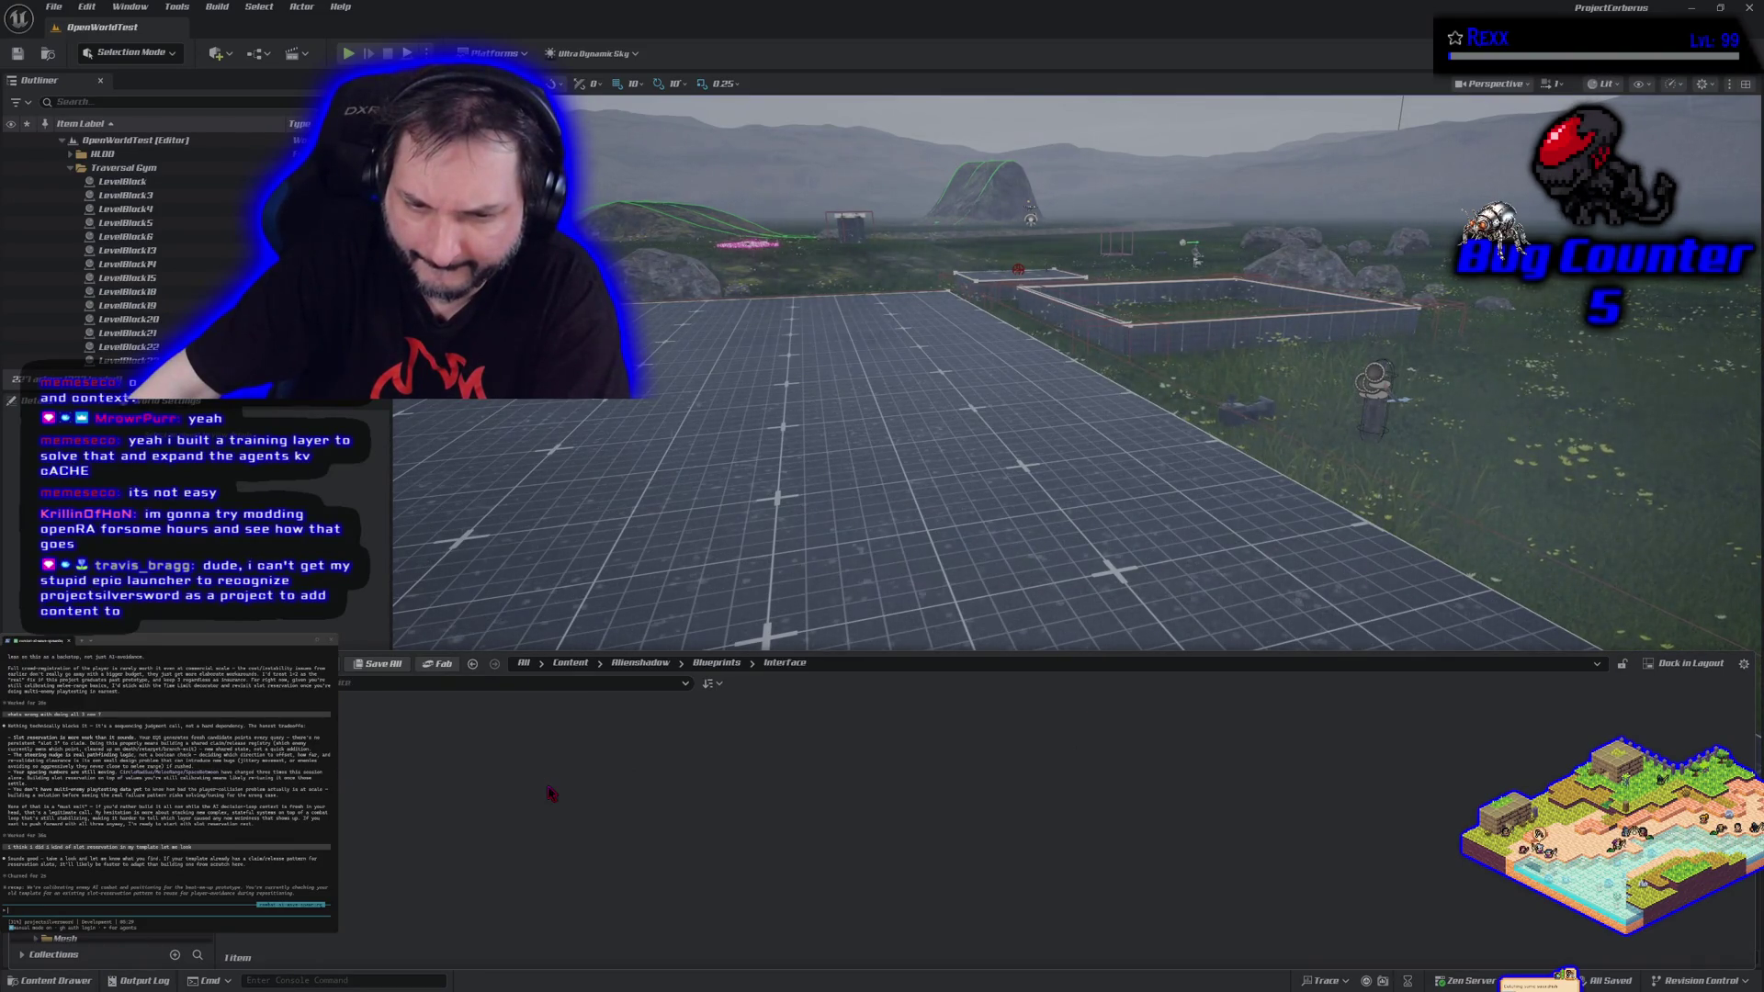
key(alt+Left)
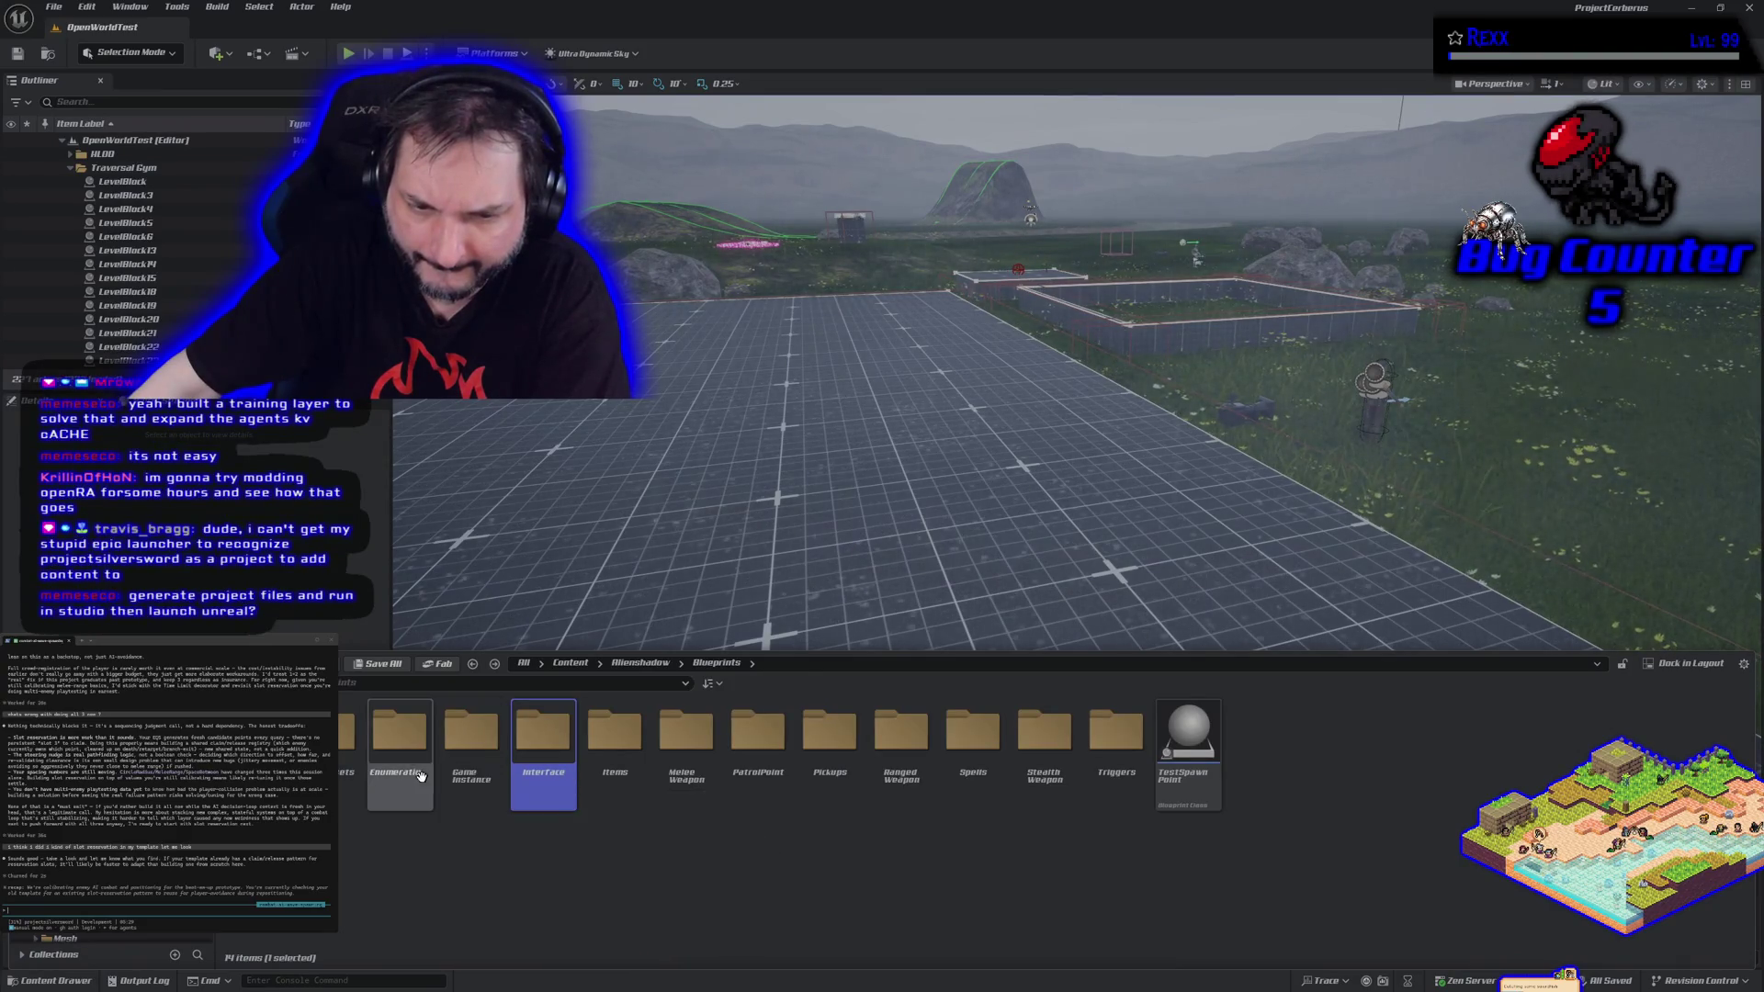
double_click(349, 753)
key(alt+Left)
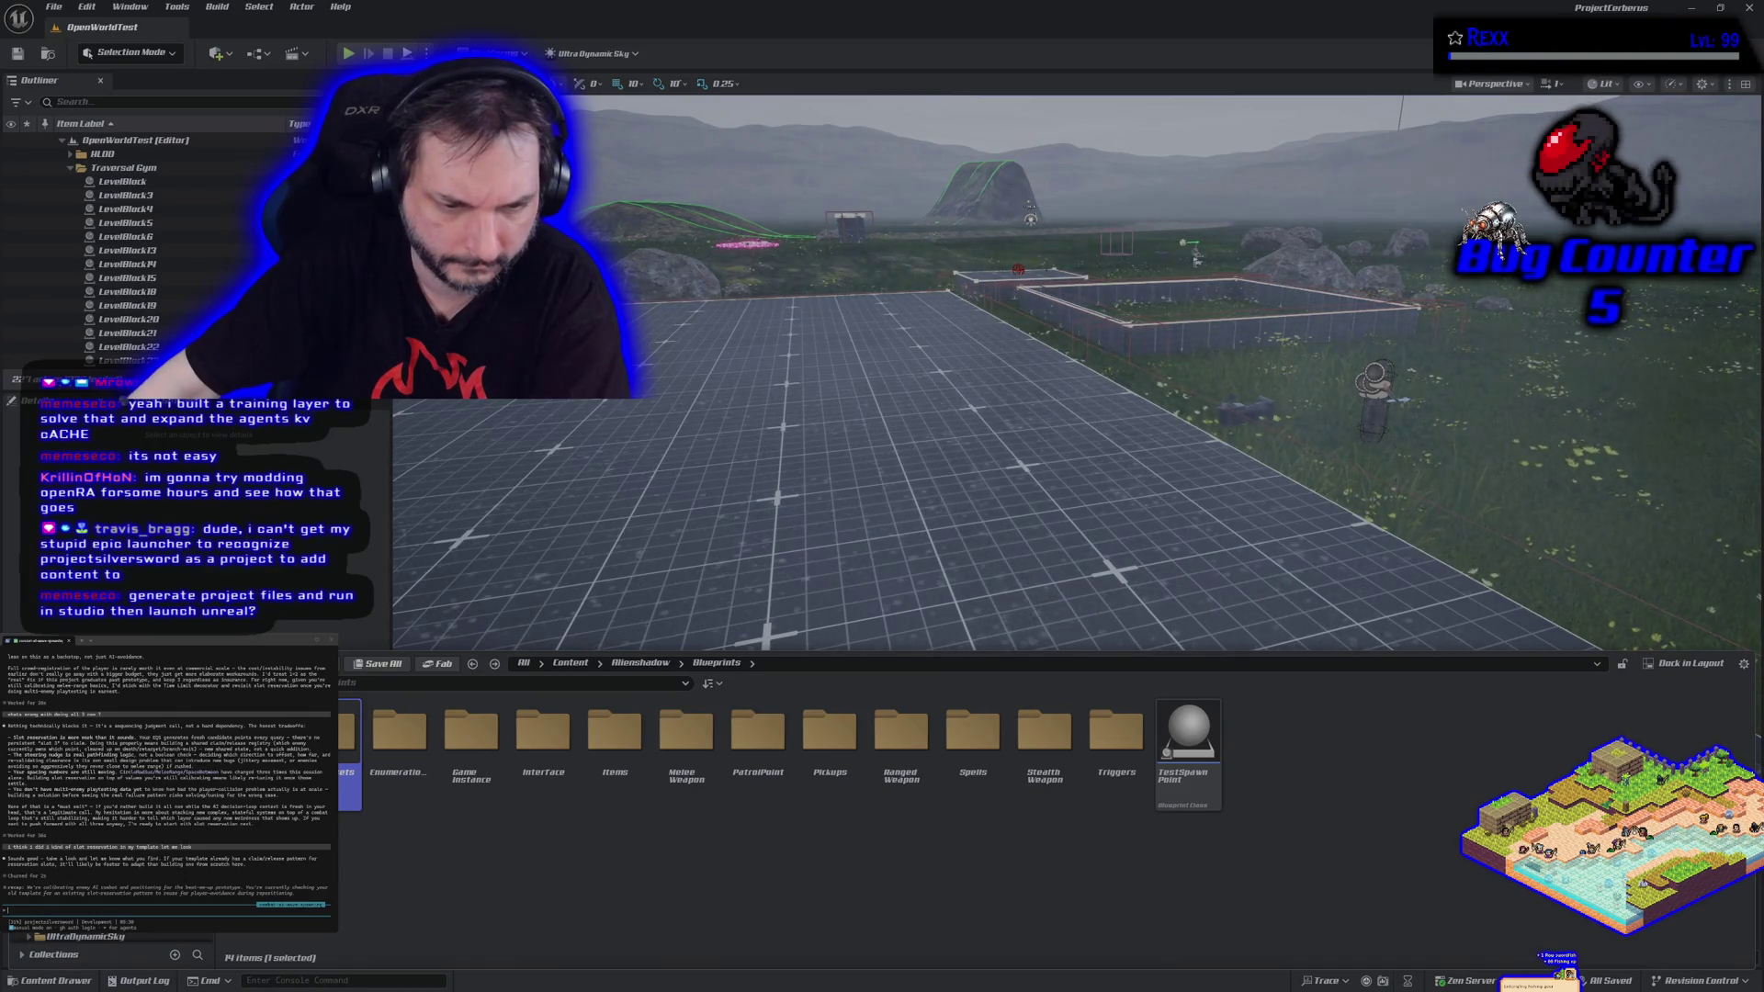
Go to the Blueprints folder with the Sandbox characters and open CBP_SandboxCharacter.
key(alt+Left)
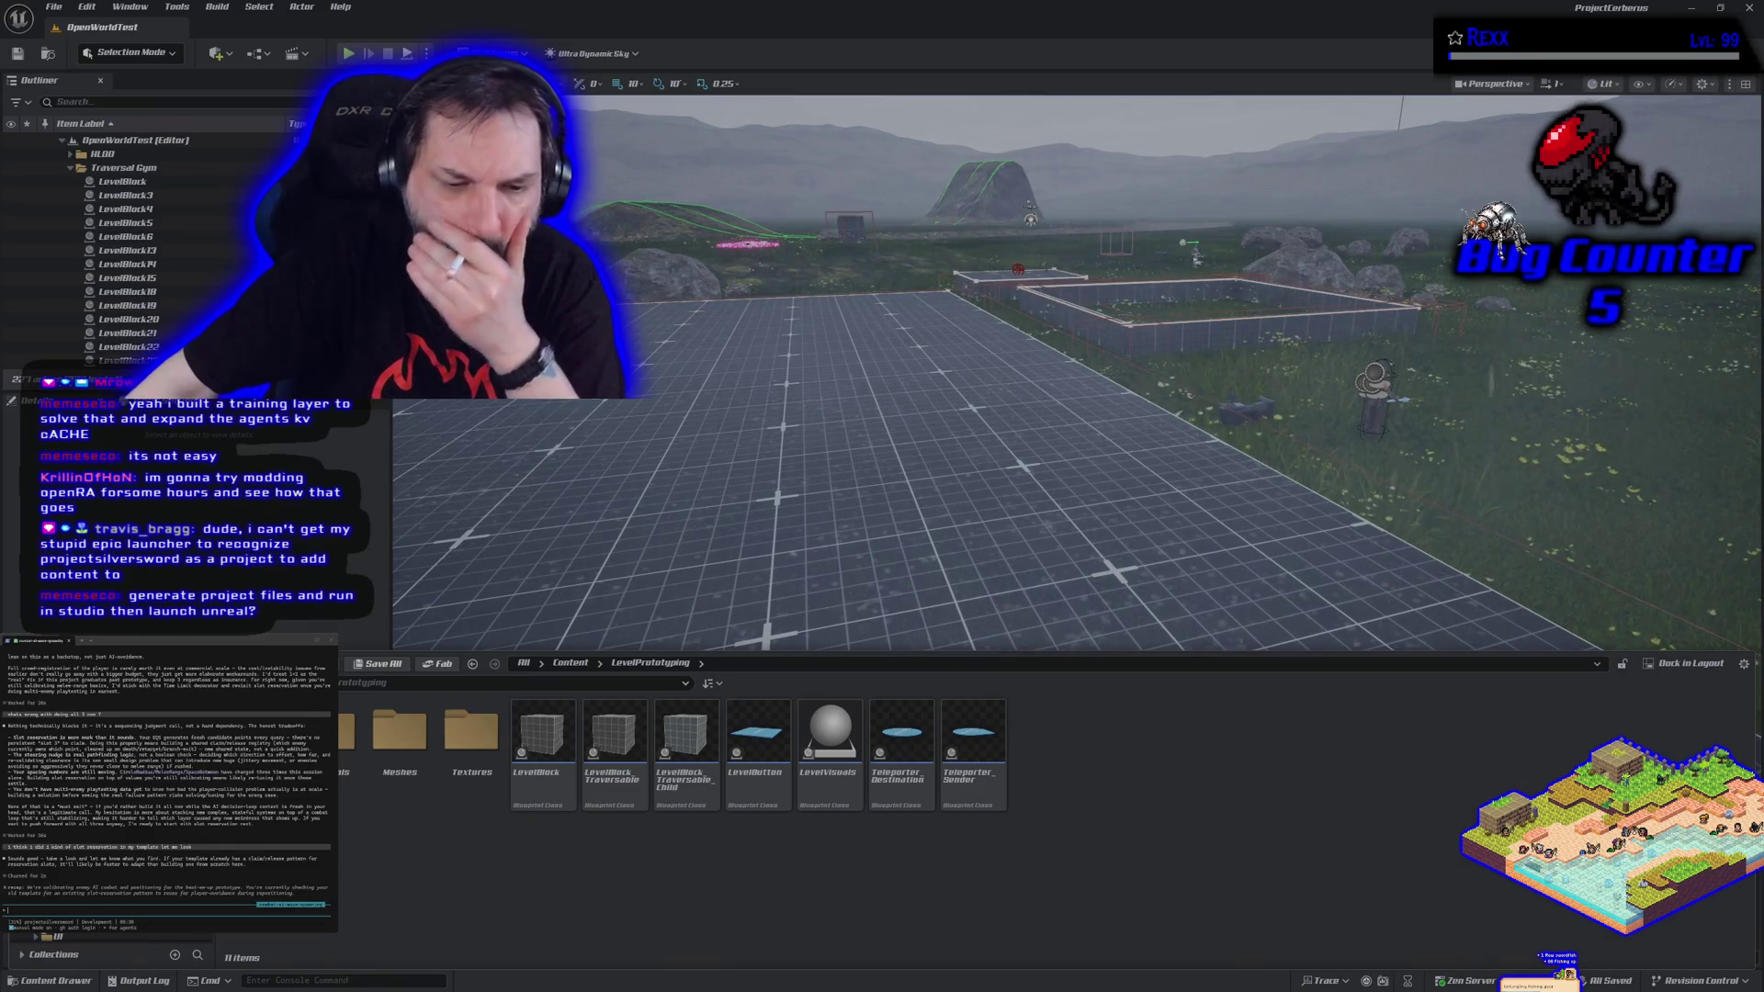
click(91, 827)
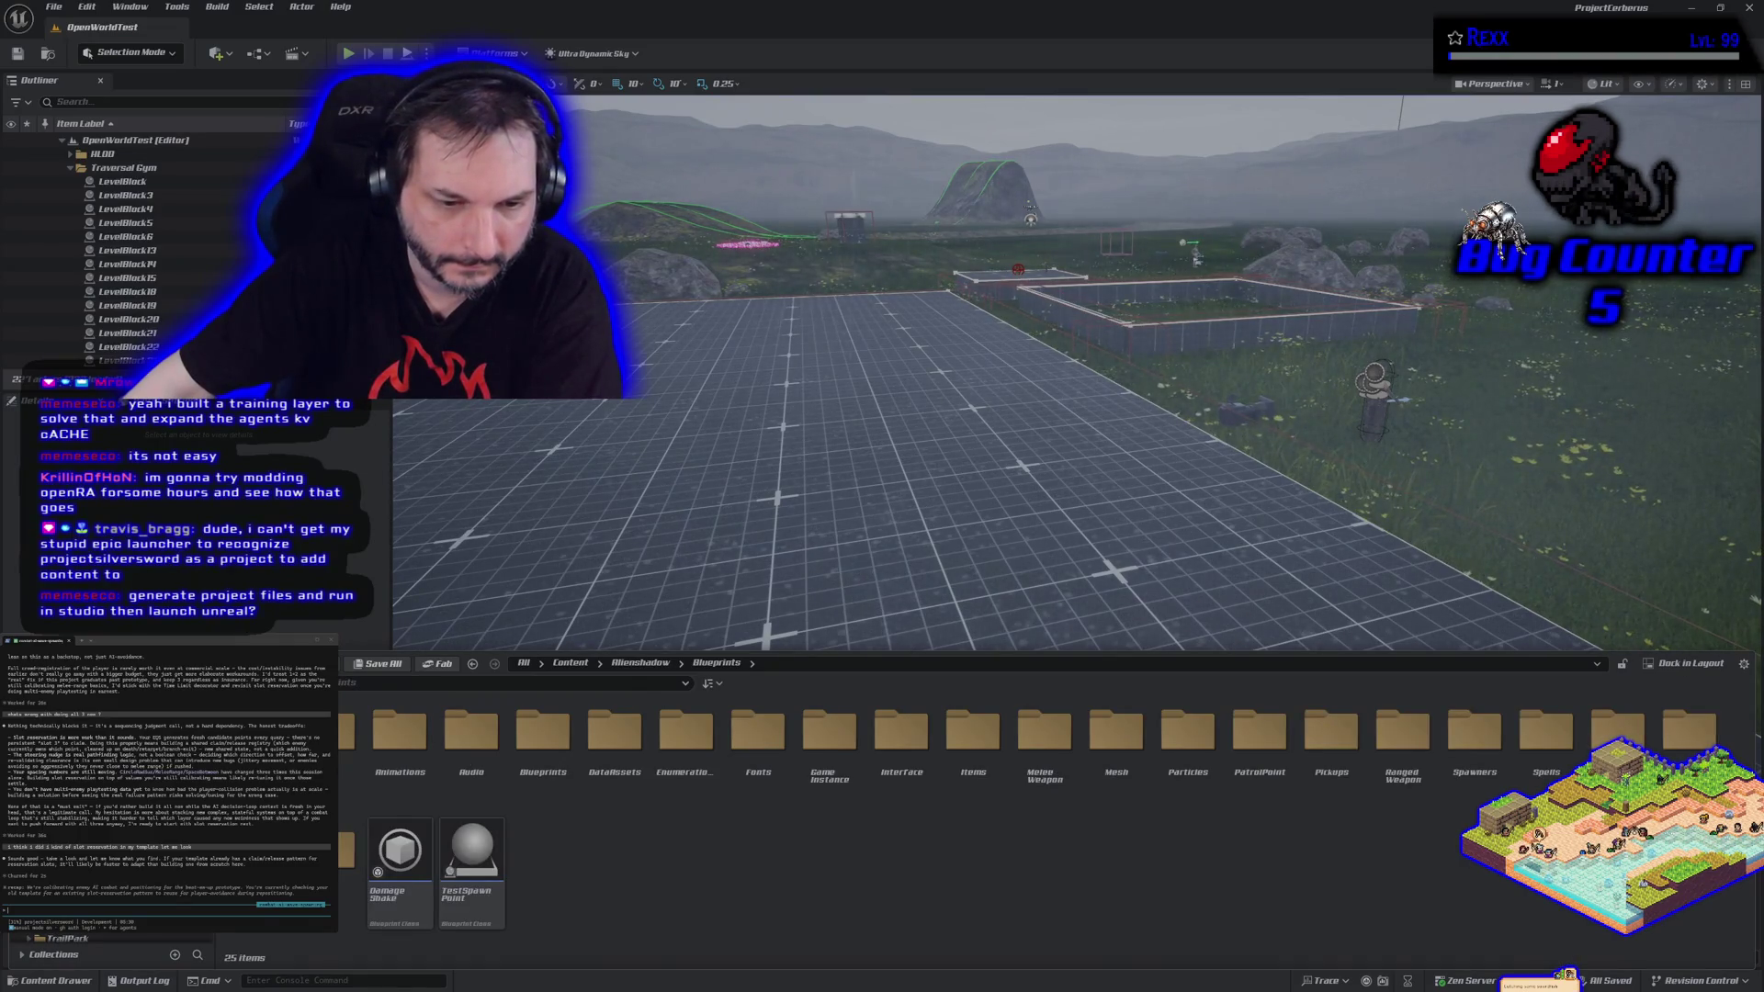
click(183, 873)
double_click(681, 797)
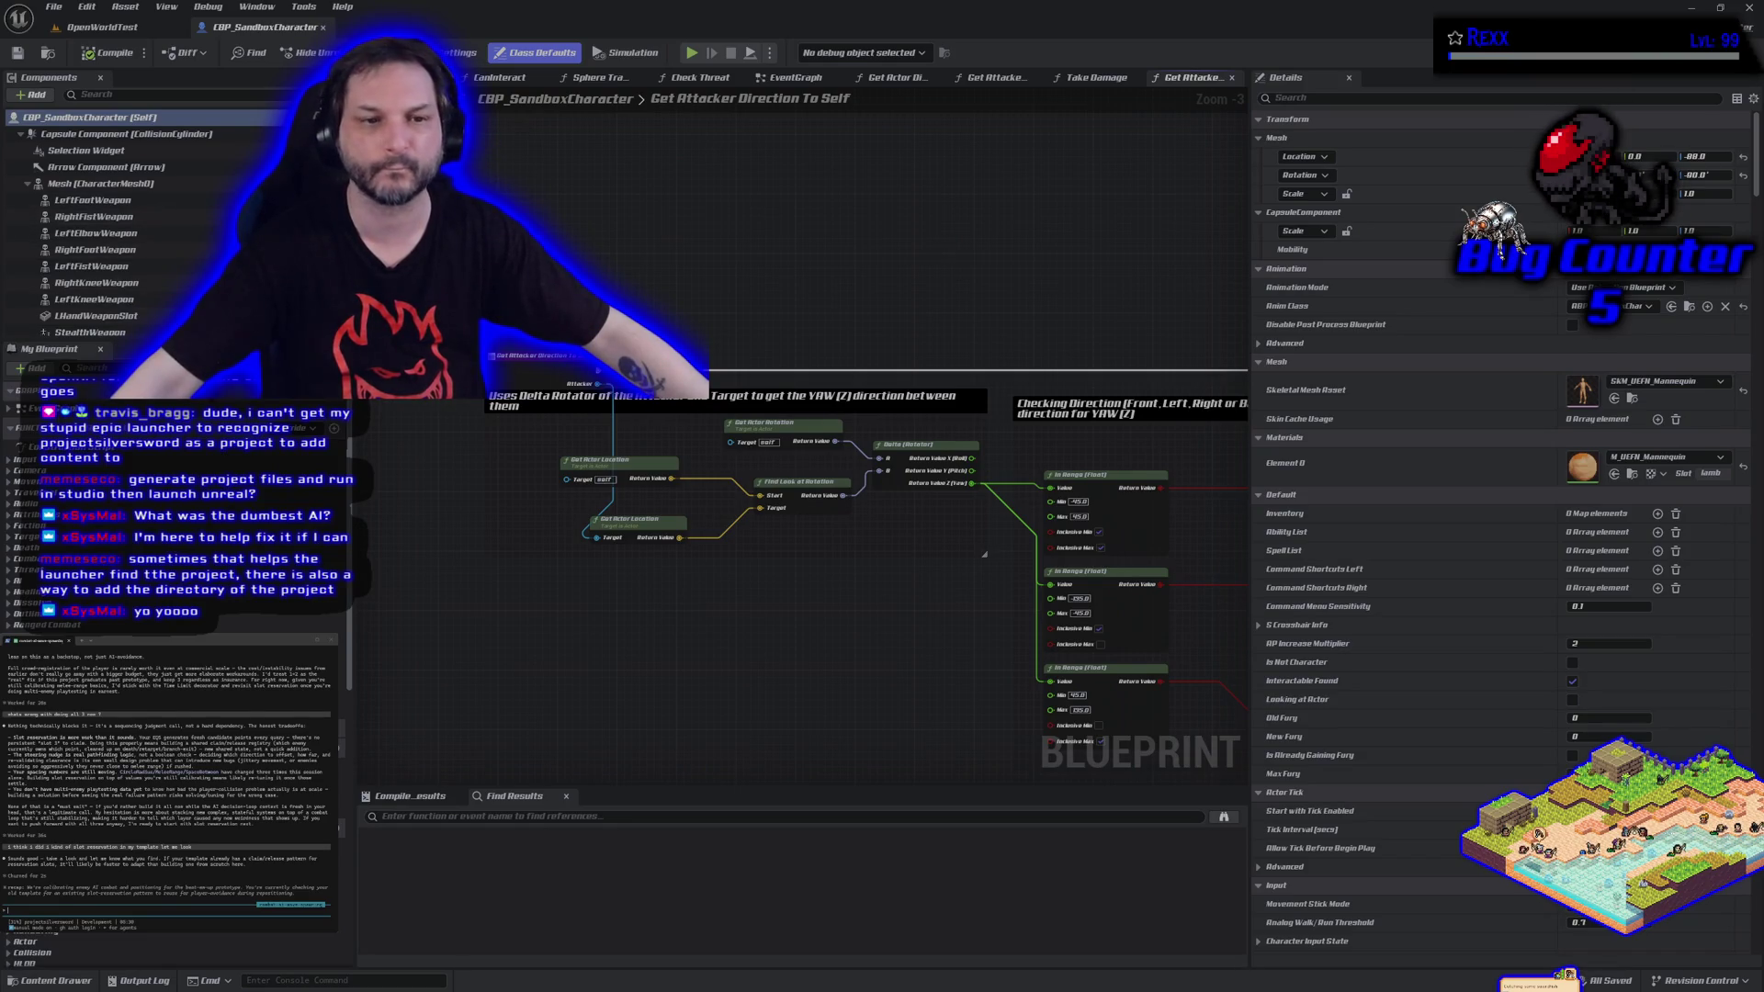
Open CBP_SandboxCharacter's EventGraph and expand its collapsed 'On Sight, add enemies to target list' graph.
click(27, 407)
double_click(28, 407)
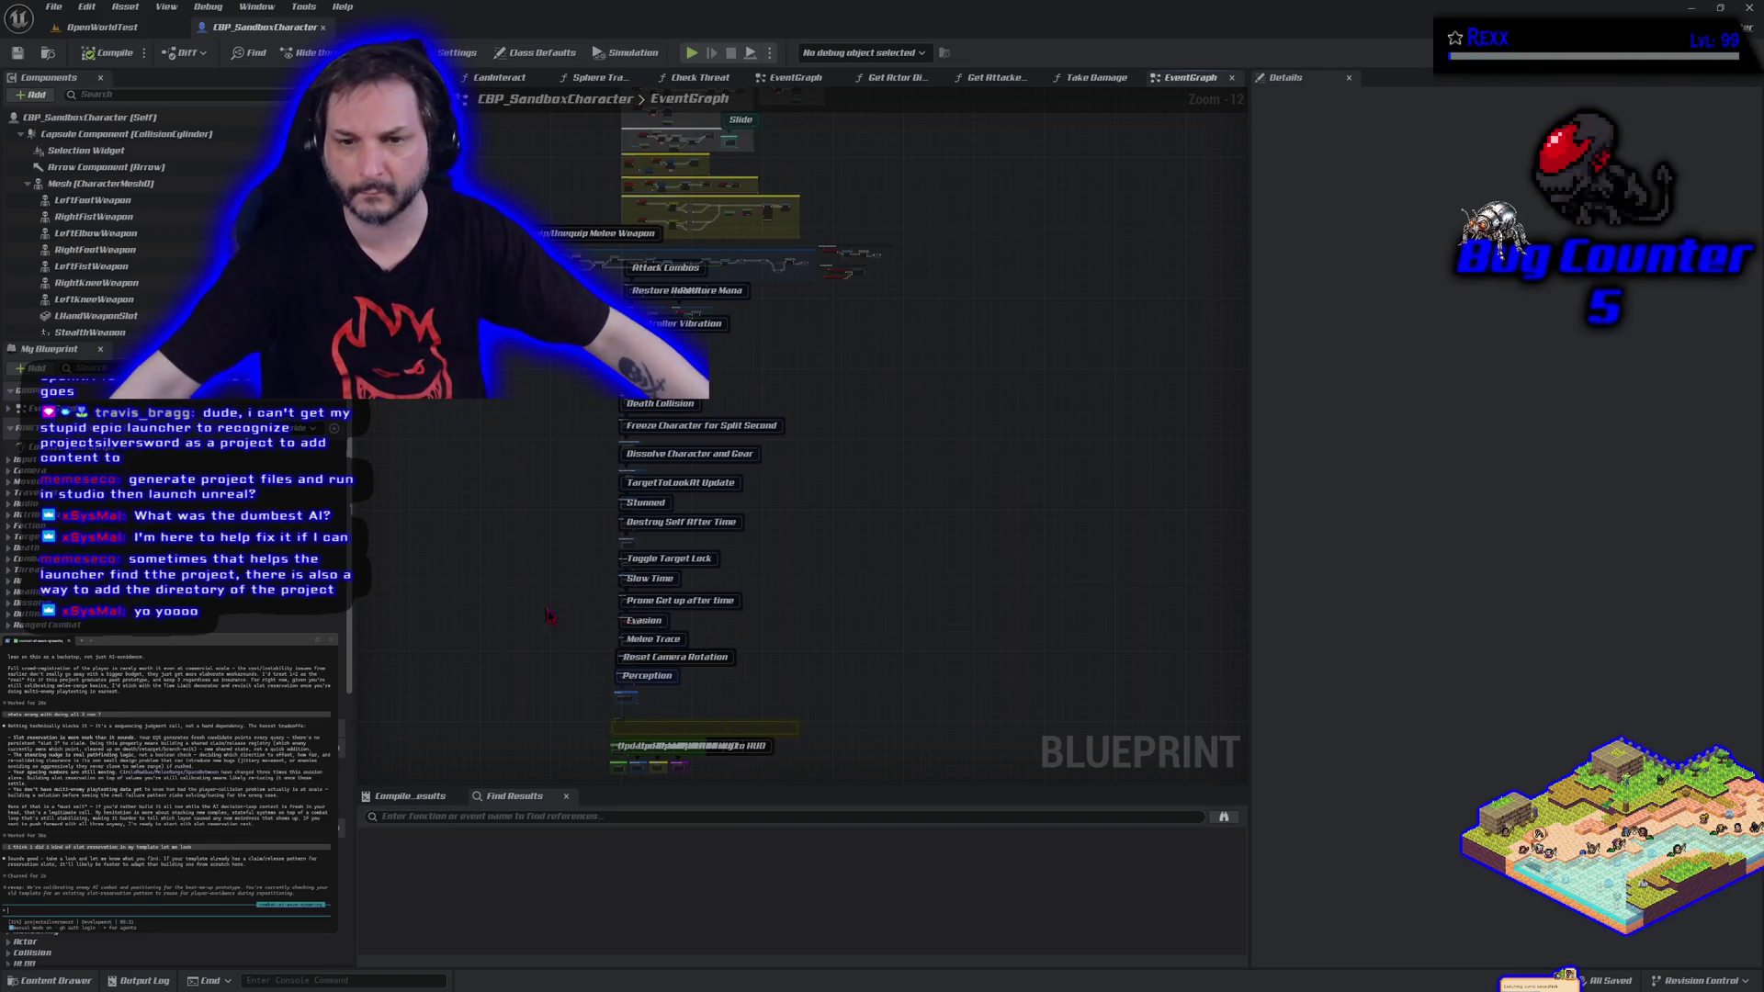
drag(582, 704, 532, 465)
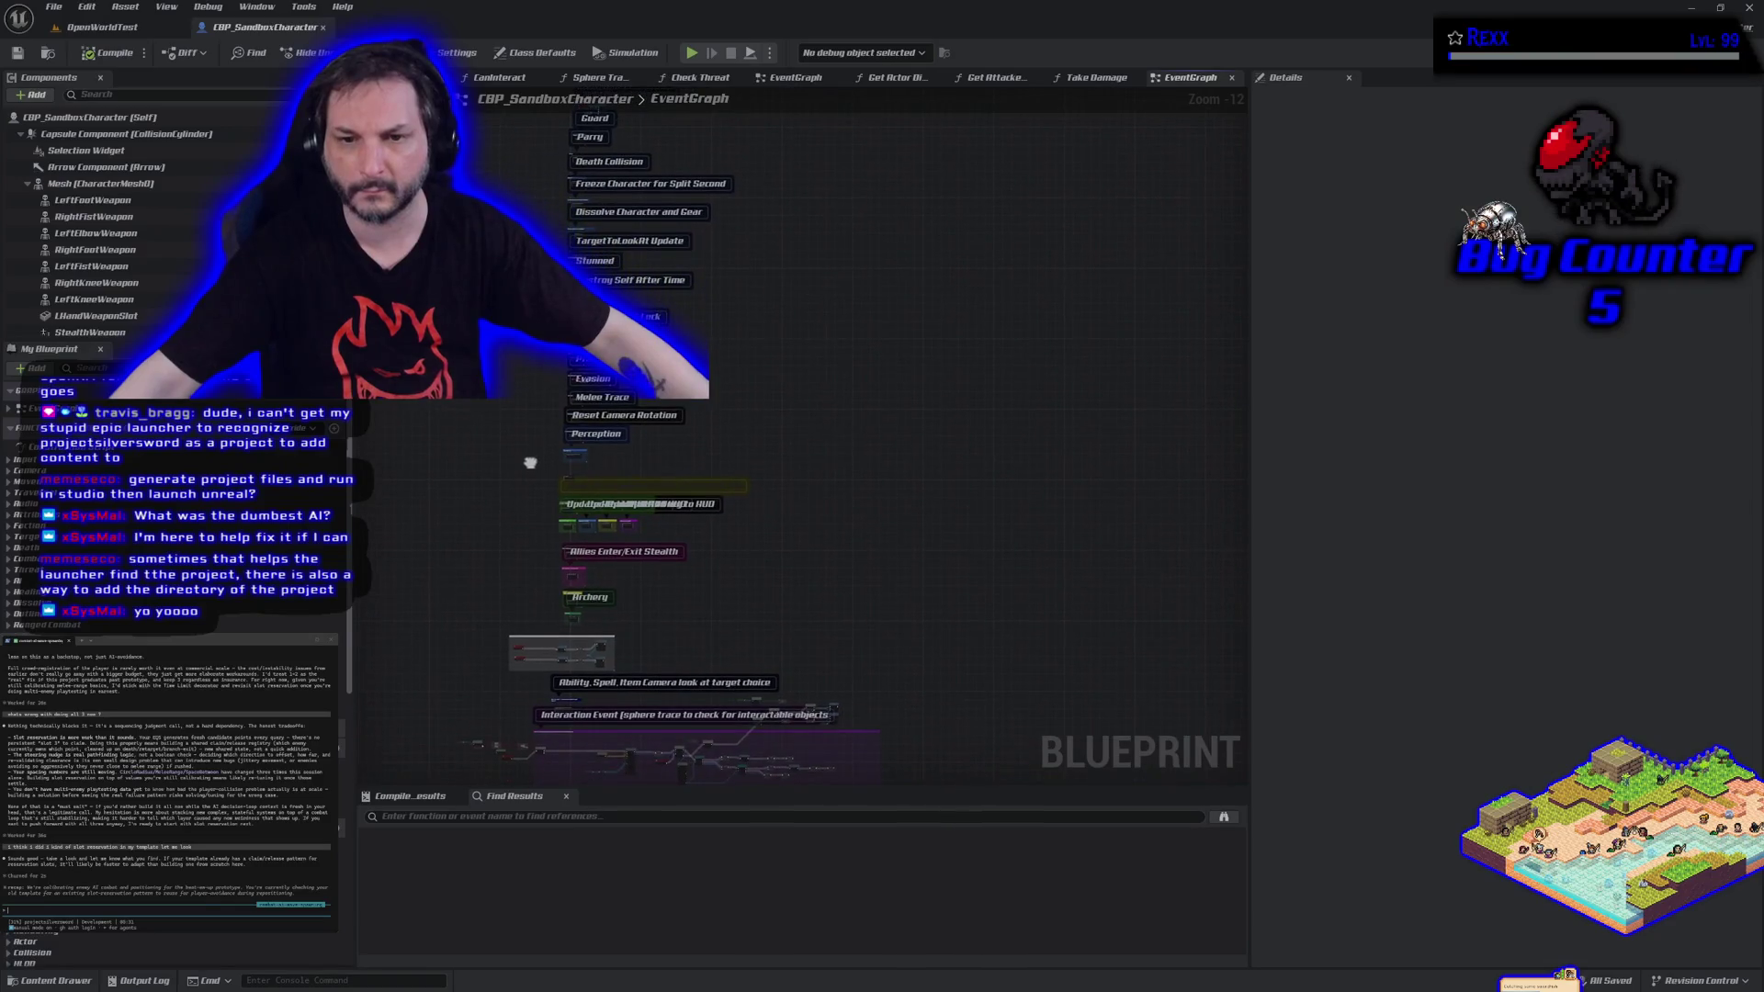
scroll(539, 482, up, 11)
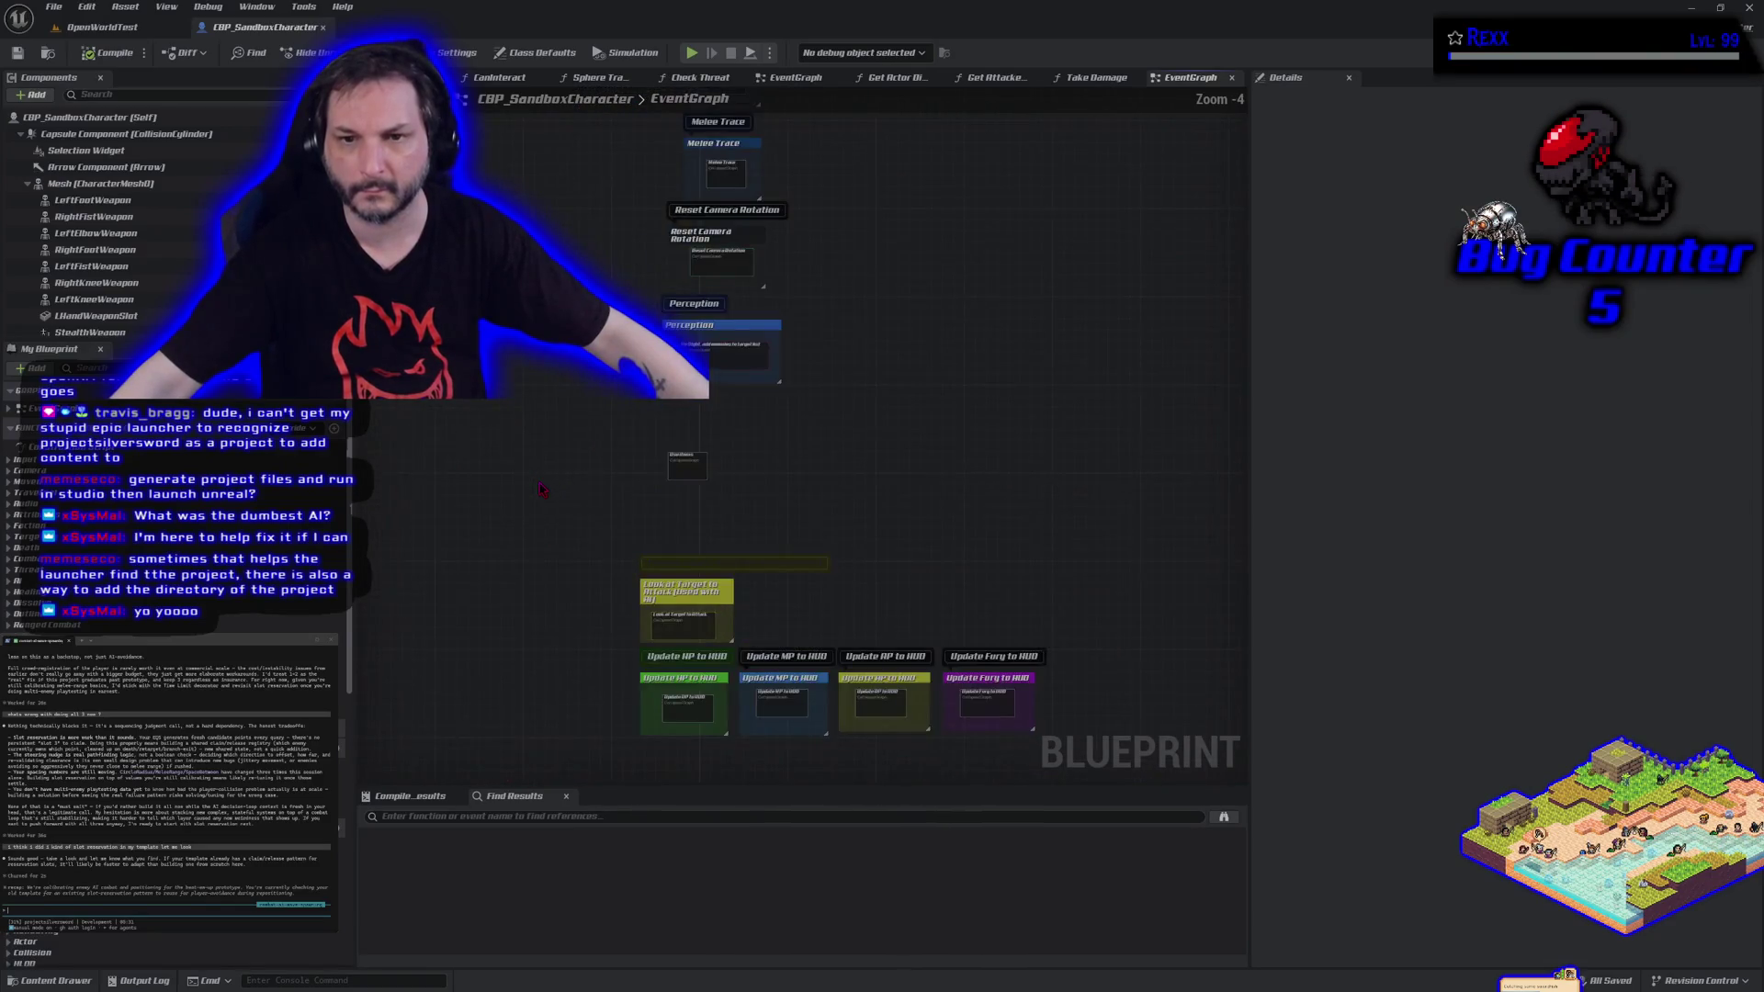
double_click(677, 515)
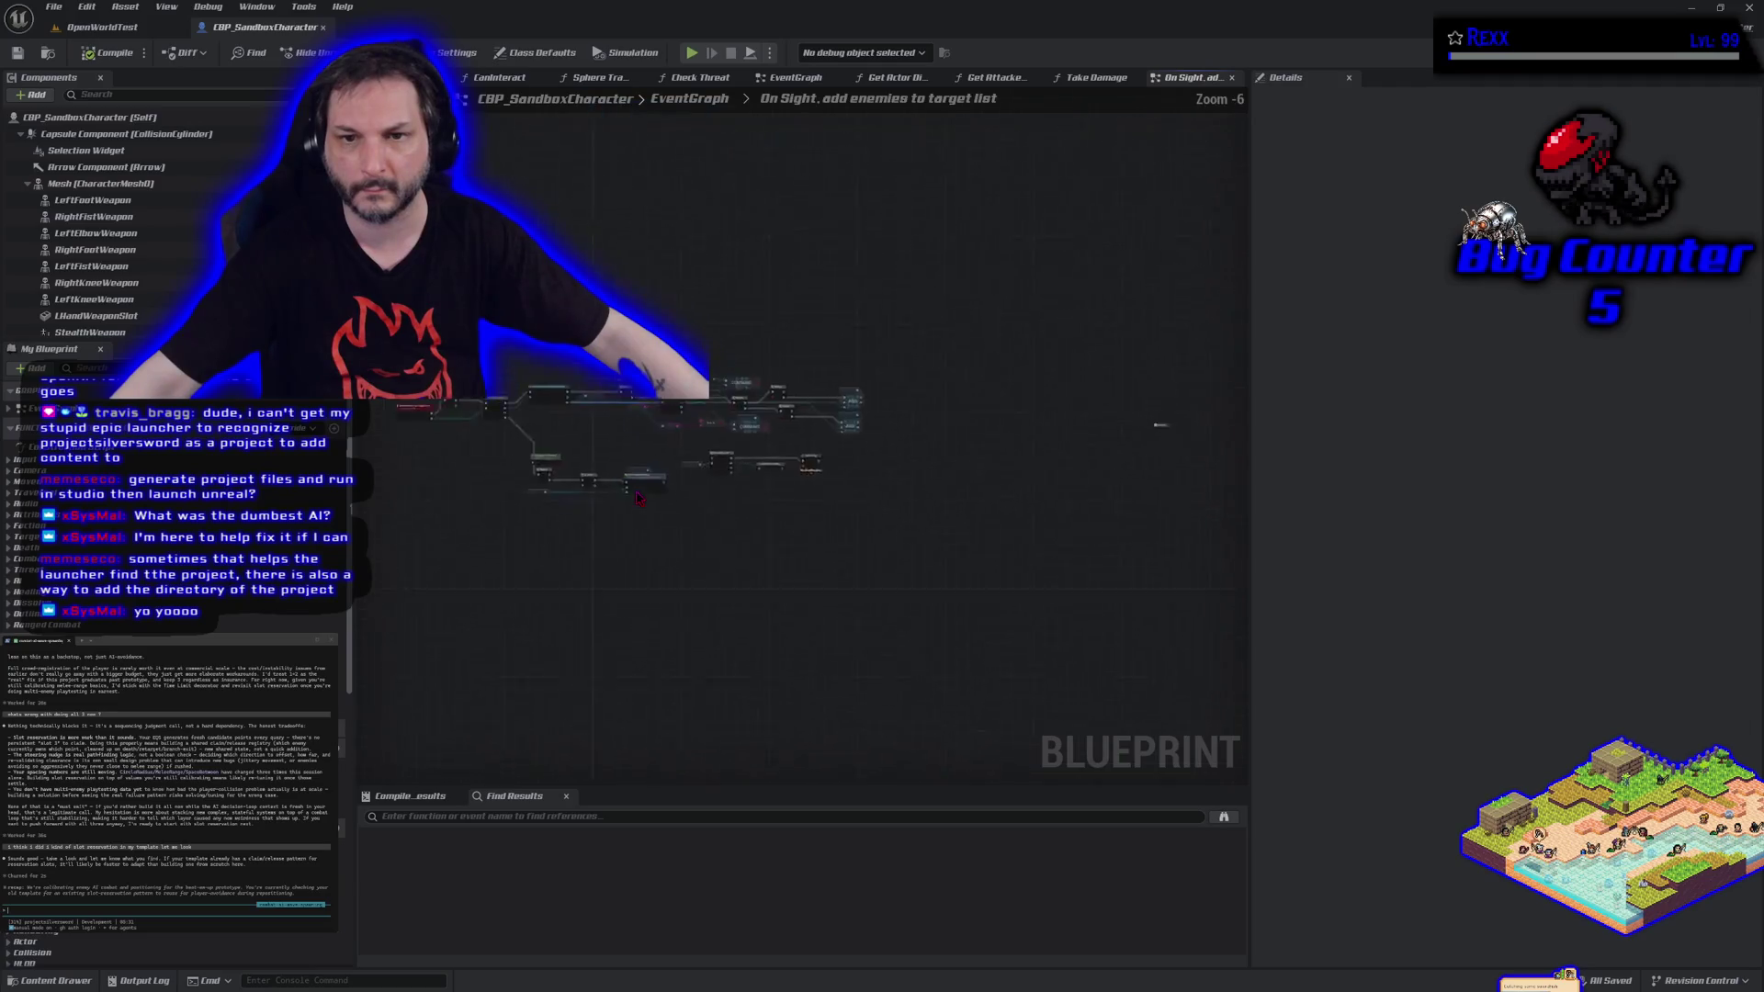
mouse_move(641, 595)
mouse_down()
mouse_move(721, 657)
mouse_move(720, 704)
mouse_move(1081, 700)
mouse_up()
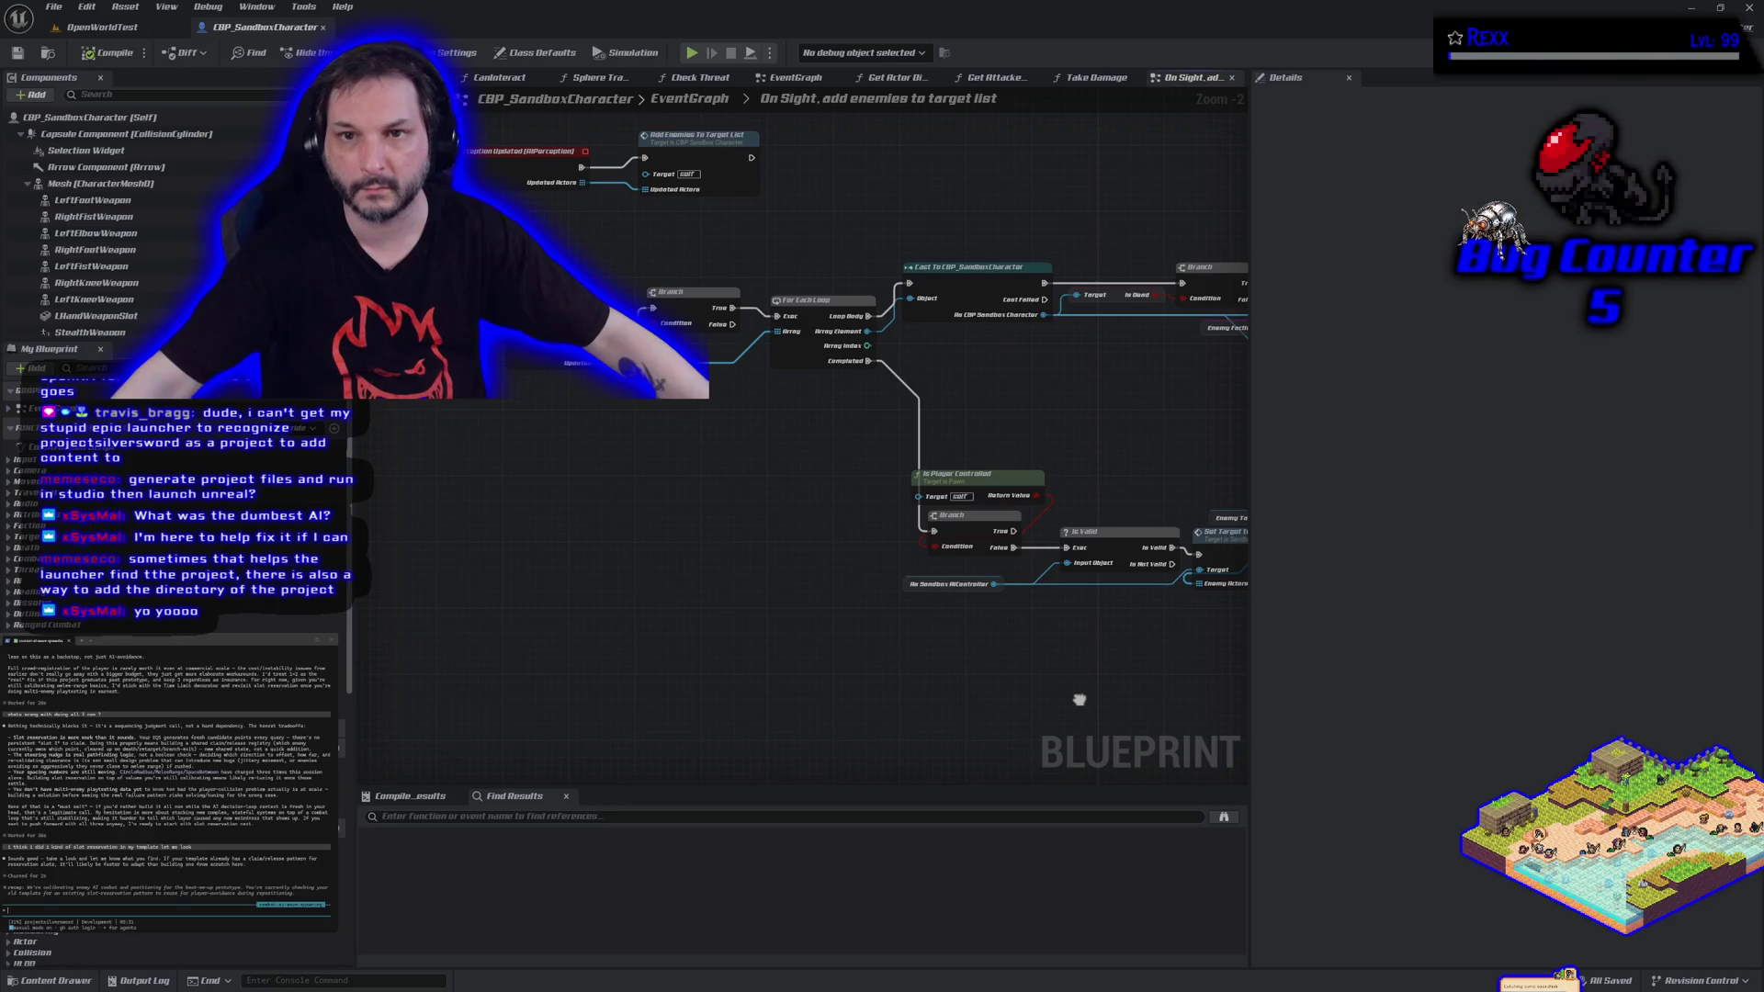
scroll(720, 712, down, 4)
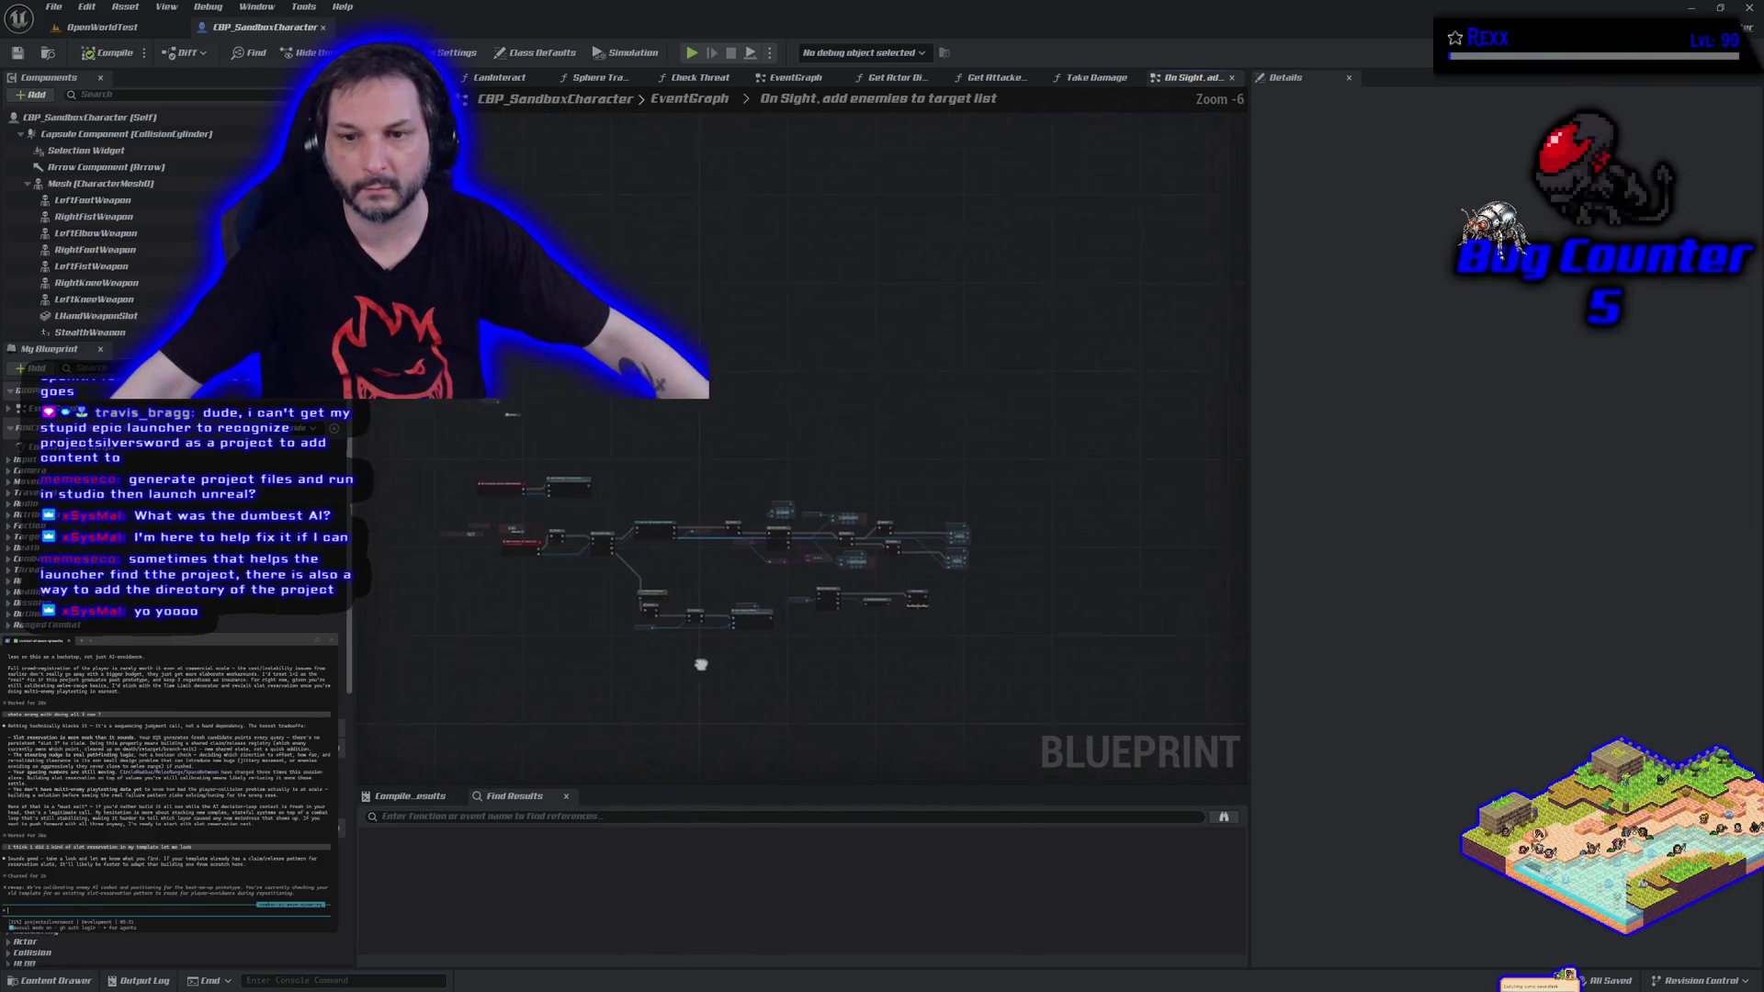
scroll(699, 671, up, 2)
click(69, 982)
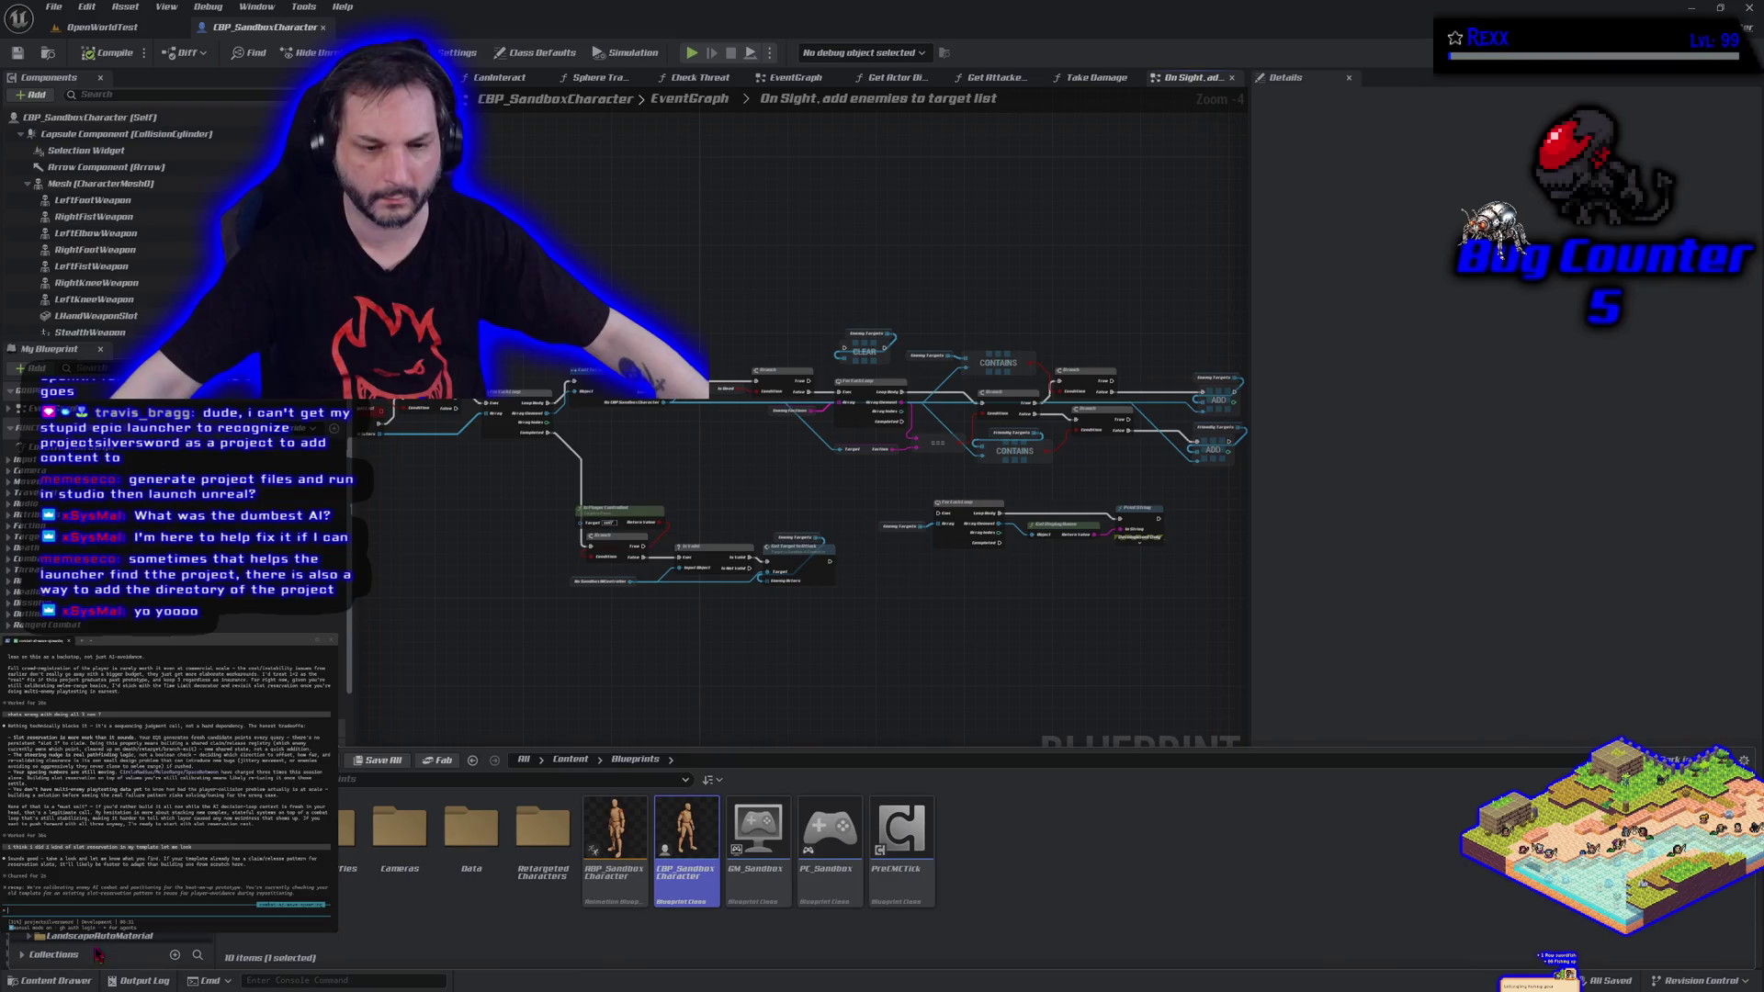
Browse the Alienshadow/AI folder's EQS_Queries subfolder, then return to AI.
click(73, 886)
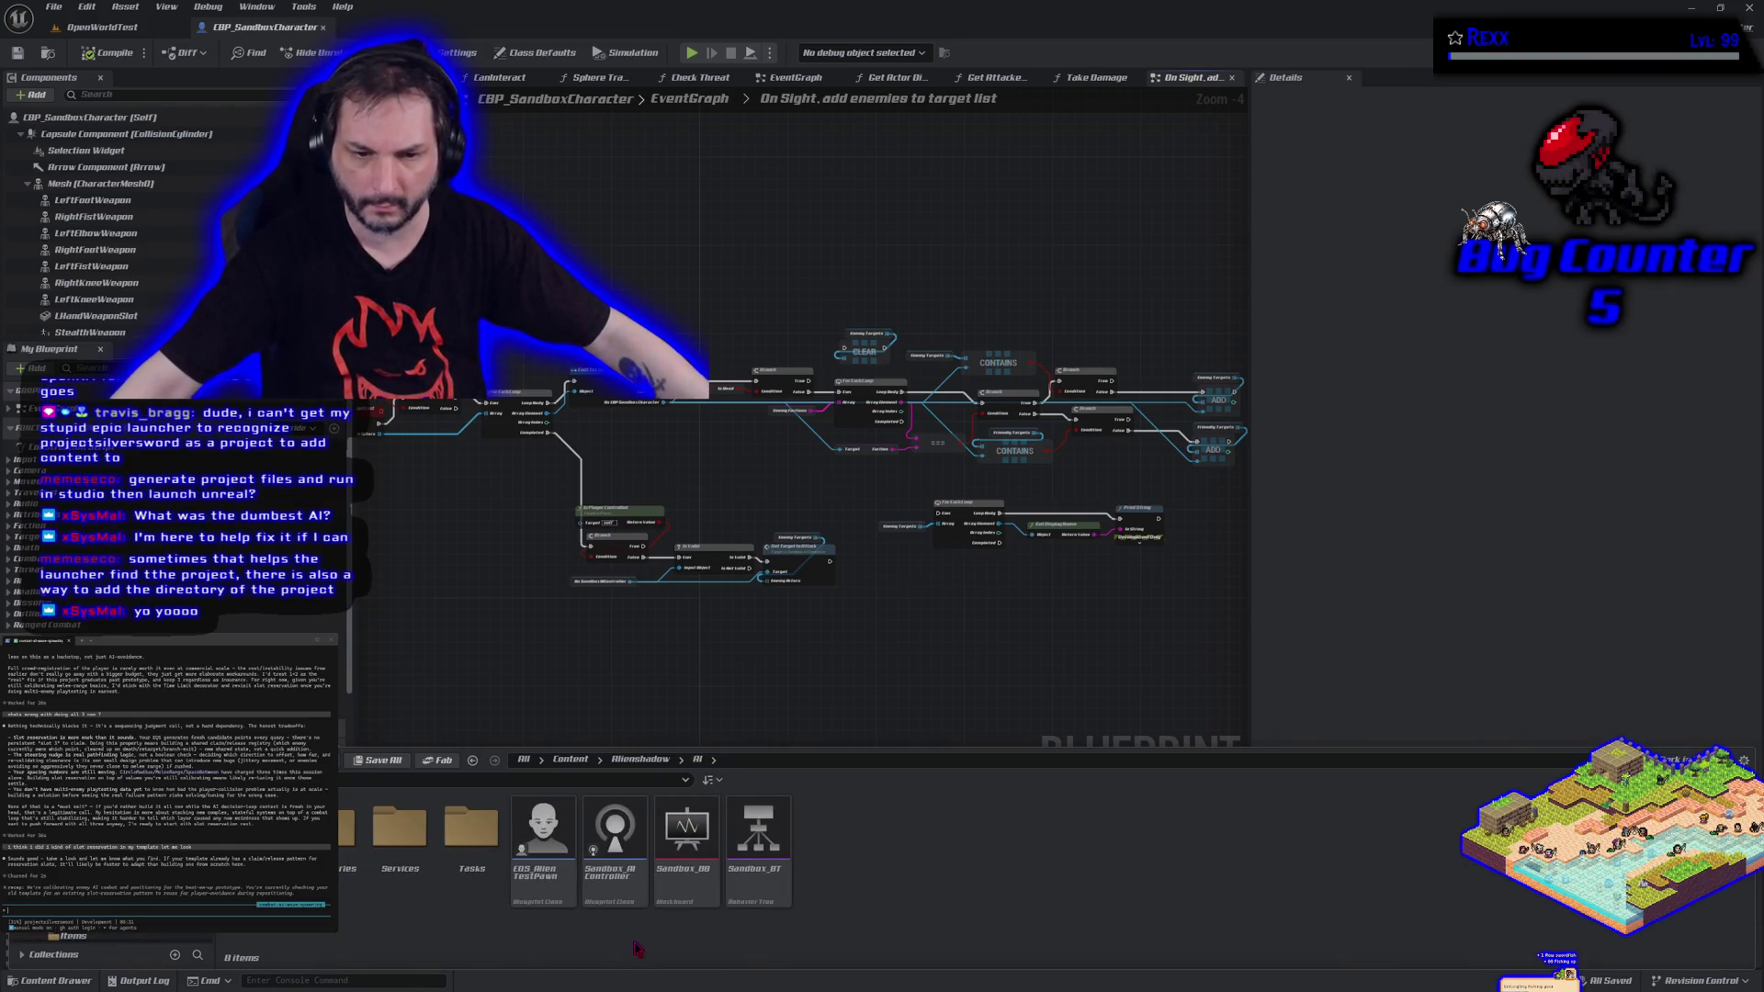
double_click(348, 832)
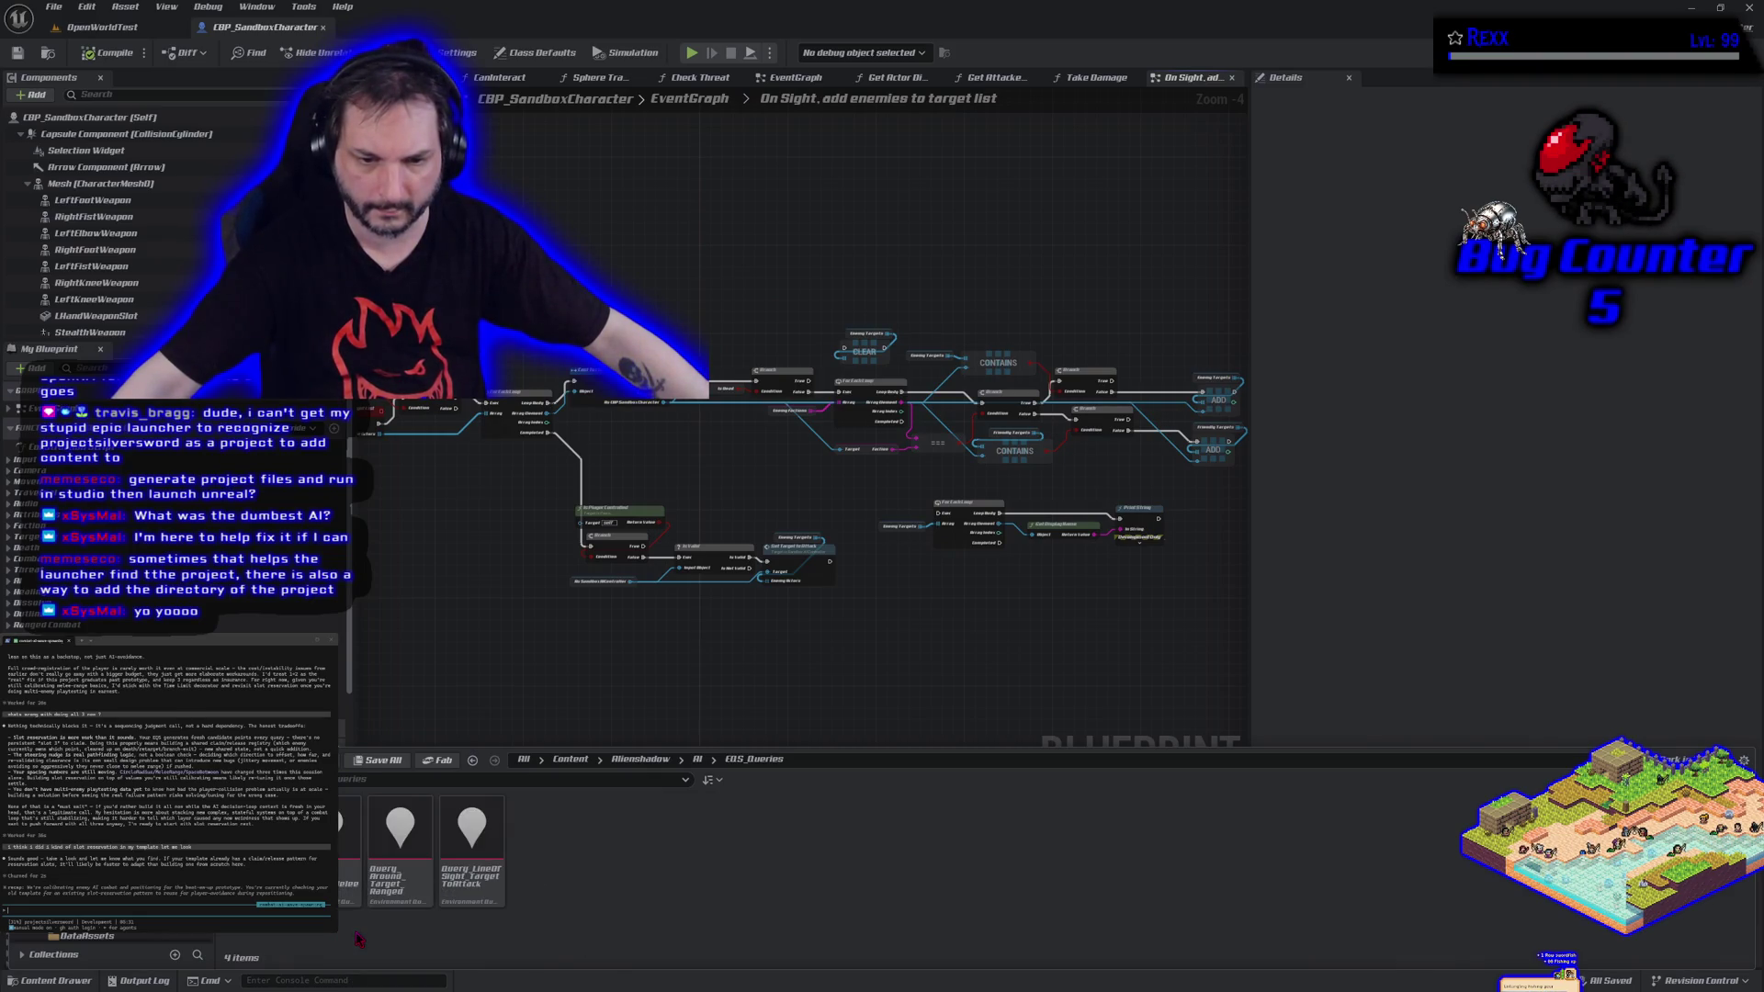
key(alt+Left)
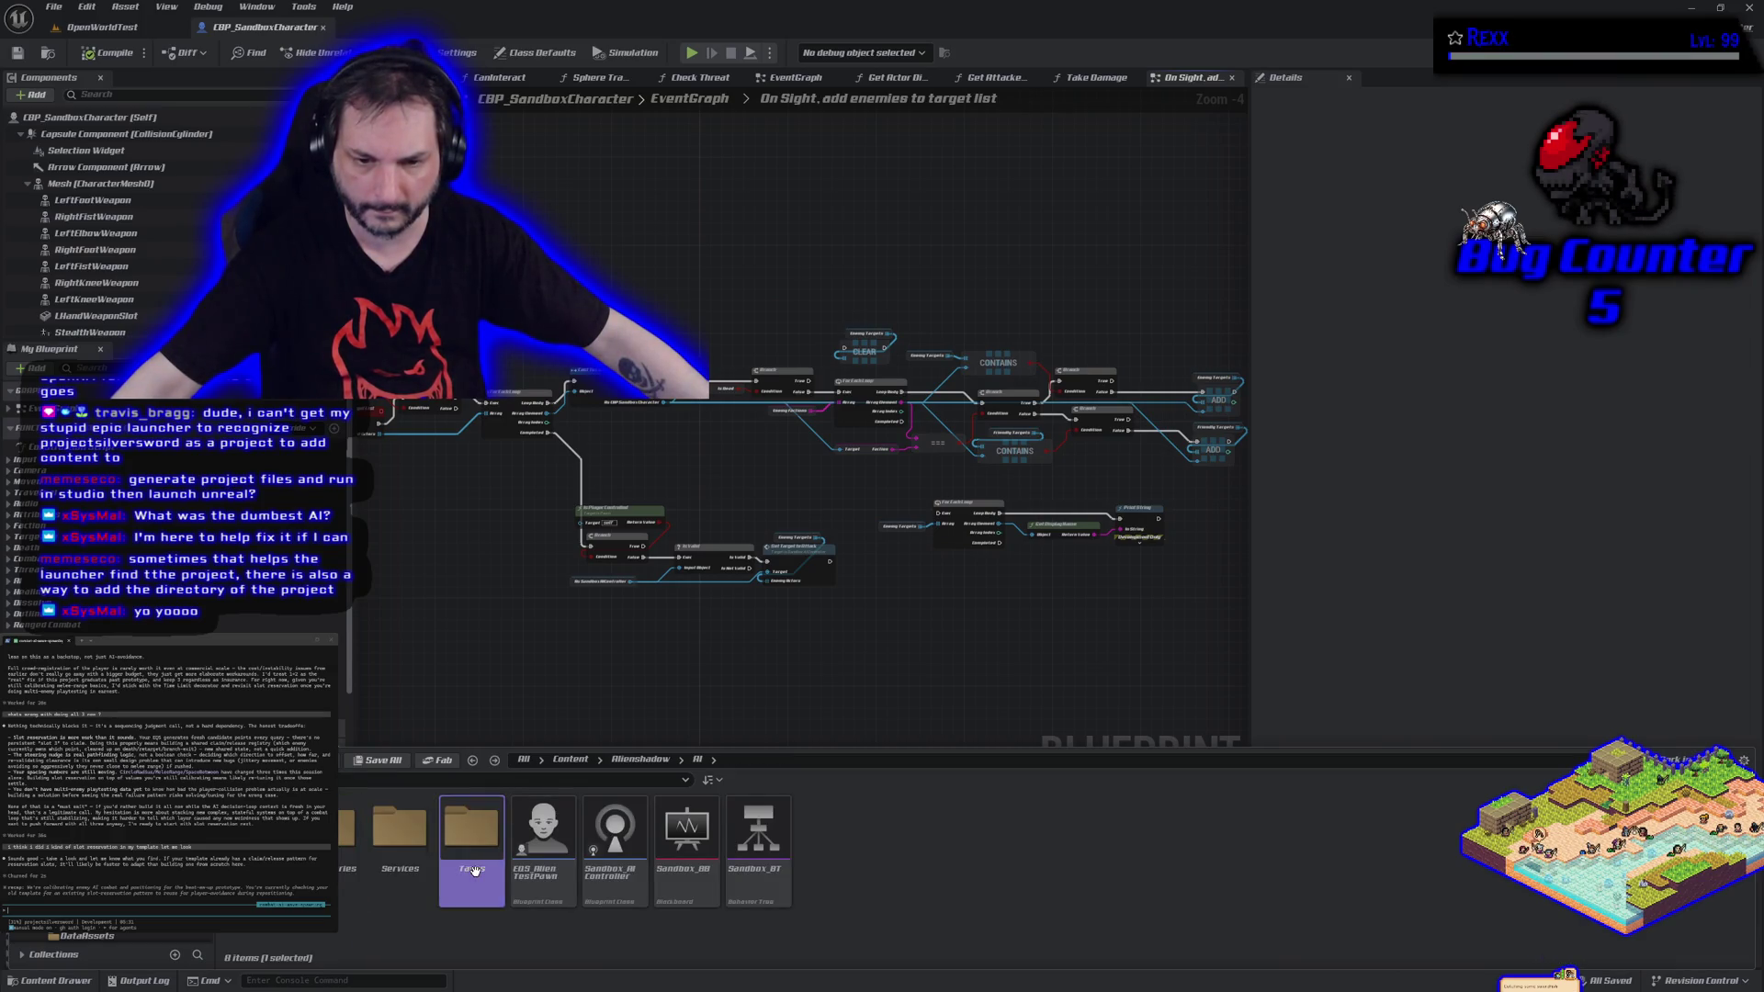
Scroll through the BTTask Blueprints in the Tasks folder and open the Sandbox_BT behavior tree.
double_click(471, 832)
scroll(853, 873, down, 2)
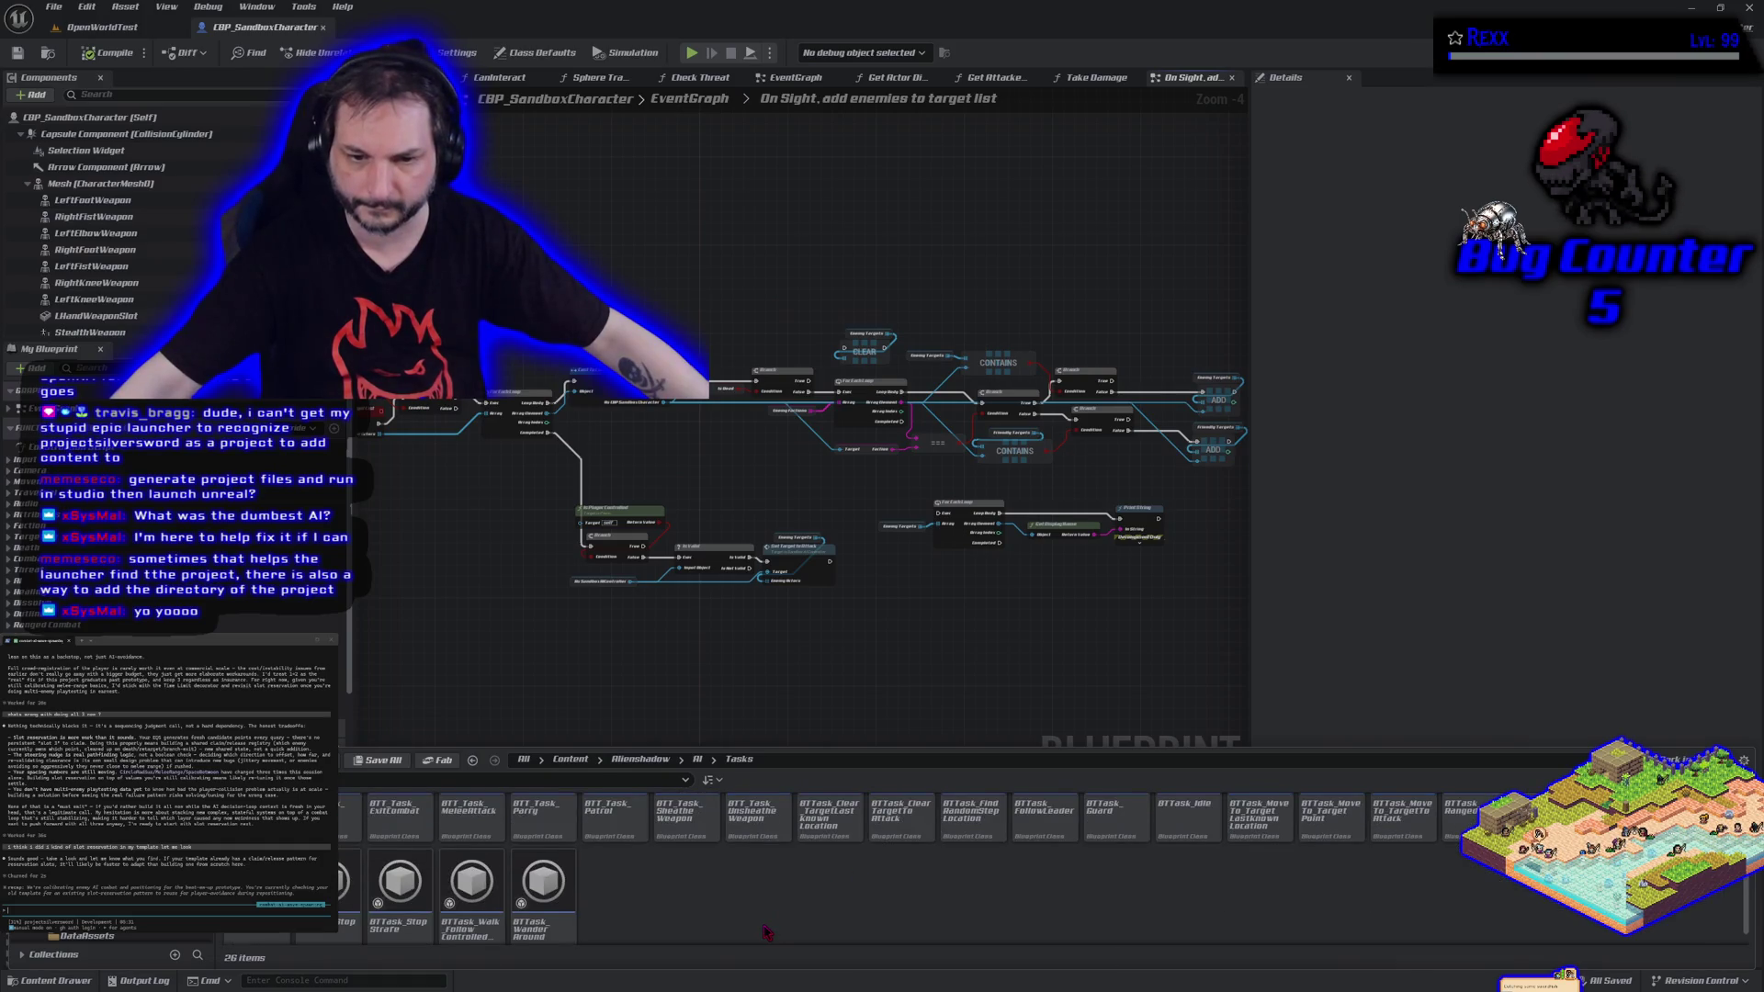
scroll(764, 933, up, 1)
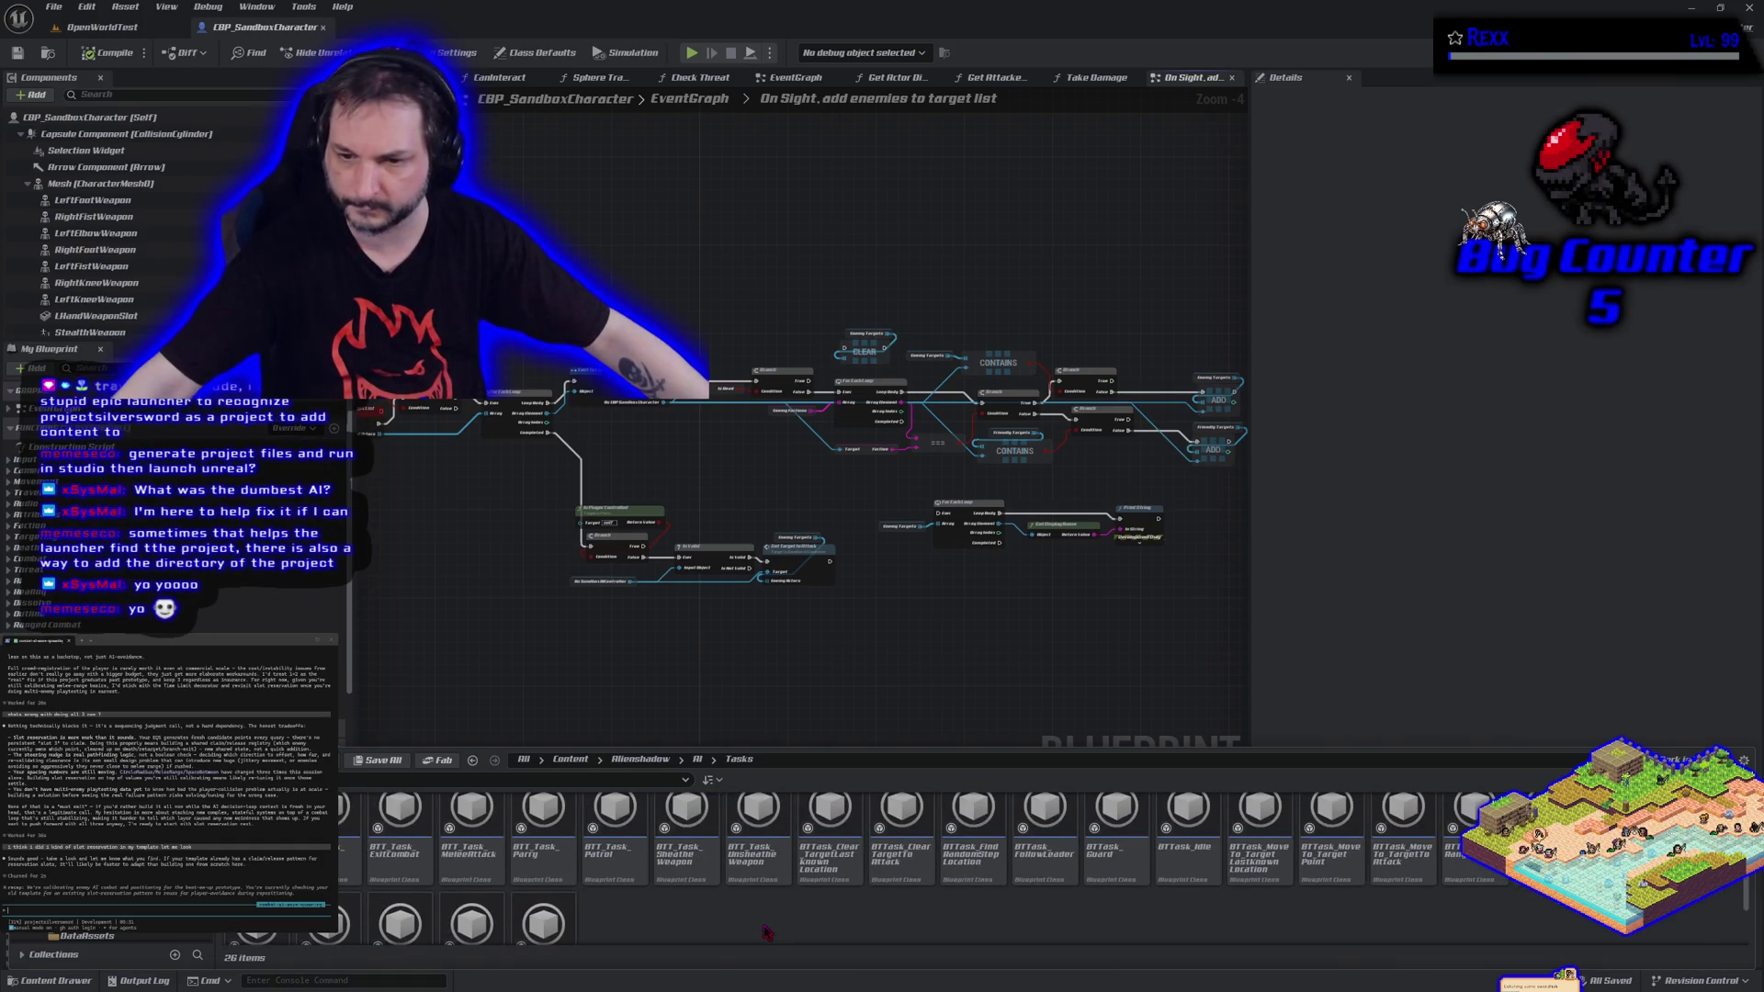
scroll(764, 933, down, 2)
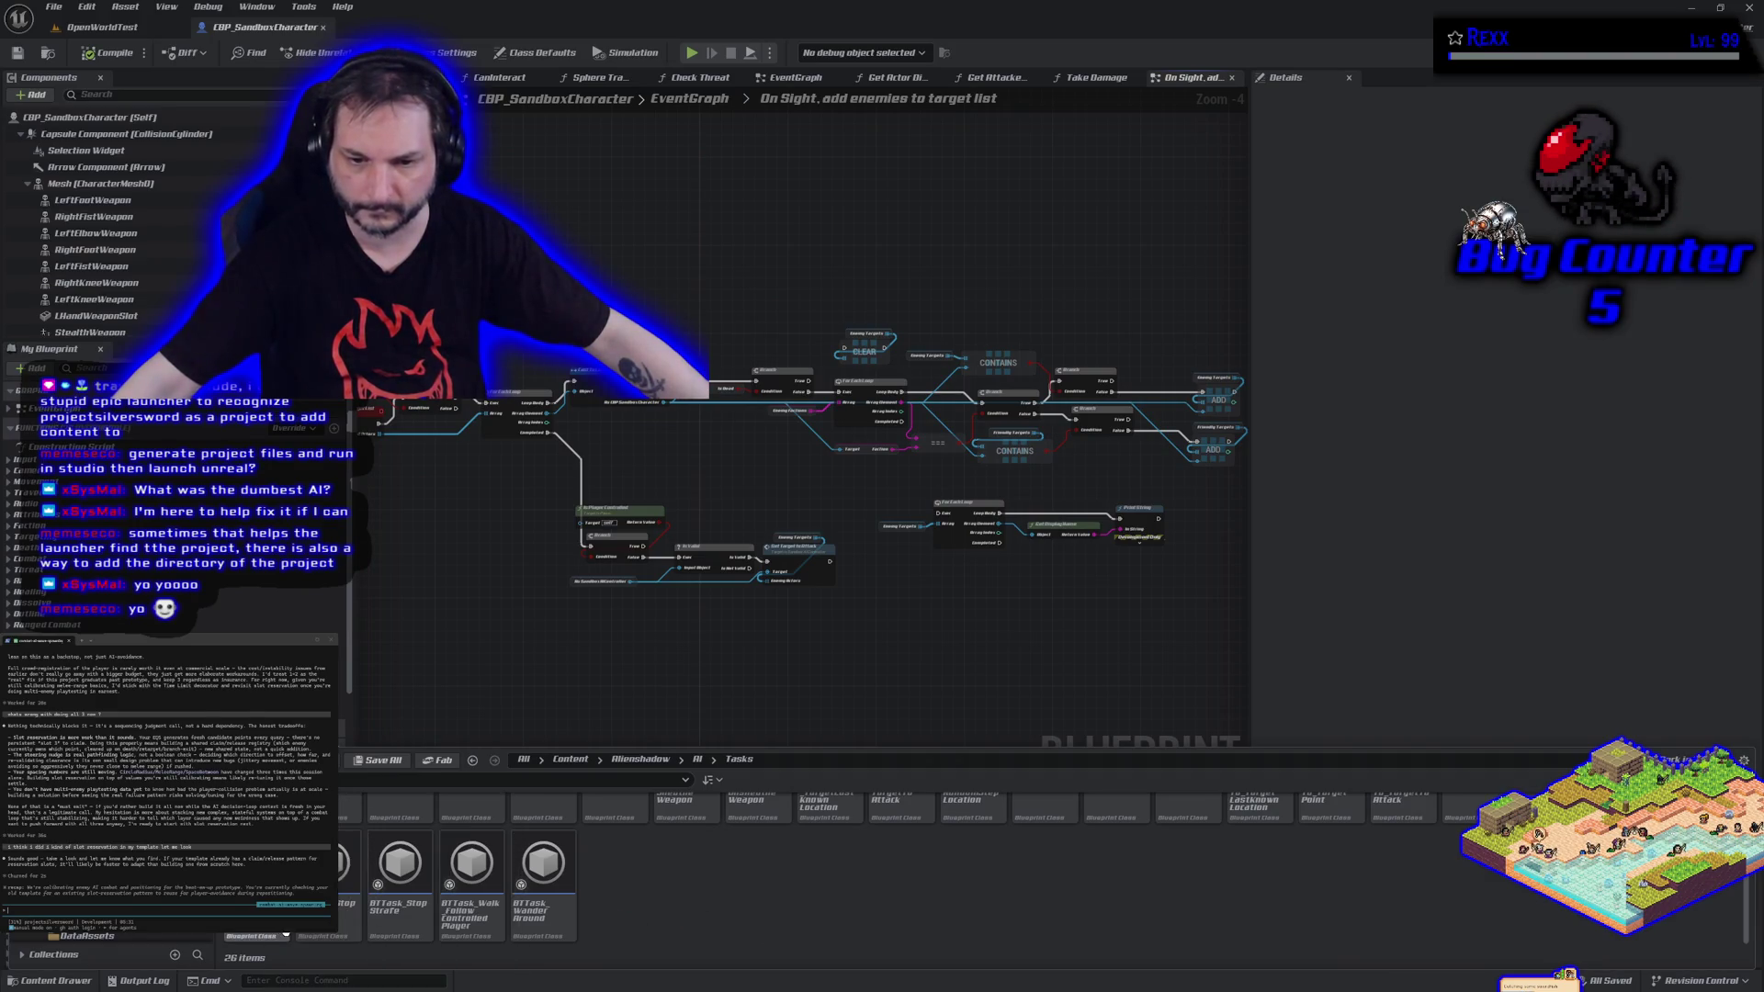
scroll(1000, 922, up, 1)
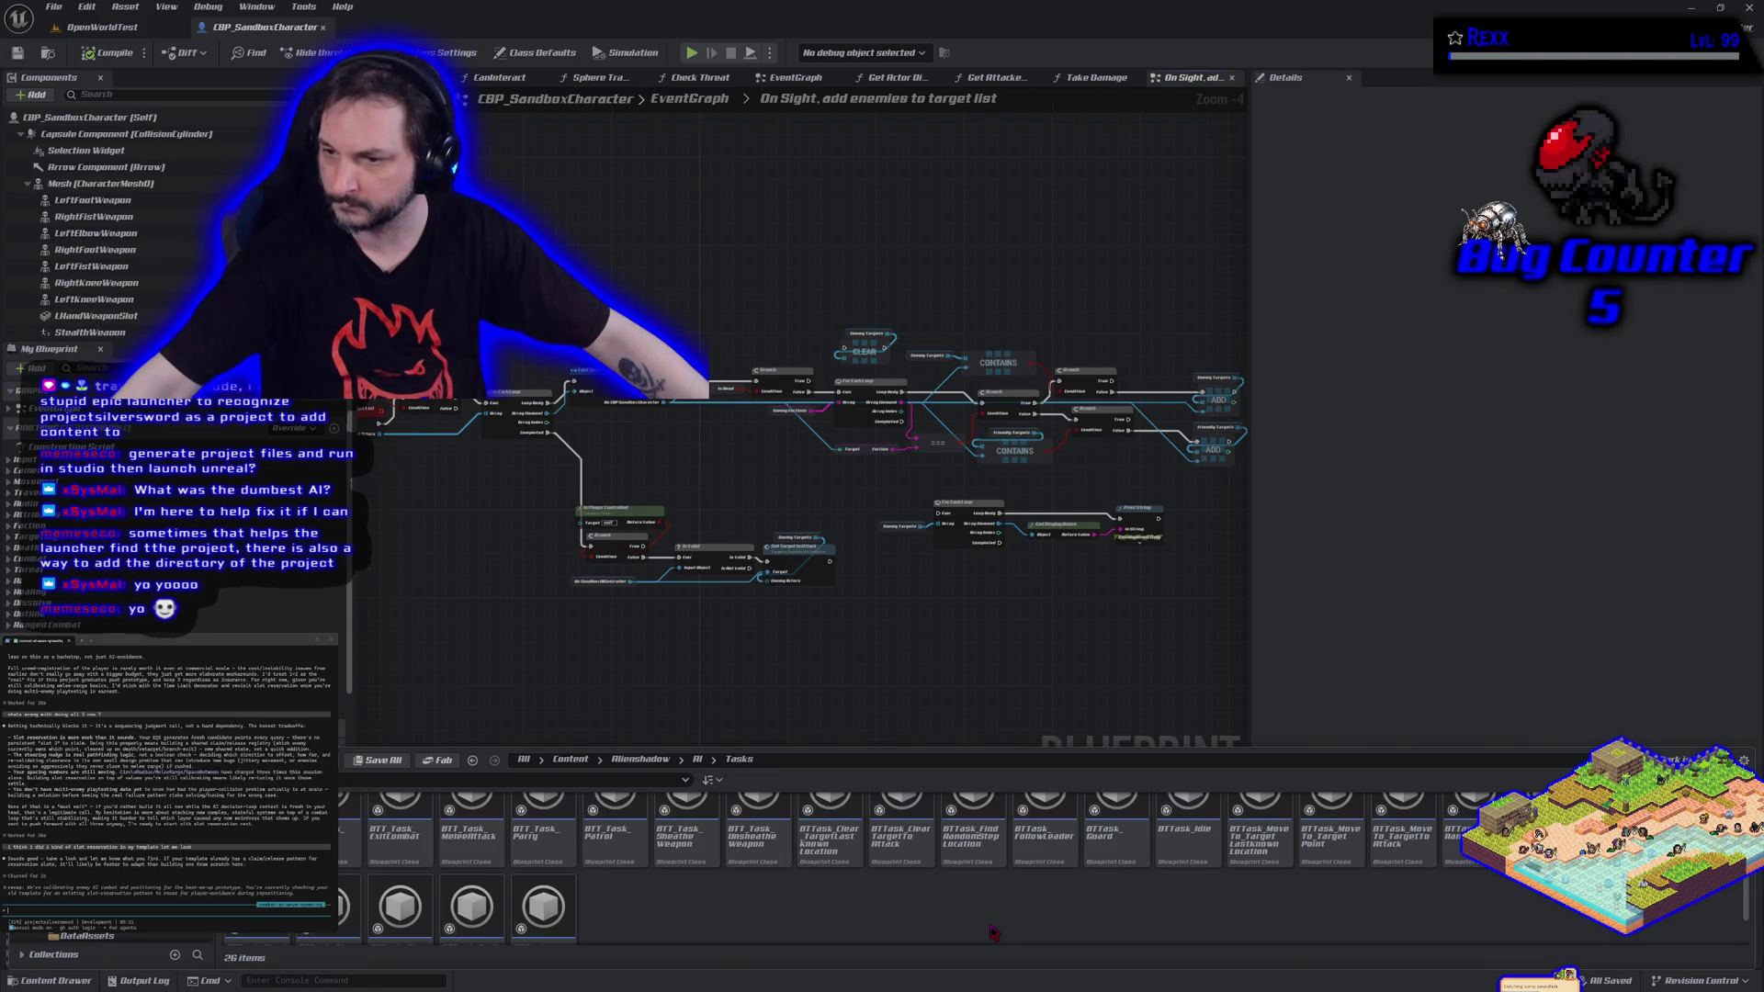
scroll(994, 932, up, 1)
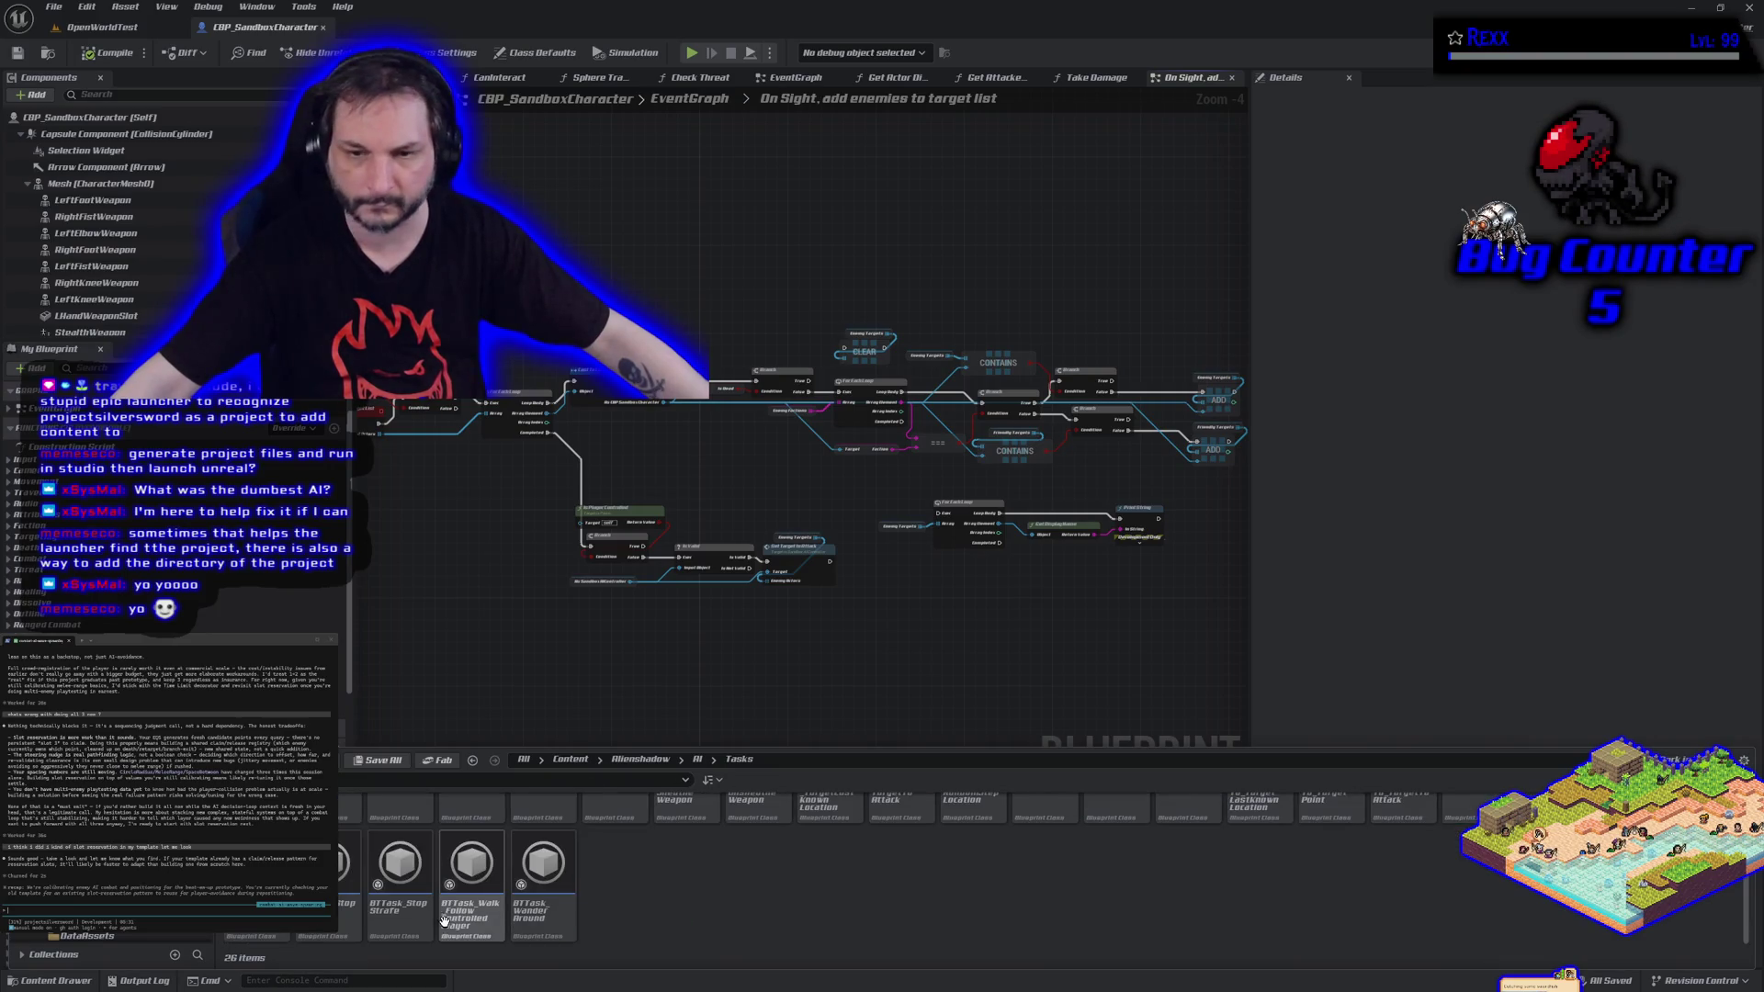
scroll(375, 906, up, 2)
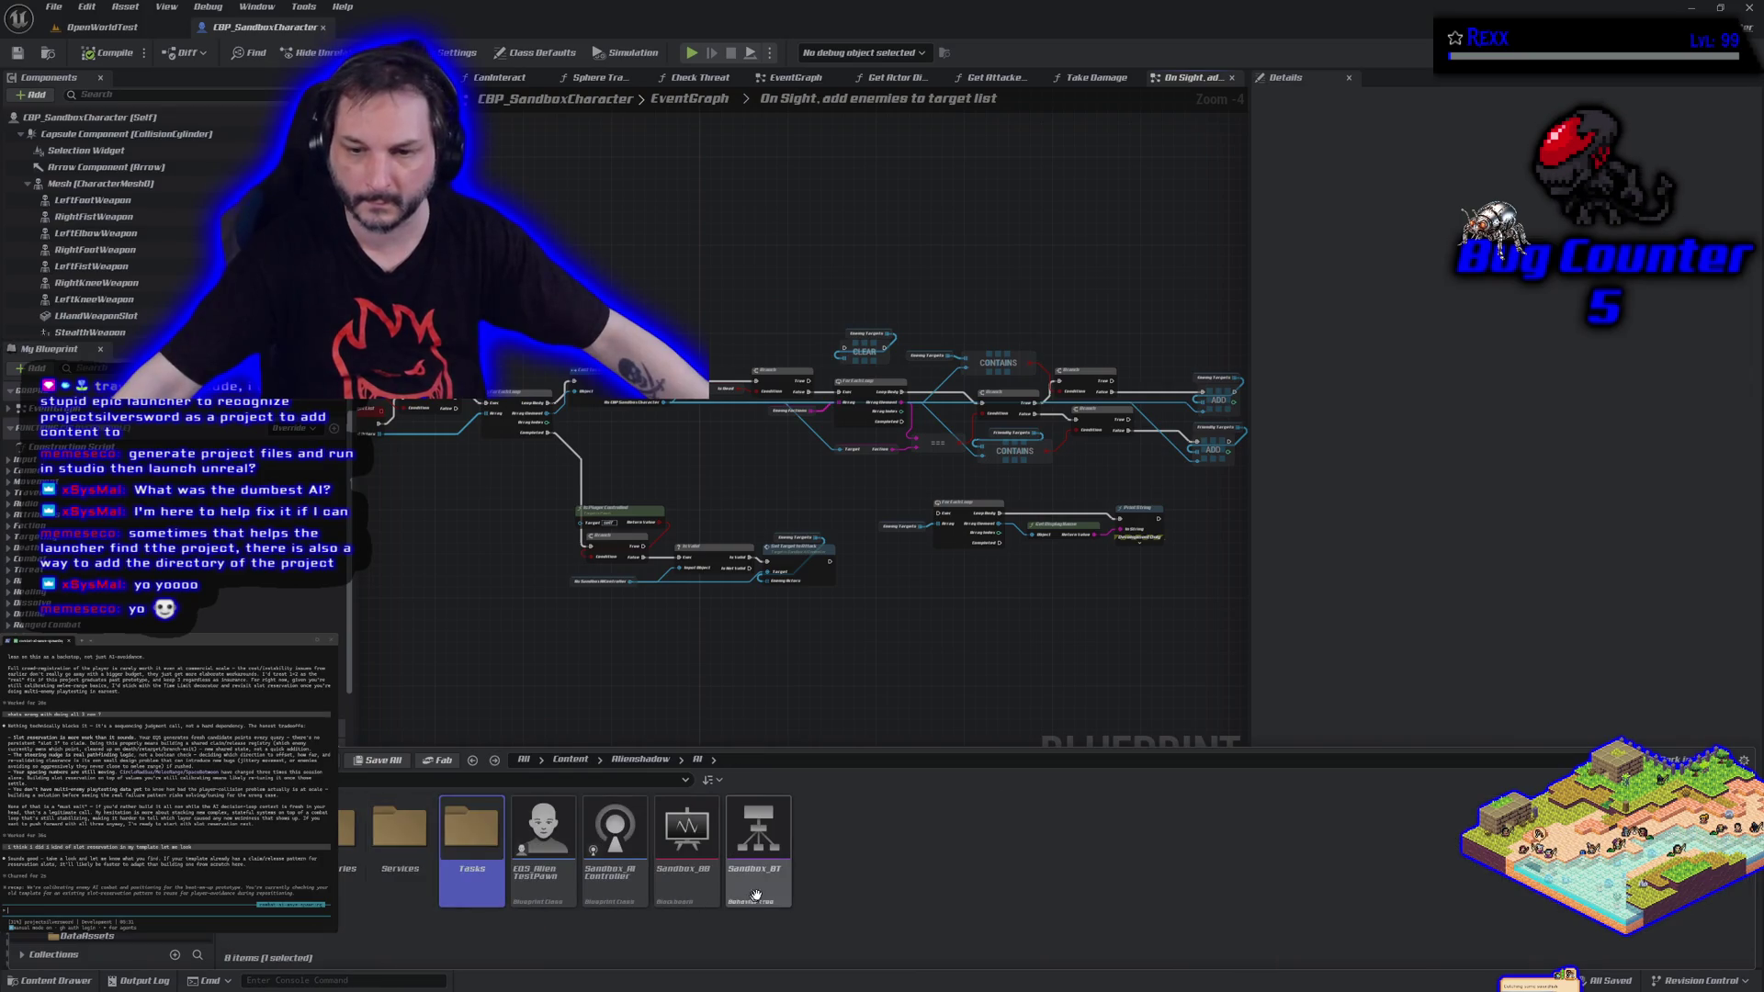
double_click(788, 883)
Bring the Move to Target and Attack branches into view and show the Run EQS Query node's details.
scroll(922, 809, down, 5)
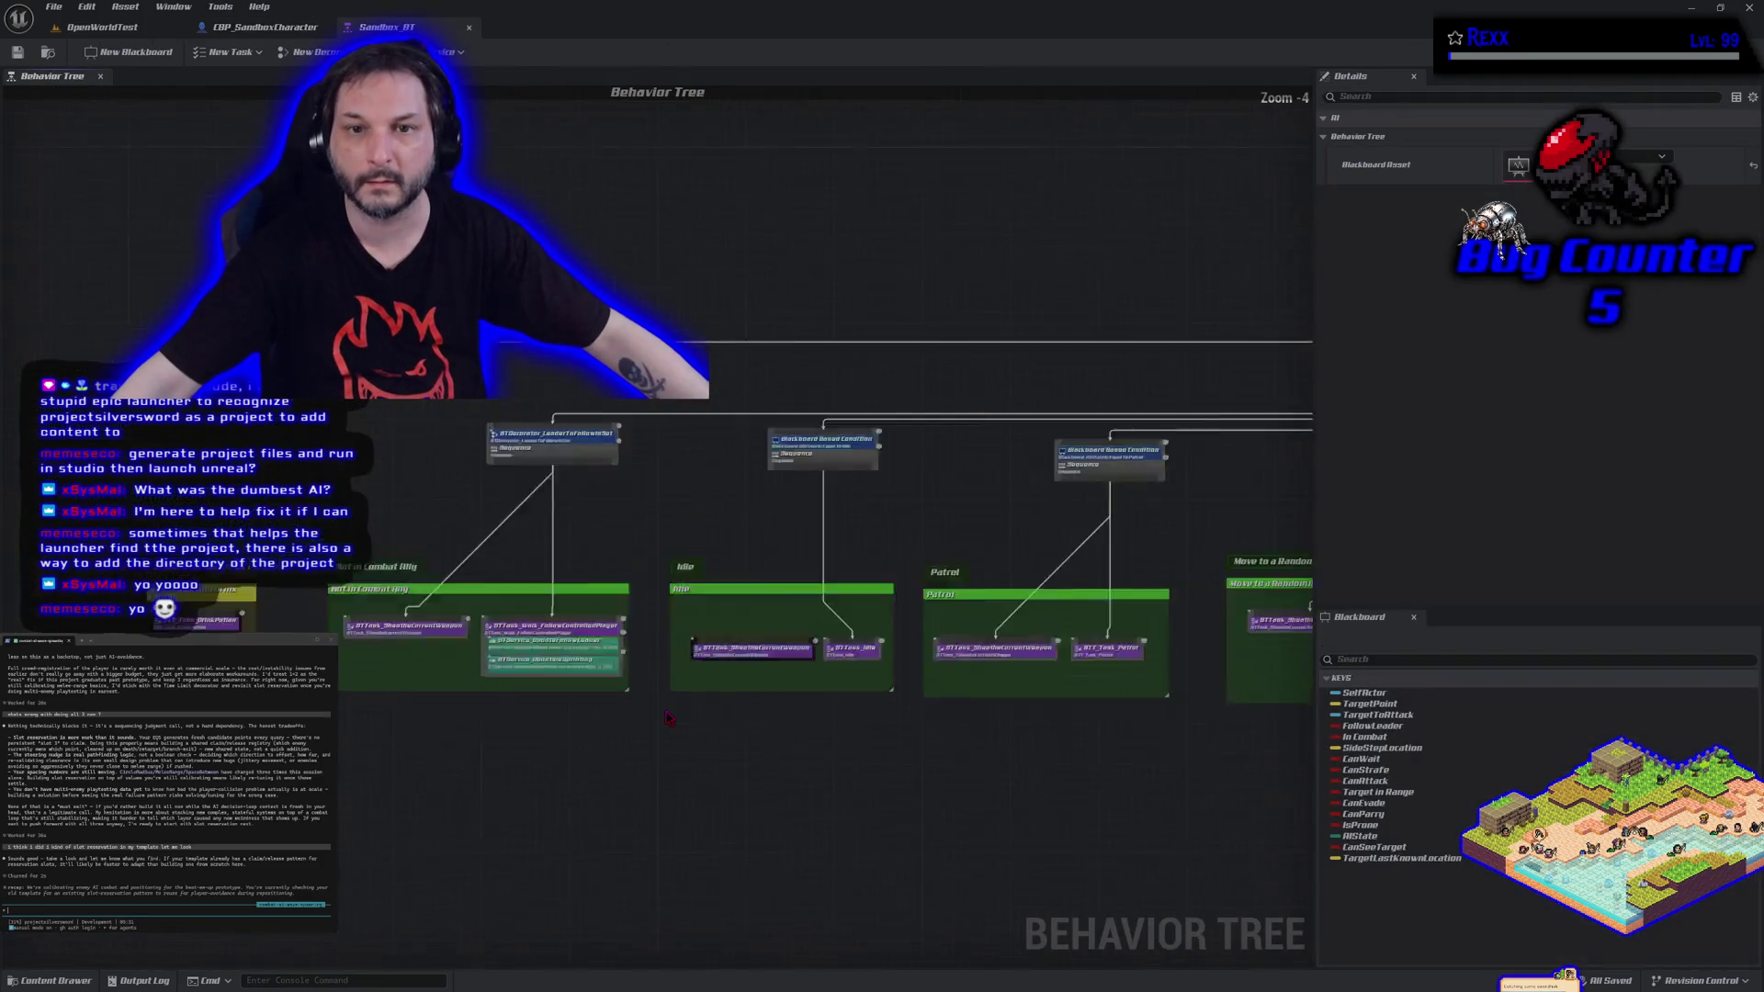
drag(923, 809, 1054, 371)
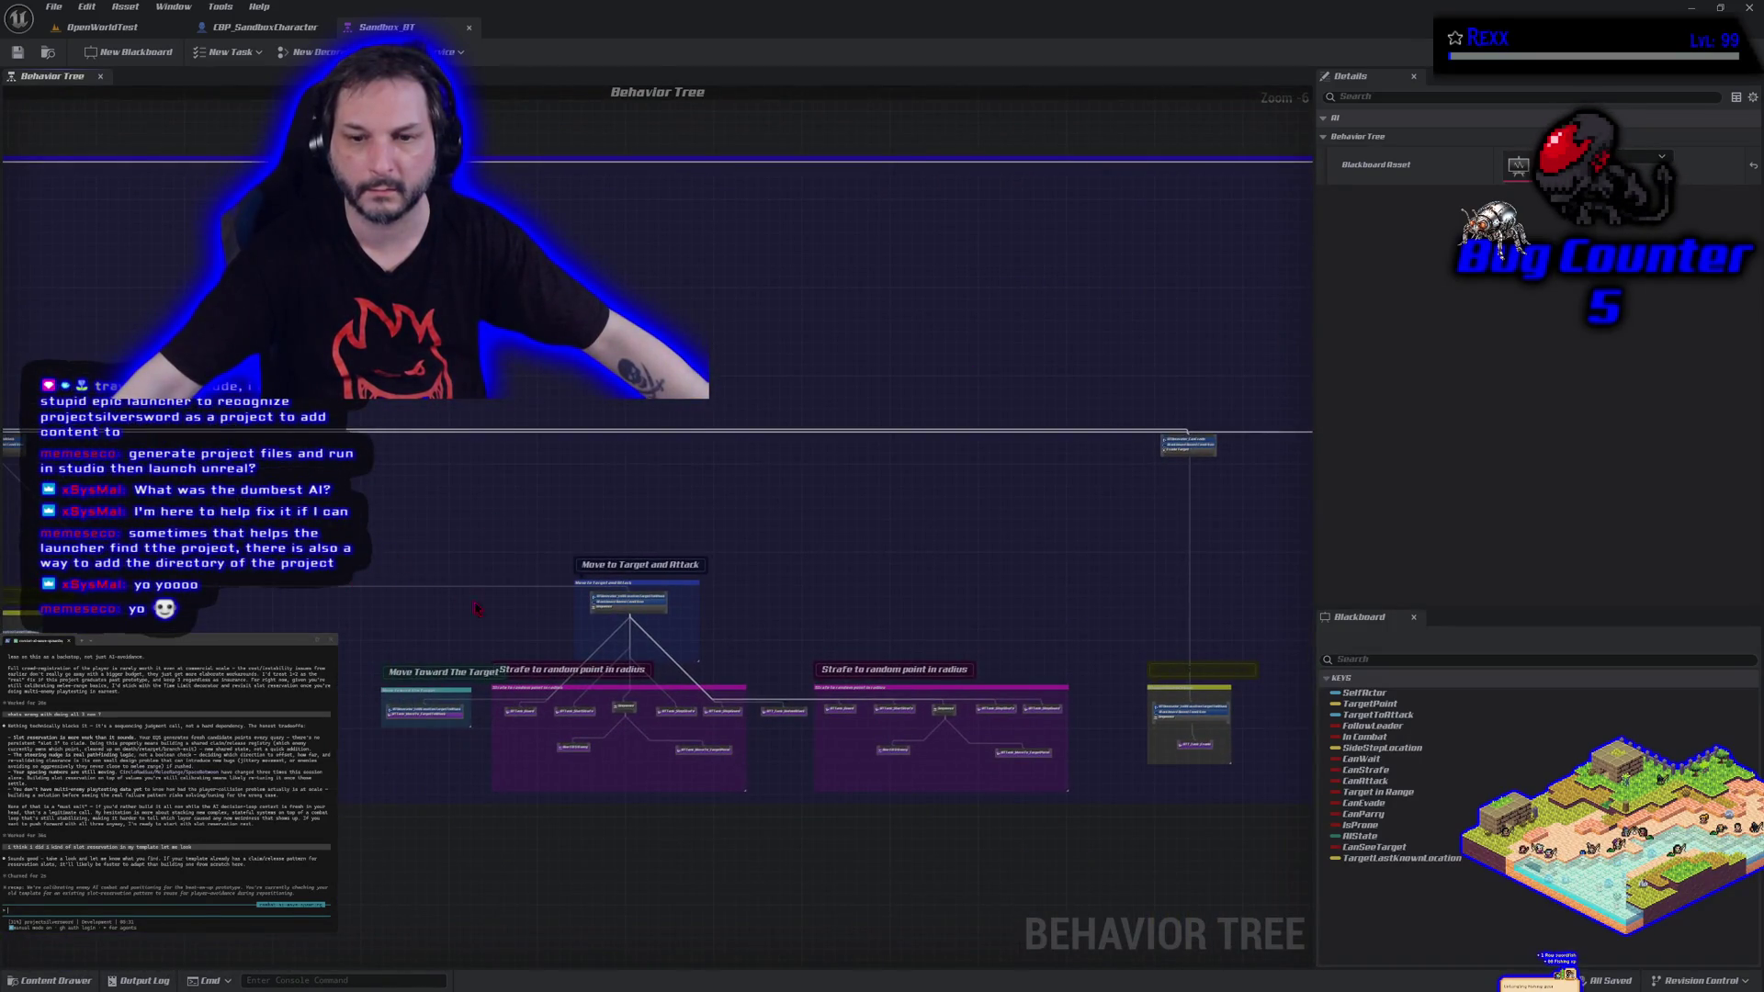
scroll(588, 753, up, 4)
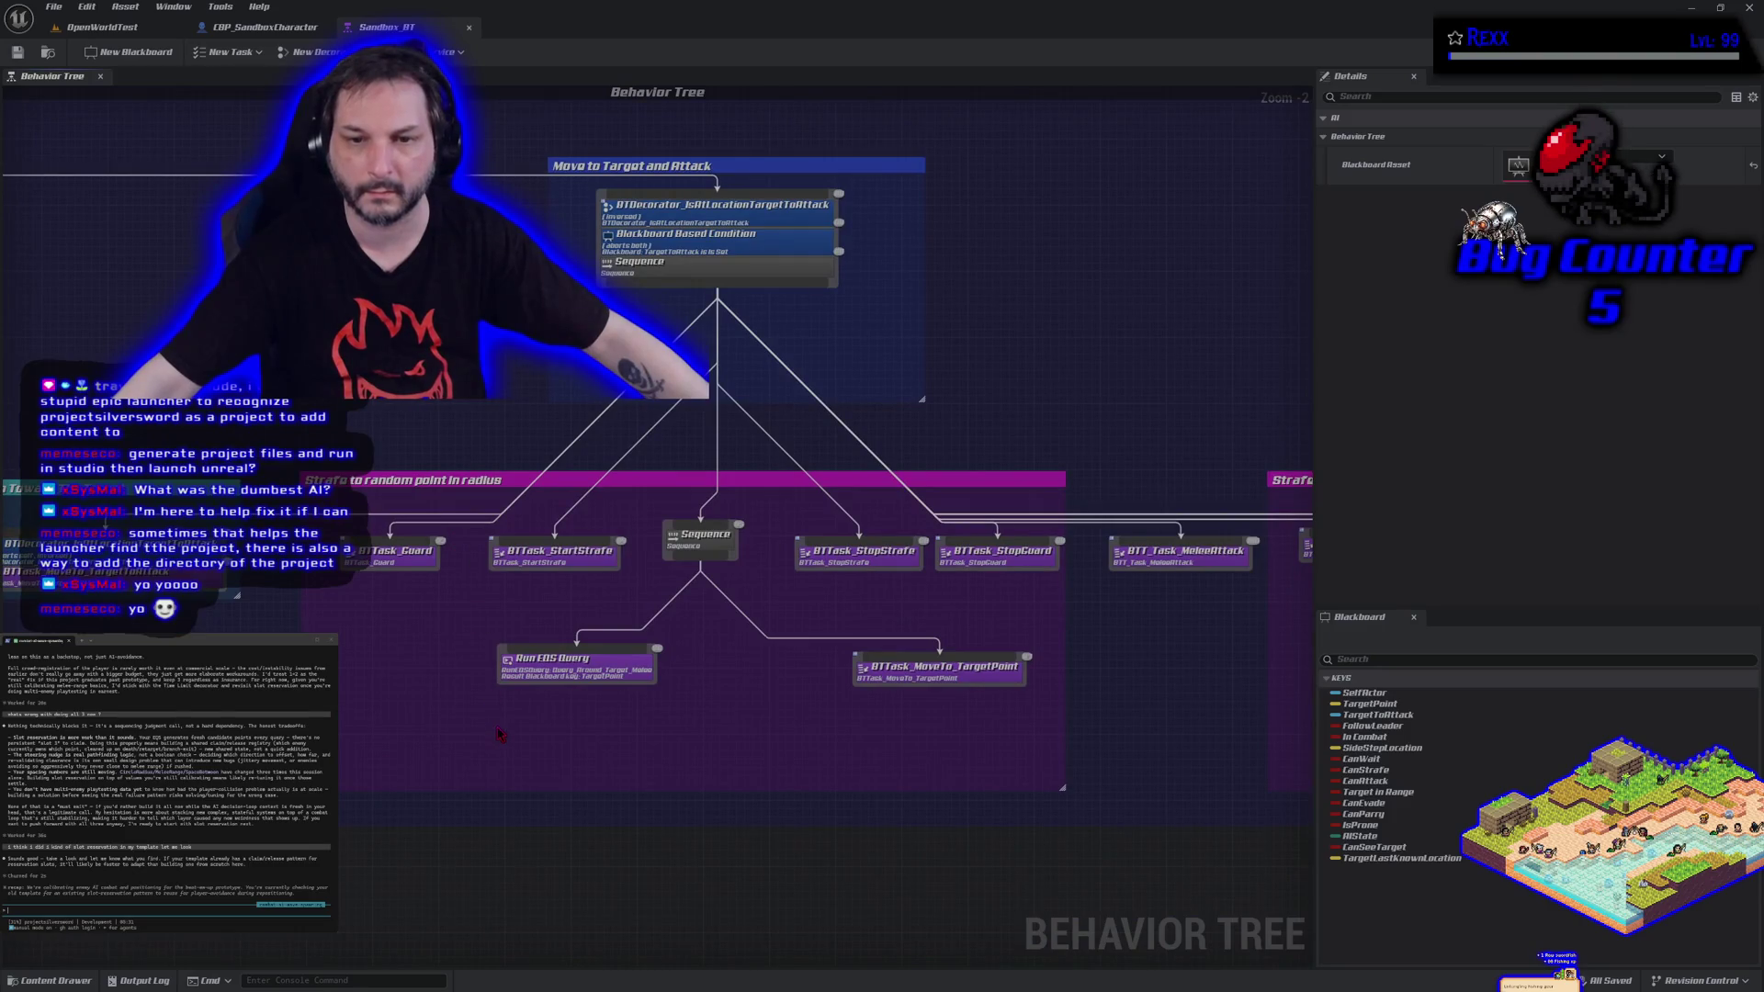
click(544, 666)
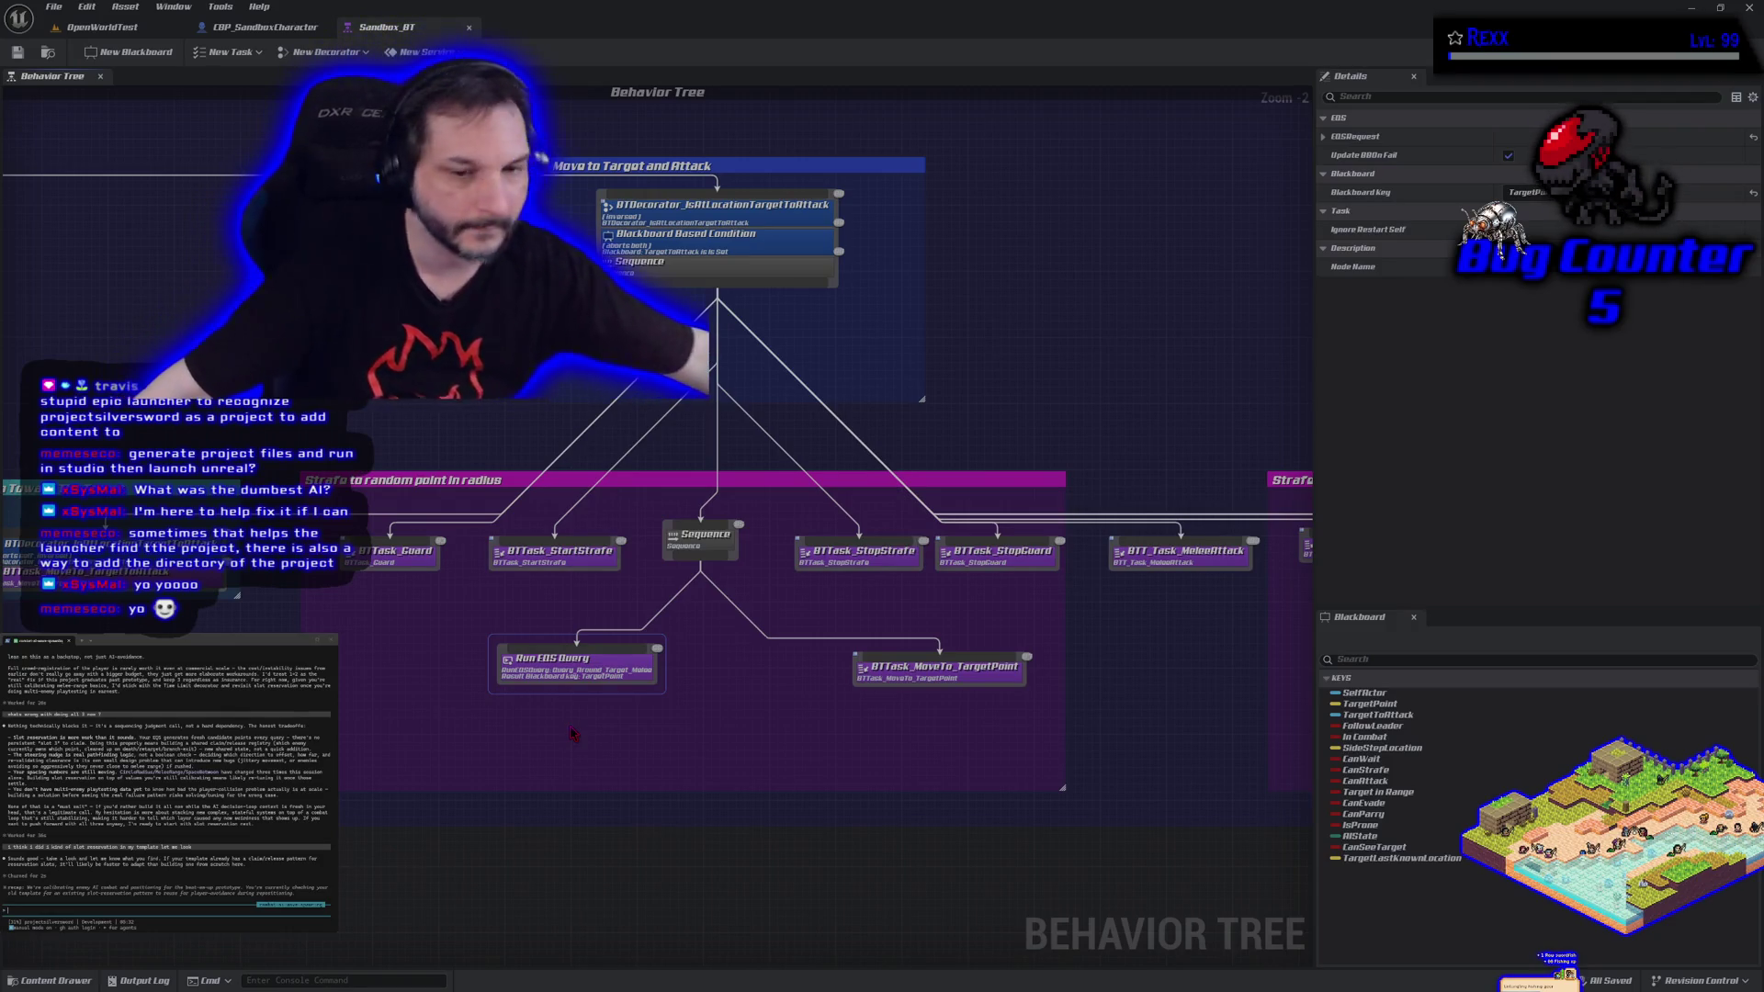
drag(572, 733, 622, 699)
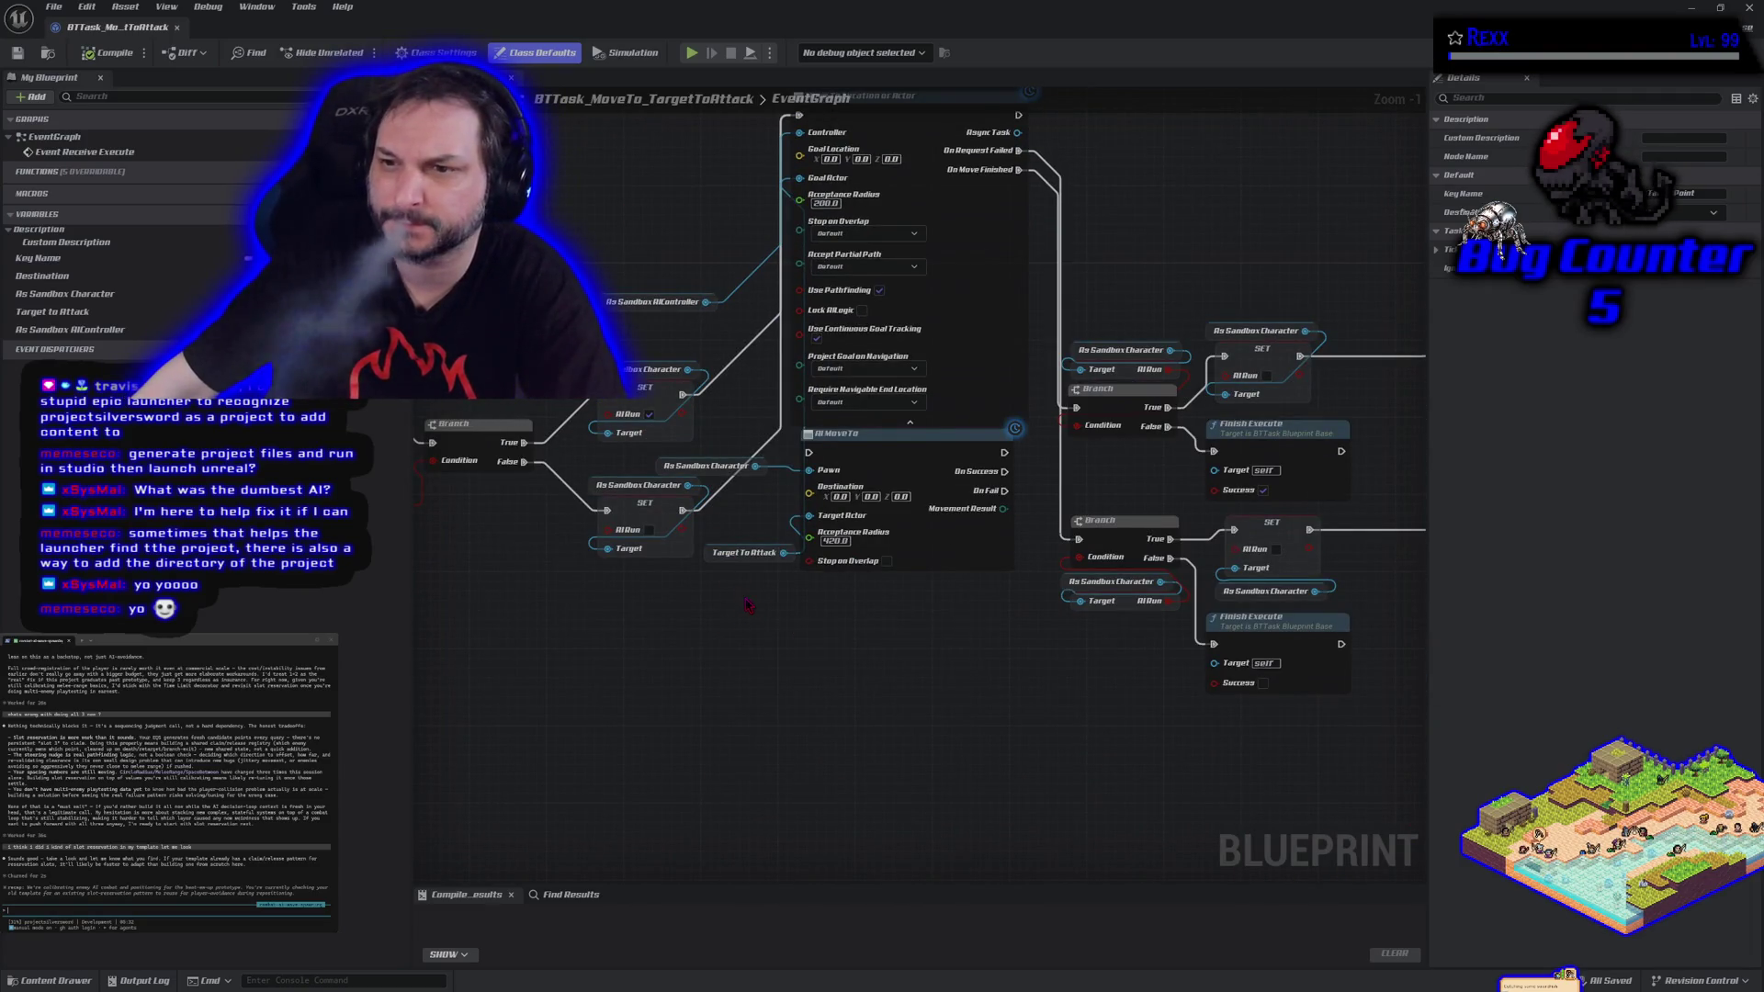
Review the AI MoveTo, SET and Branch nodes of MoveTo_TargetToAttack, then dock its tab beside Sandbox_BT.
drag(864, 647, 759, 632)
drag(457, 654, 1150, 658)
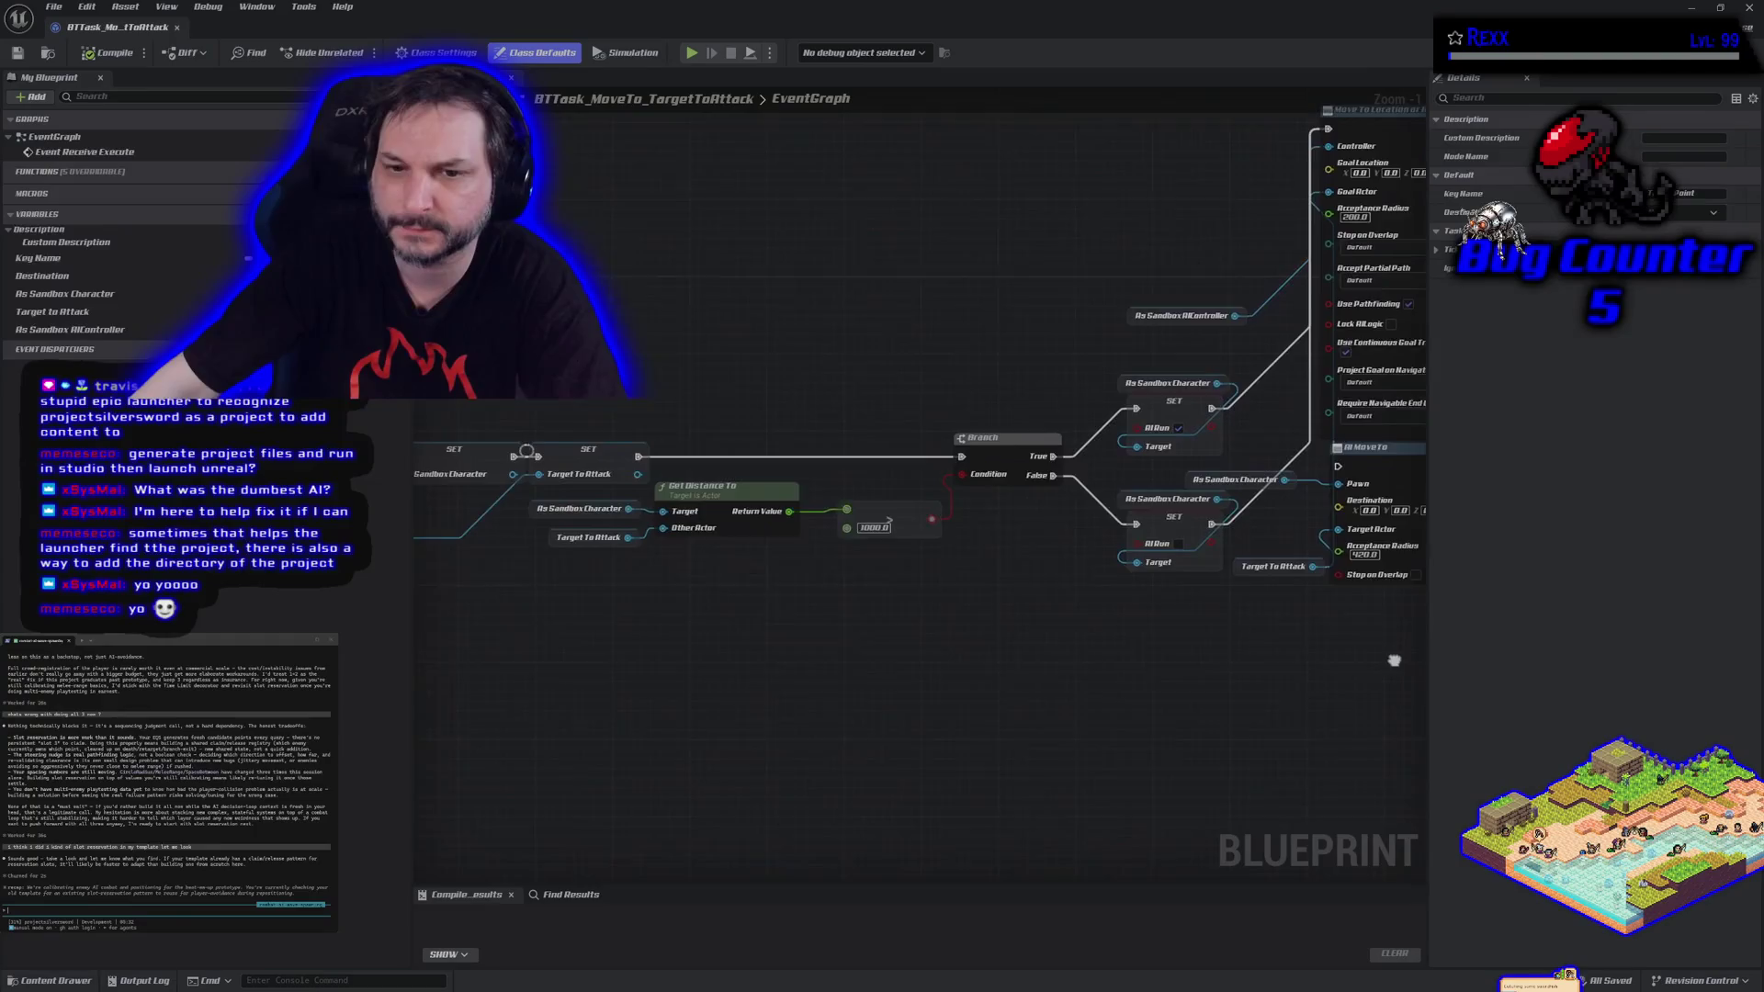
scroll(919, 459, up, 1)
scroll(919, 459, down, 1)
drag(1057, 592, 593, 536)
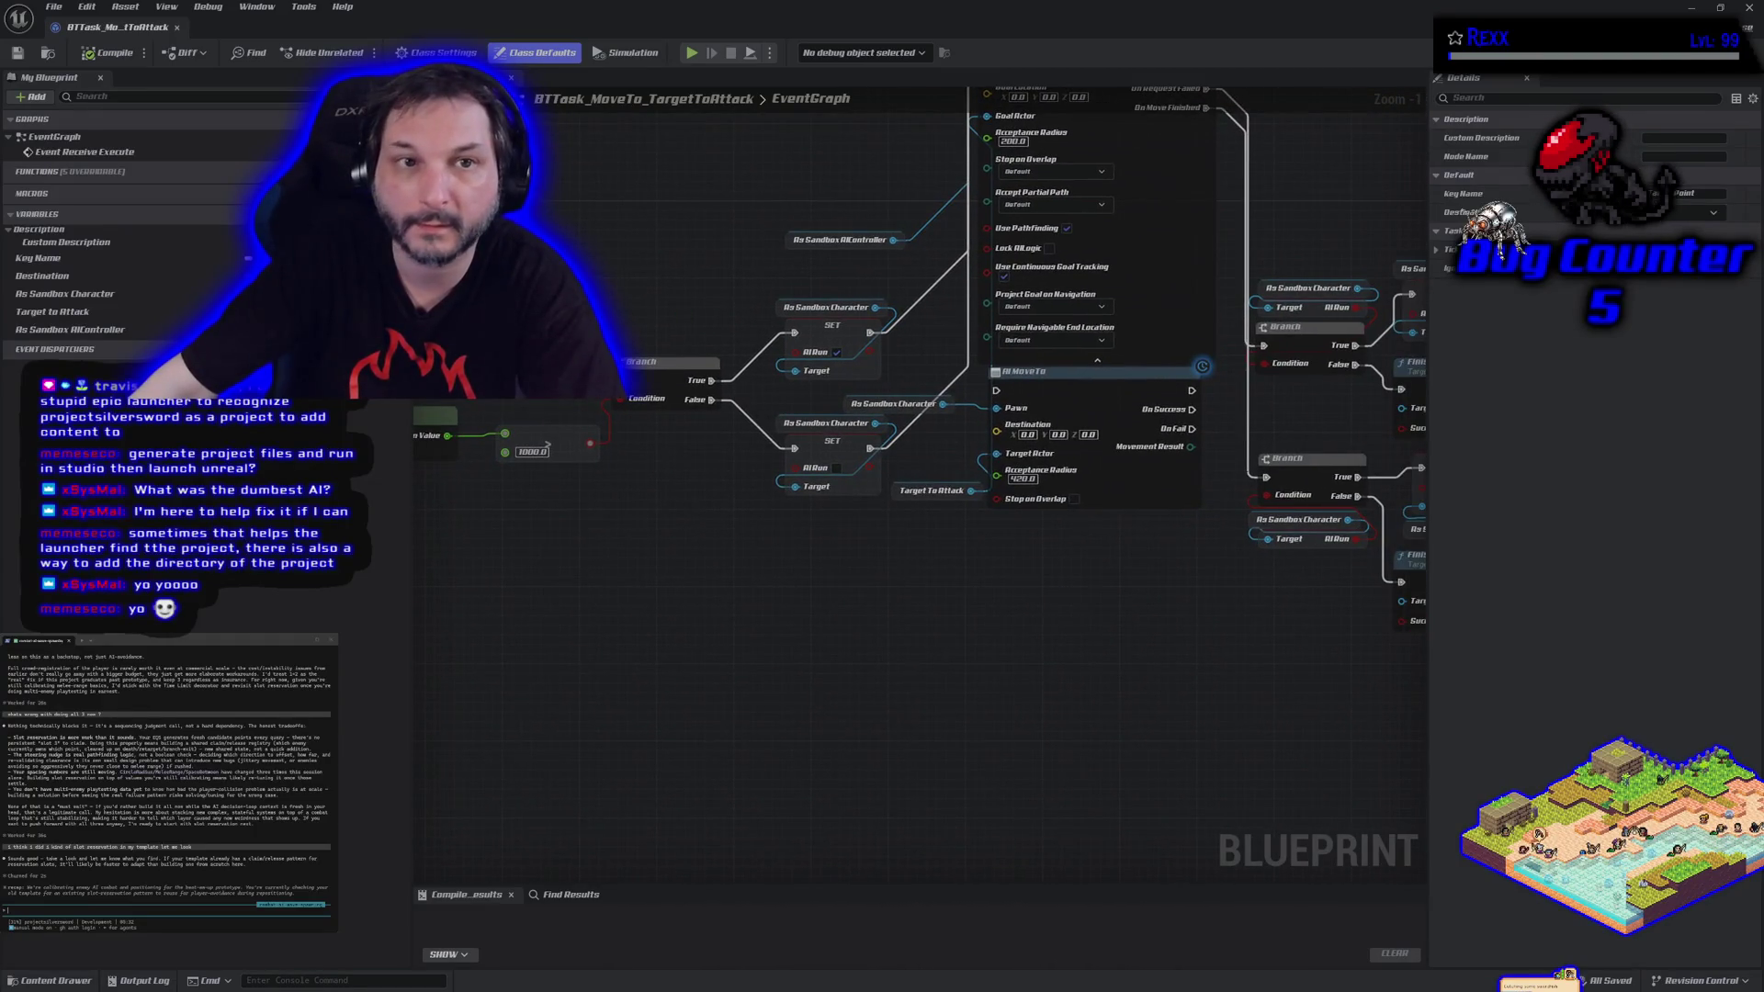
drag(124, 27, 454, 28)
click(453, 28)
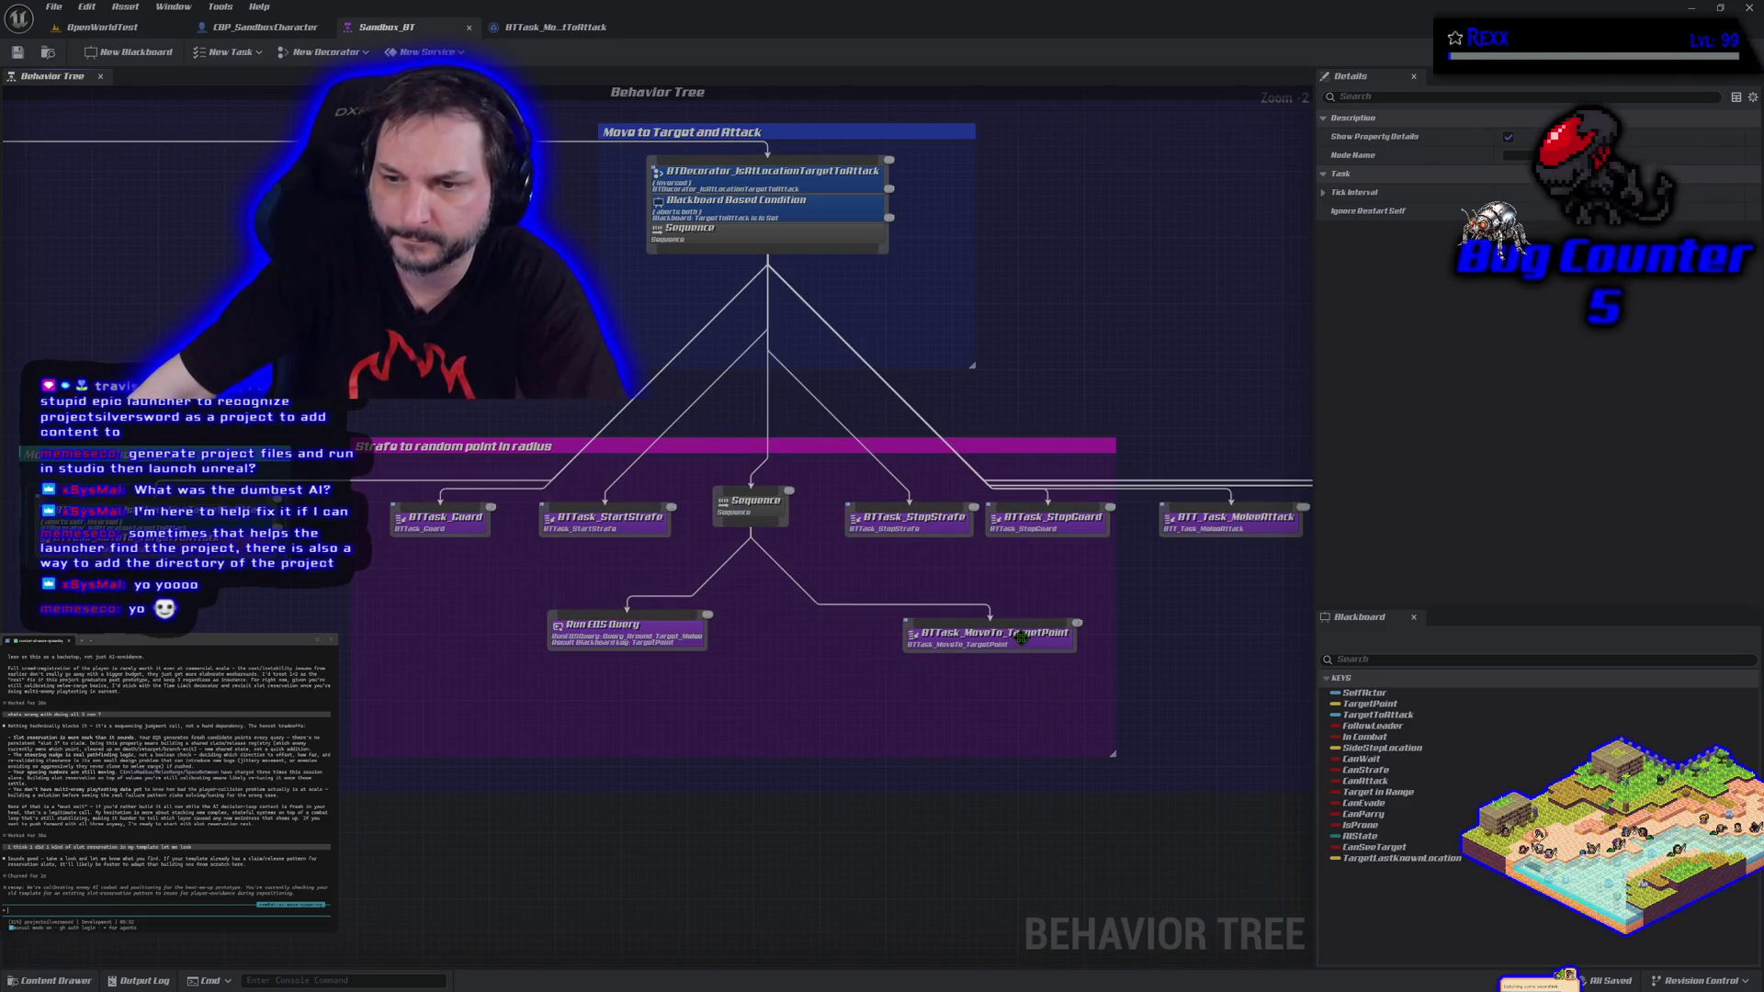
Inspect the BTTask_MoveTo_TargetPoint graph, then open the IsAtLocationTargetToAttack decorator from Sandbox_BT.
double_click(1022, 638)
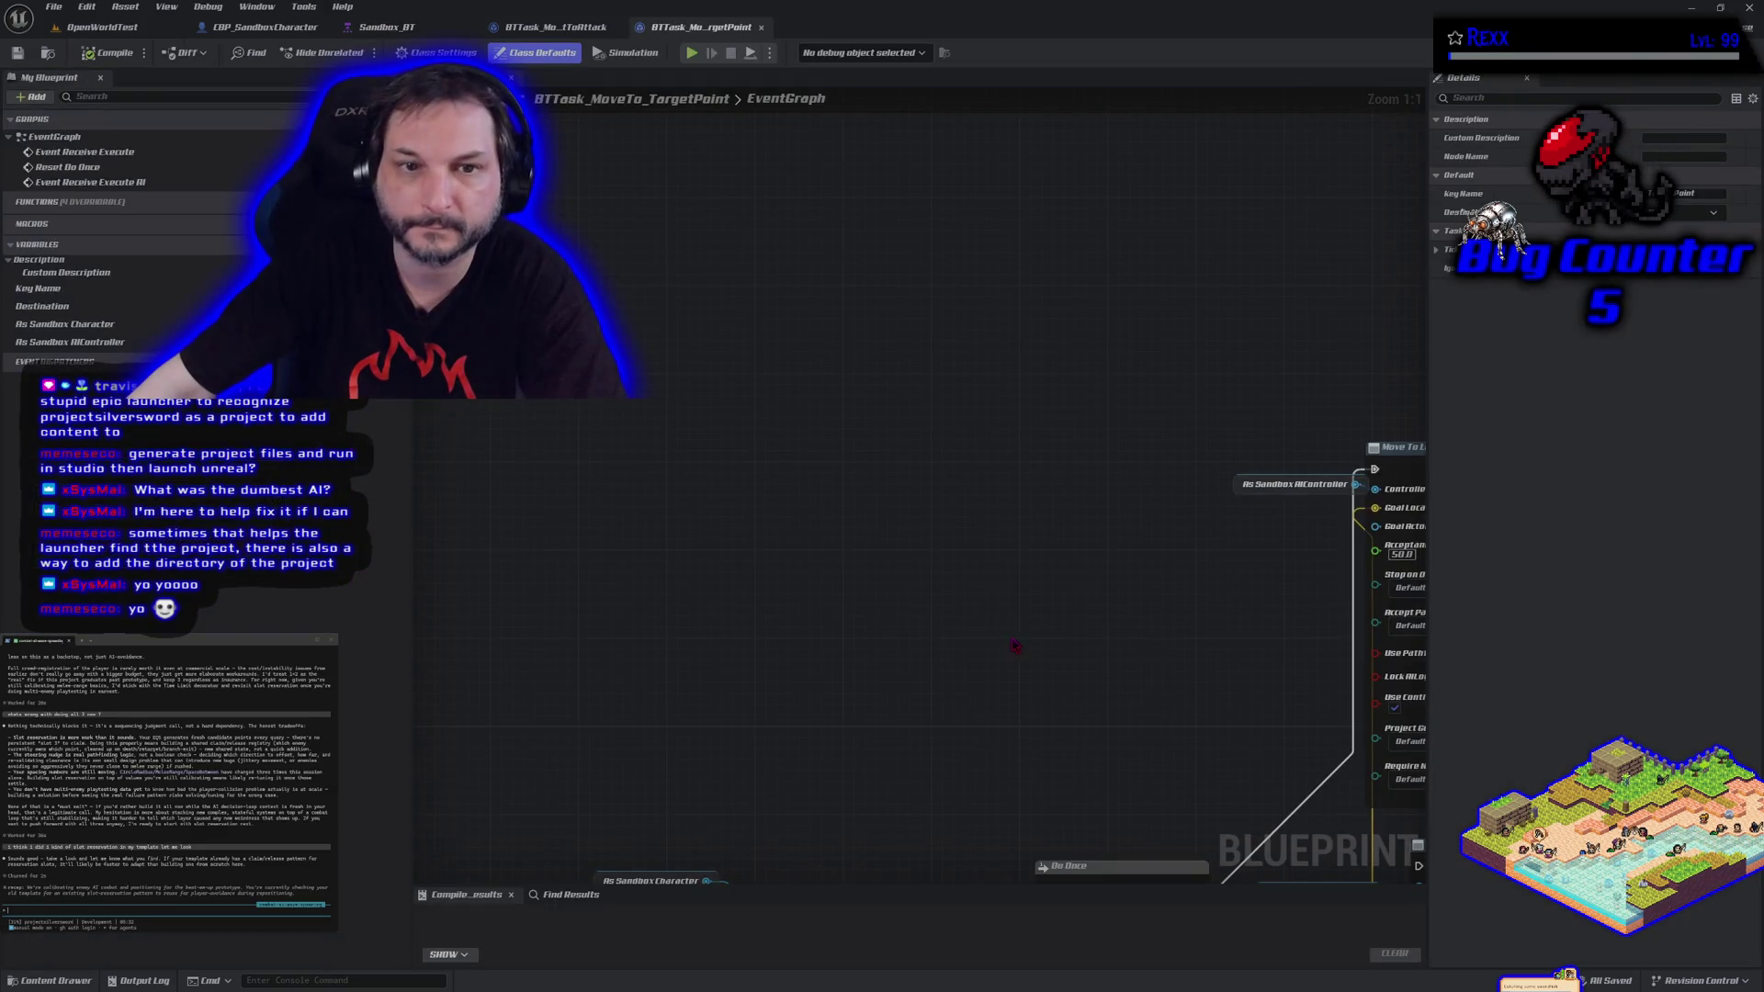
scroll(1265, 441, down, 2)
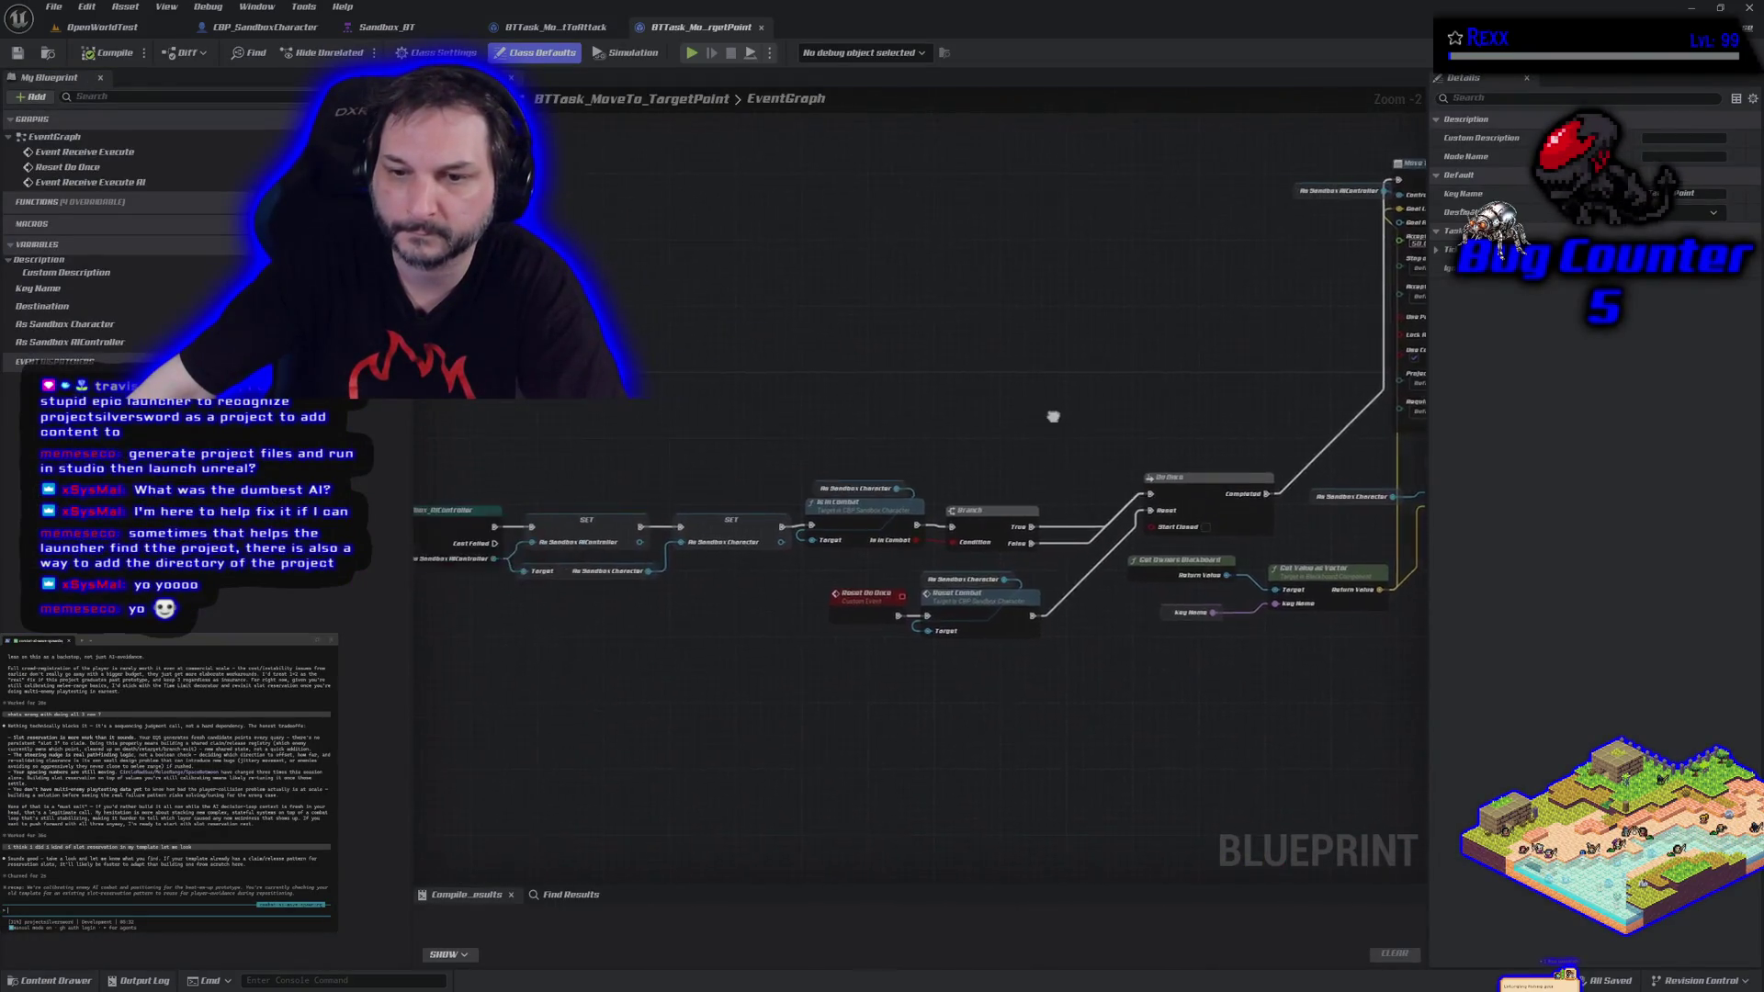
mouse_move(1265, 441)
mouse_down()
mouse_move(1054, 407)
mouse_move(559, 469)
mouse_up()
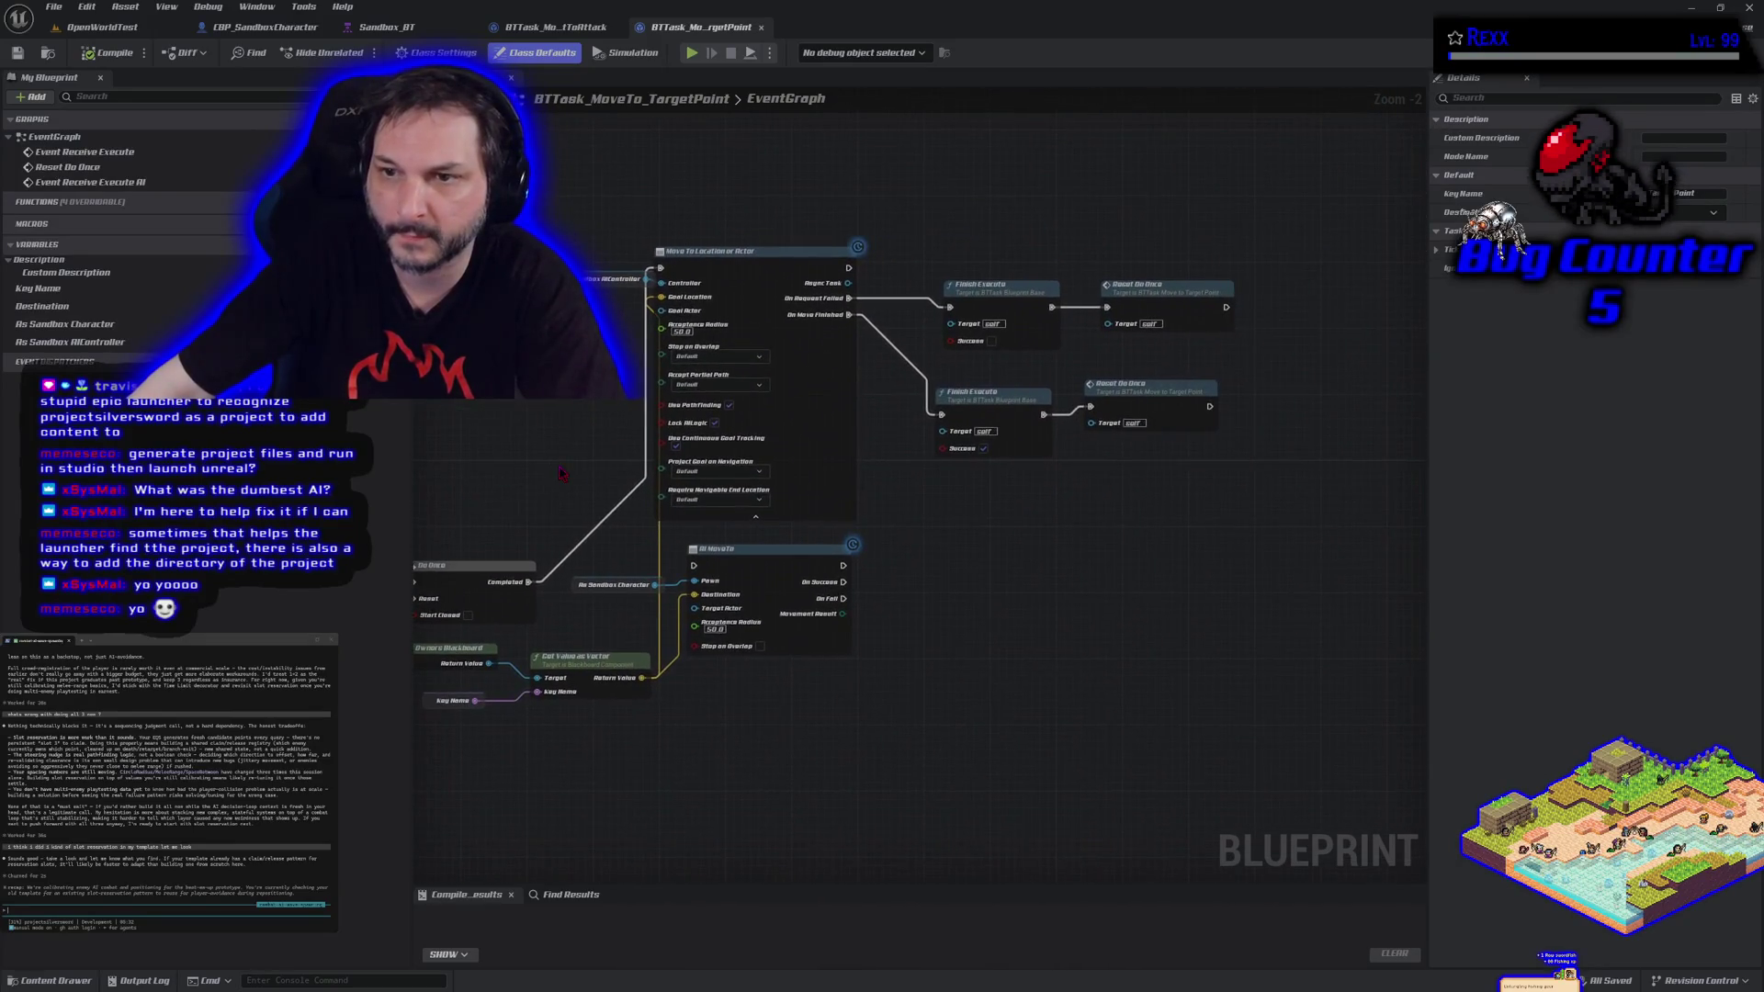
key(ctrl+Tab)
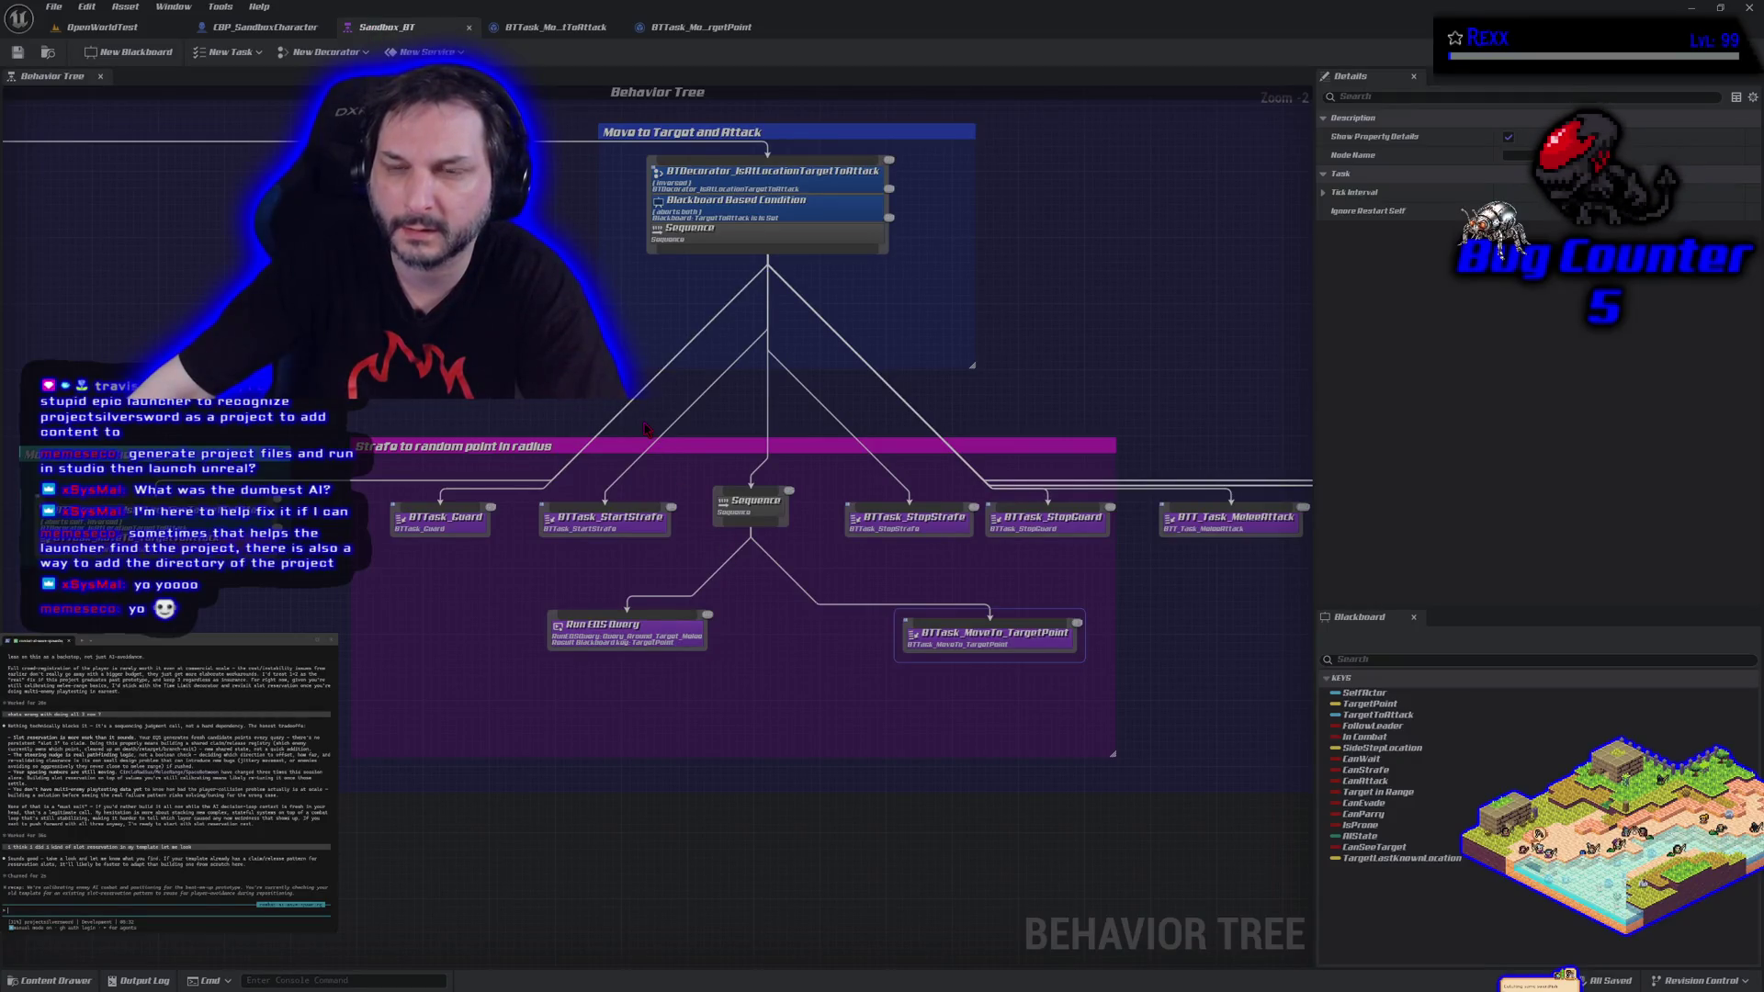
double_click(742, 182)
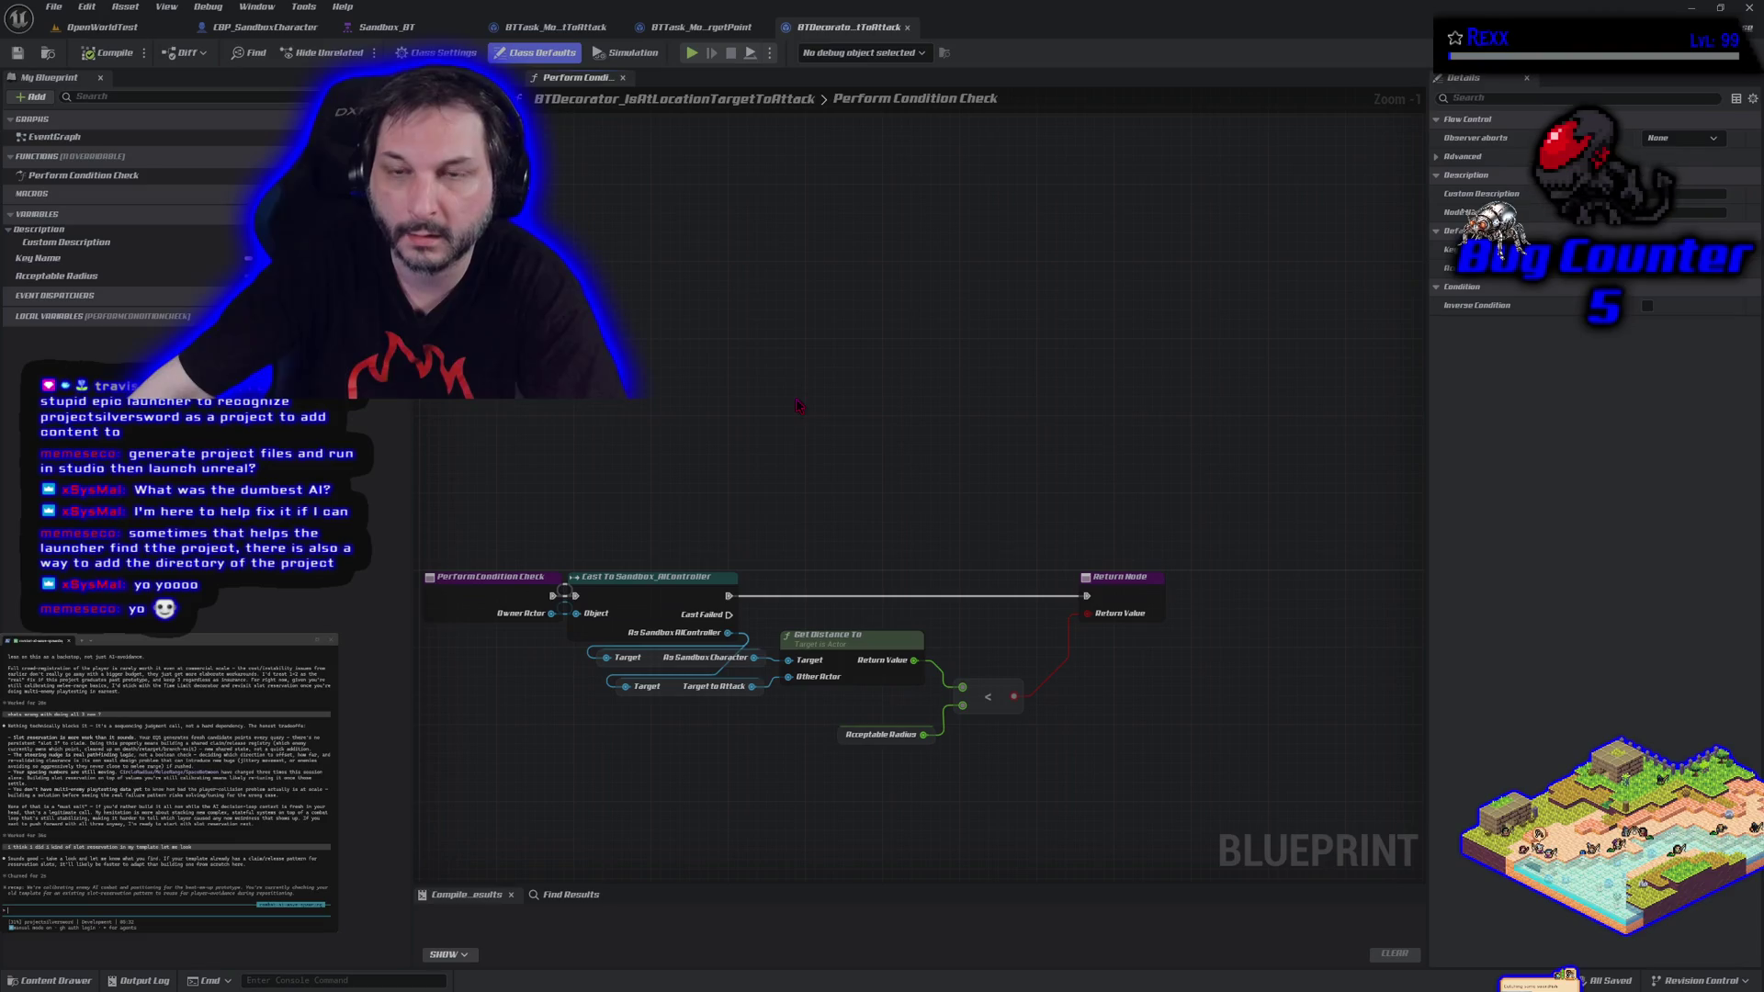
Close the decorator and both MoveTo task tabs, then open BTTask_StartStrafe from the tree.
click(907, 28)
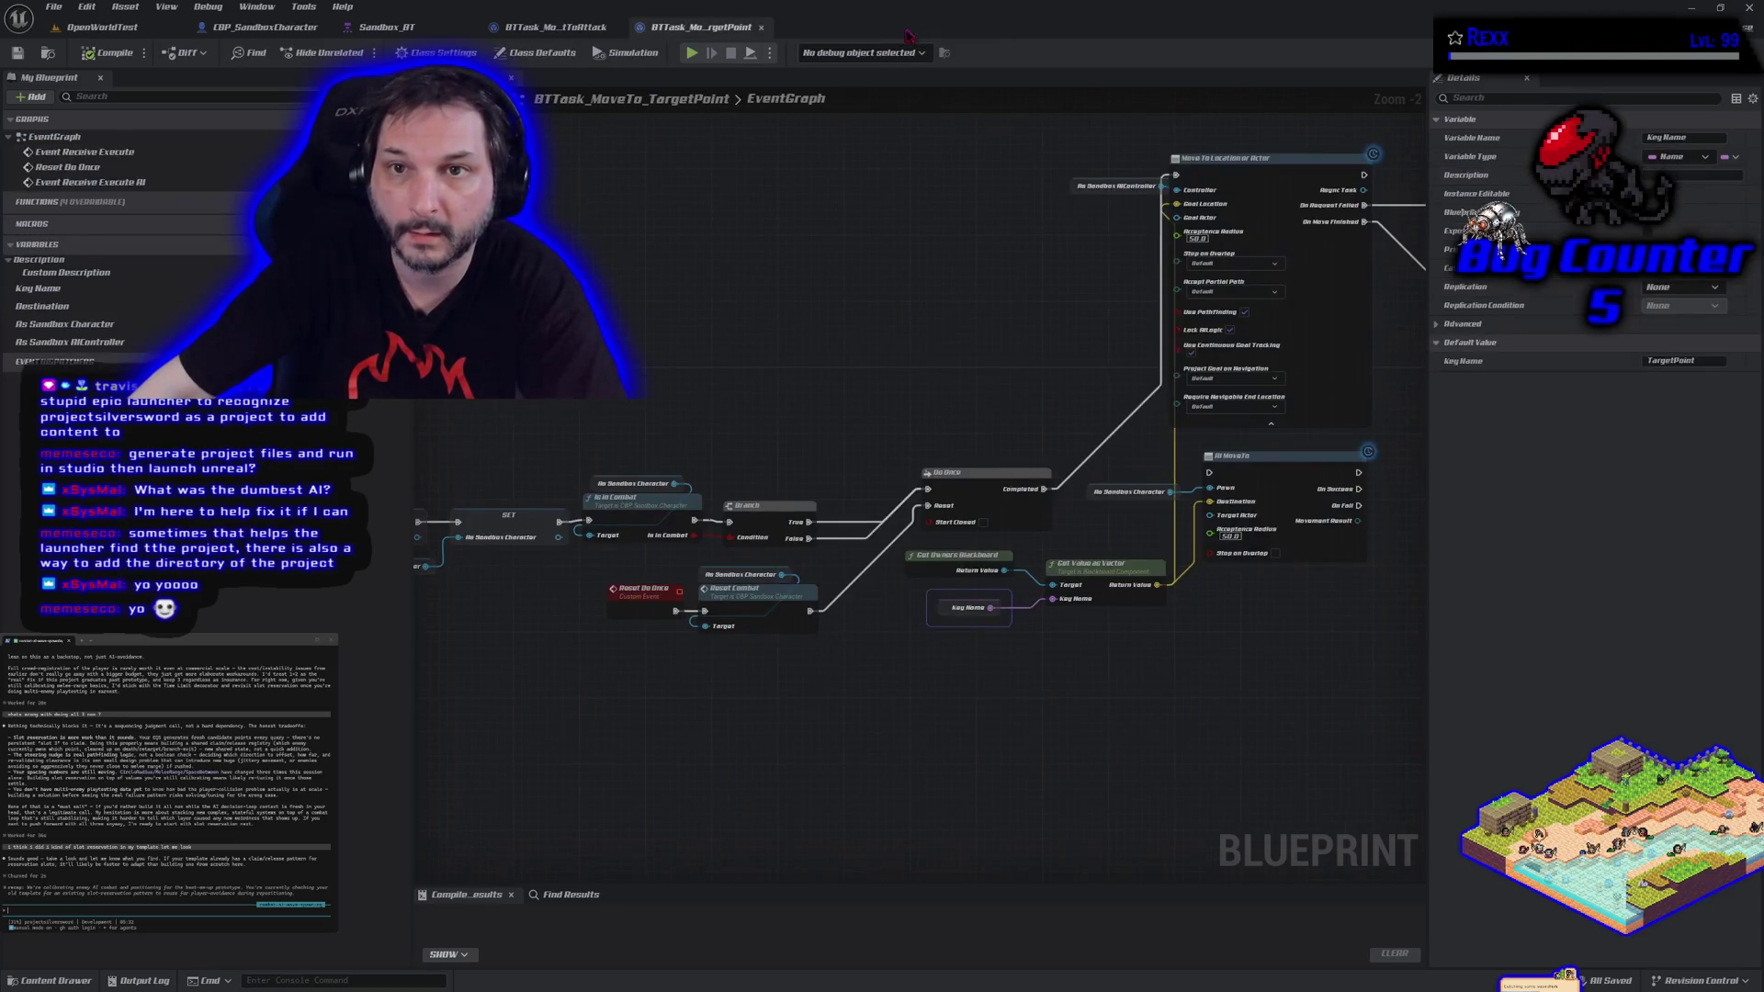
click(761, 28)
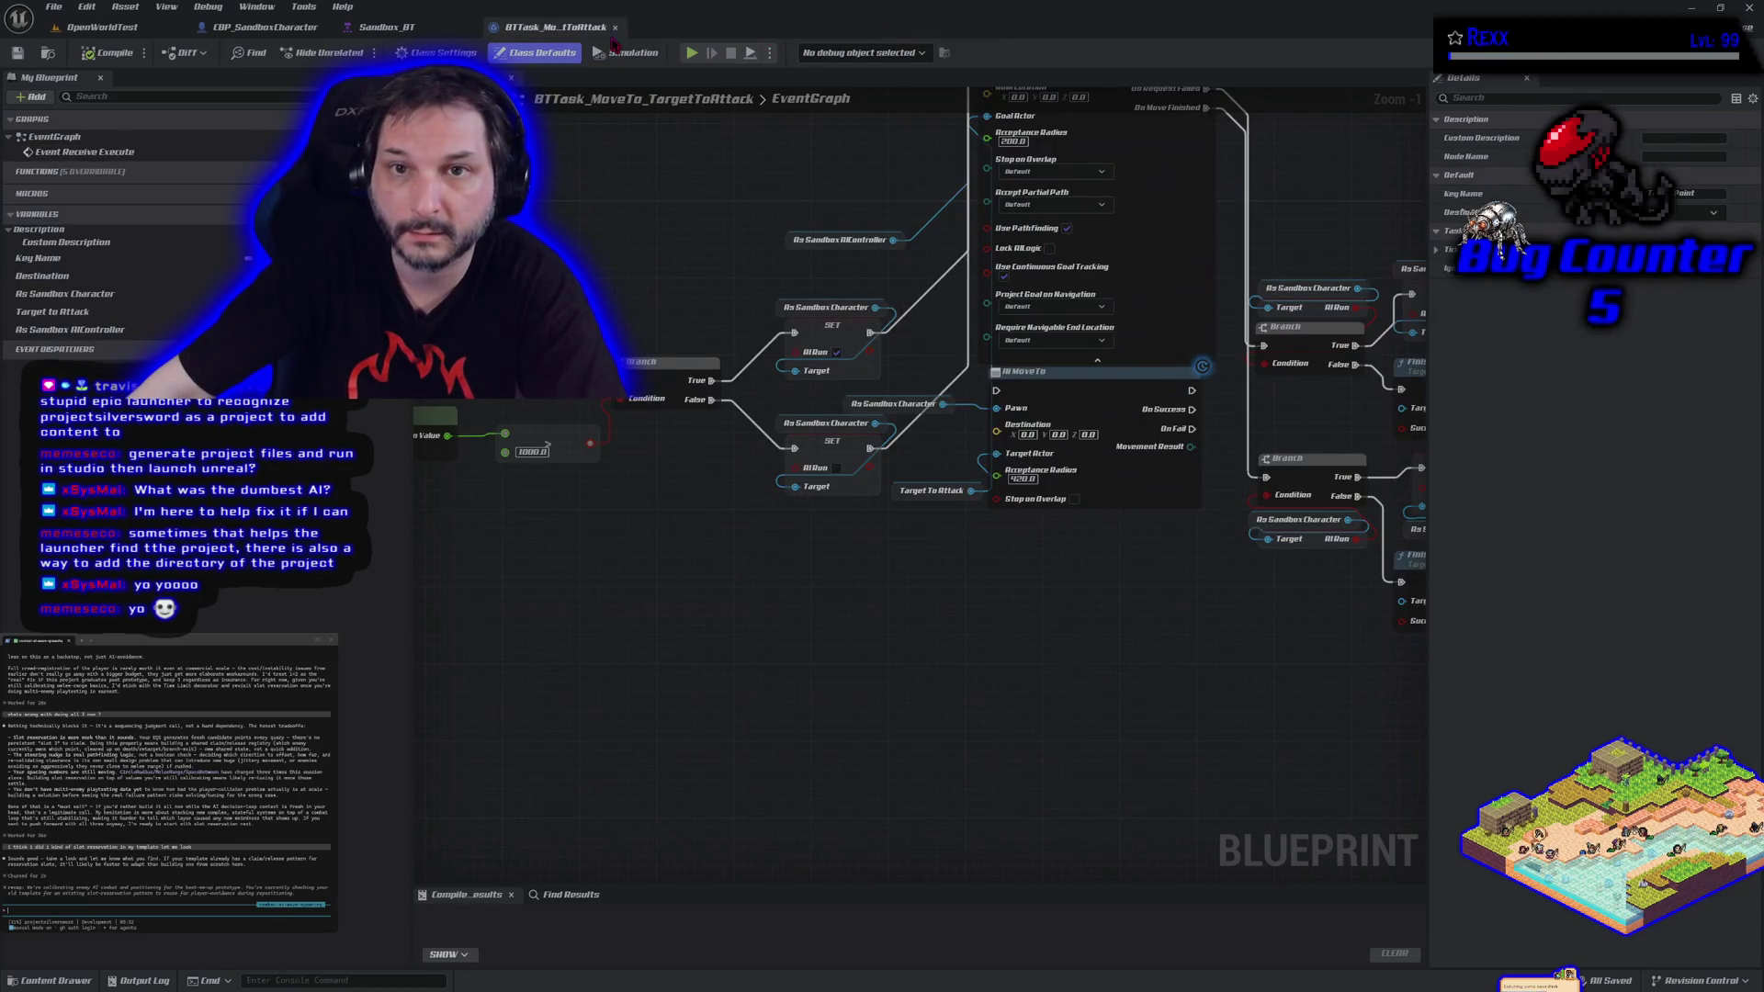
click(617, 28)
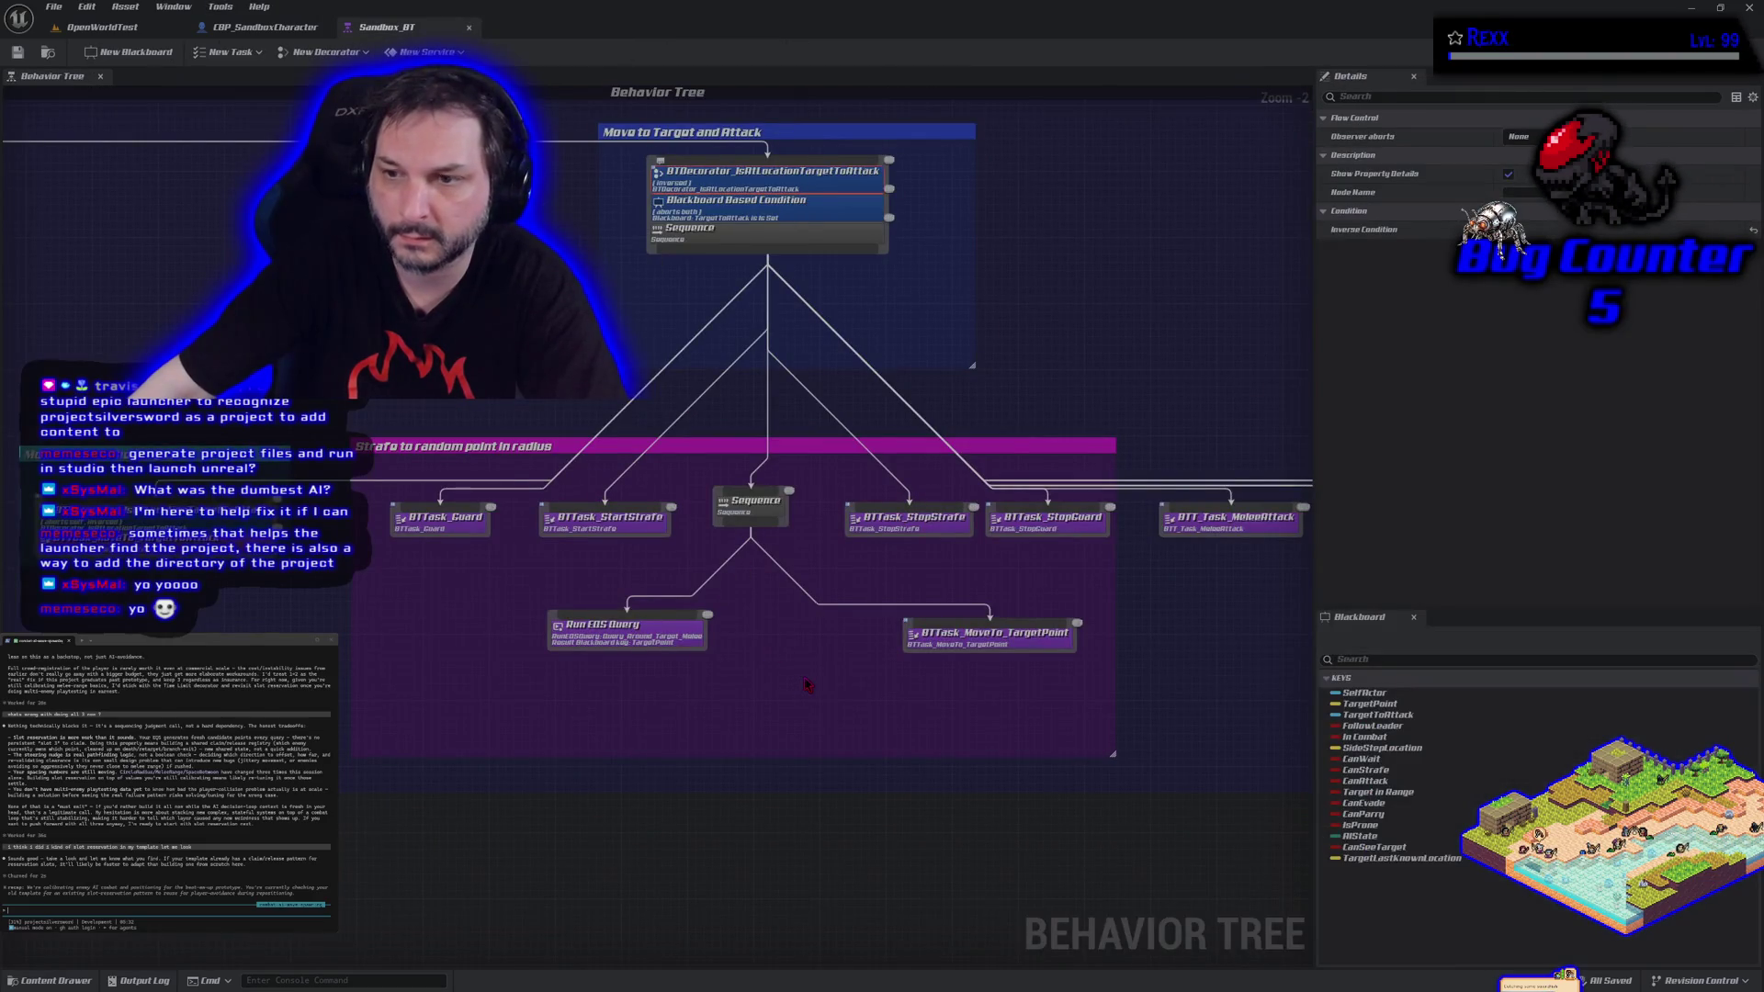
drag(805, 681, 665, 640)
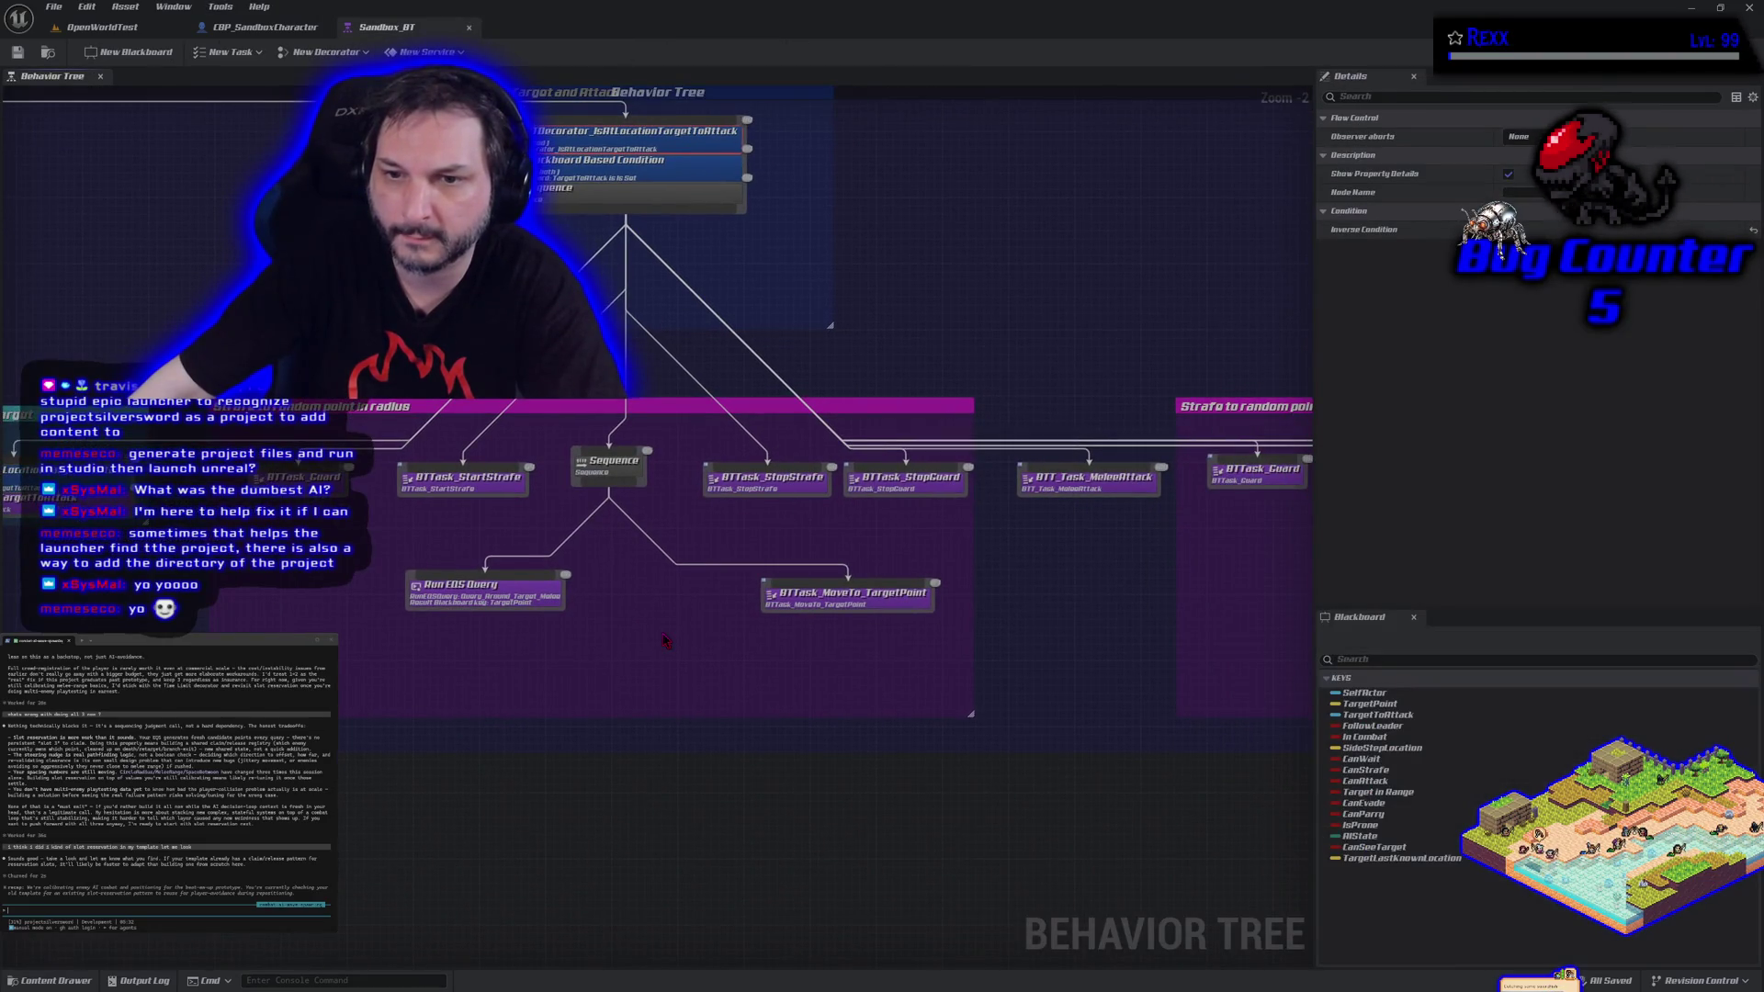
double_click(496, 480)
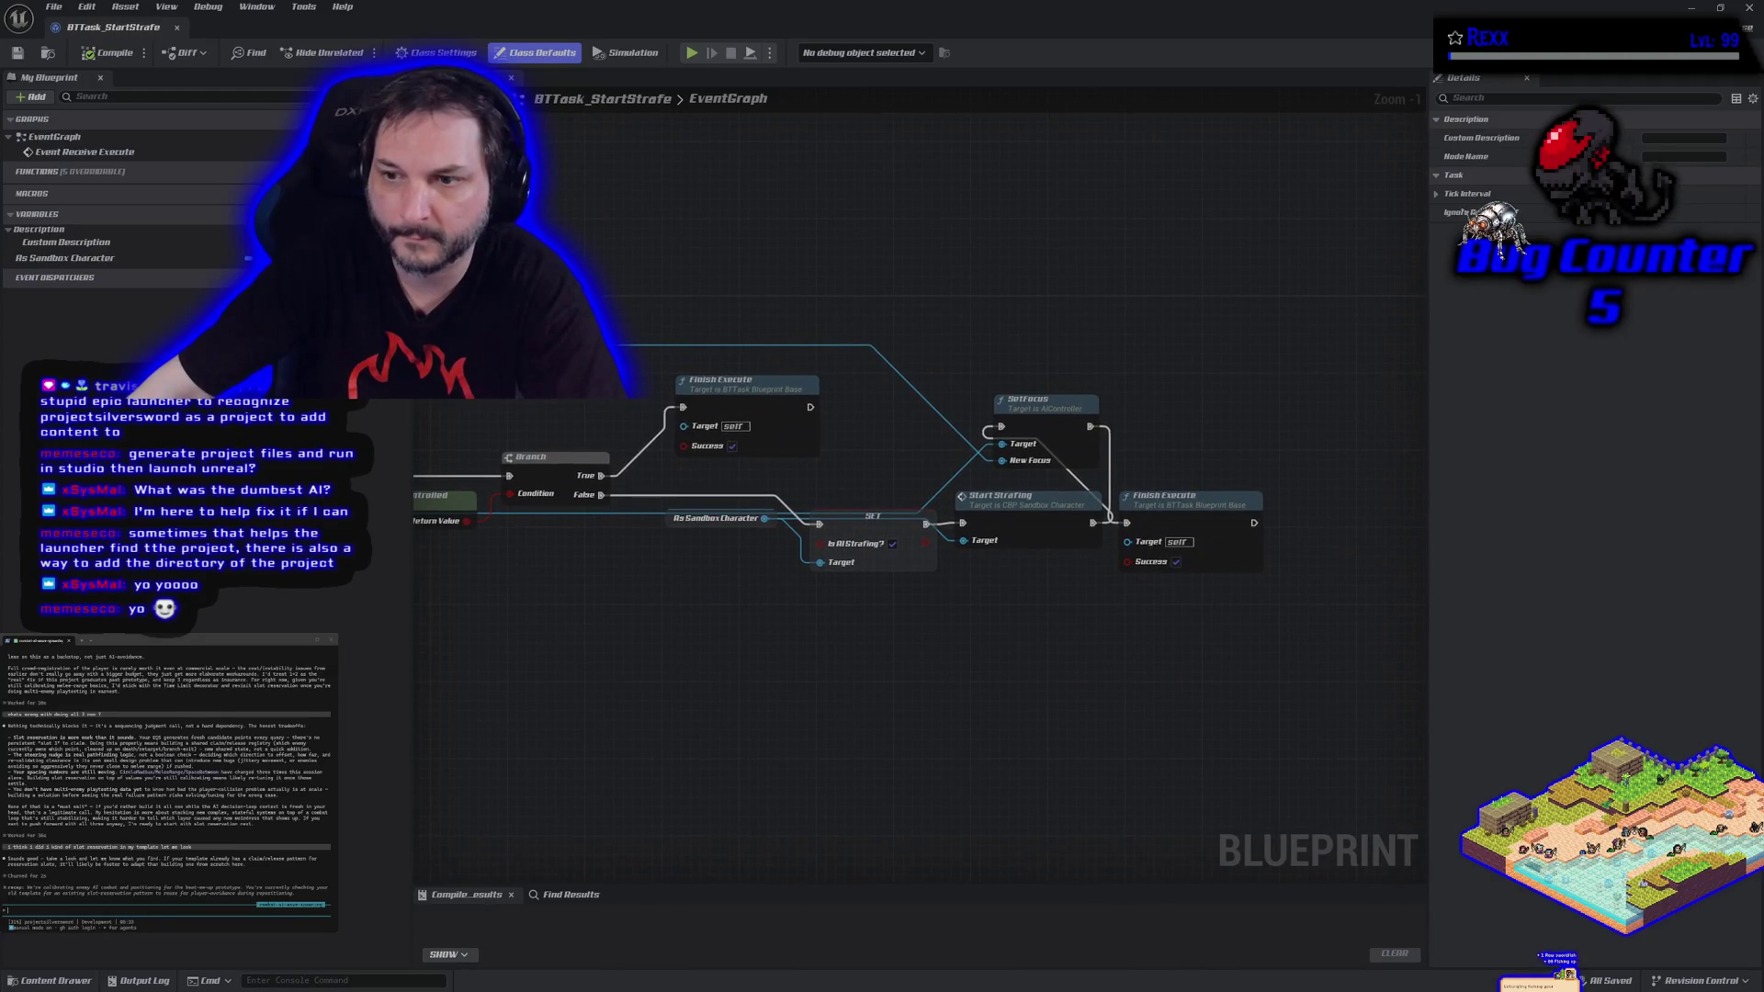
Close the StartStrafe task and return to CBP_SandboxCharacter's sighting graph.
middle_click(144, 35)
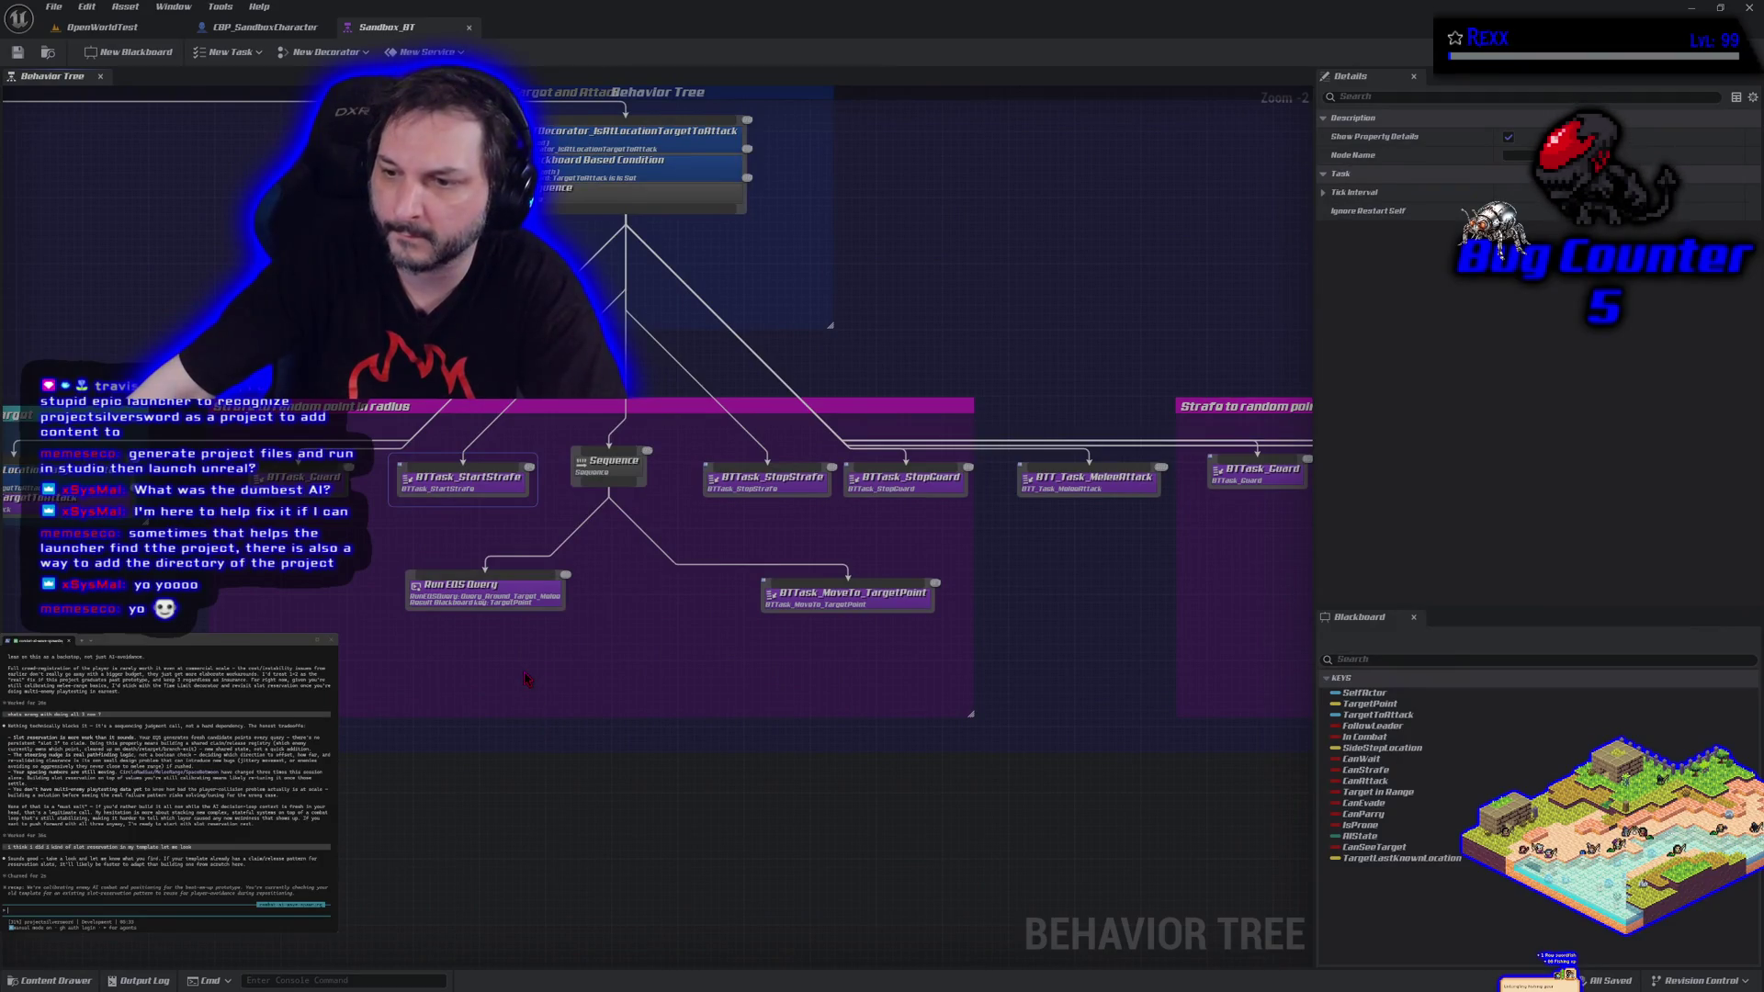
key(ctrl+Tab)
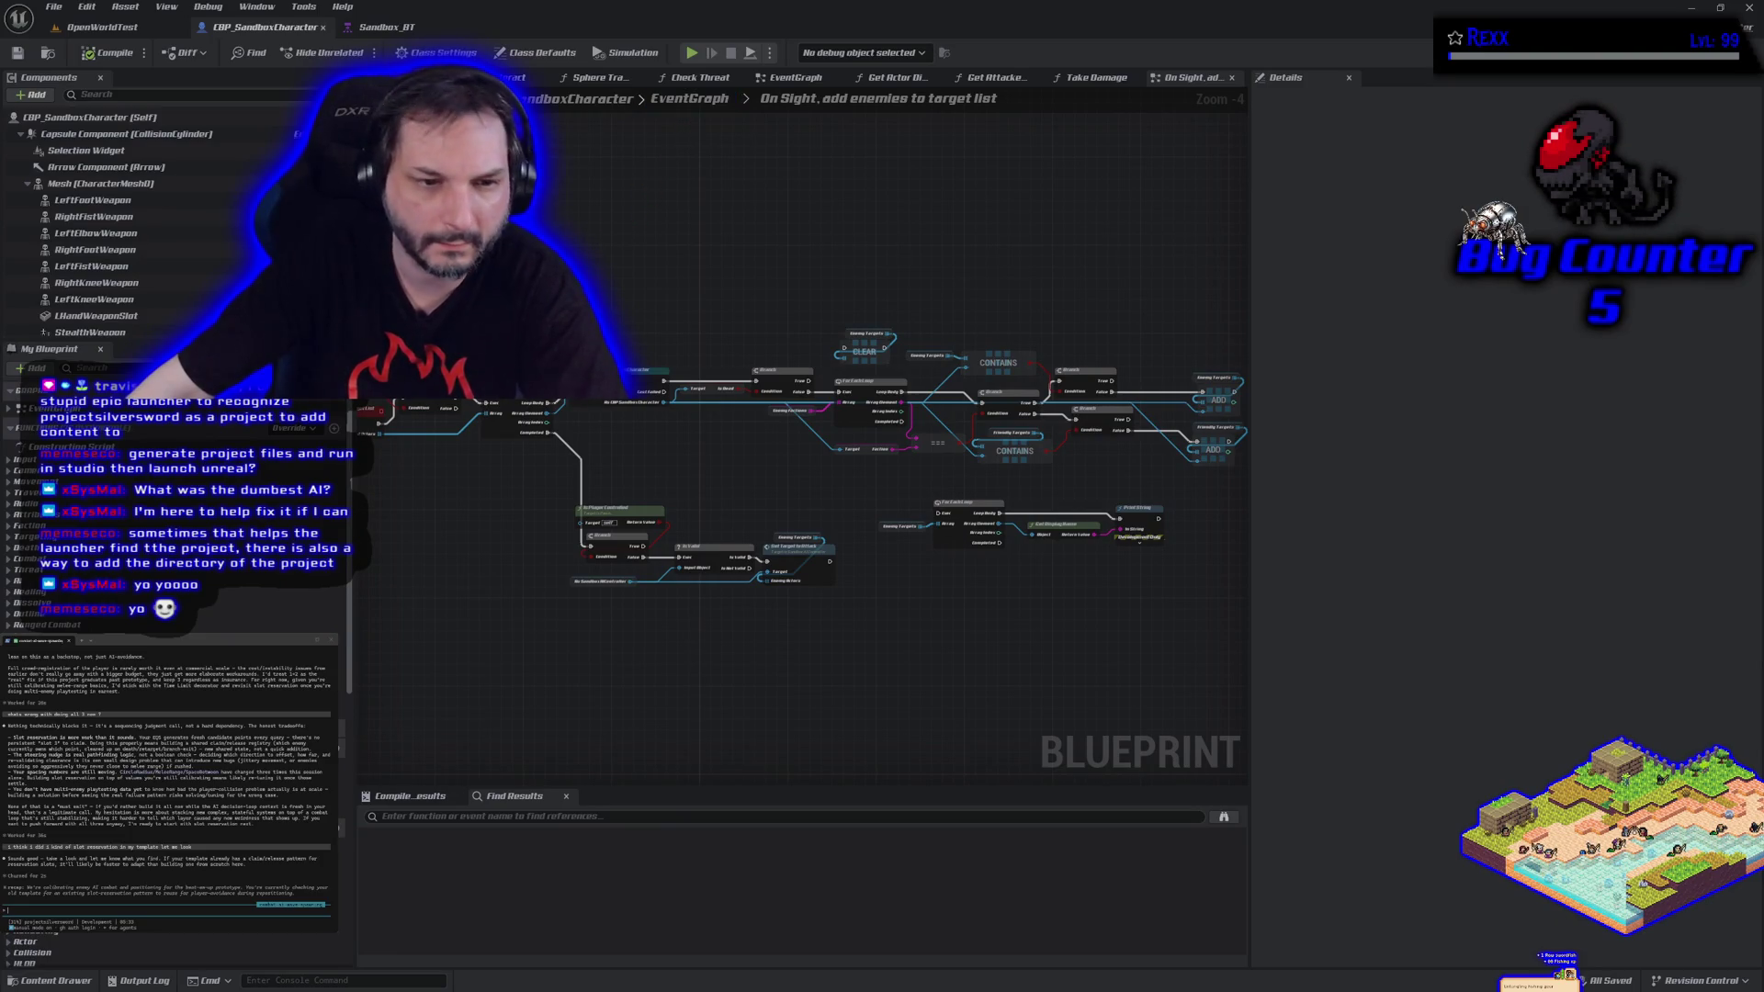
scroll(26, 519, down, 2)
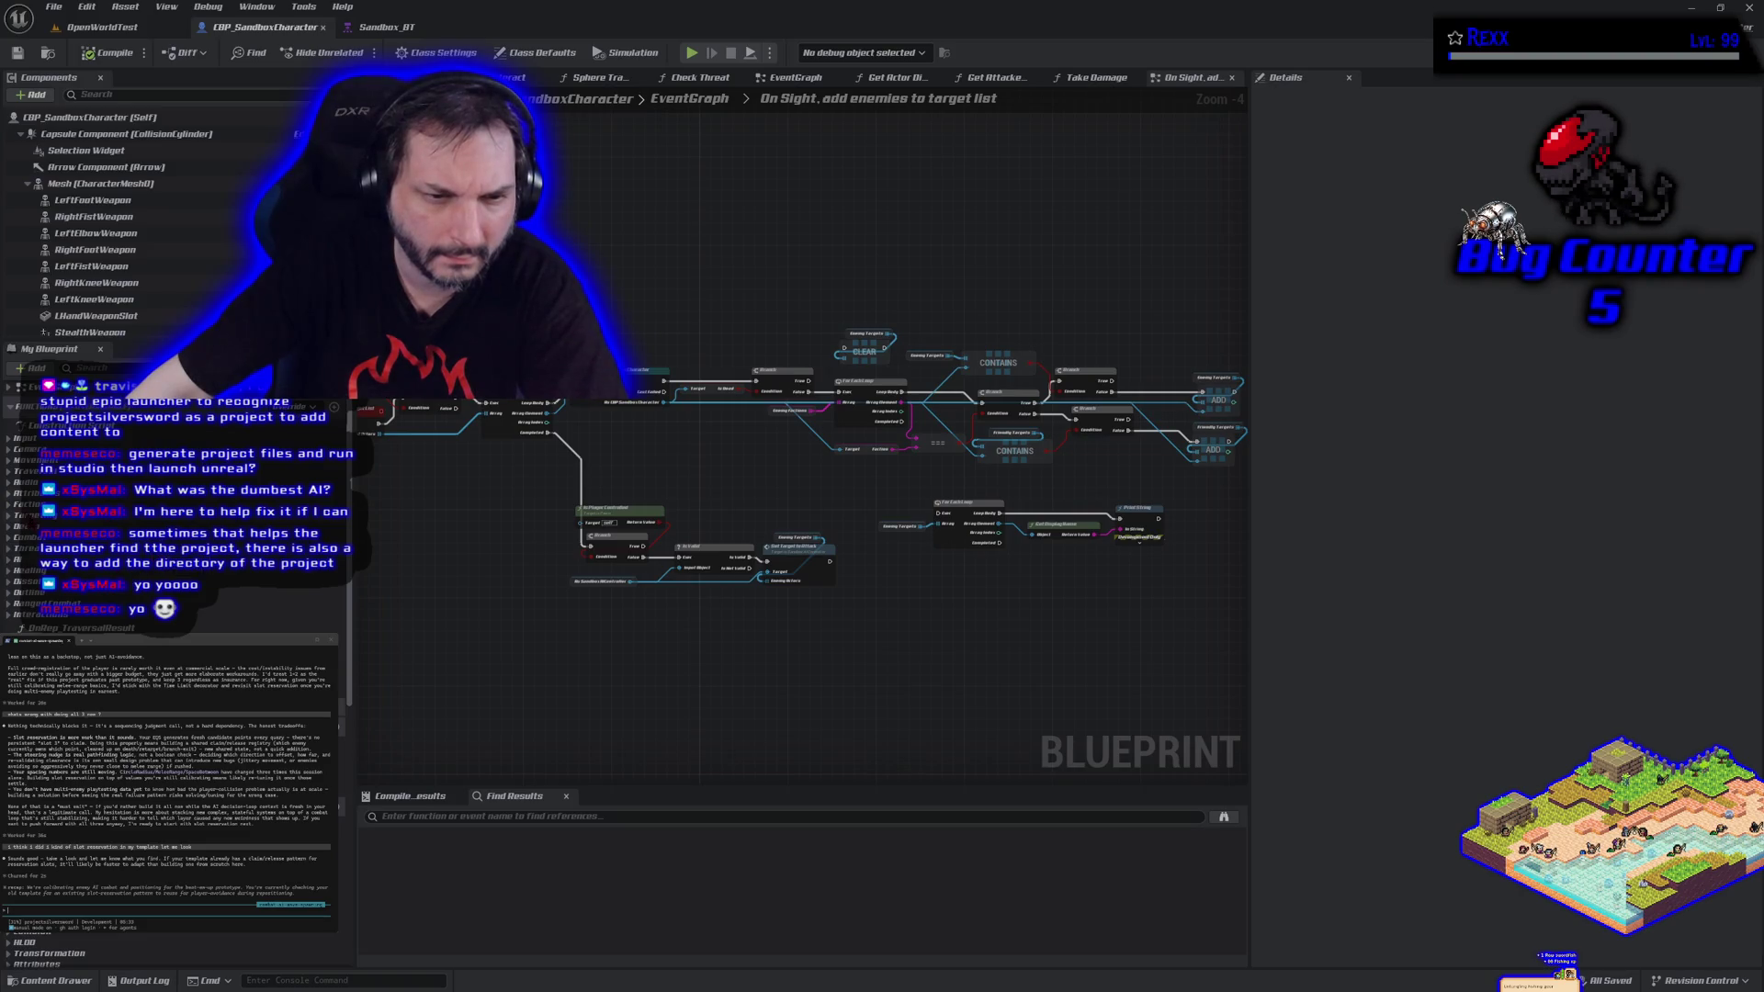
Expand a My Blueprint category and pan through the 'On Sight, add enemies to target list' nodes.
click(9, 517)
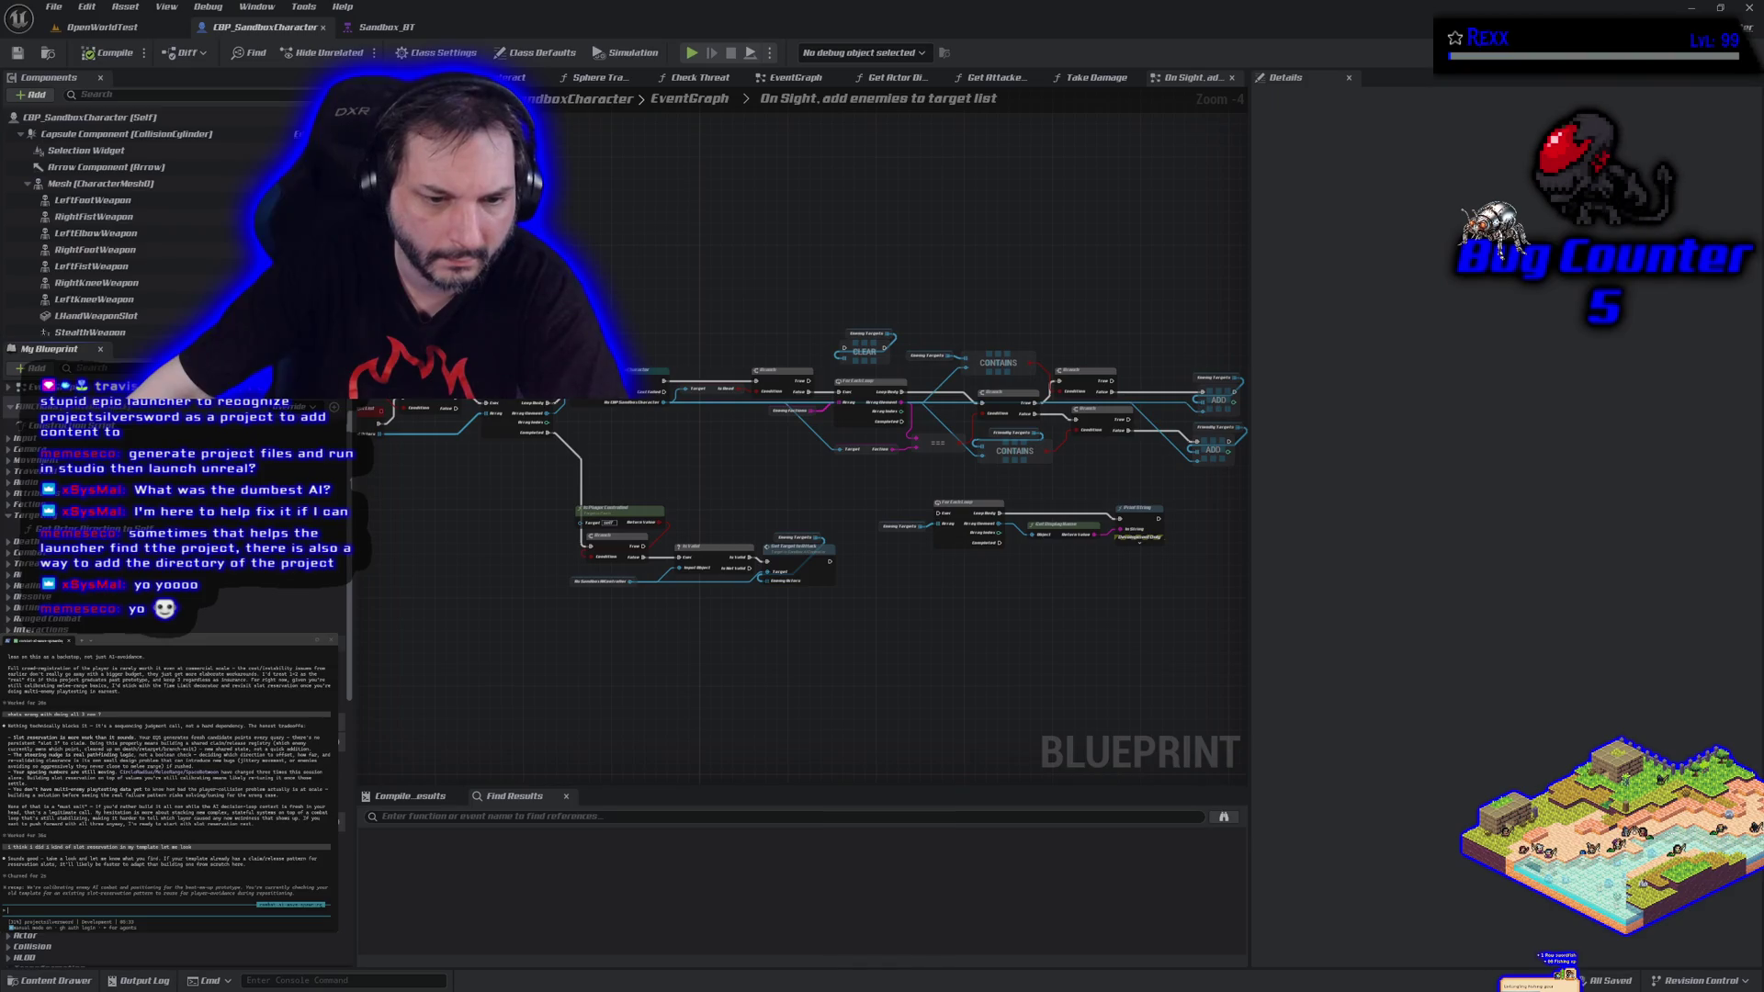
mouse_move(484, 555)
mouse_down()
mouse_move(654, 567)
mouse_move(482, 541)
mouse_up()
scroll(948, 682, up, 1)
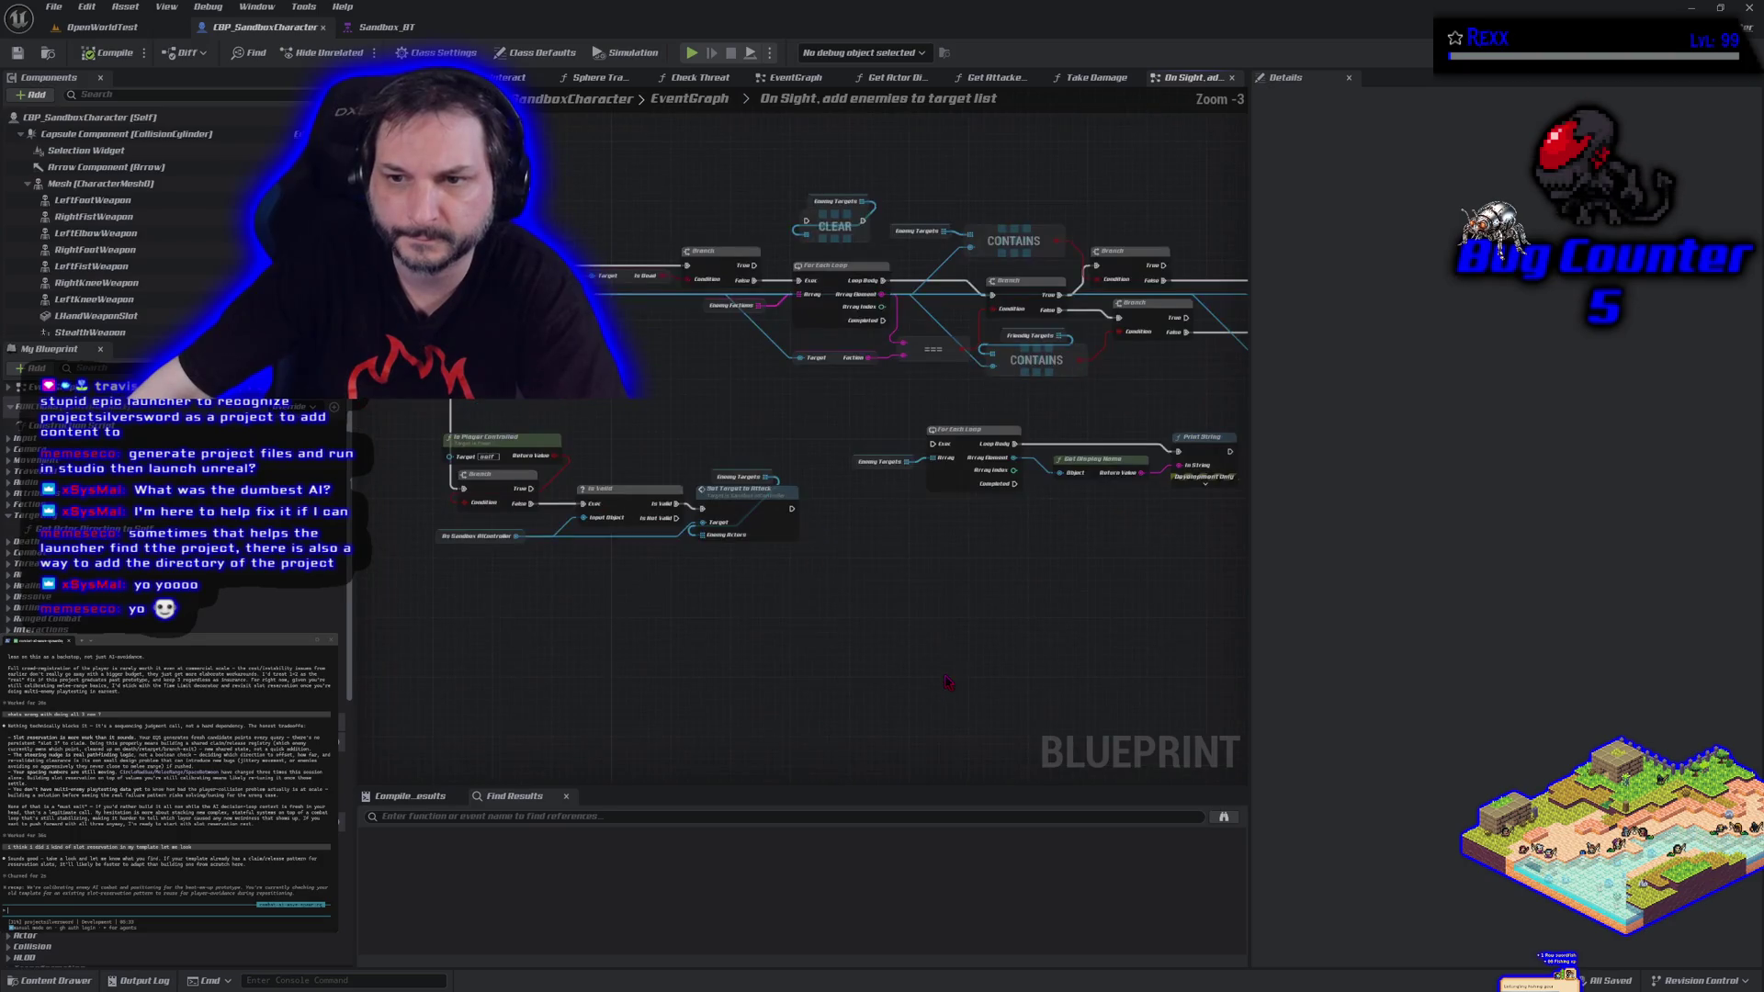
mouse_move(956, 621)
mouse_down()
mouse_move(850, 595)
mouse_move(724, 609)
mouse_up()
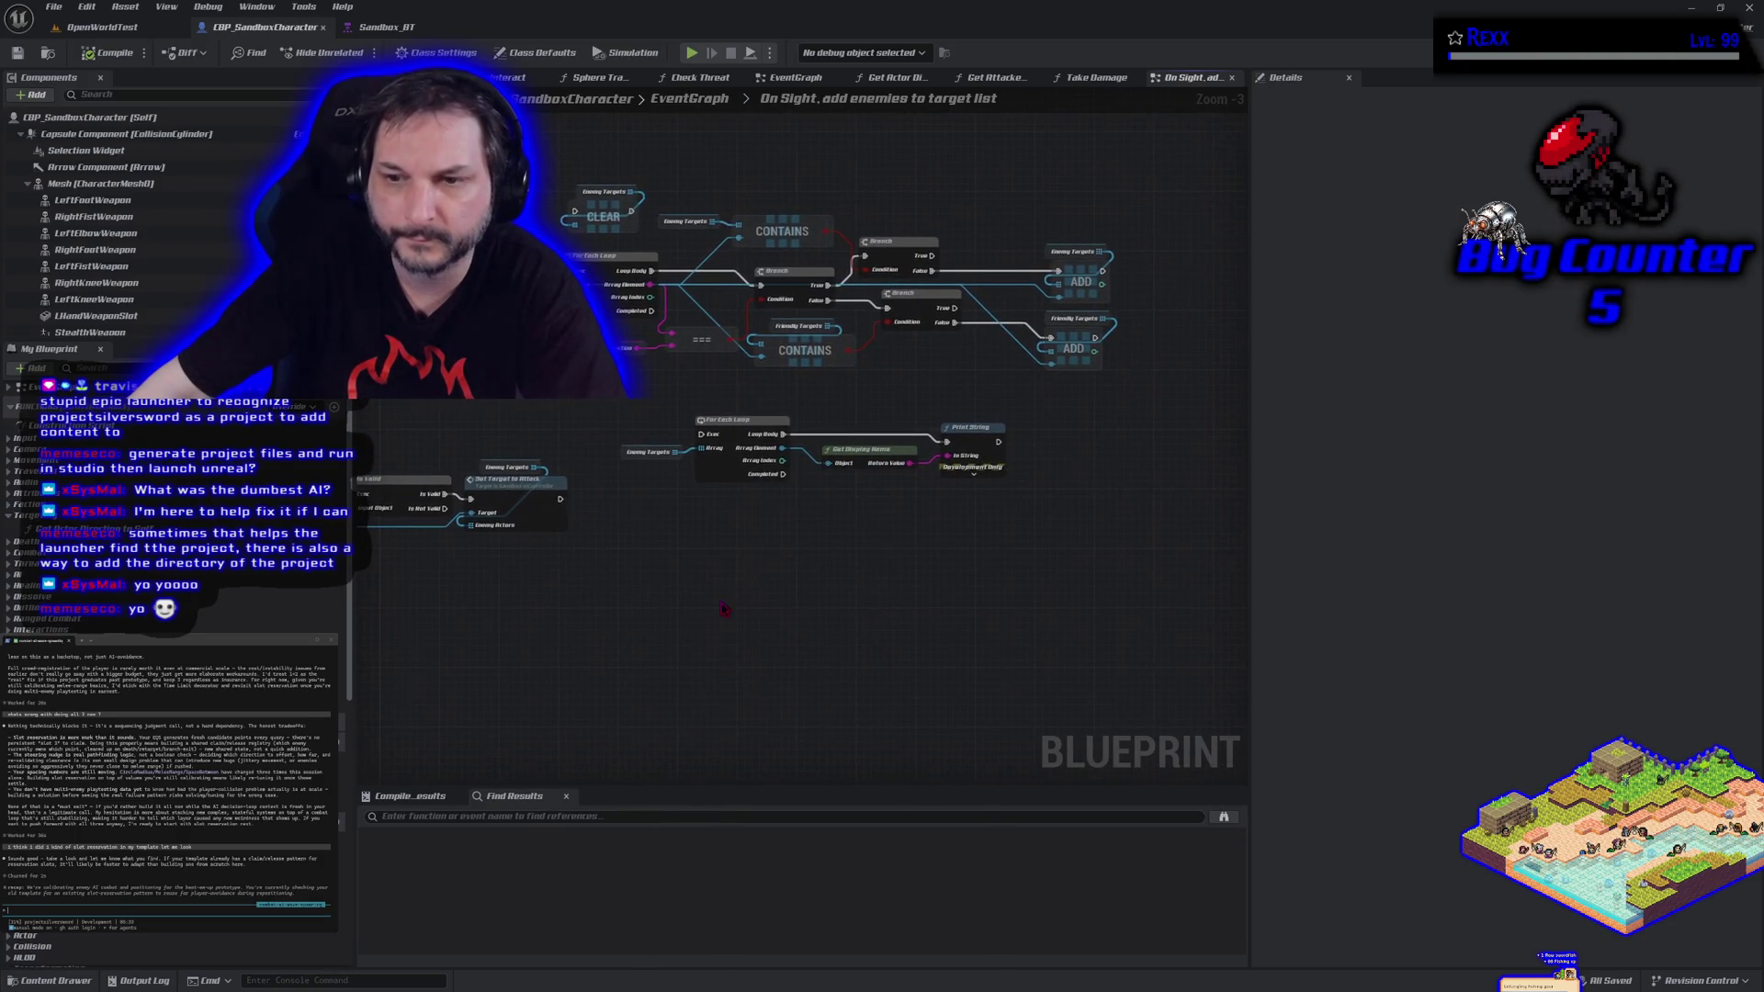
drag(643, 501, 789, 618)
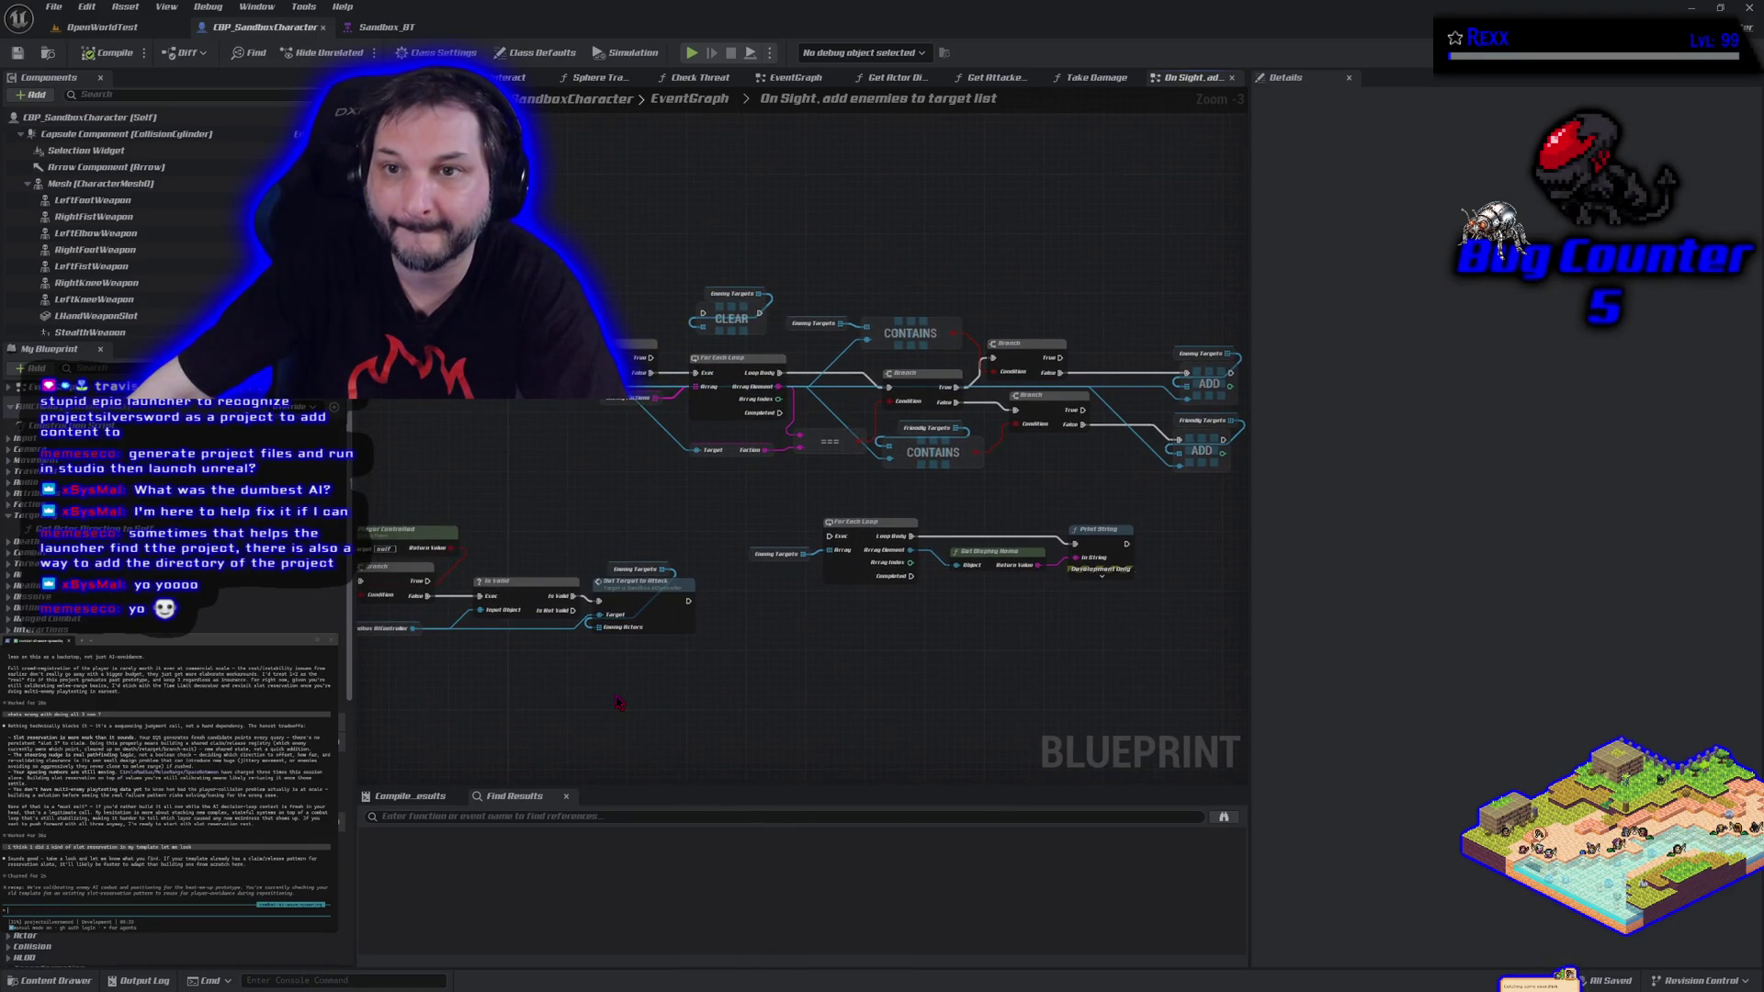
click(689, 99)
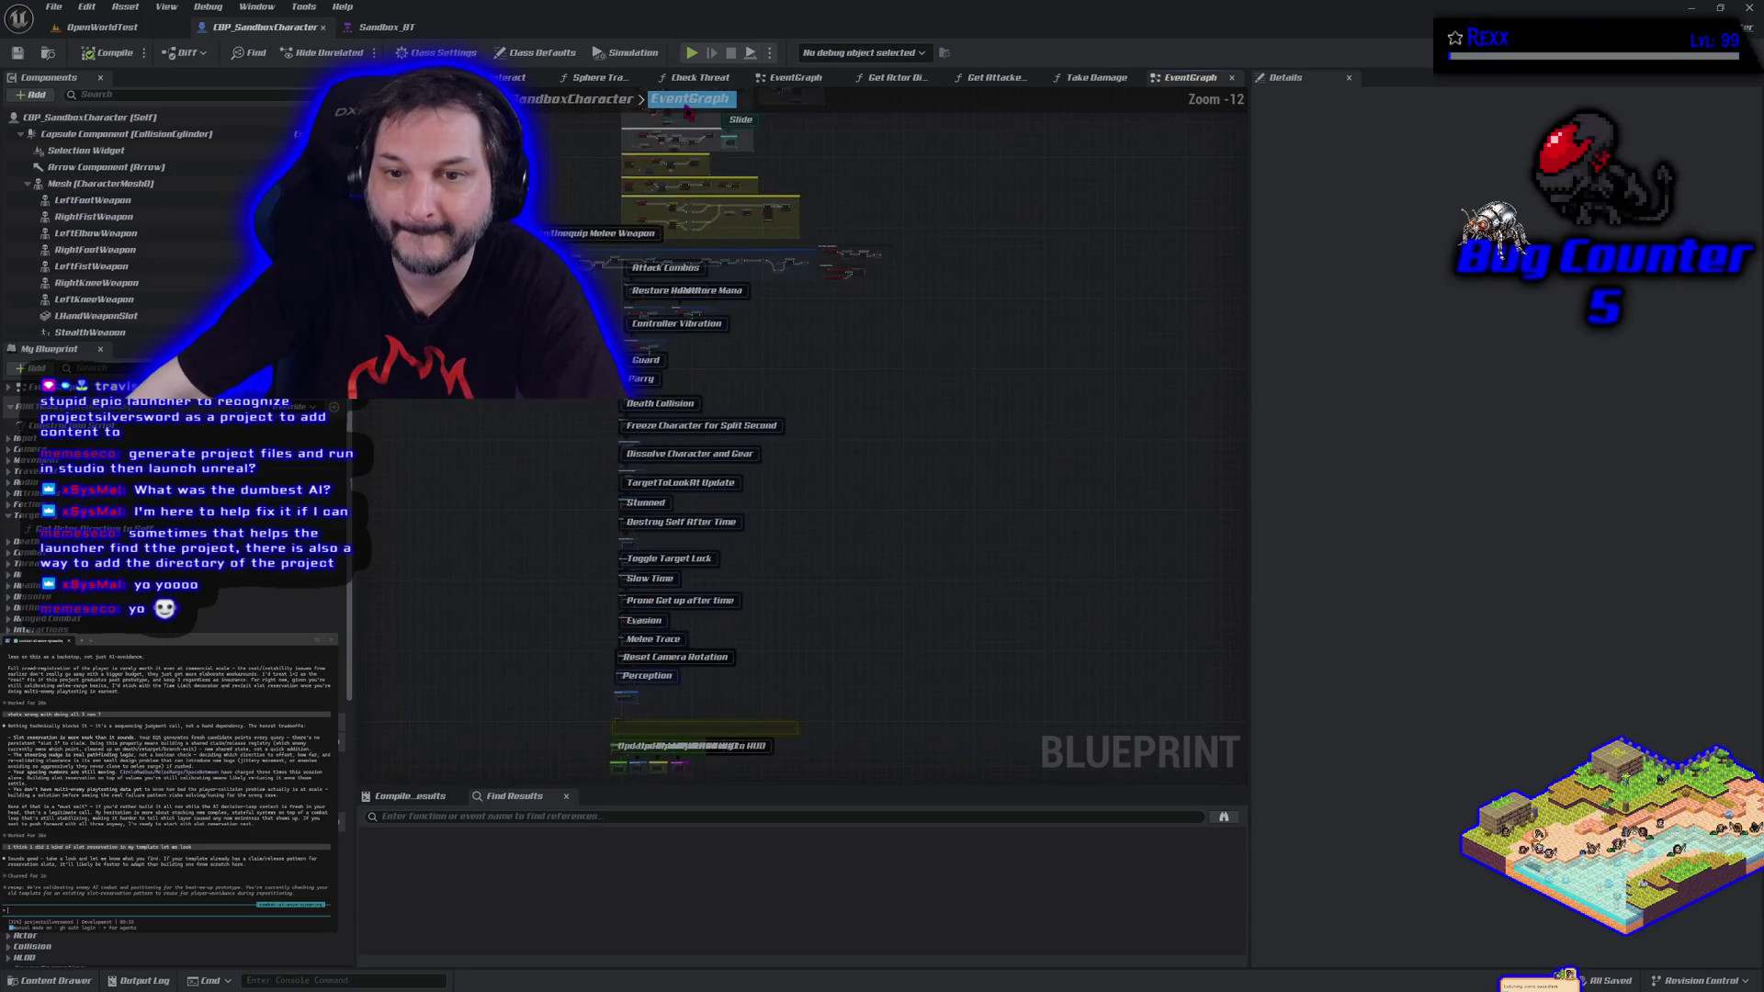
drag(620, 546, 575, 89)
scroll(676, 317, up, 5)
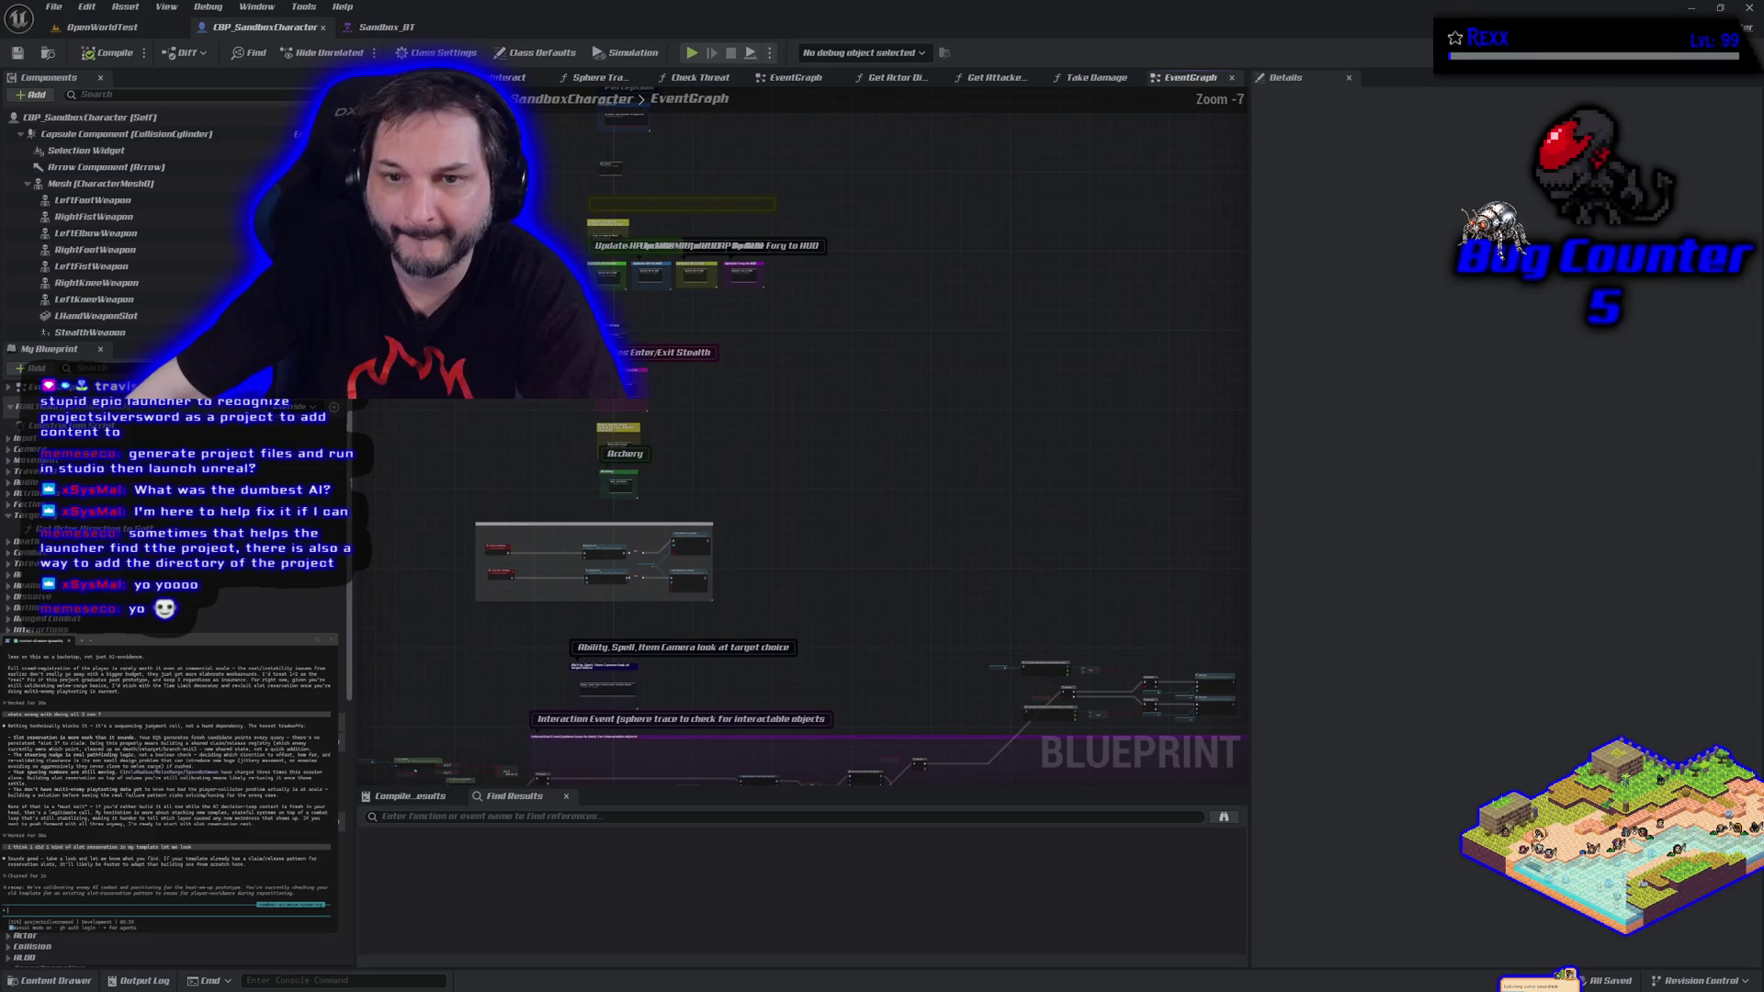
scroll(478, 466, up, 4)
mouse_move(479, 466)
mouse_down()
mouse_move(615, 520)
mouse_move(537, 454)
mouse_move(523, 565)
mouse_up()
drag(502, 420, 520, 626)
scroll(539, 608, up, 5)
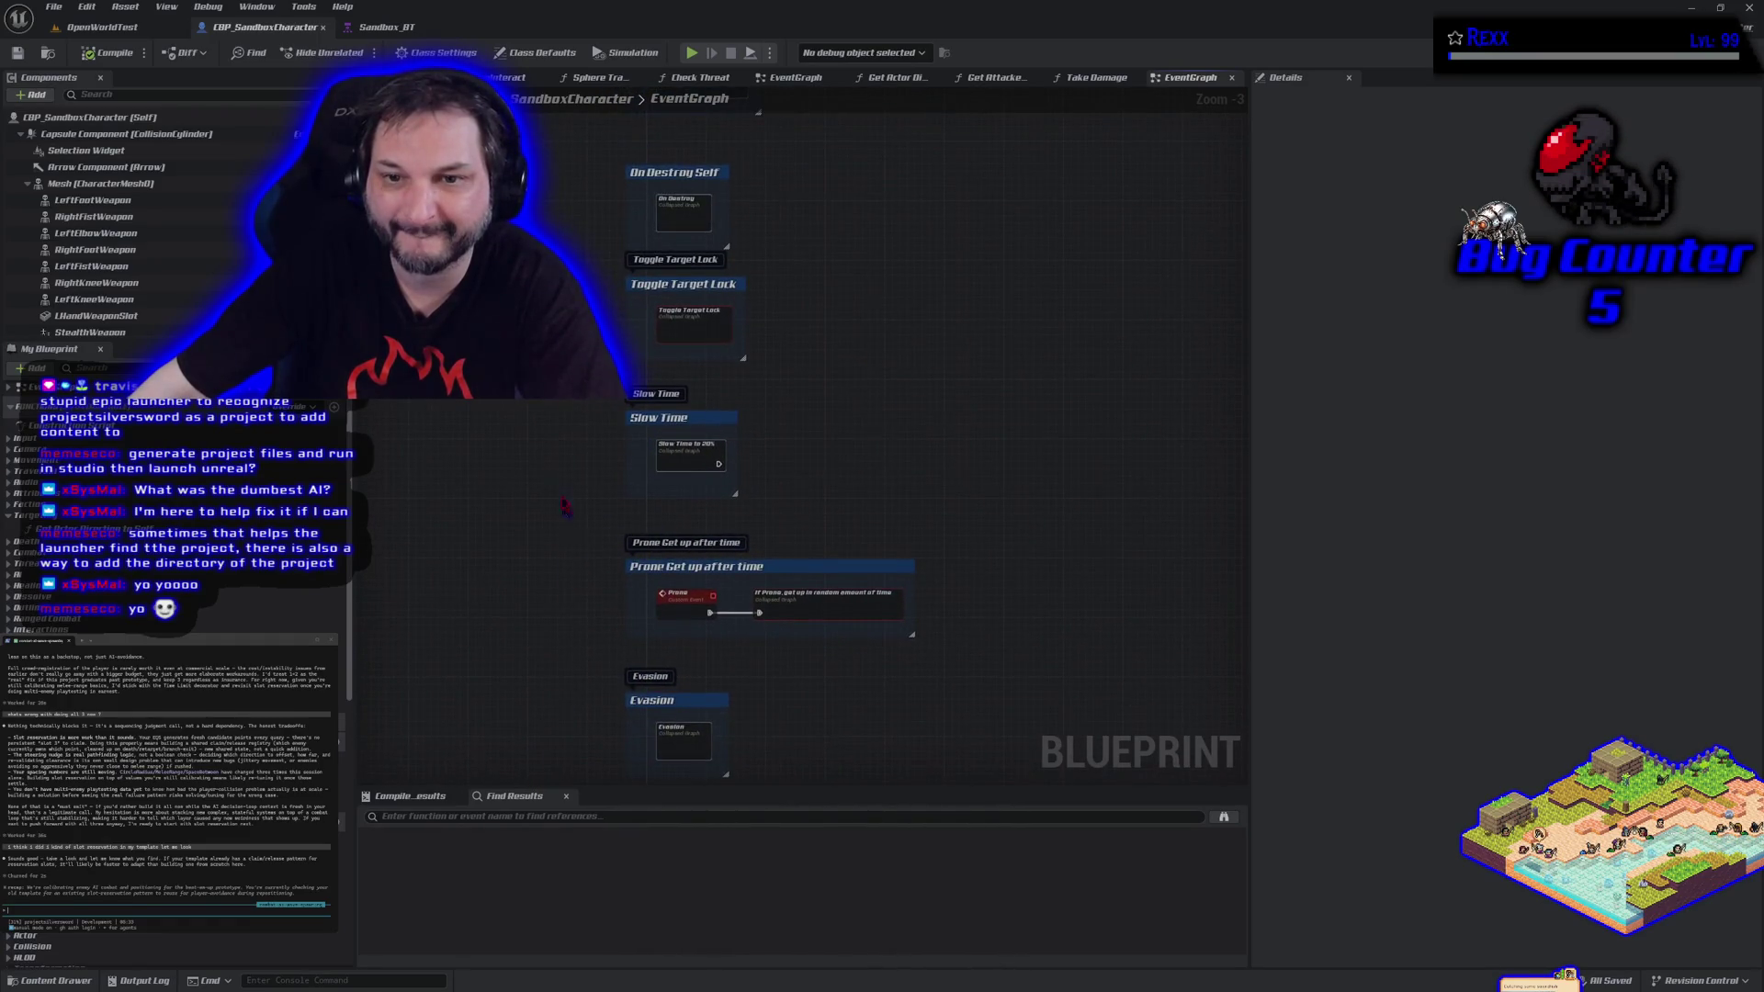
drag(534, 500, 525, 681)
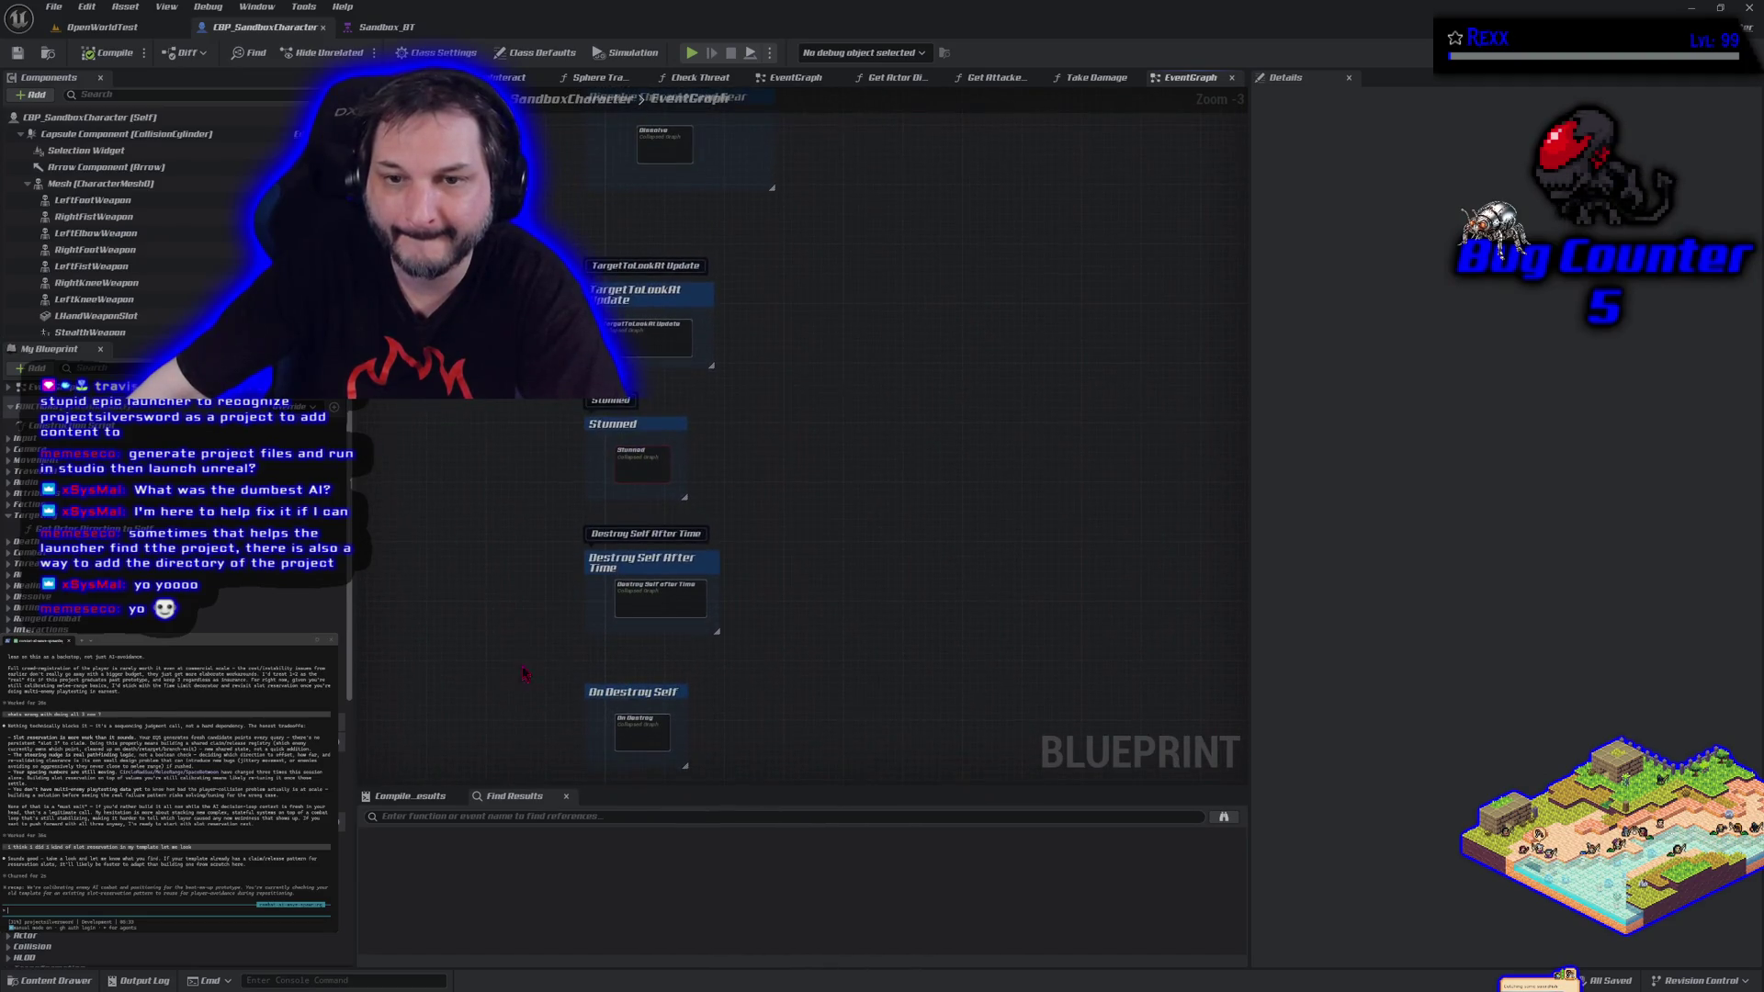
drag(529, 542, 524, 748)
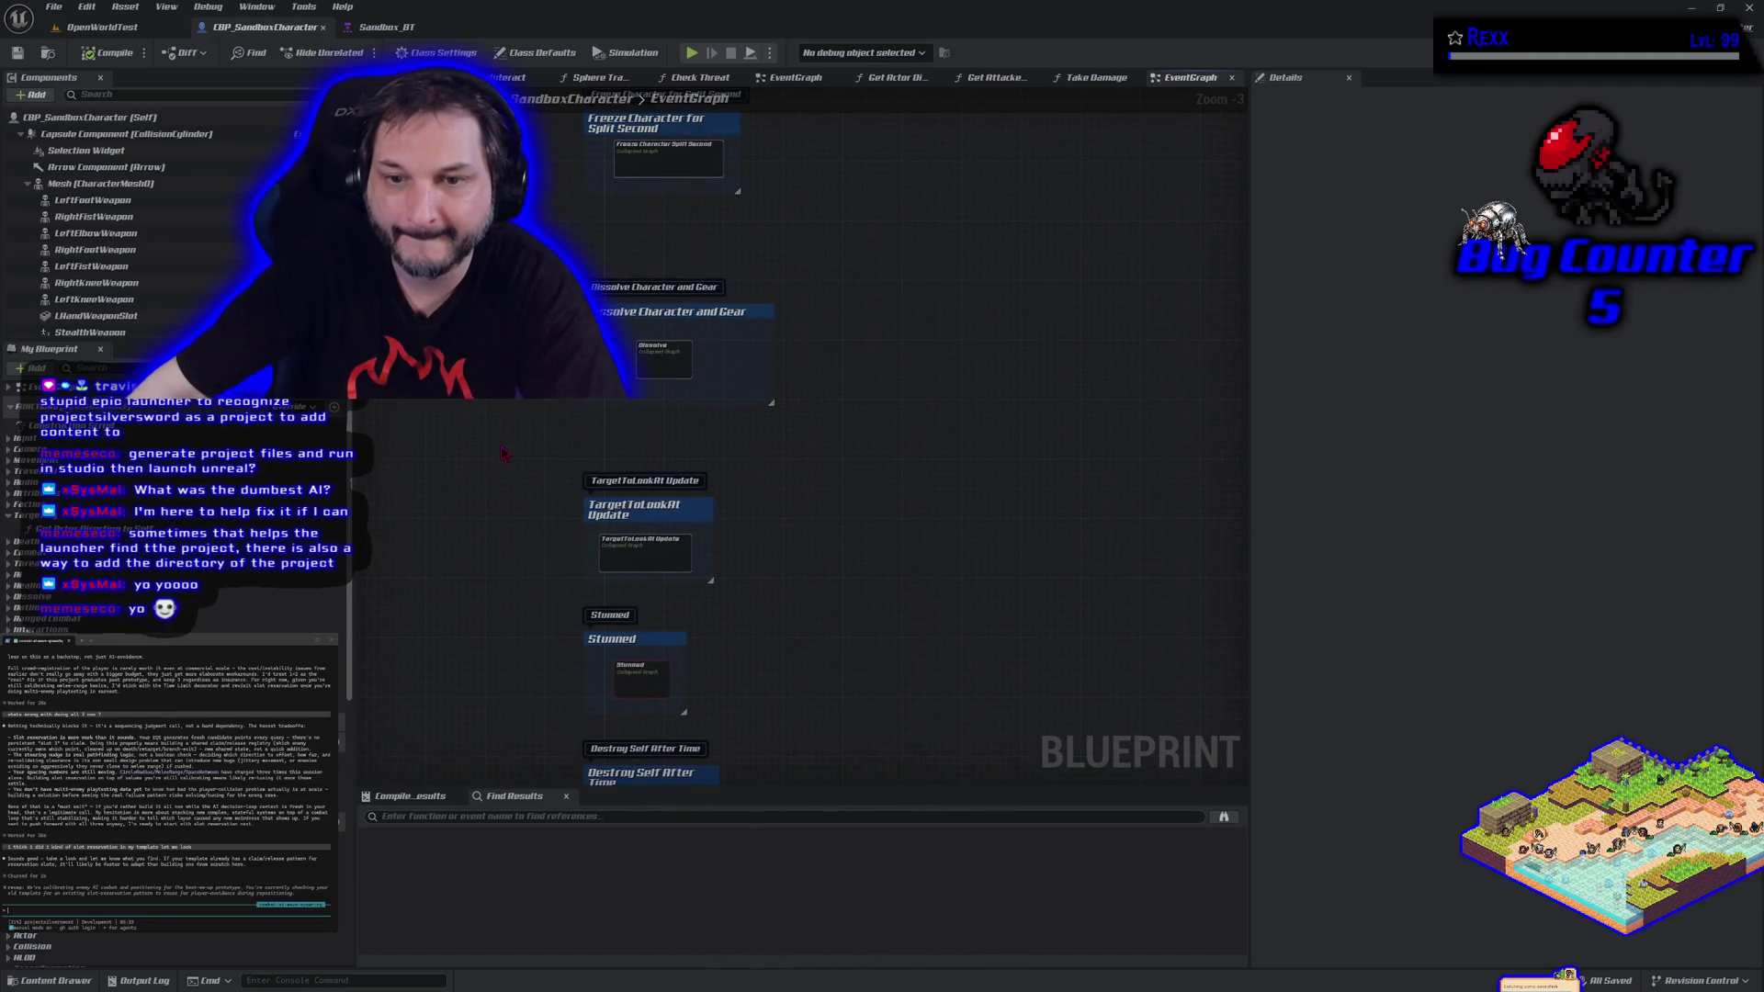
drag(513, 424, 536, 663)
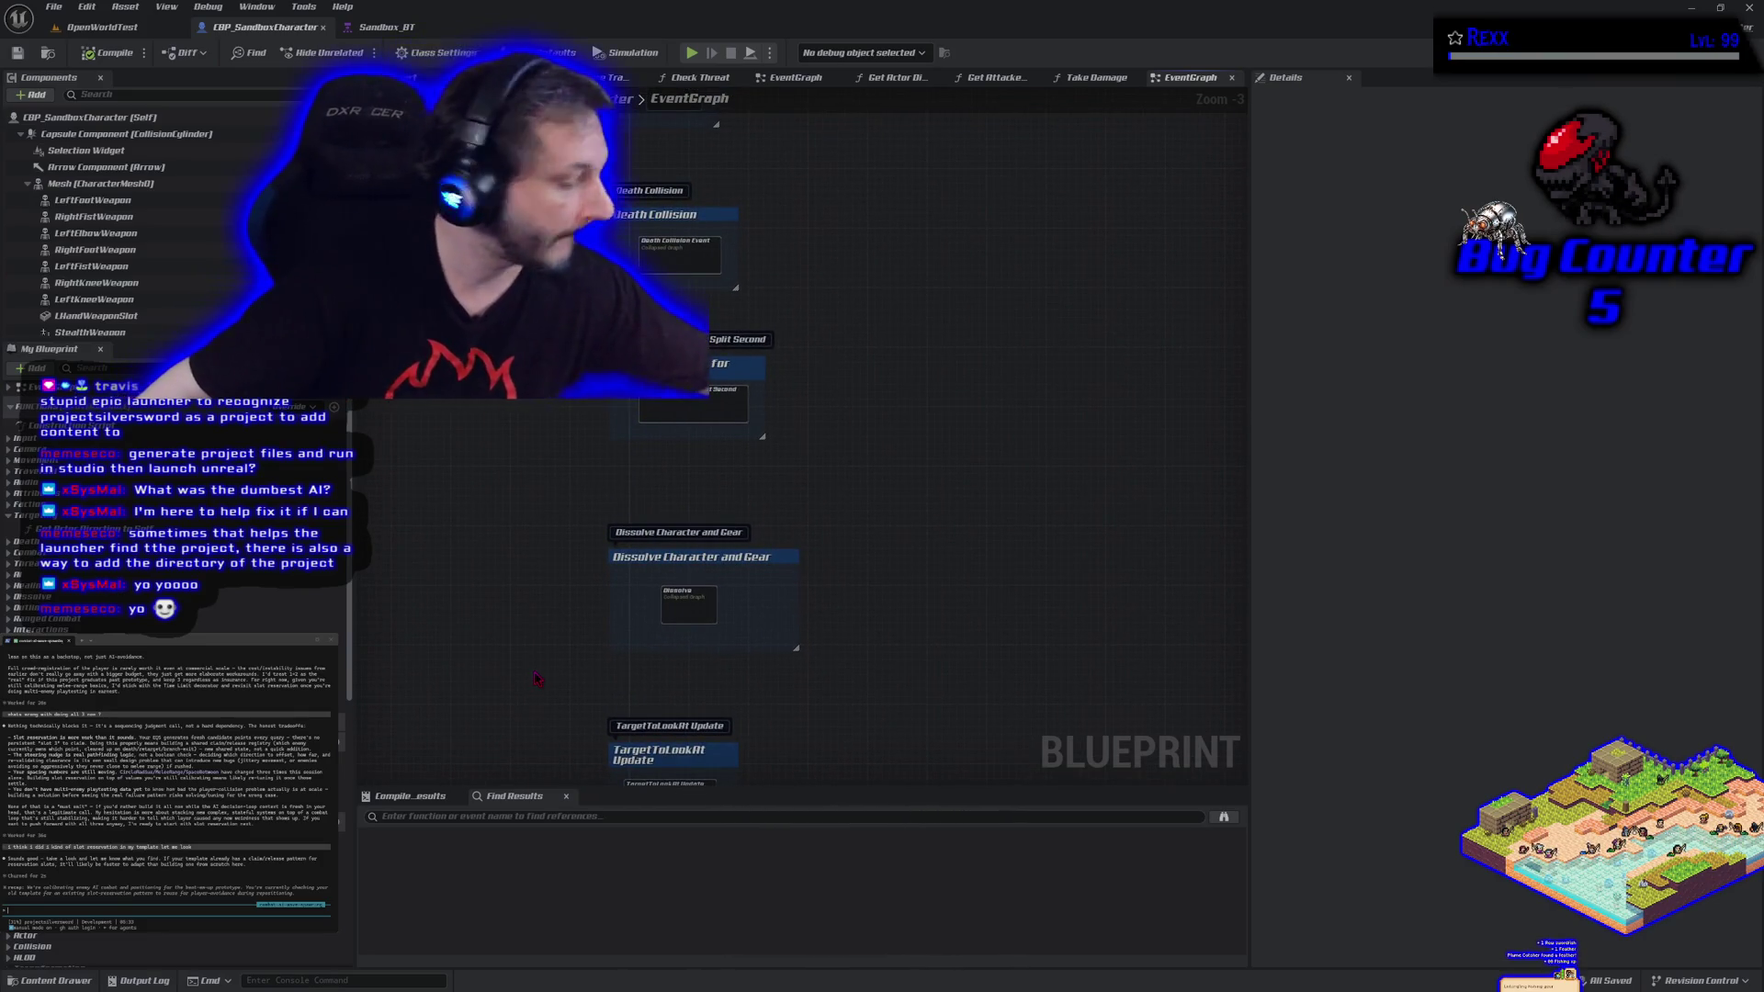
mouse_move(589, 432)
mouse_down()
mouse_move(556, 478)
mouse_move(527, 701)
mouse_up()
scroll(527, 701, down, 1)
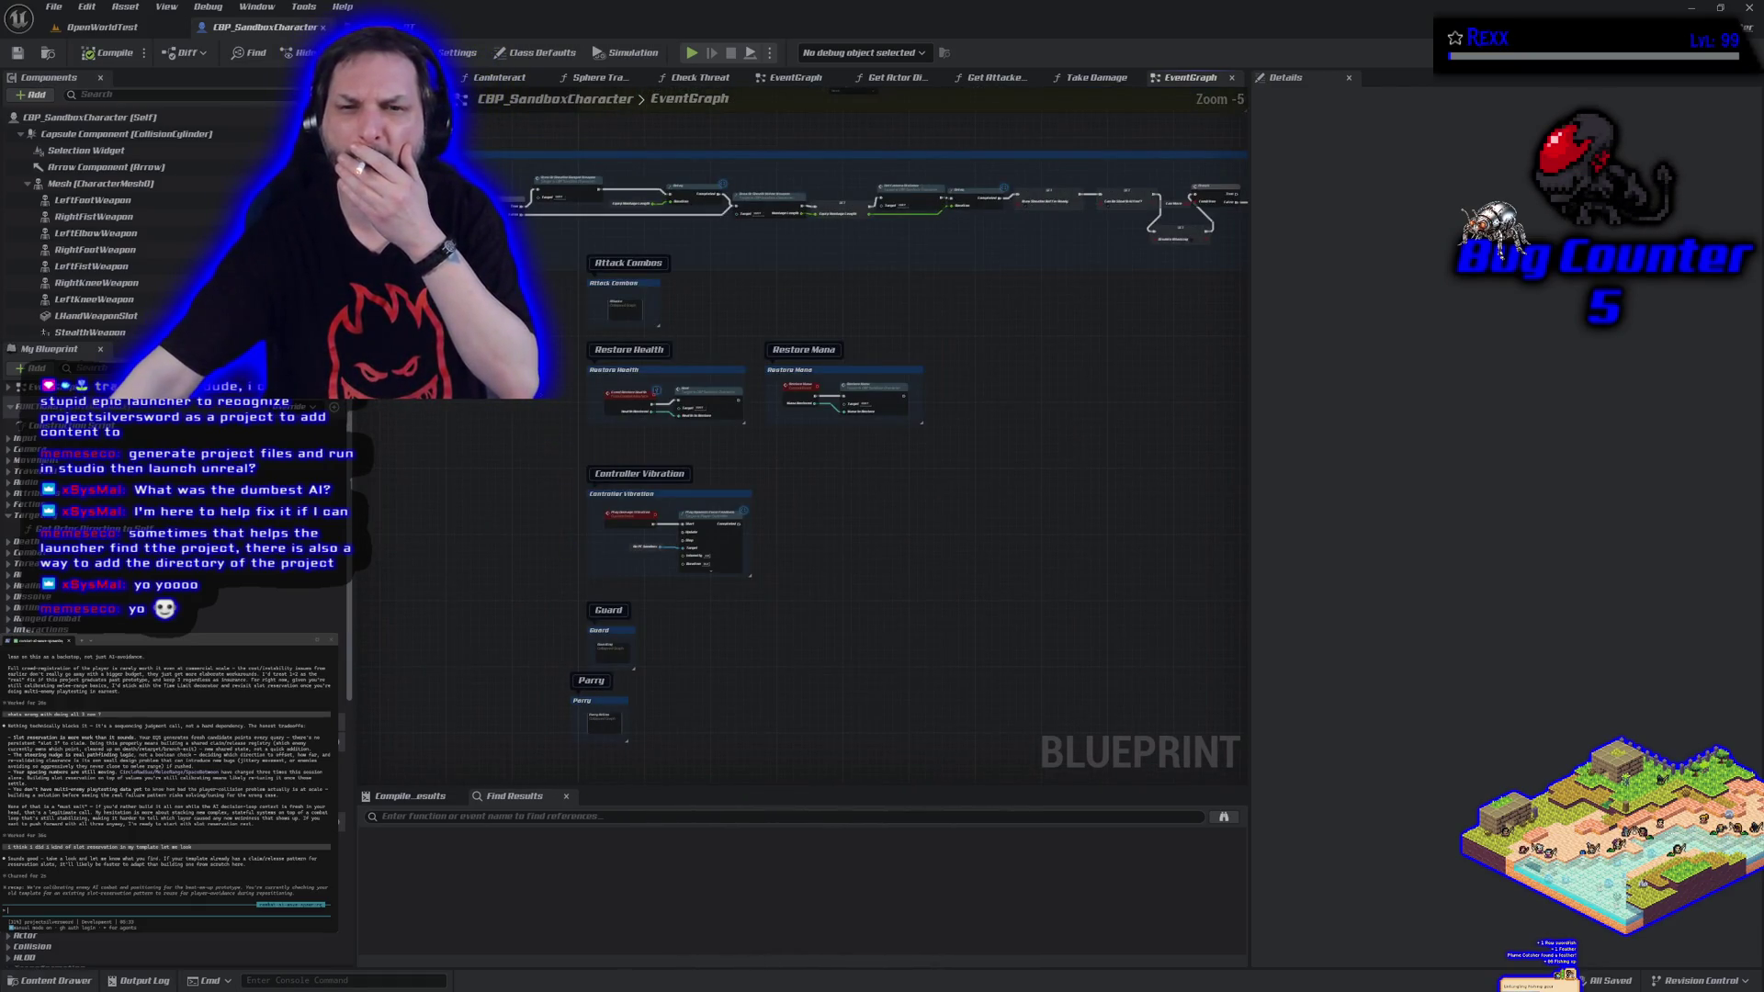
scroll(830, 613, down, 3)
mouse_move(829, 612)
mouse_down()
mouse_move(644, 588)
mouse_move(606, 716)
mouse_move(620, 790)
mouse_up()
mouse_move(560, 533)
mouse_down()
mouse_move(567, 591)
mouse_move(651, 754)
mouse_up()
scroll(651, 753, up, 2)
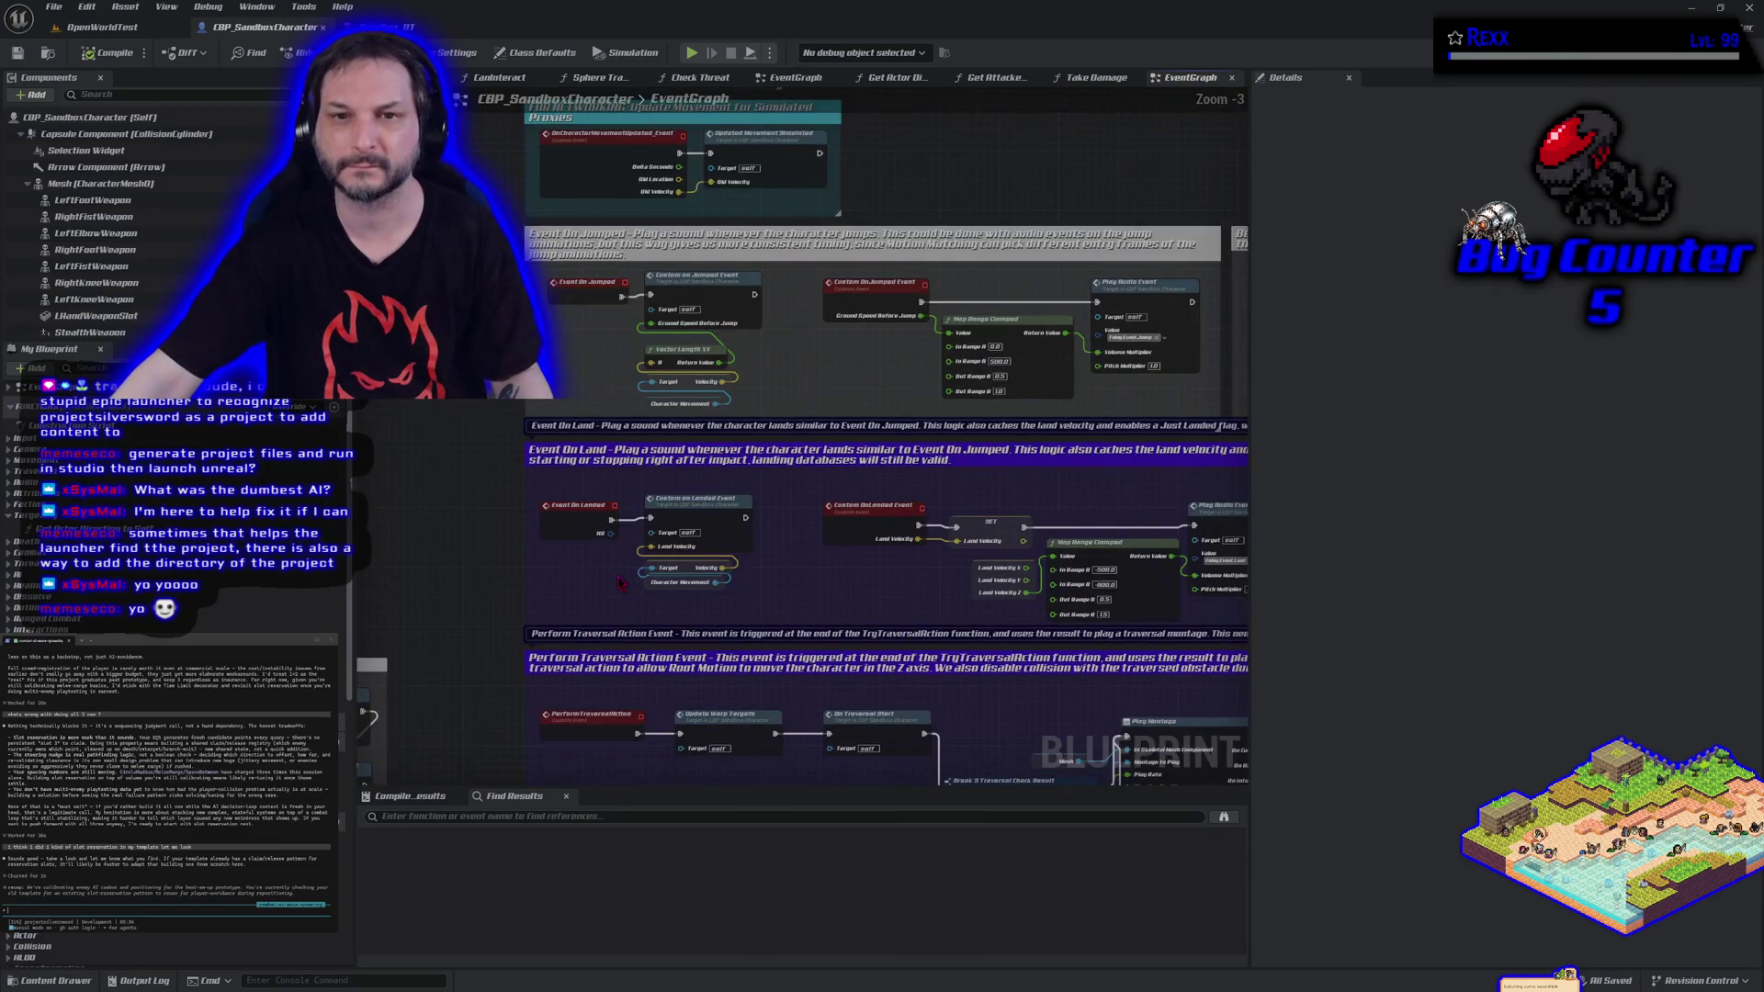
scroll(652, 754, down, 2)
scroll(743, 466, up, 2)
drag(742, 466, 593, 273)
scroll(593, 273, up, 2)
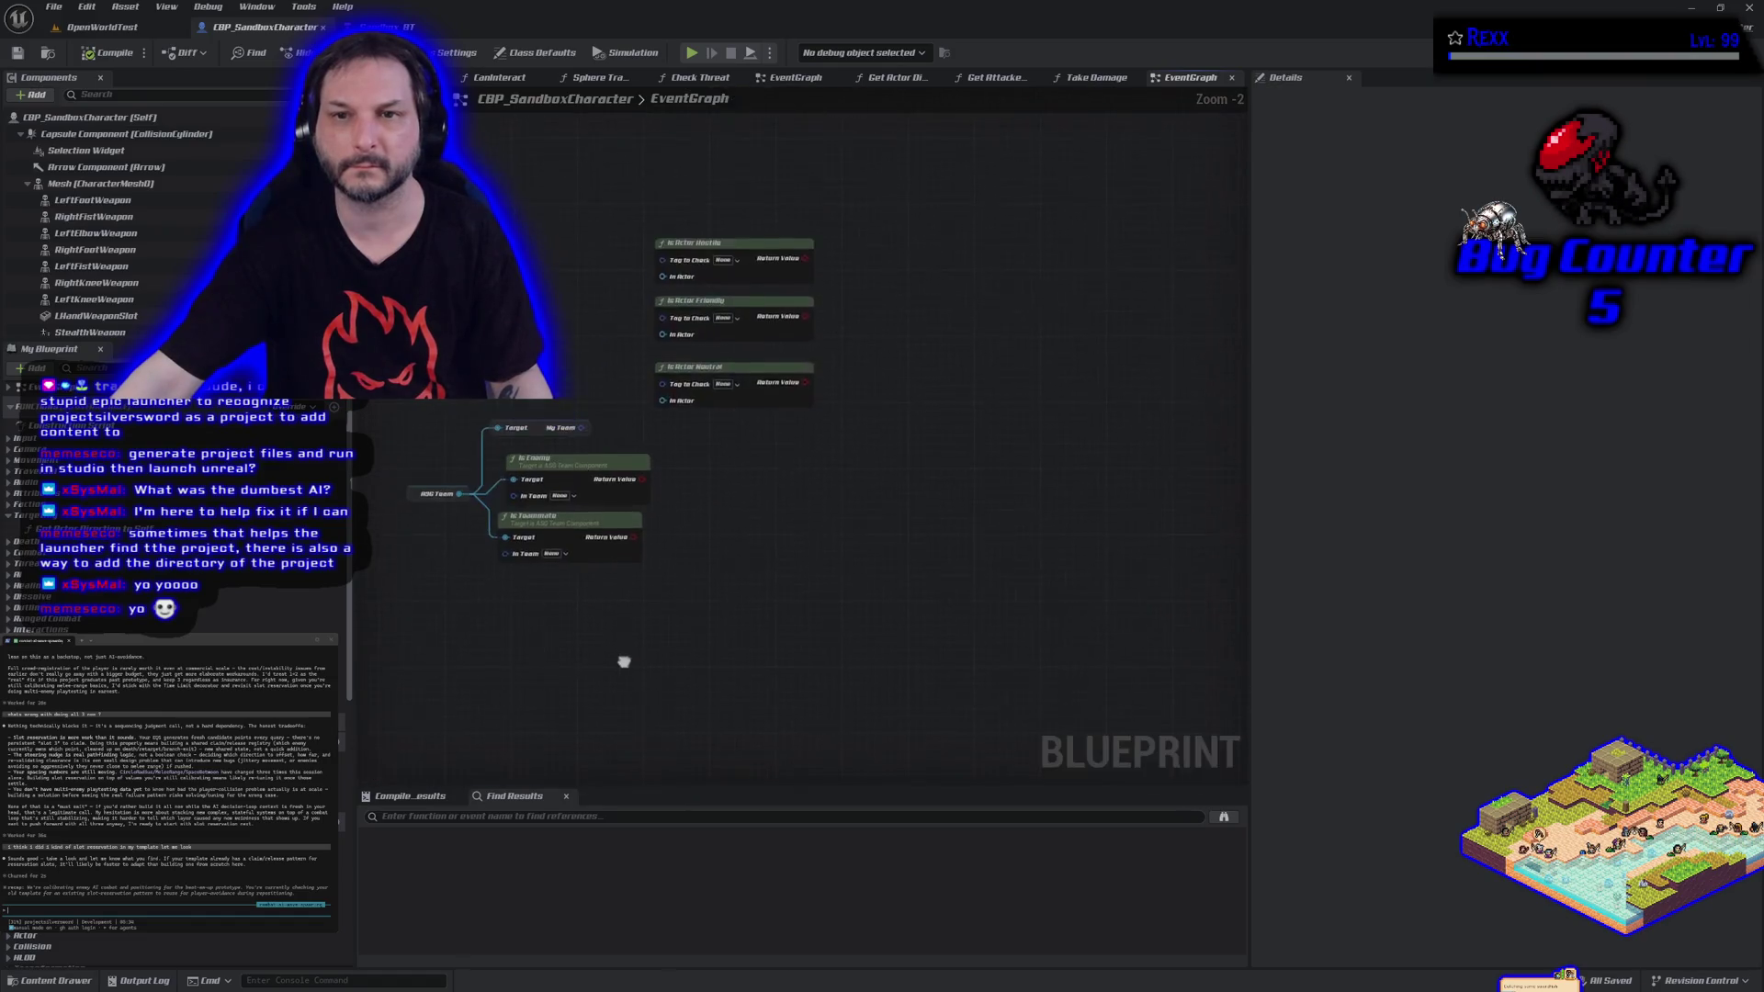
scroll(790, 645, down, 4)
drag(790, 646, 728, 368)
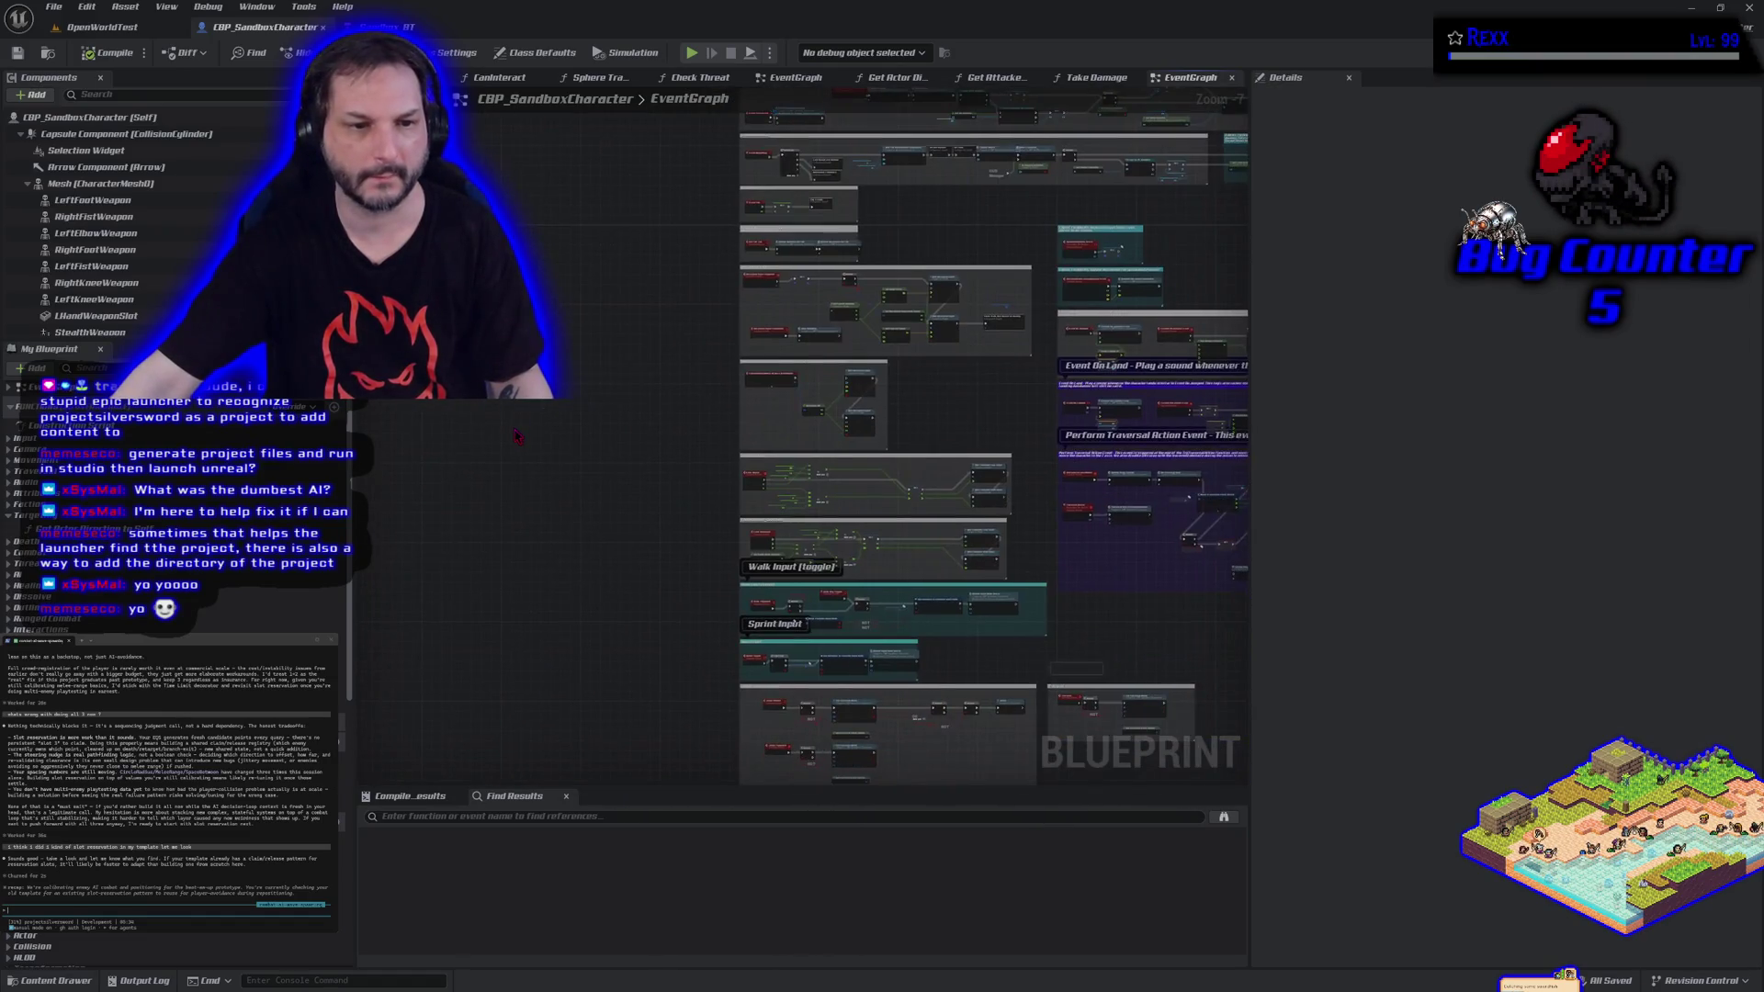
Review ENVQueryContext_TargetToAttack's Provide Single Actor and Cast nodes from AI > EQS_Queries, then close it.
click(83, 982)
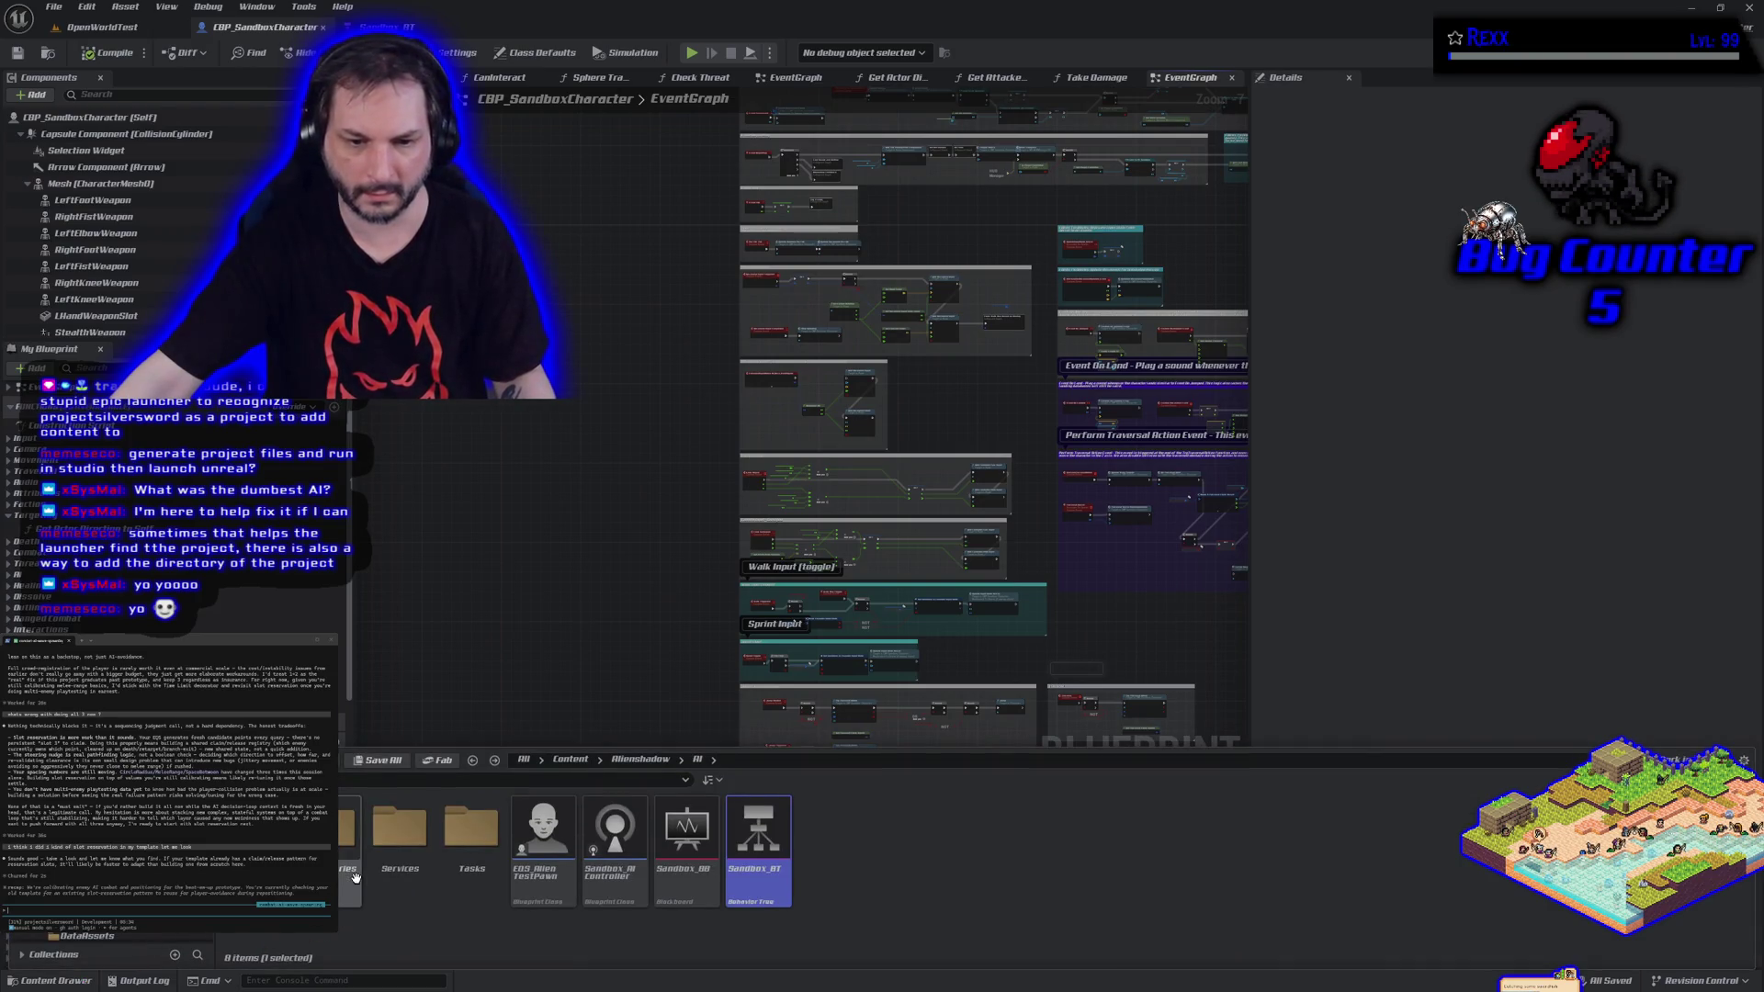
double_click(347, 826)
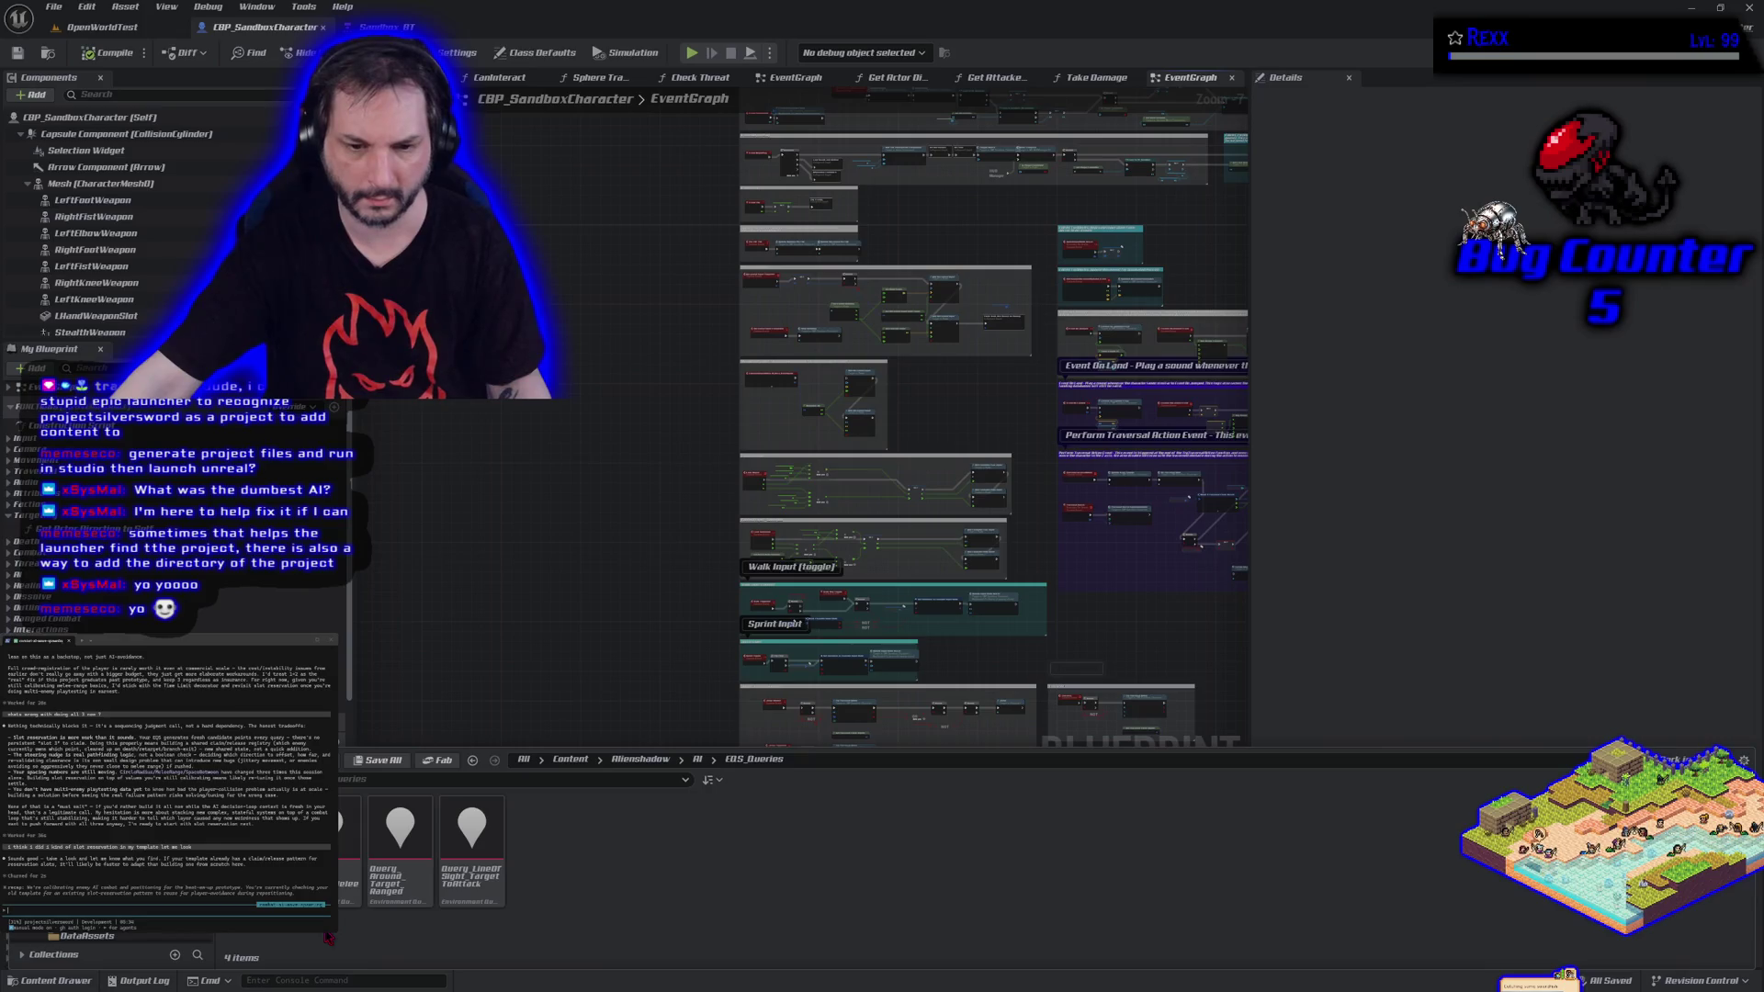
mouse_move(347, 872)
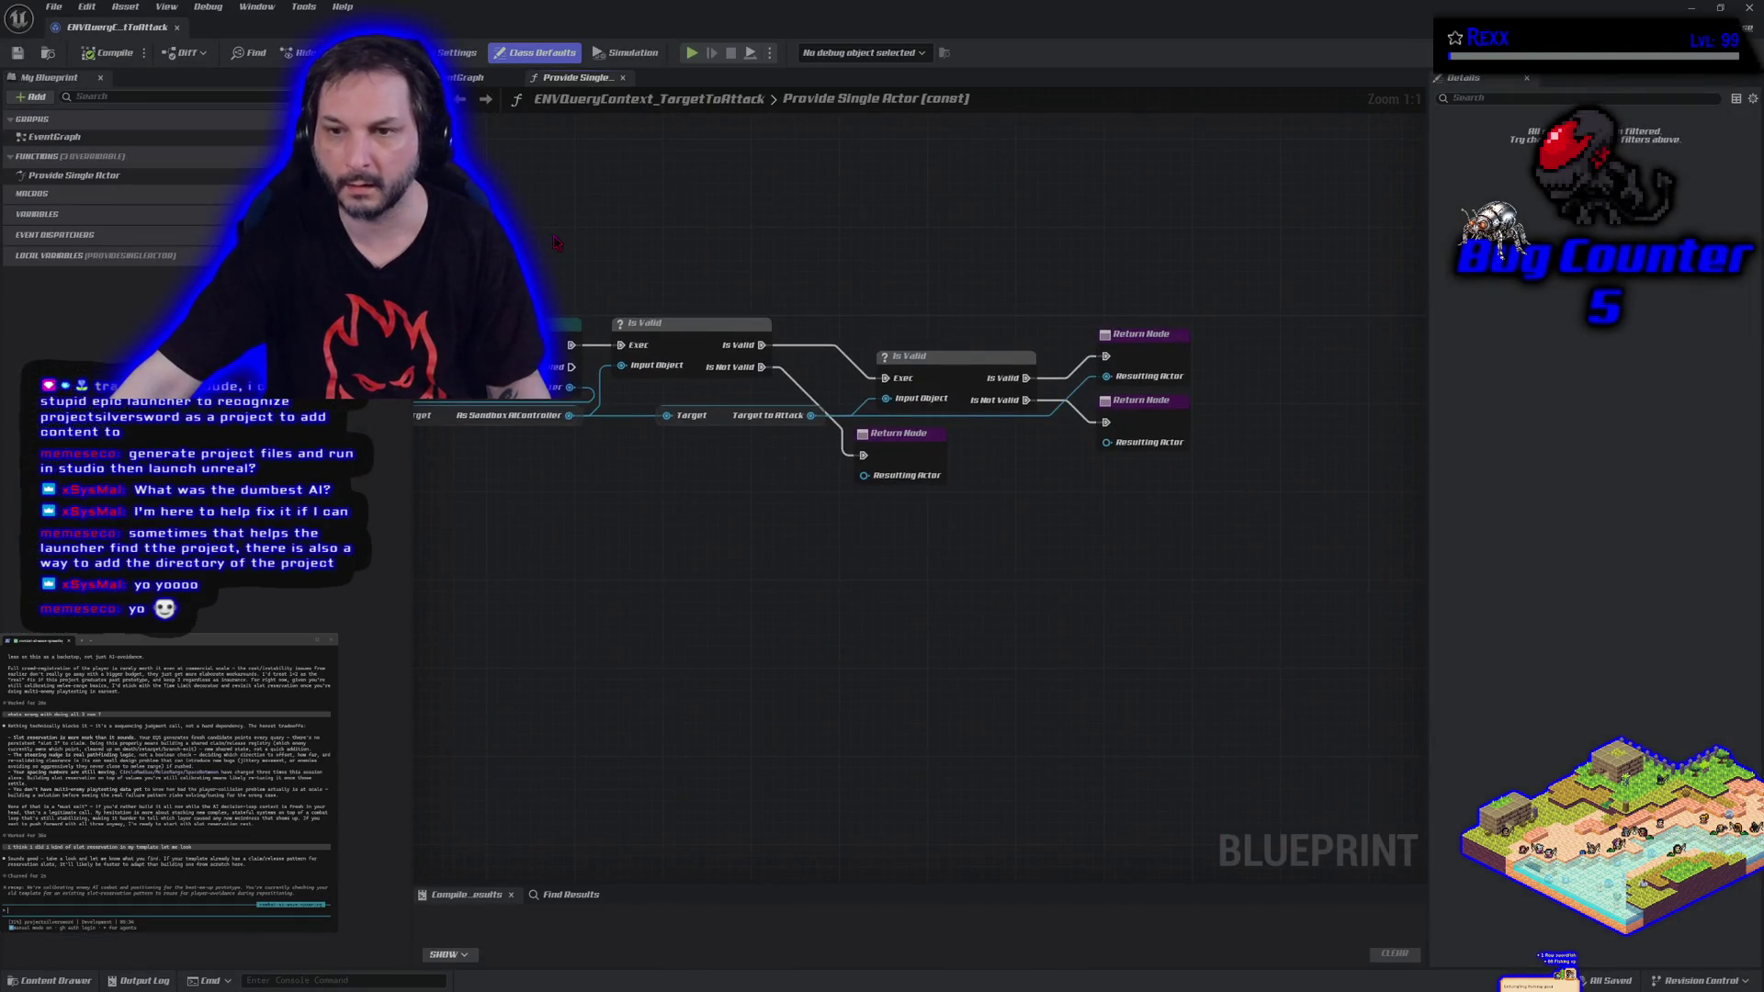
drag(556, 242, 770, 430)
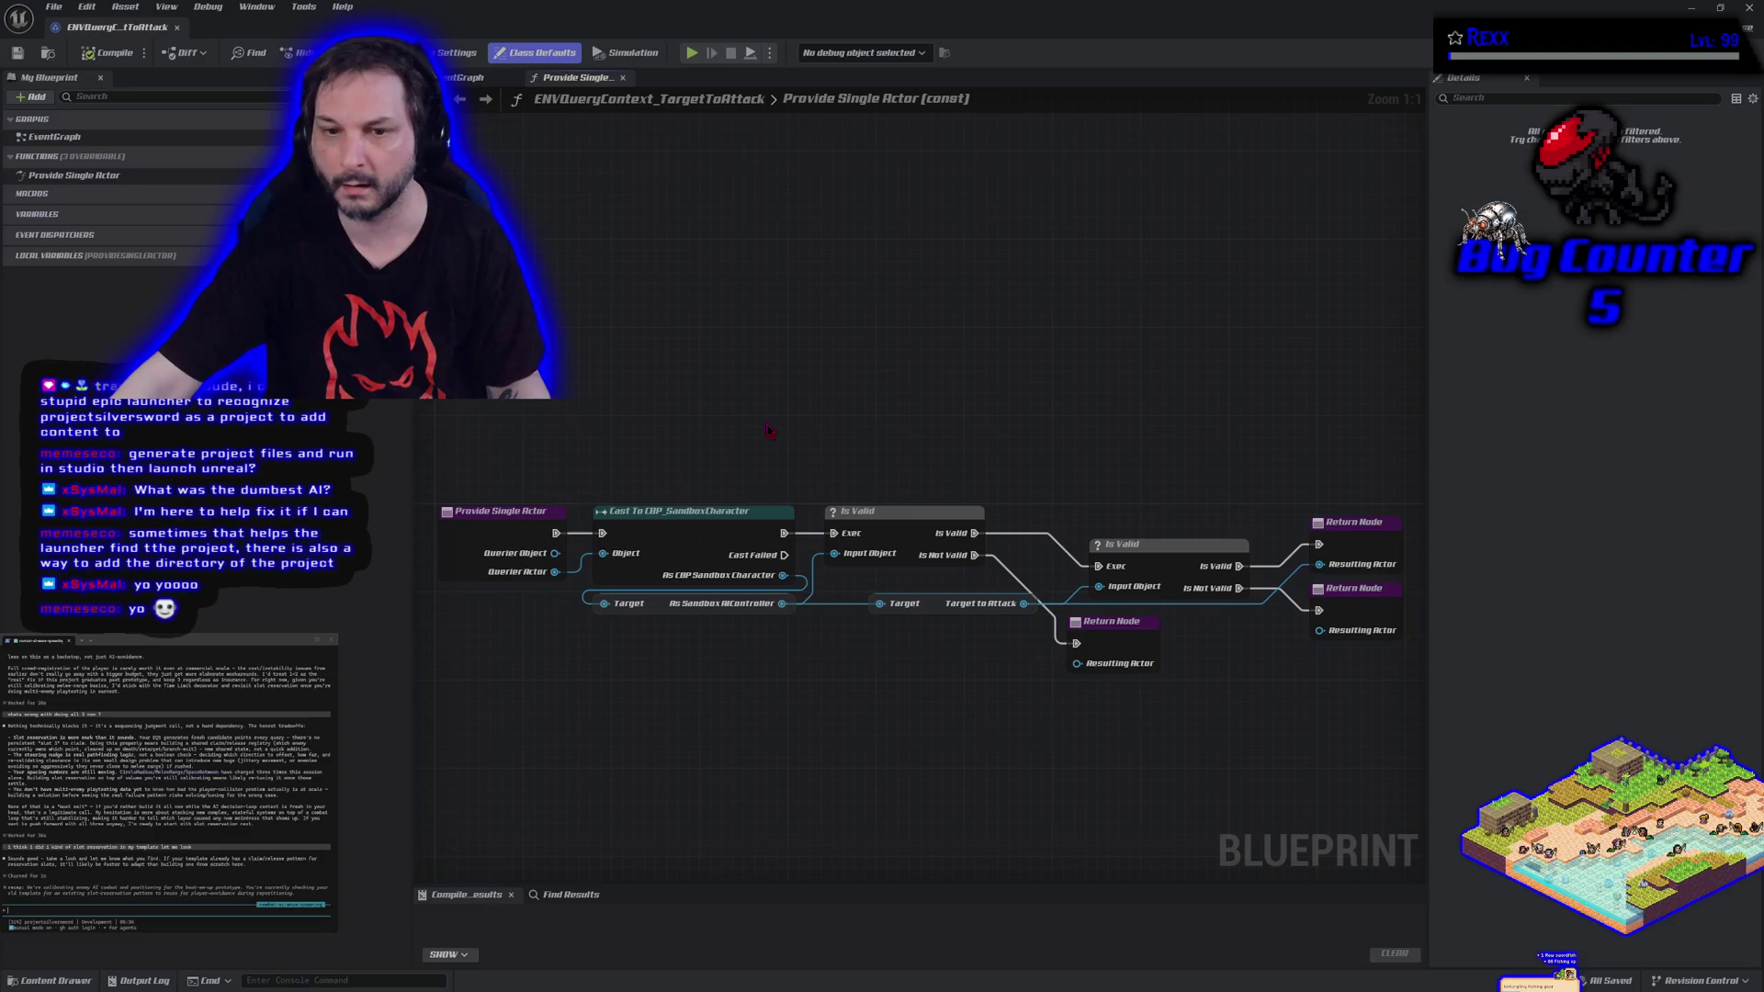
click(178, 27)
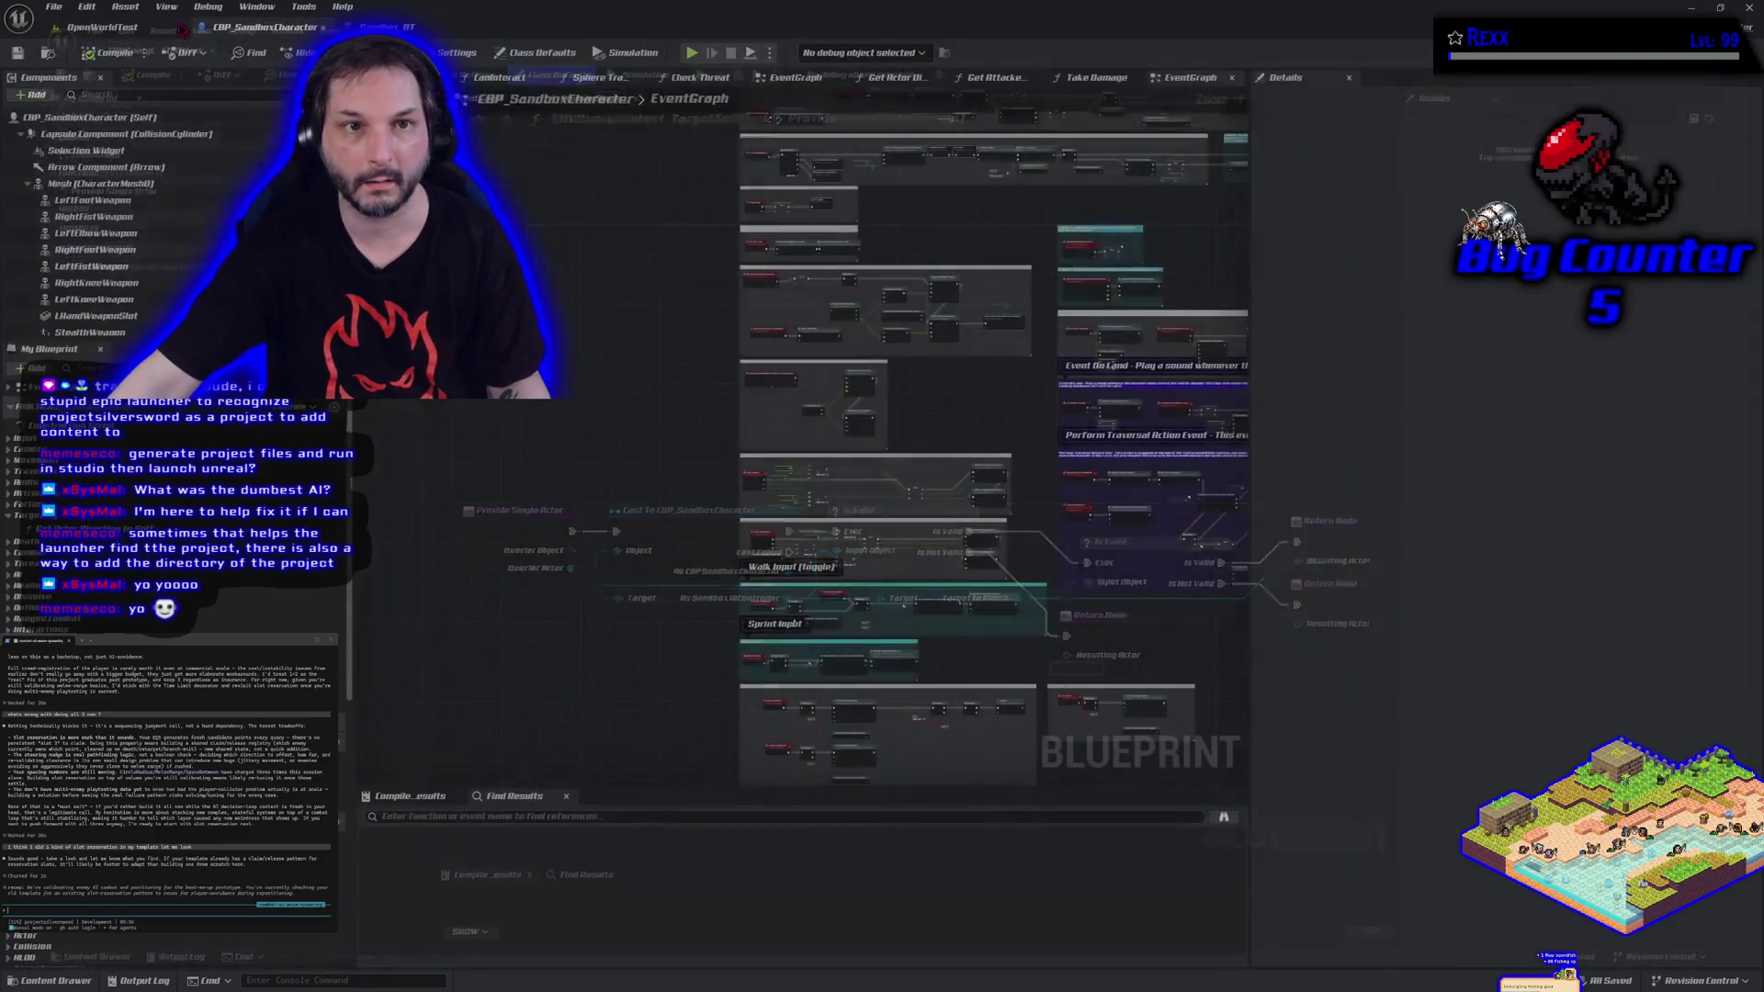
click(55, 981)
Open Query_Around_Target_Melee, inspect its Distance, PathExist and Overlap: Sphere tests, and select its nodes.
double_click(350, 877)
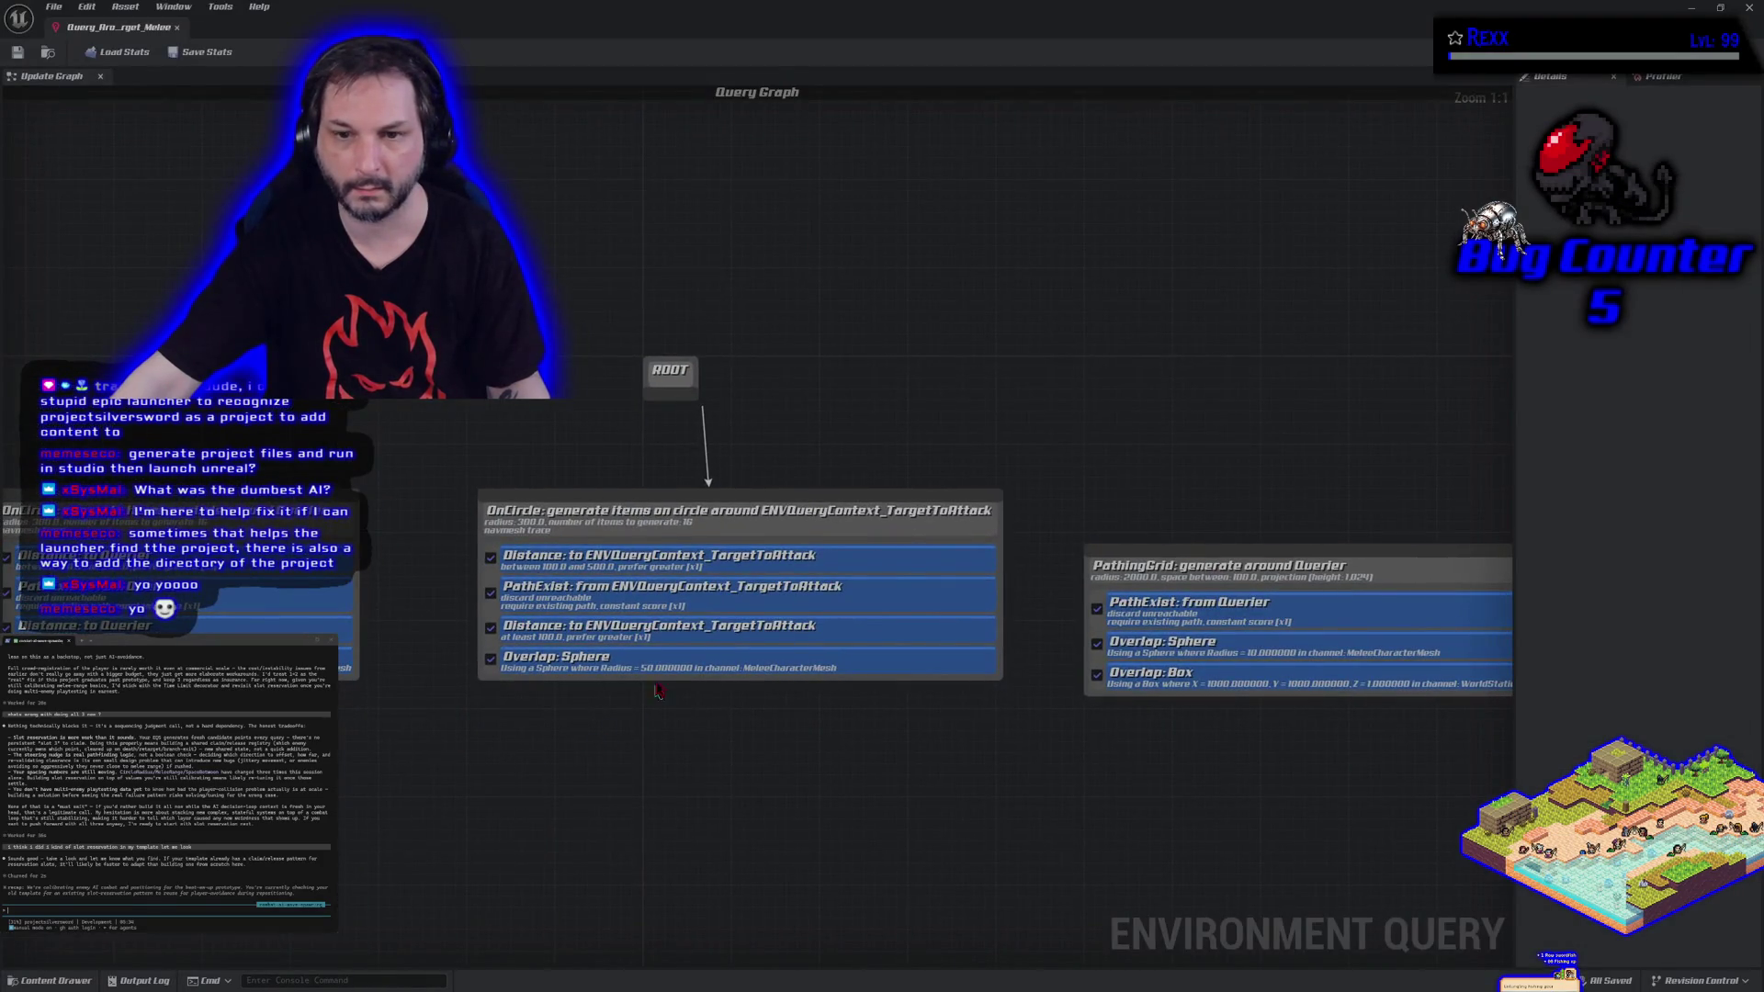
click(731, 558)
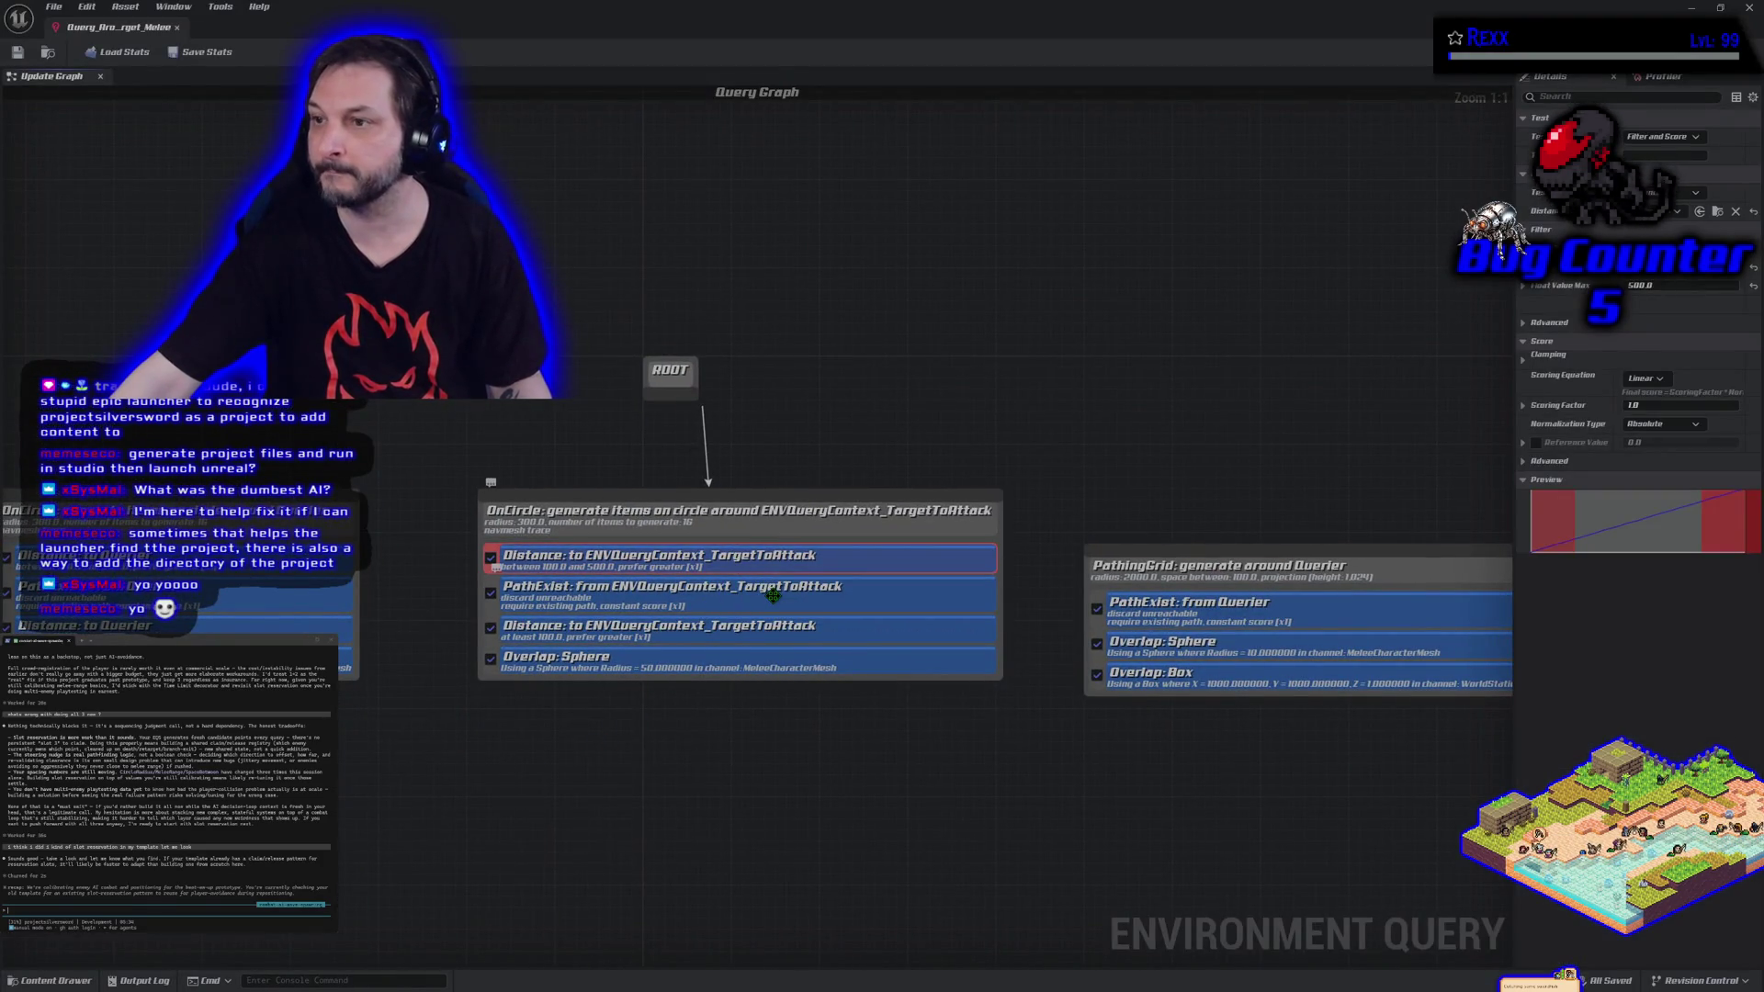
click(773, 595)
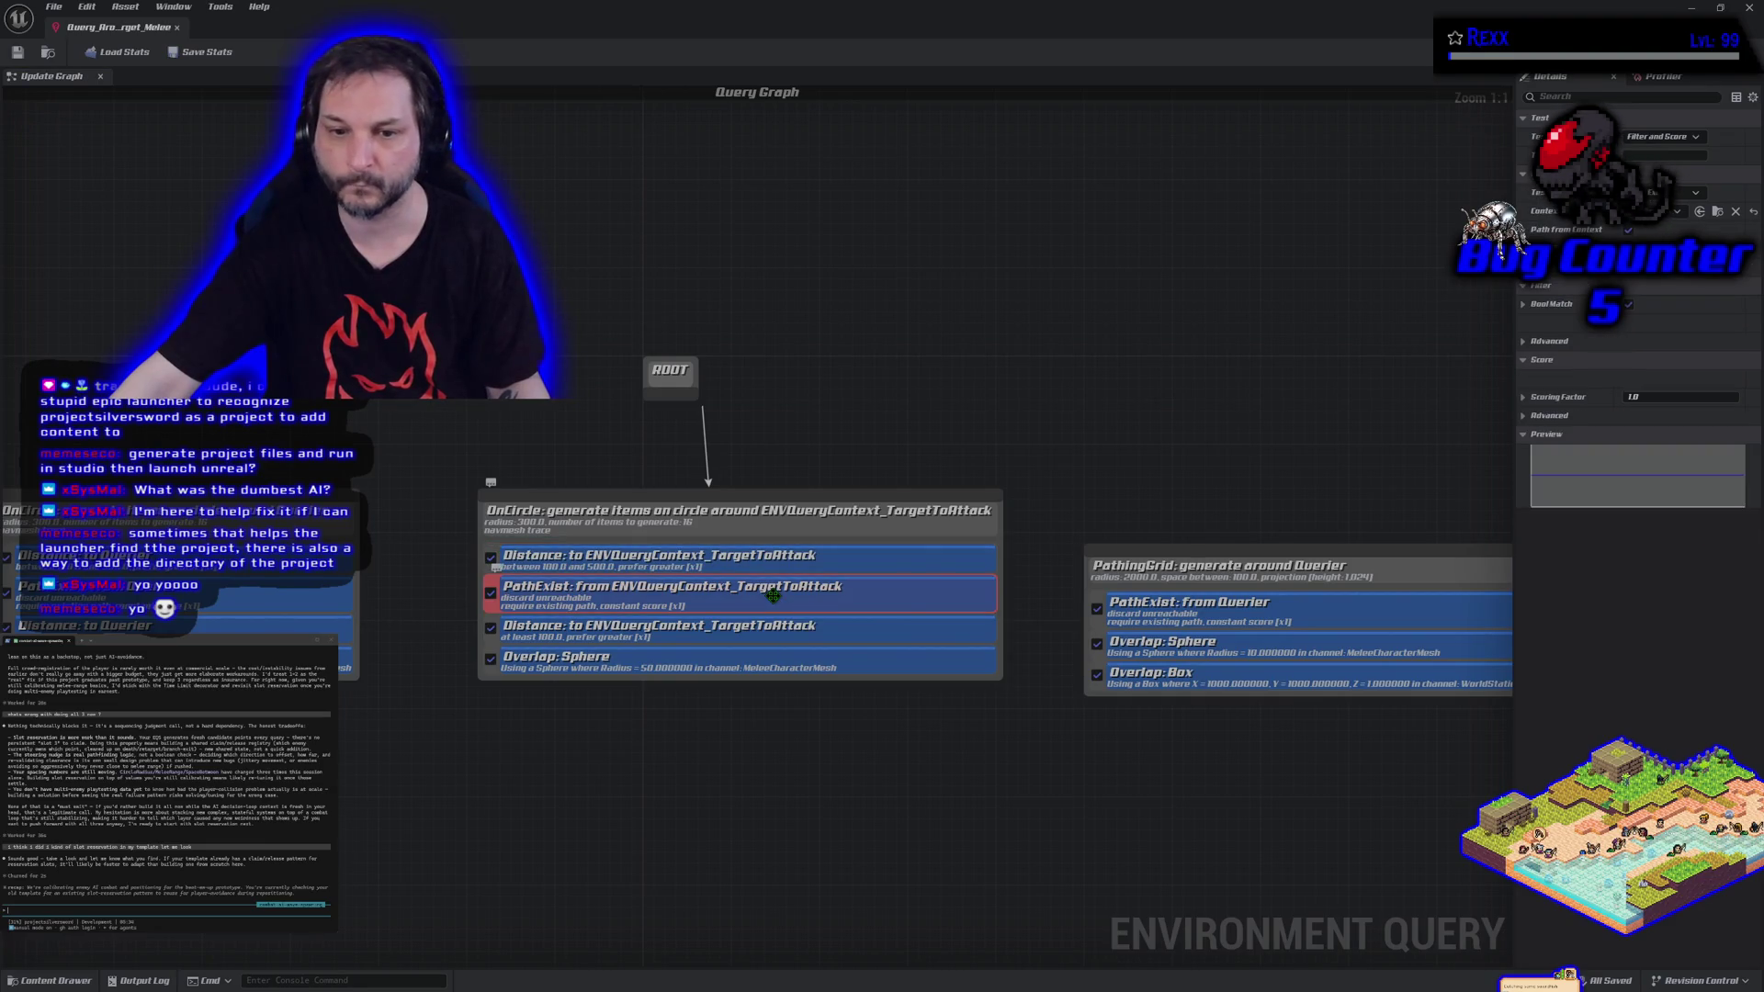
click(731, 660)
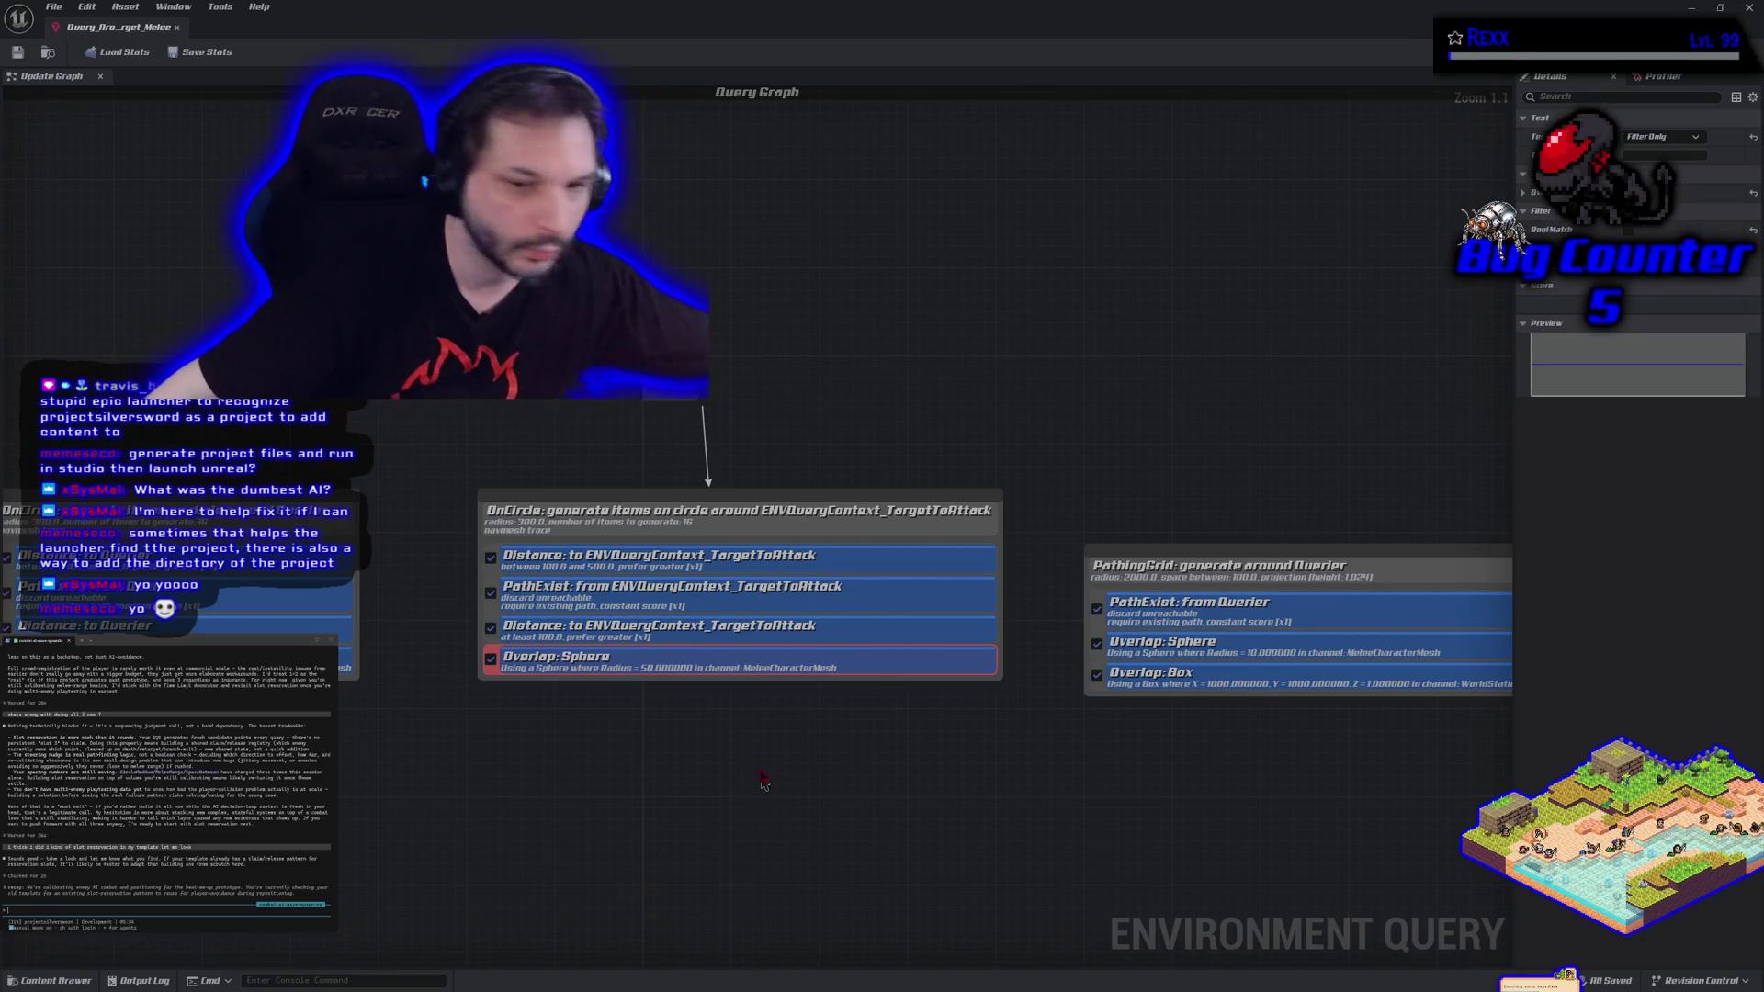
mouse_move(407, 280)
mouse_down()
mouse_move(836, 710)
mouse_move(1036, 781)
mouse_up()
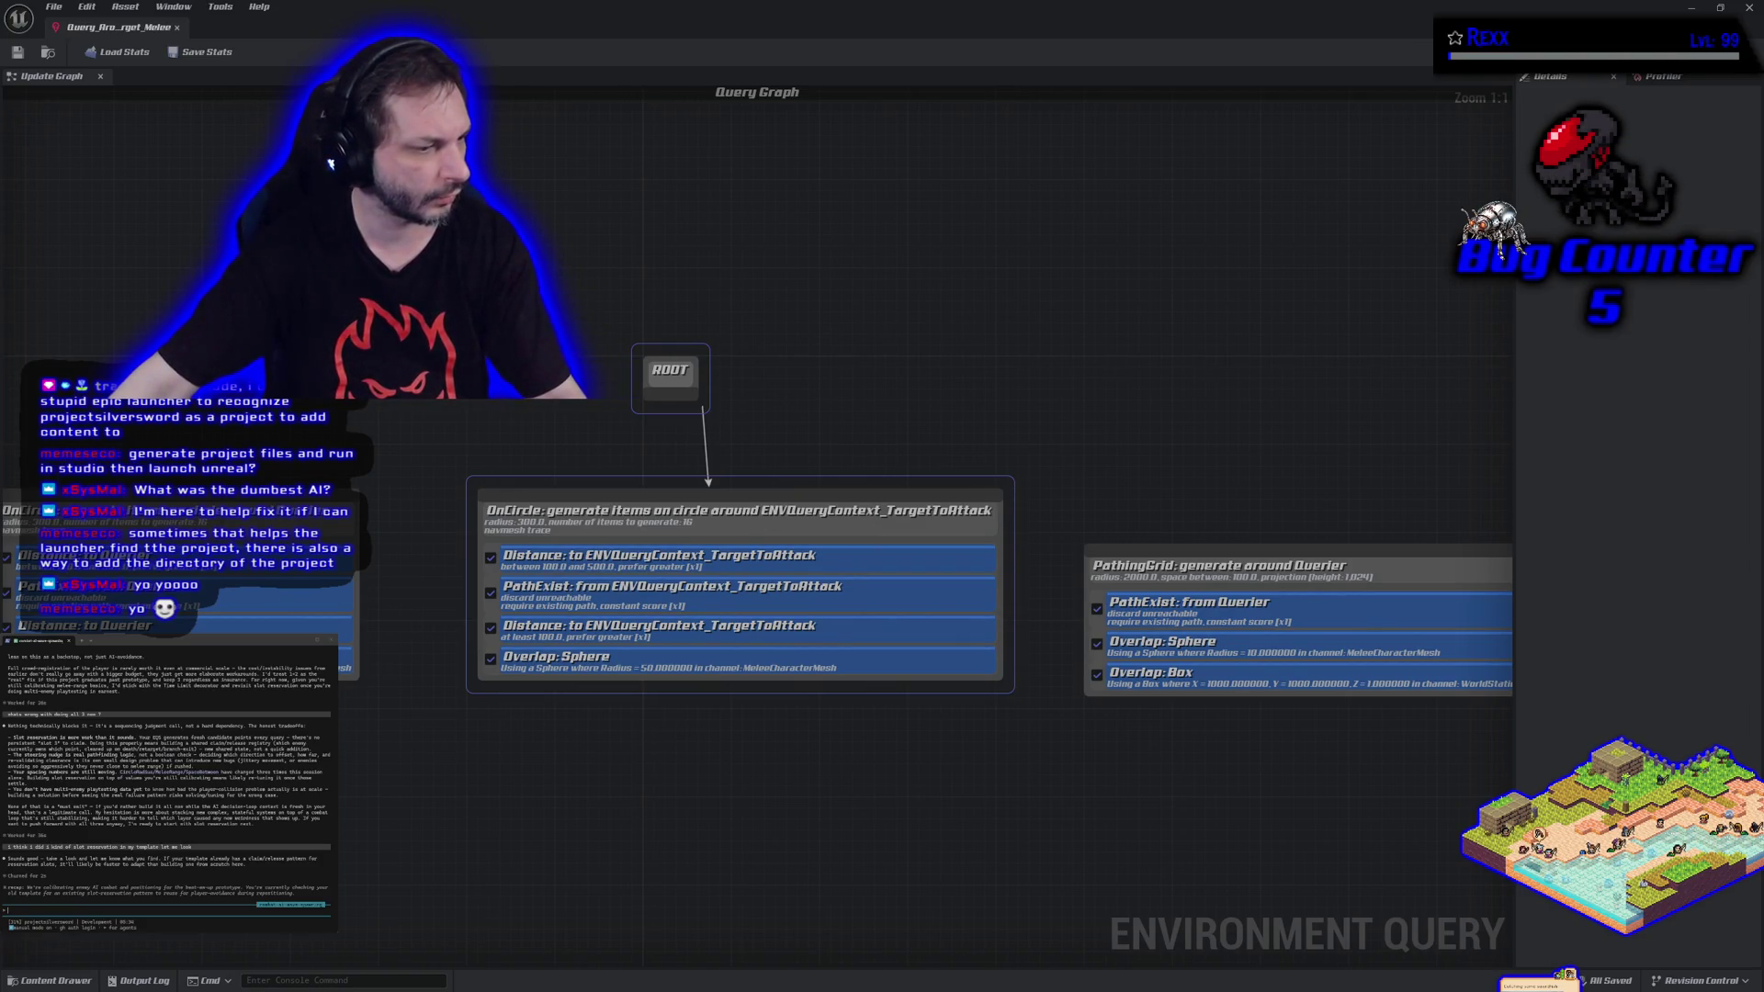
key(ctrl+v)
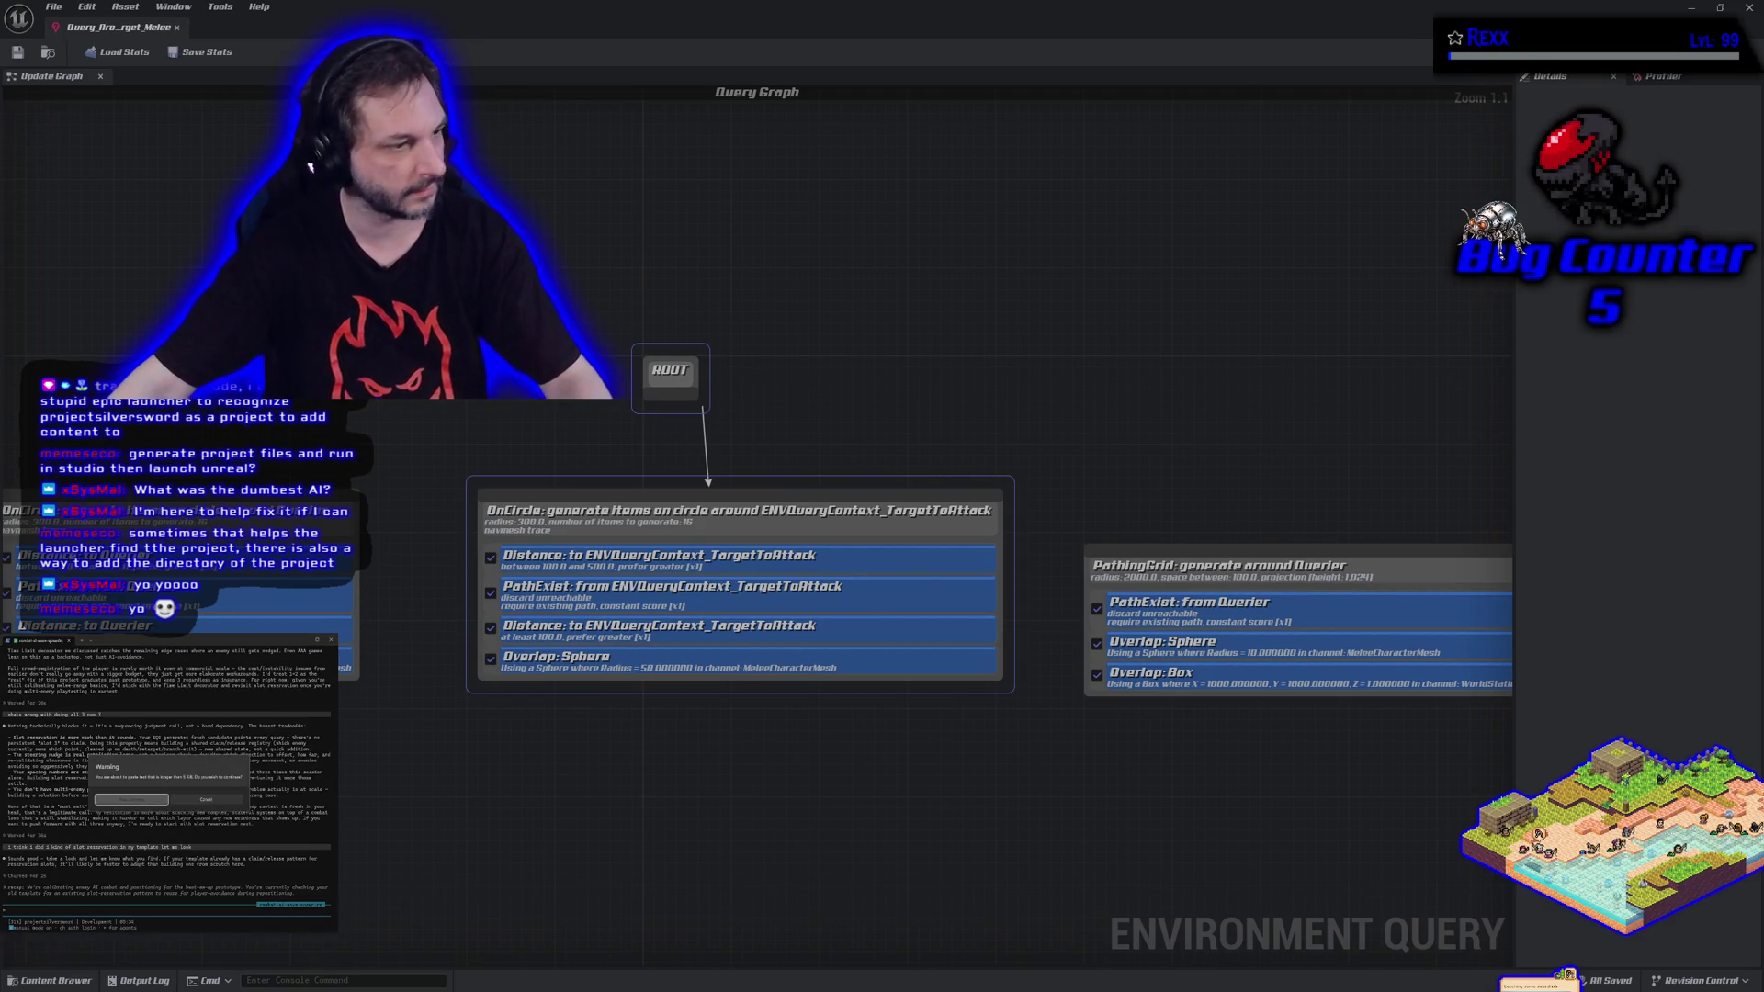
Submit the pasted melee query nodes to the Claude Code assistant and scroll through its analysis.
key(Return)
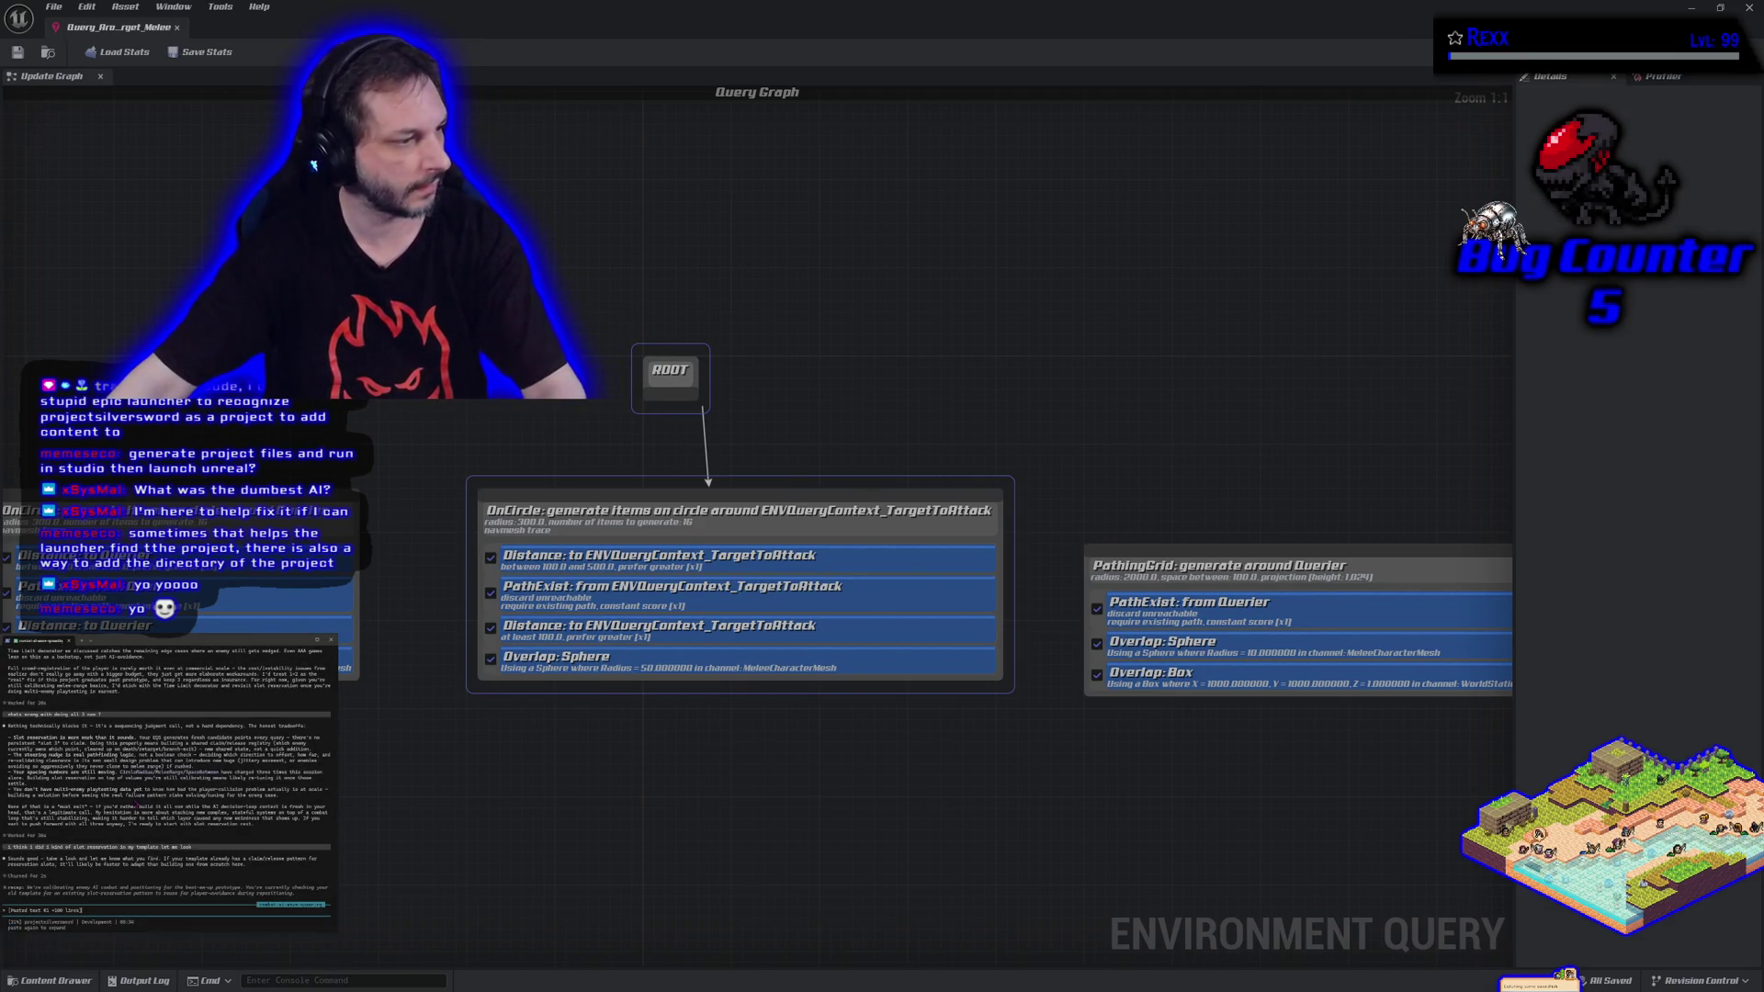
key(Return)
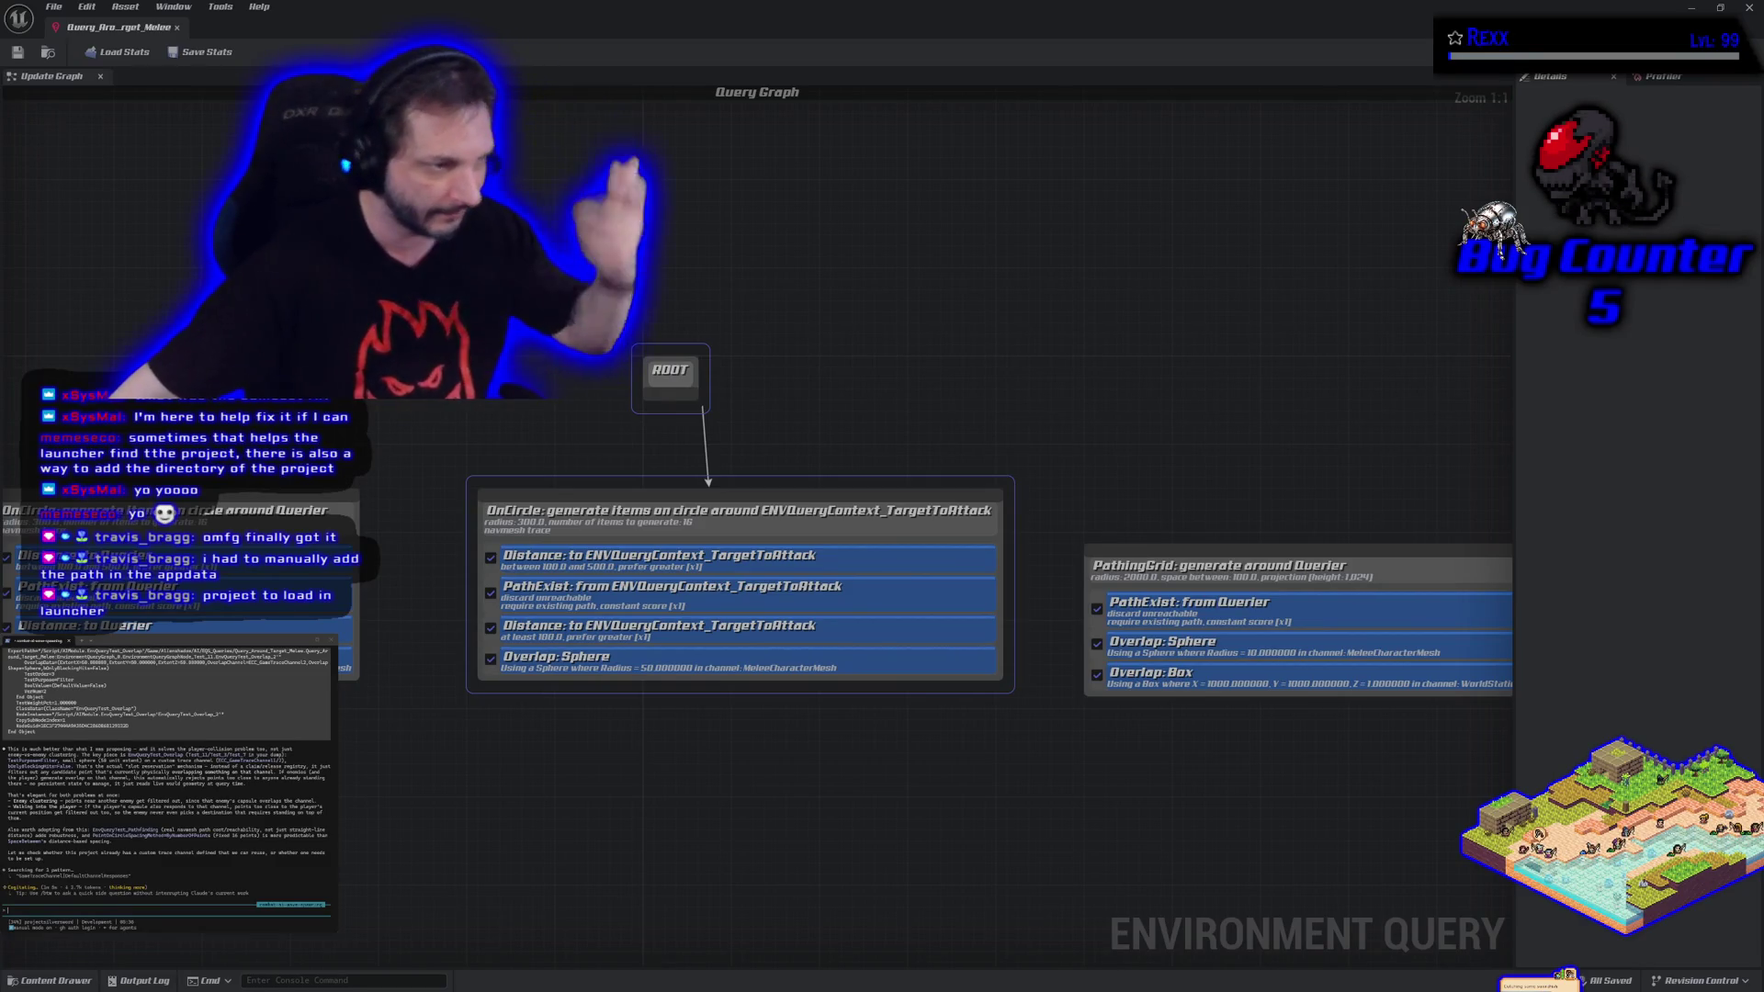
key(Escape)
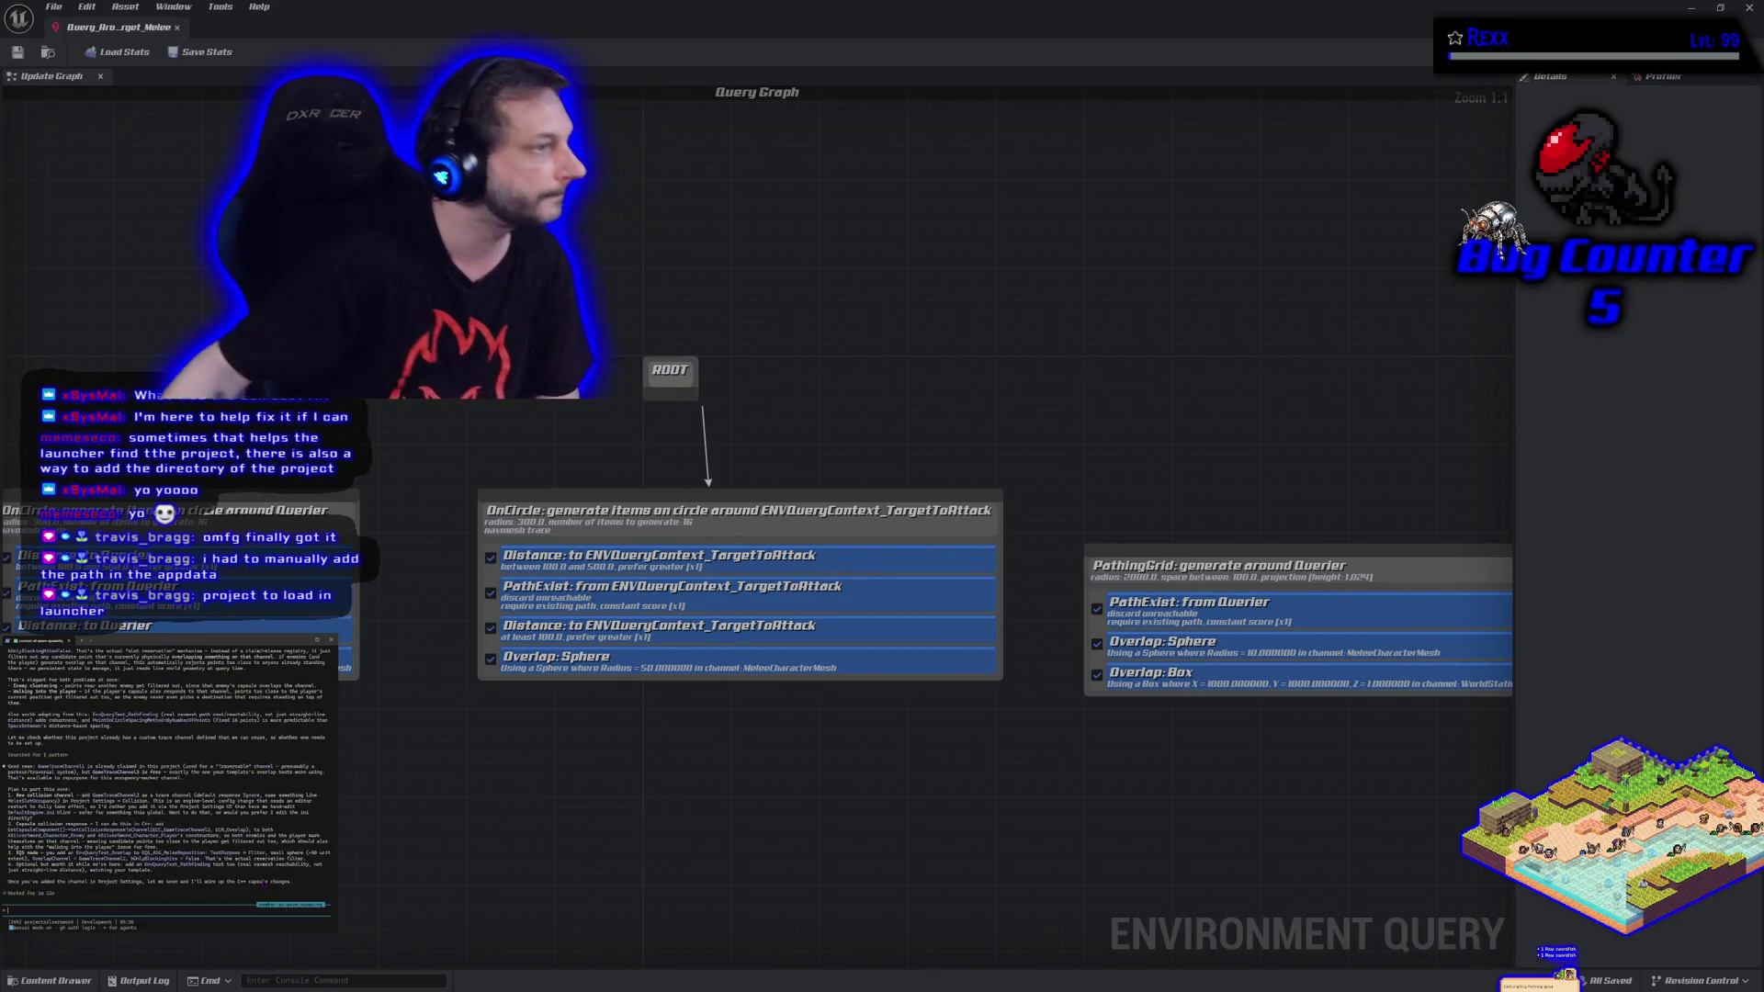
scroll(165, 772, up, 5)
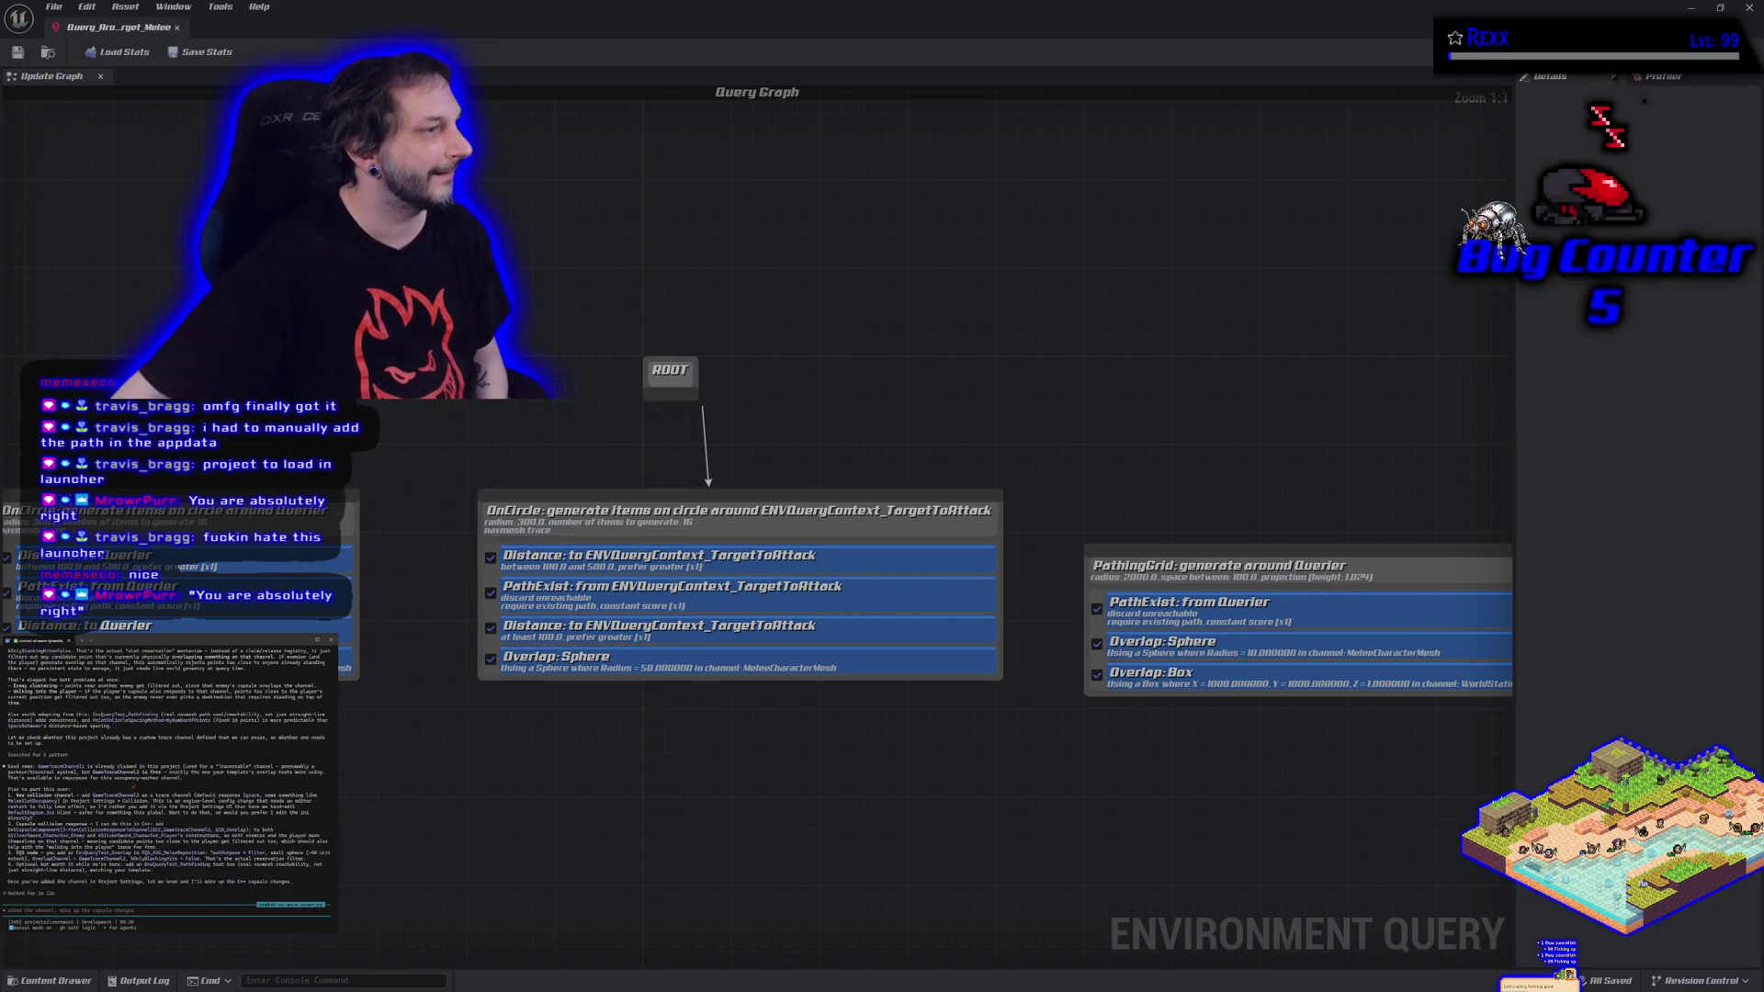
scroll(175, 823, up, 2)
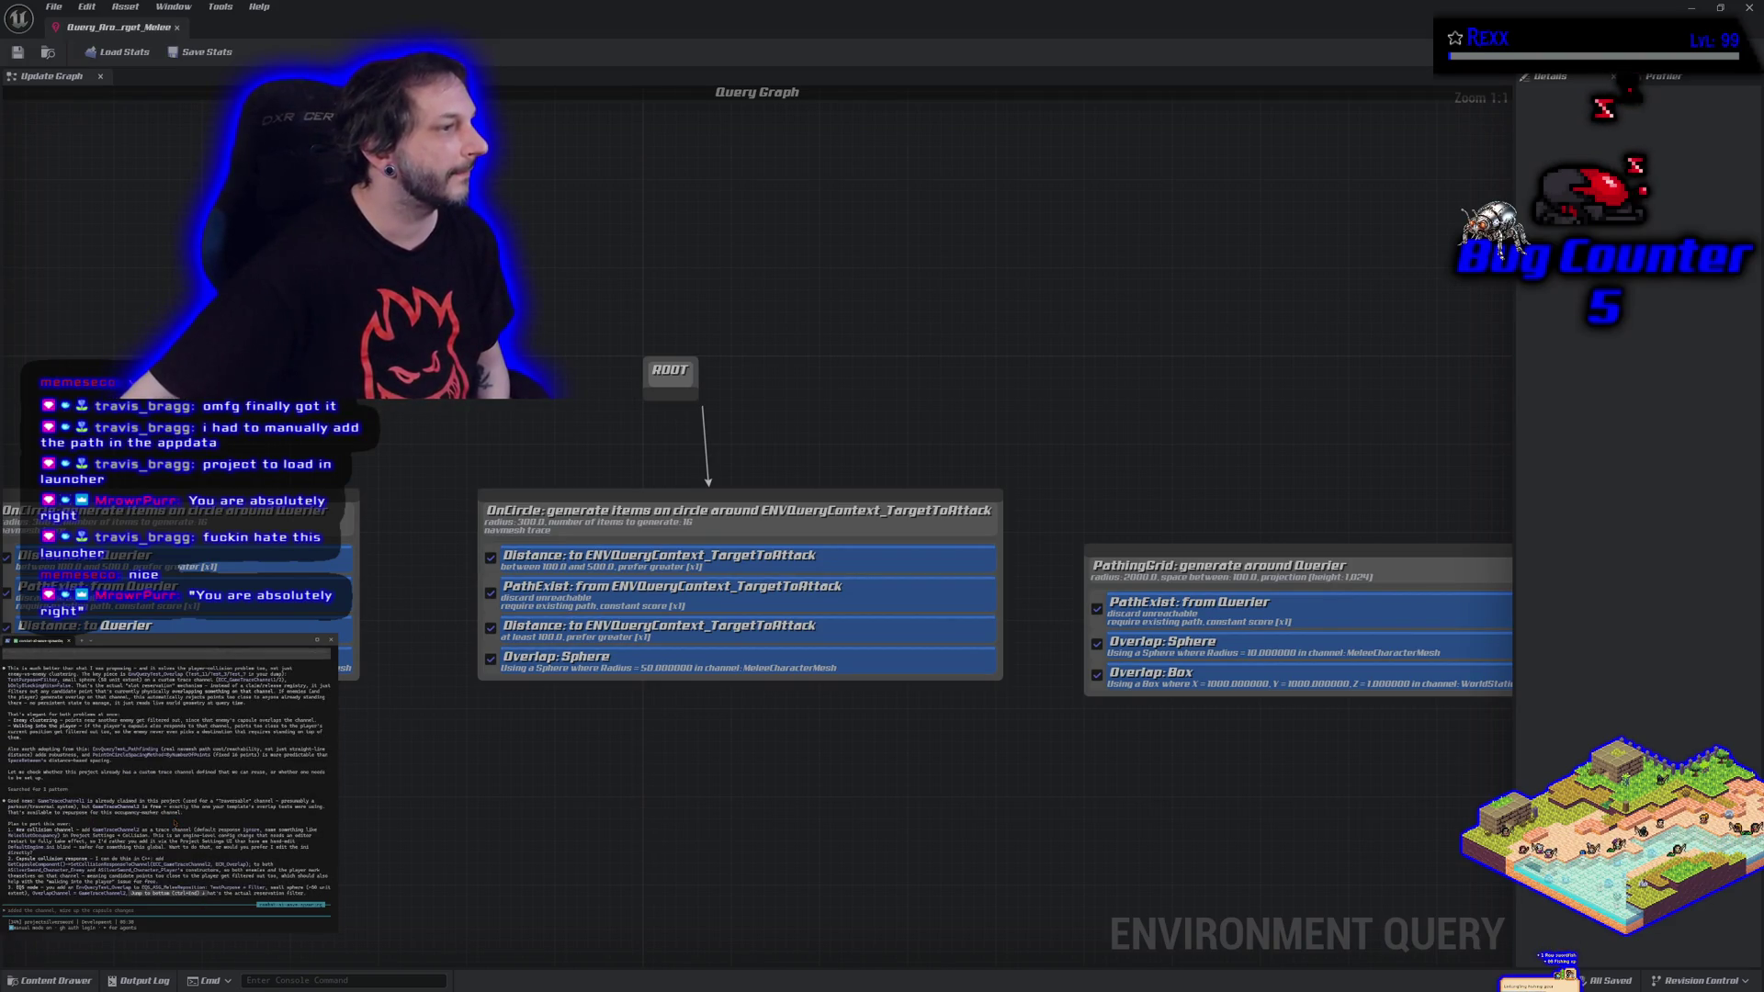
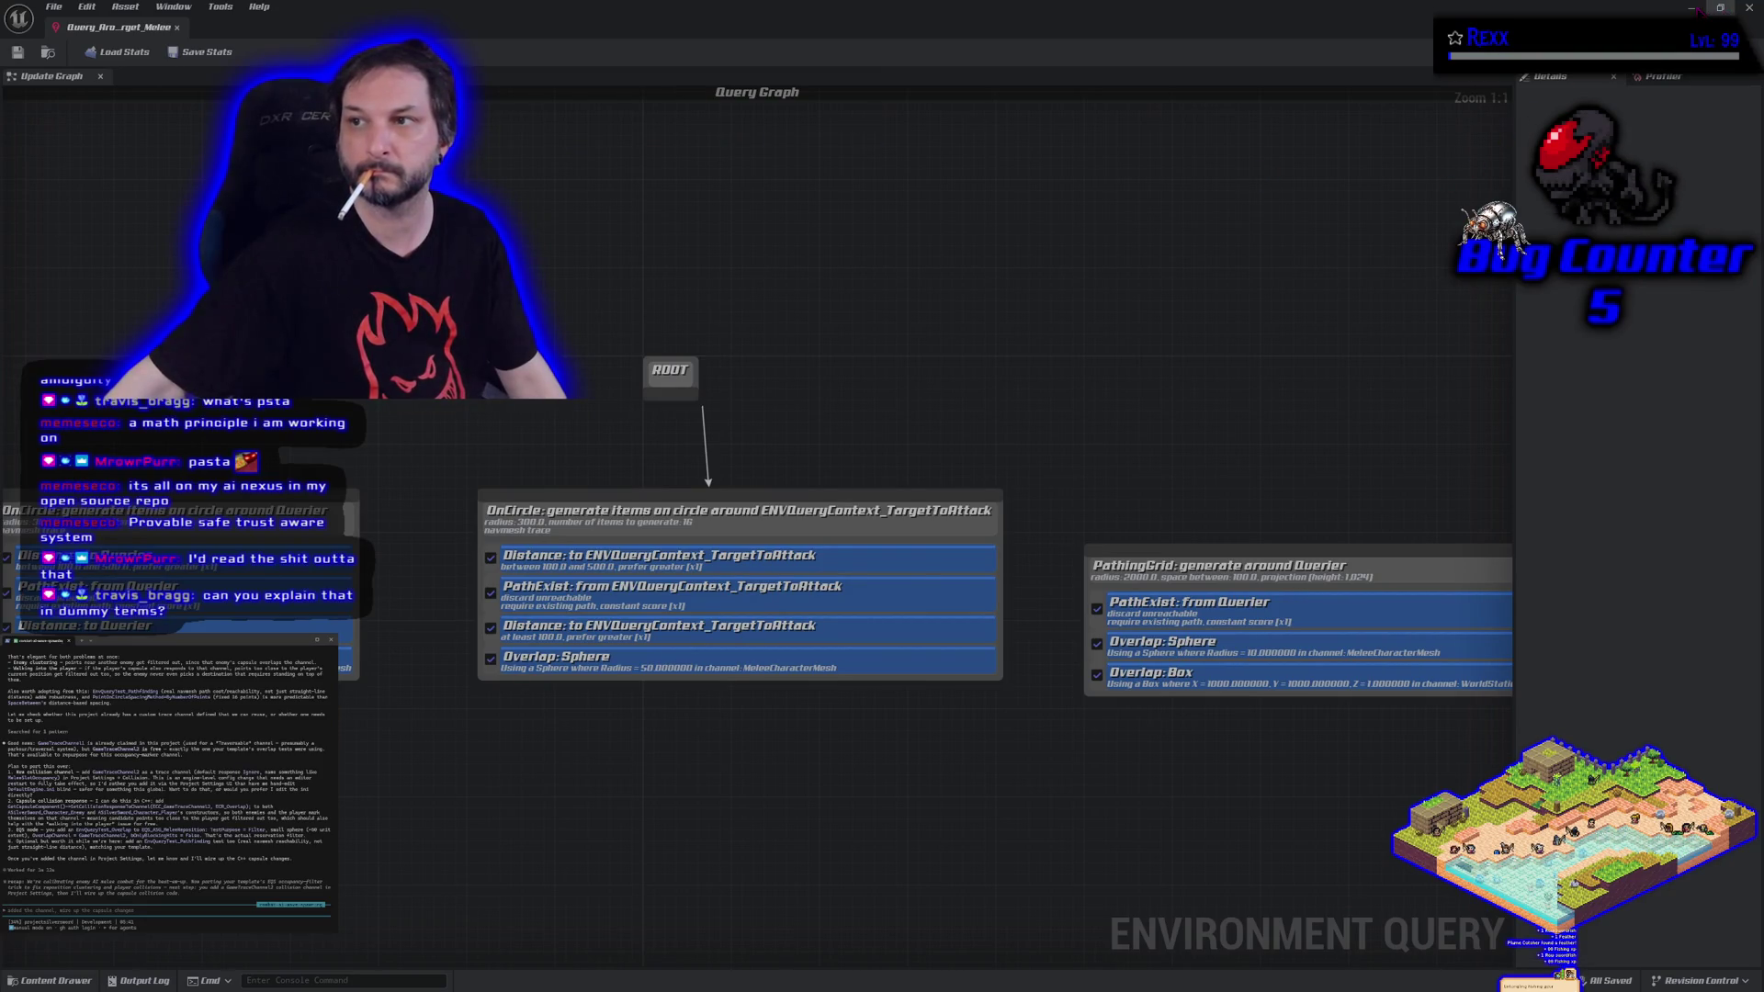
Close the environment query editor and return the Blueprint editor to full screen.
click(1750, 9)
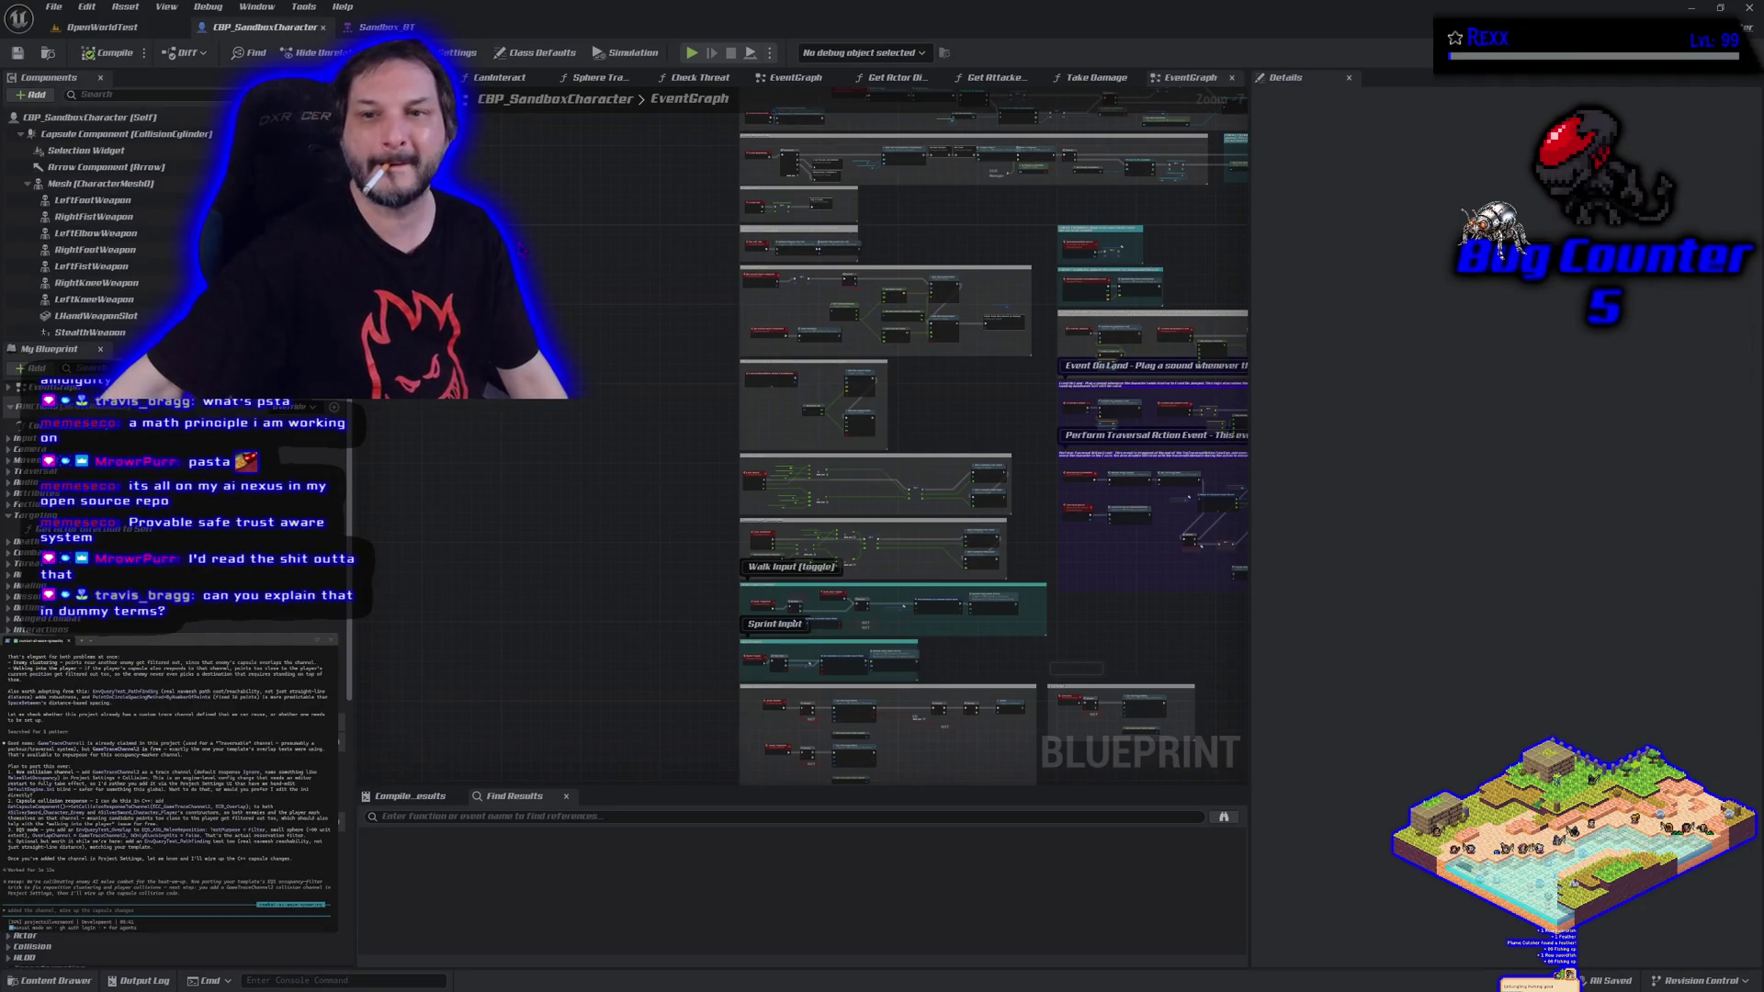
drag(515, 18, 517, 405)
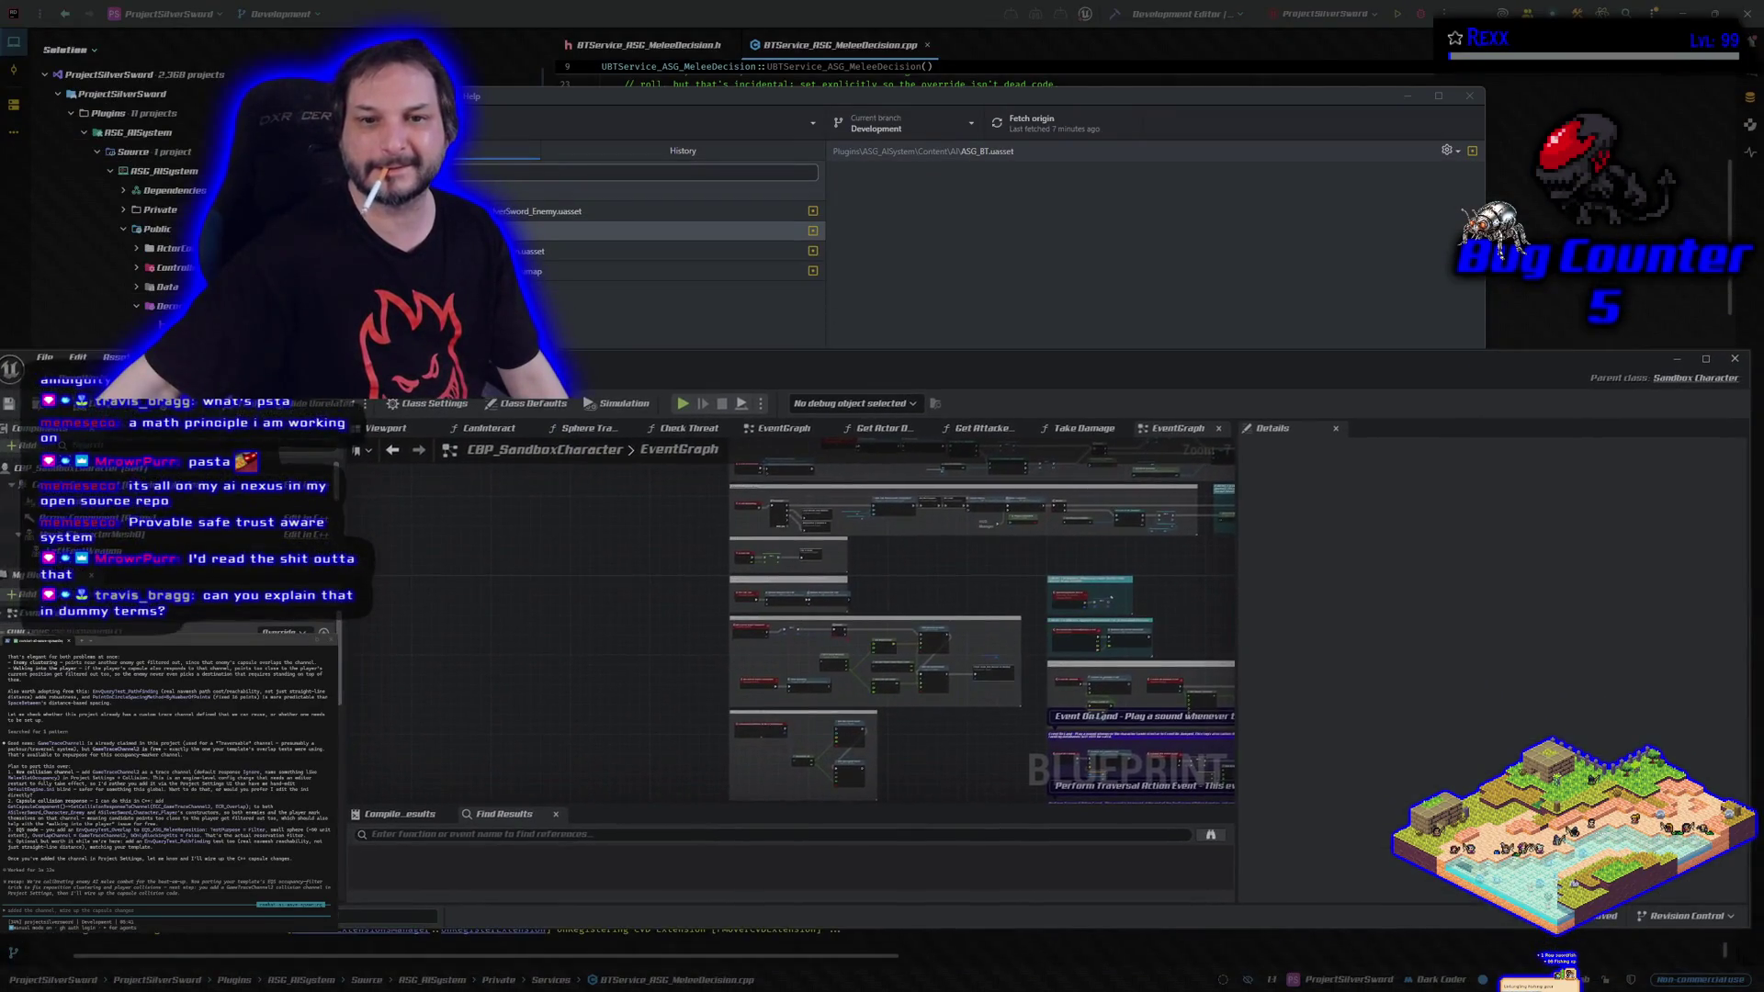
double_click(517, 405)
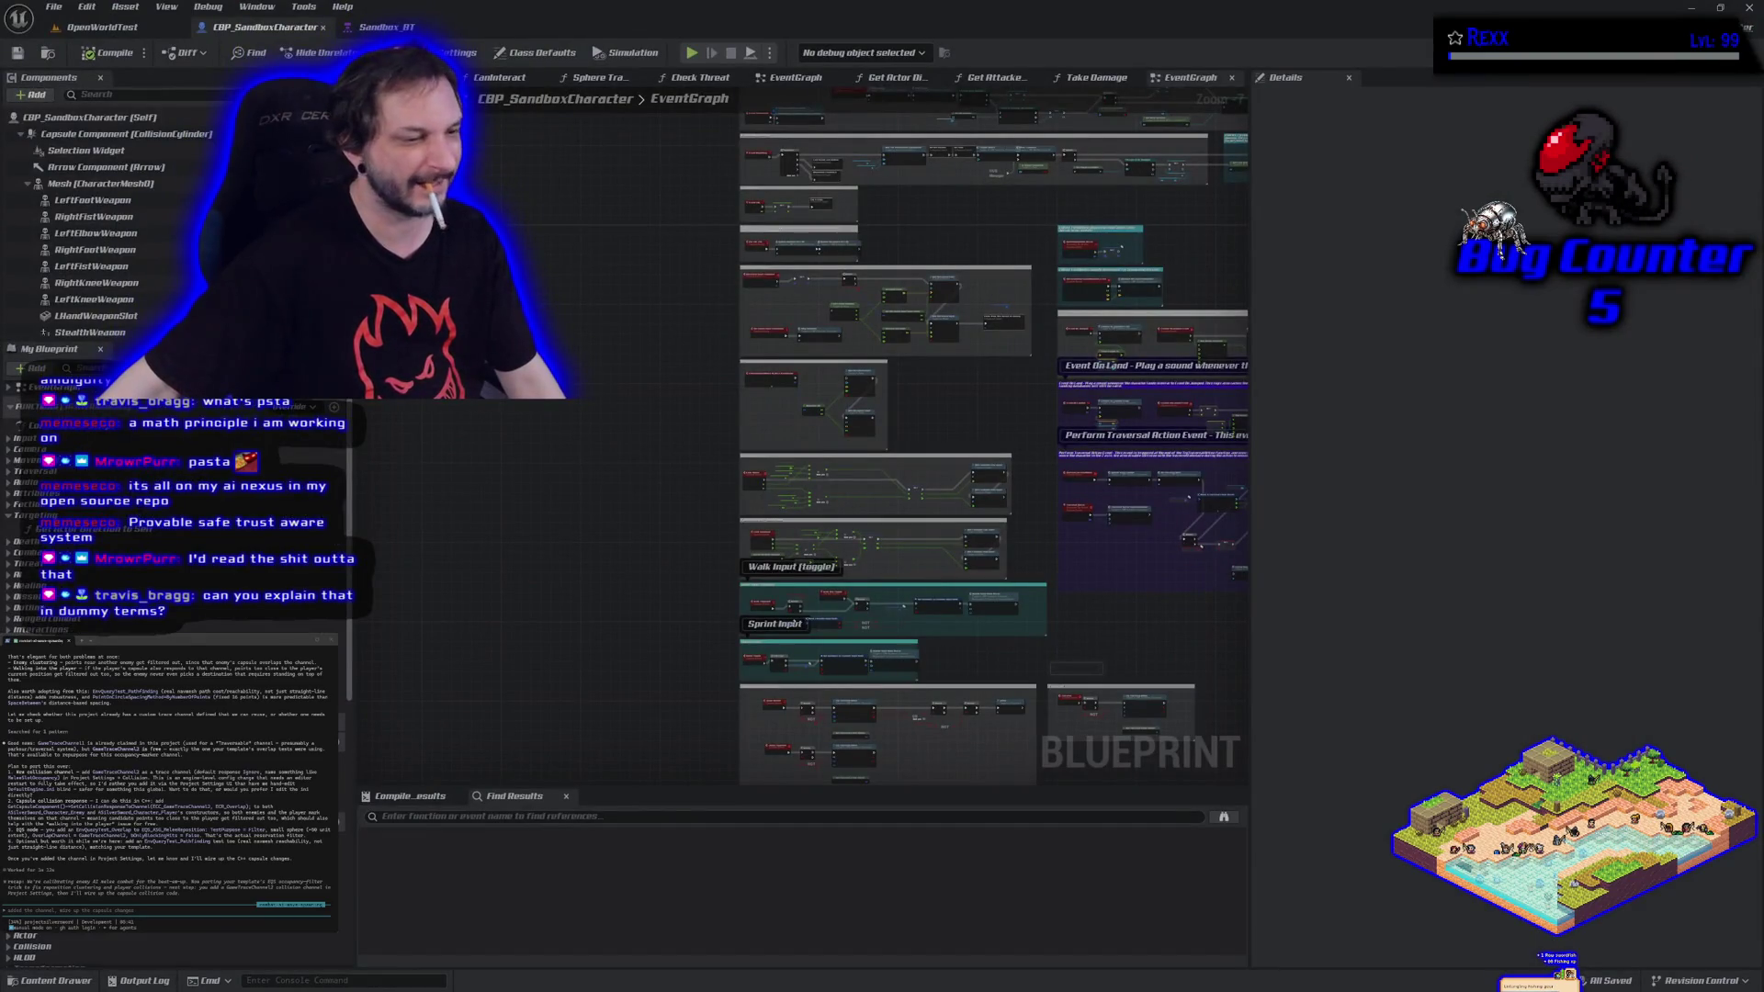
scroll(589, 436, down, 3)
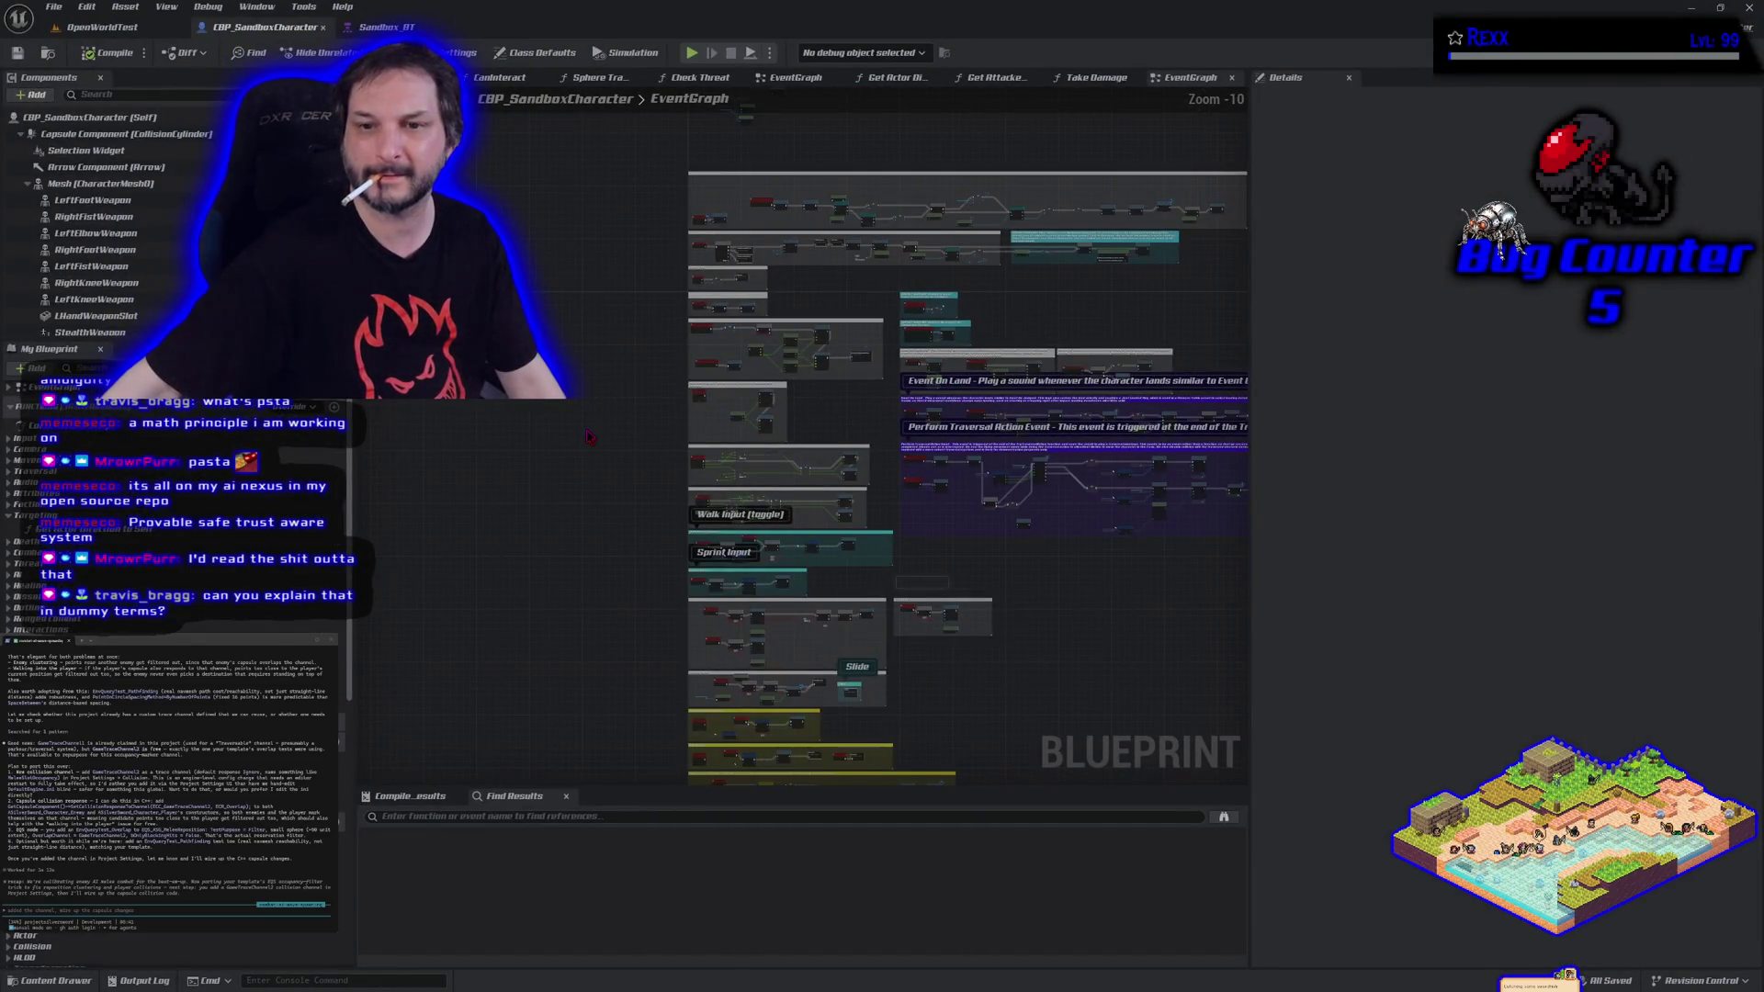
Check the Sandbox_BT and OpenWorldTest tabs, minimize Unreal, and close Rider's commit window.
click(386, 26)
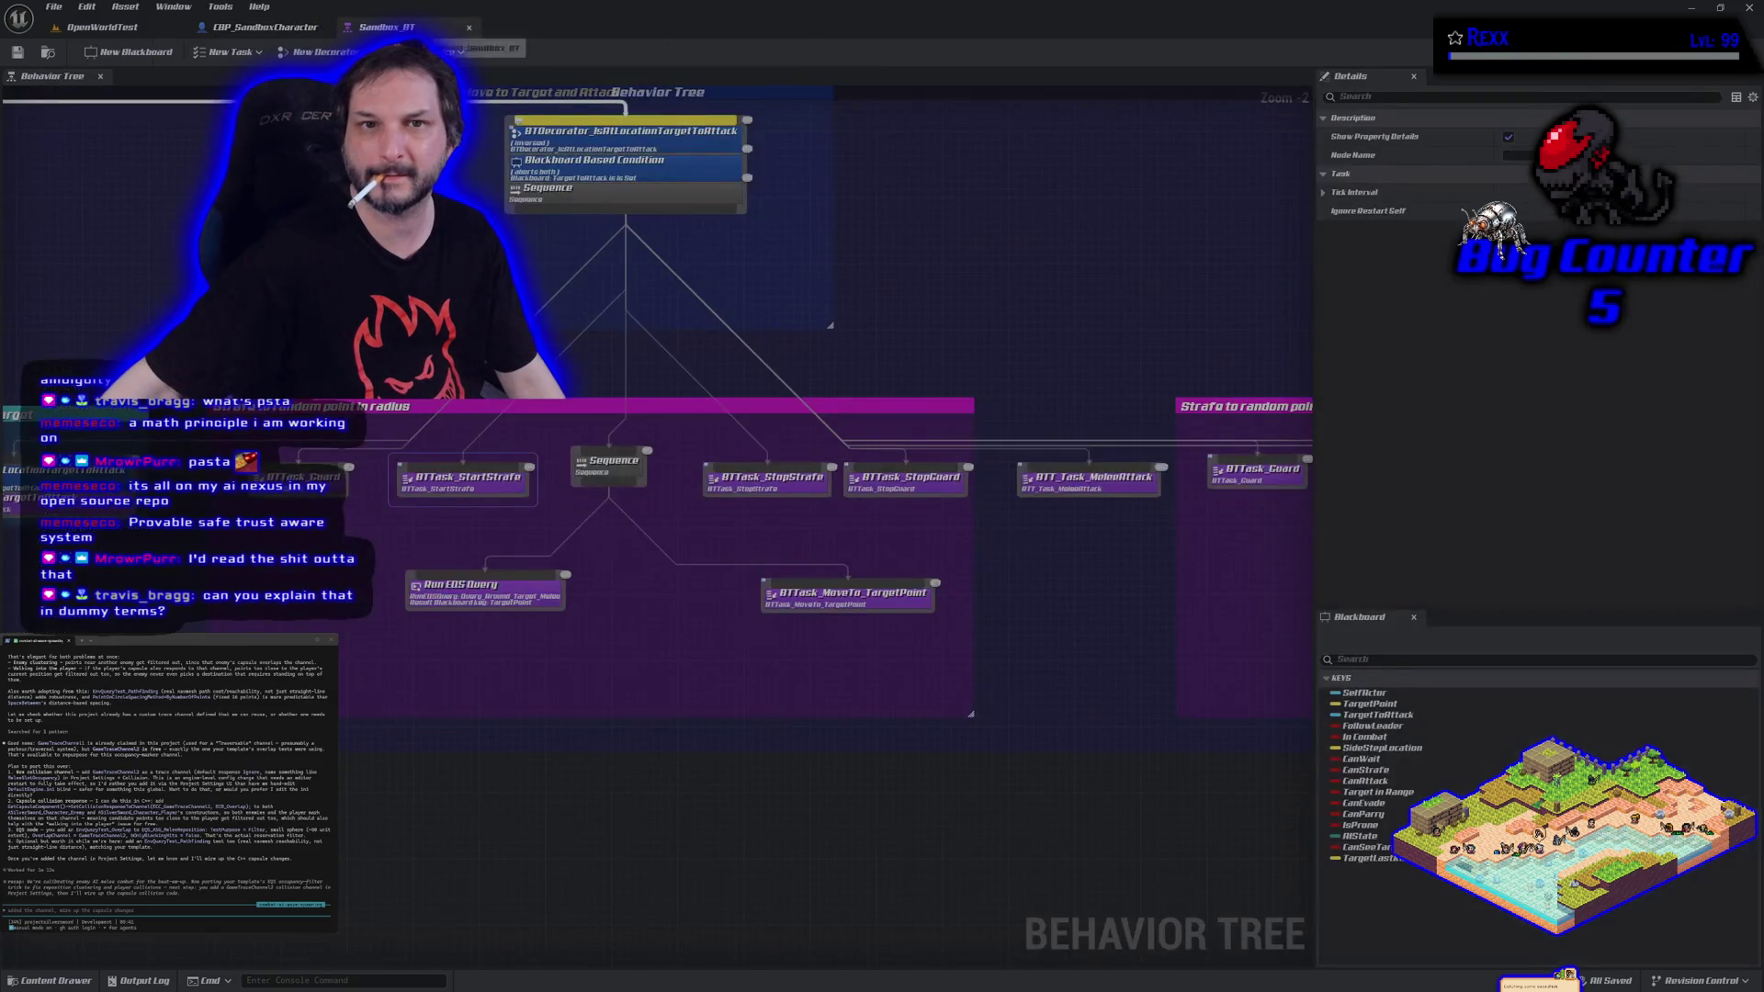
click(101, 27)
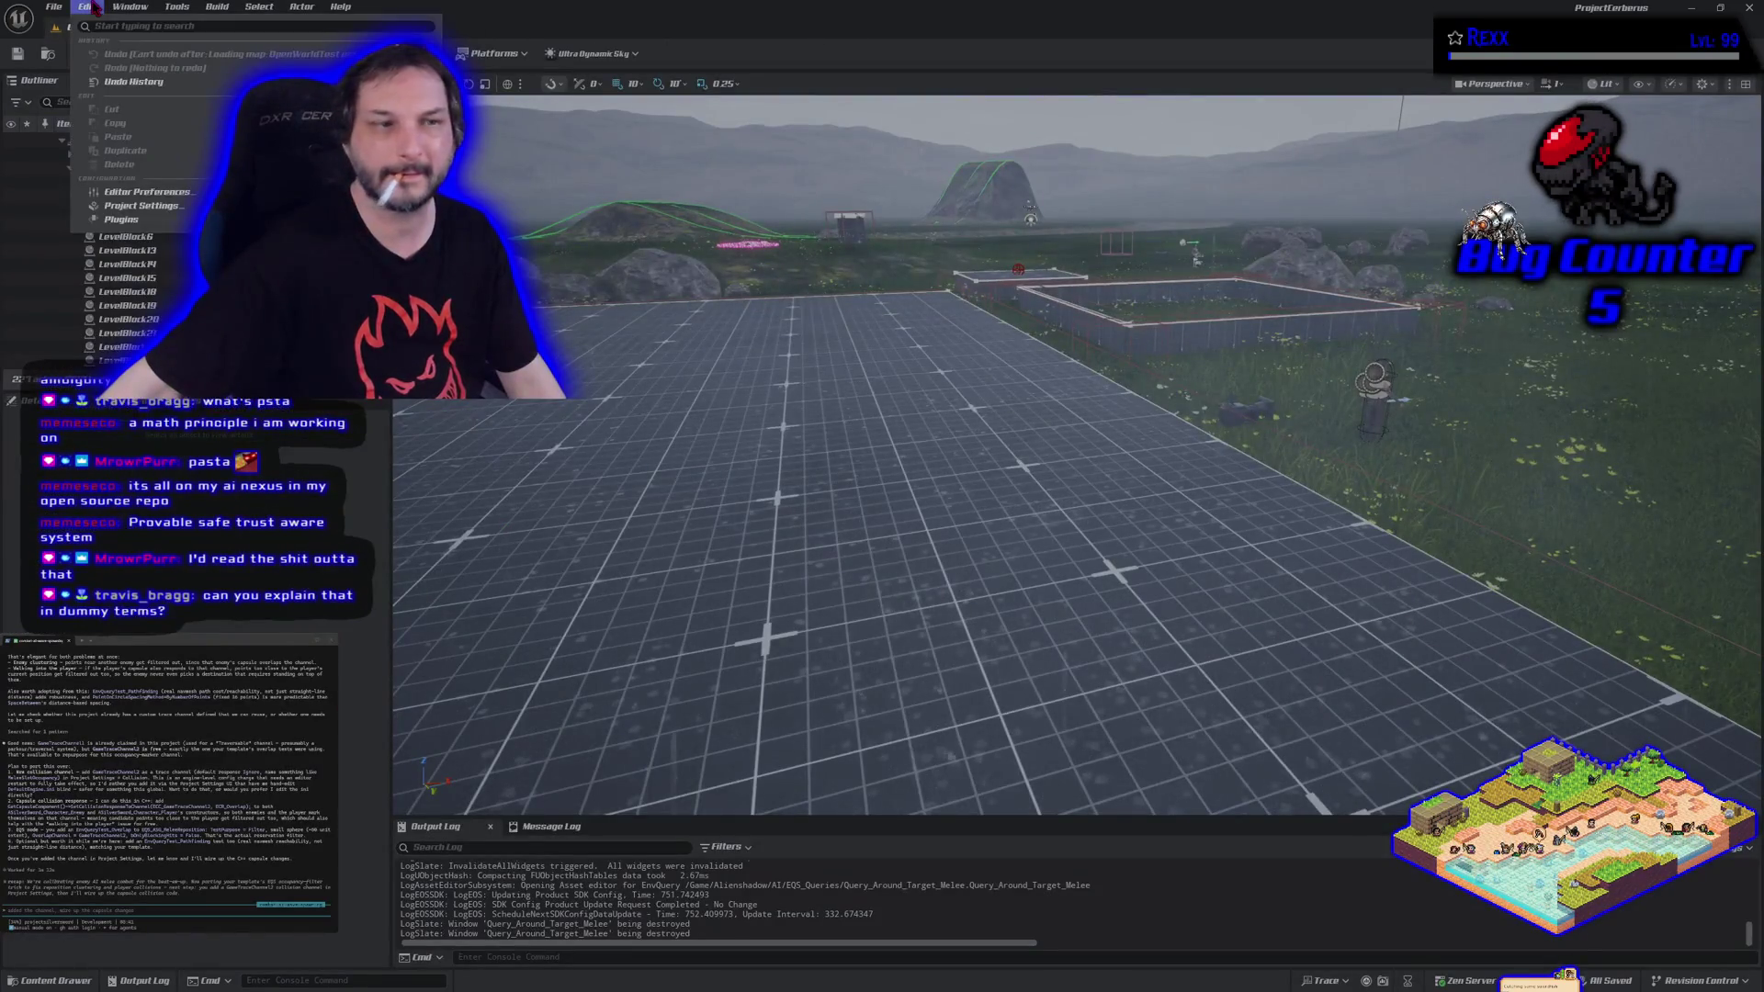
click(89, 7)
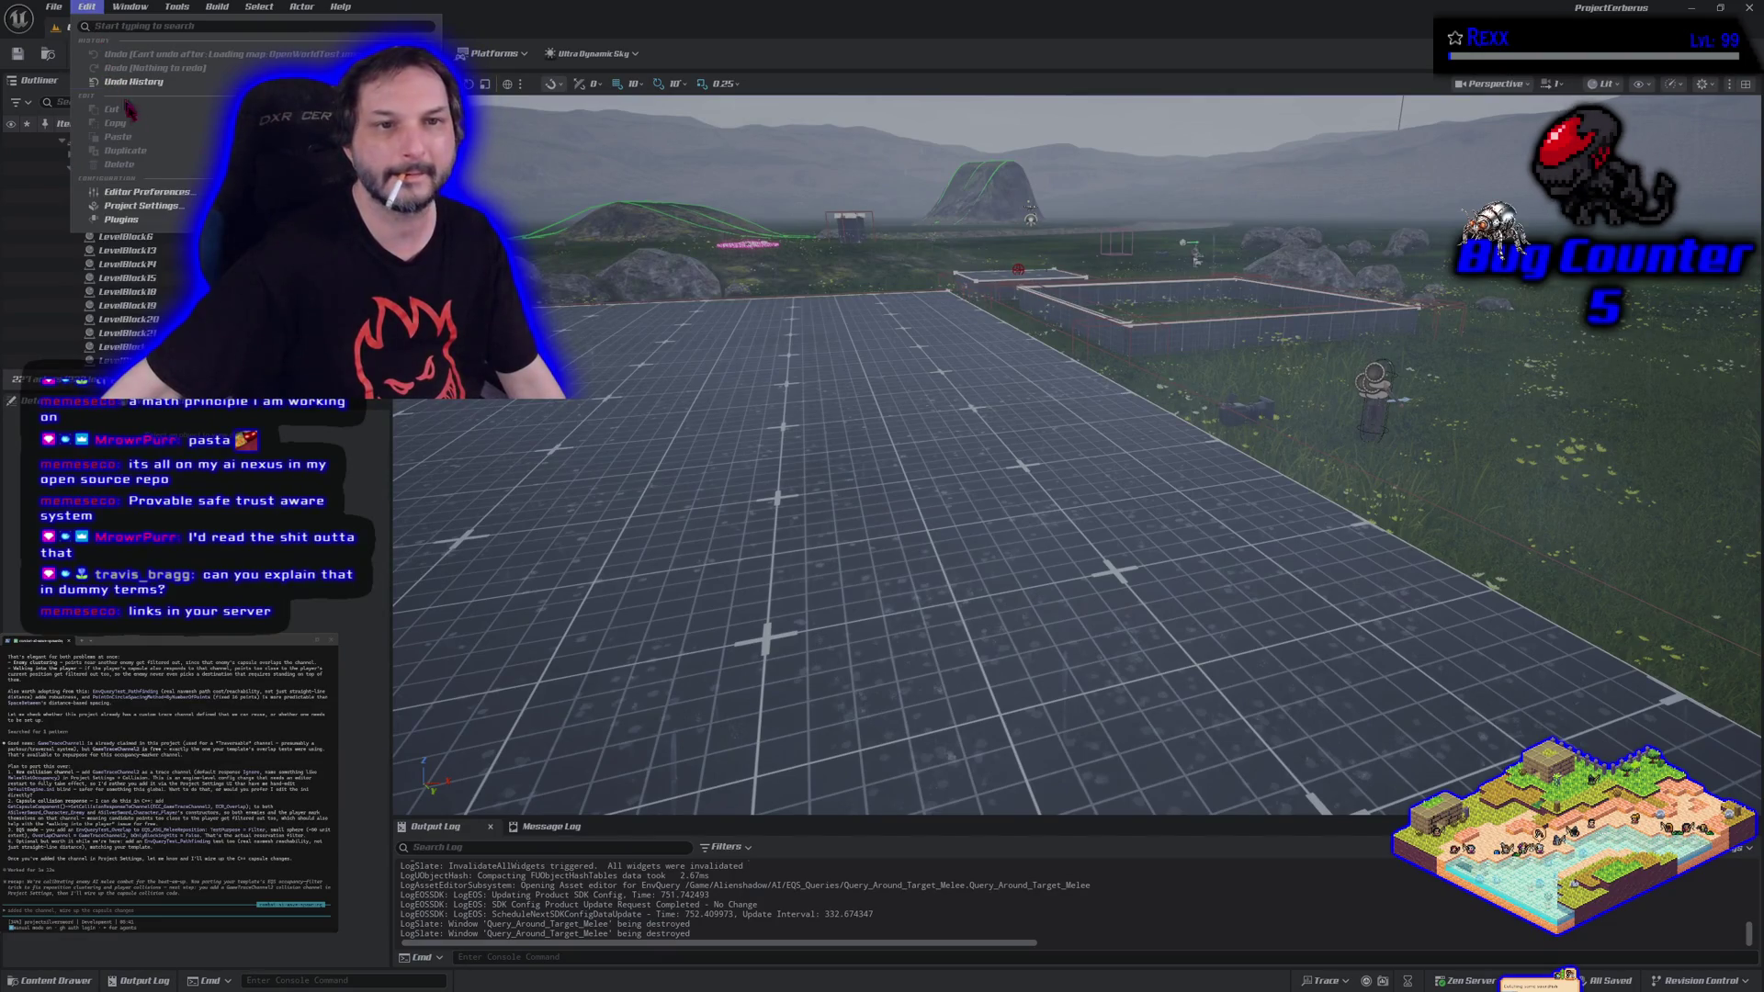
click(170, 208)
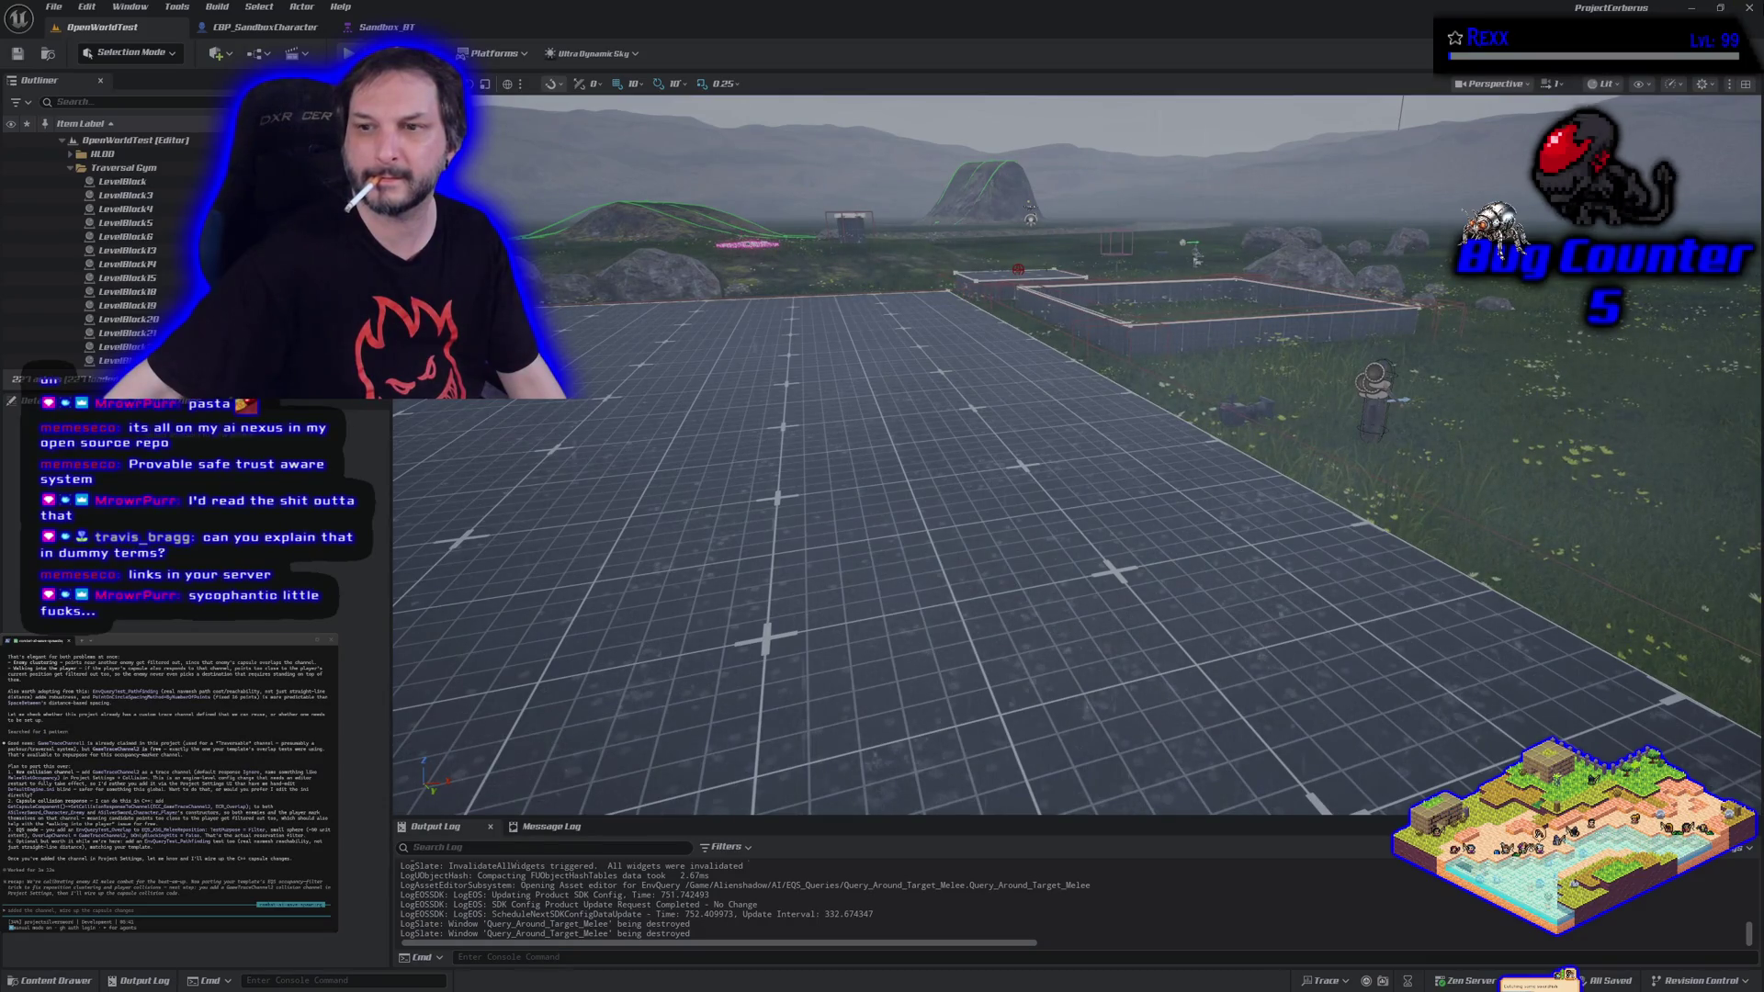
click(1690, 7)
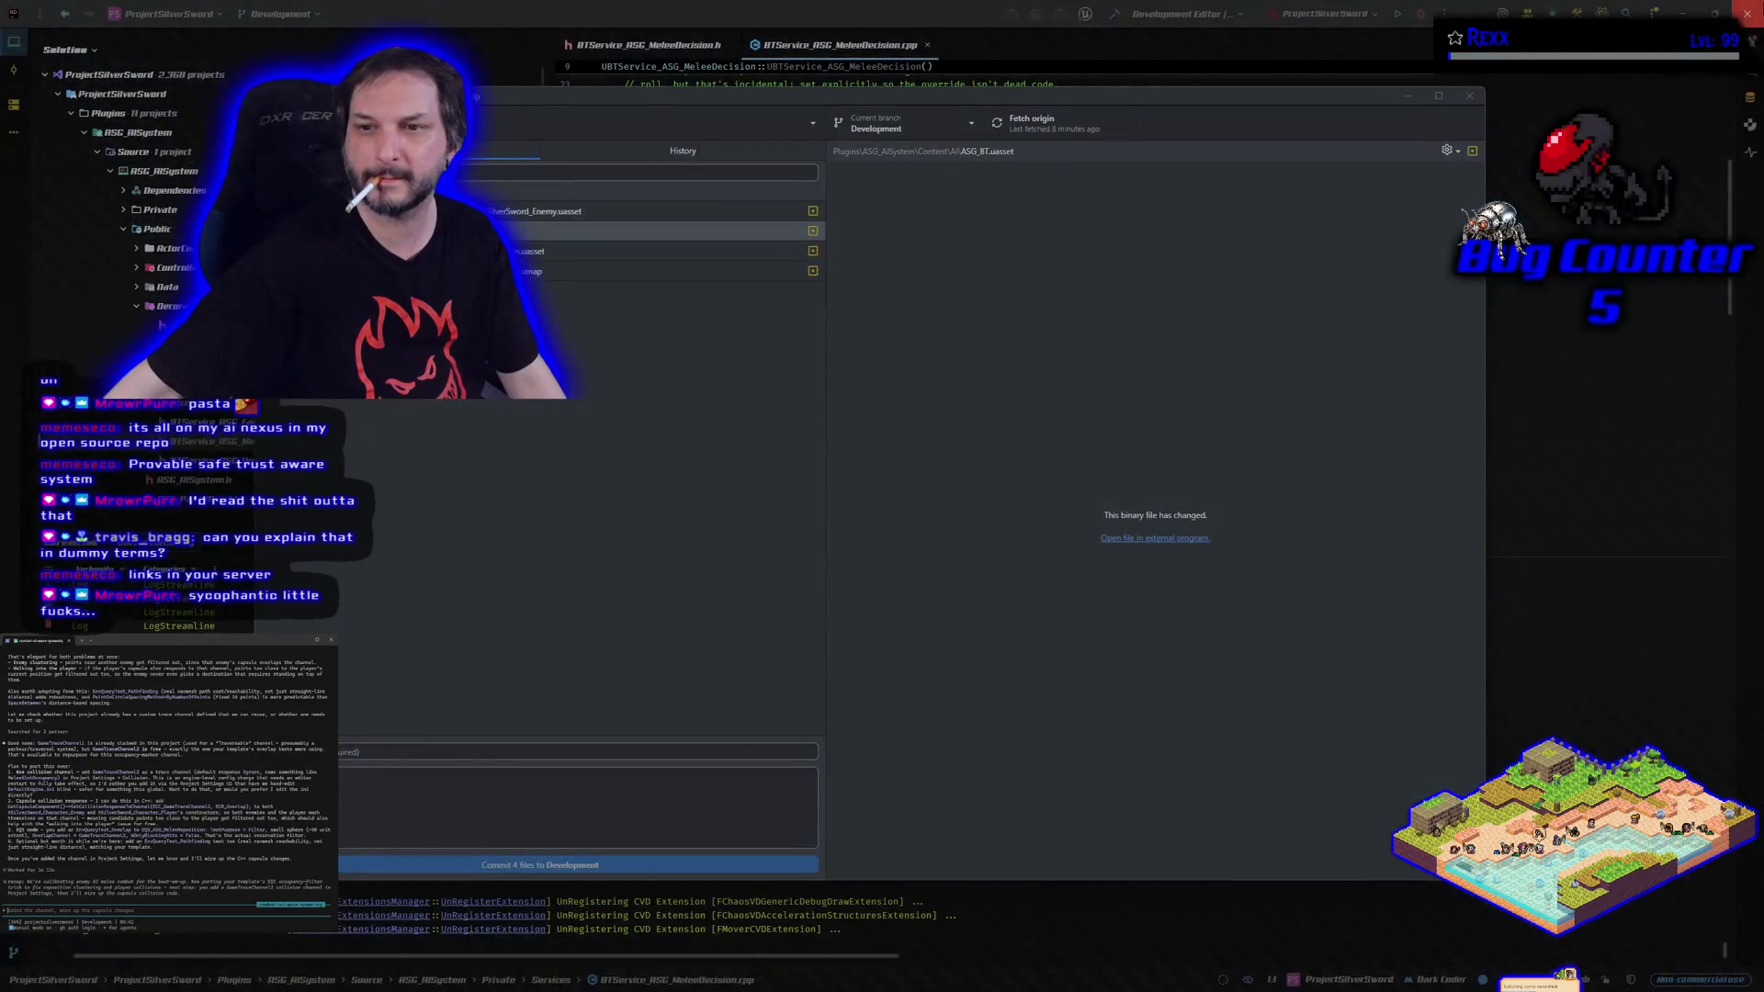
click(1420, 14)
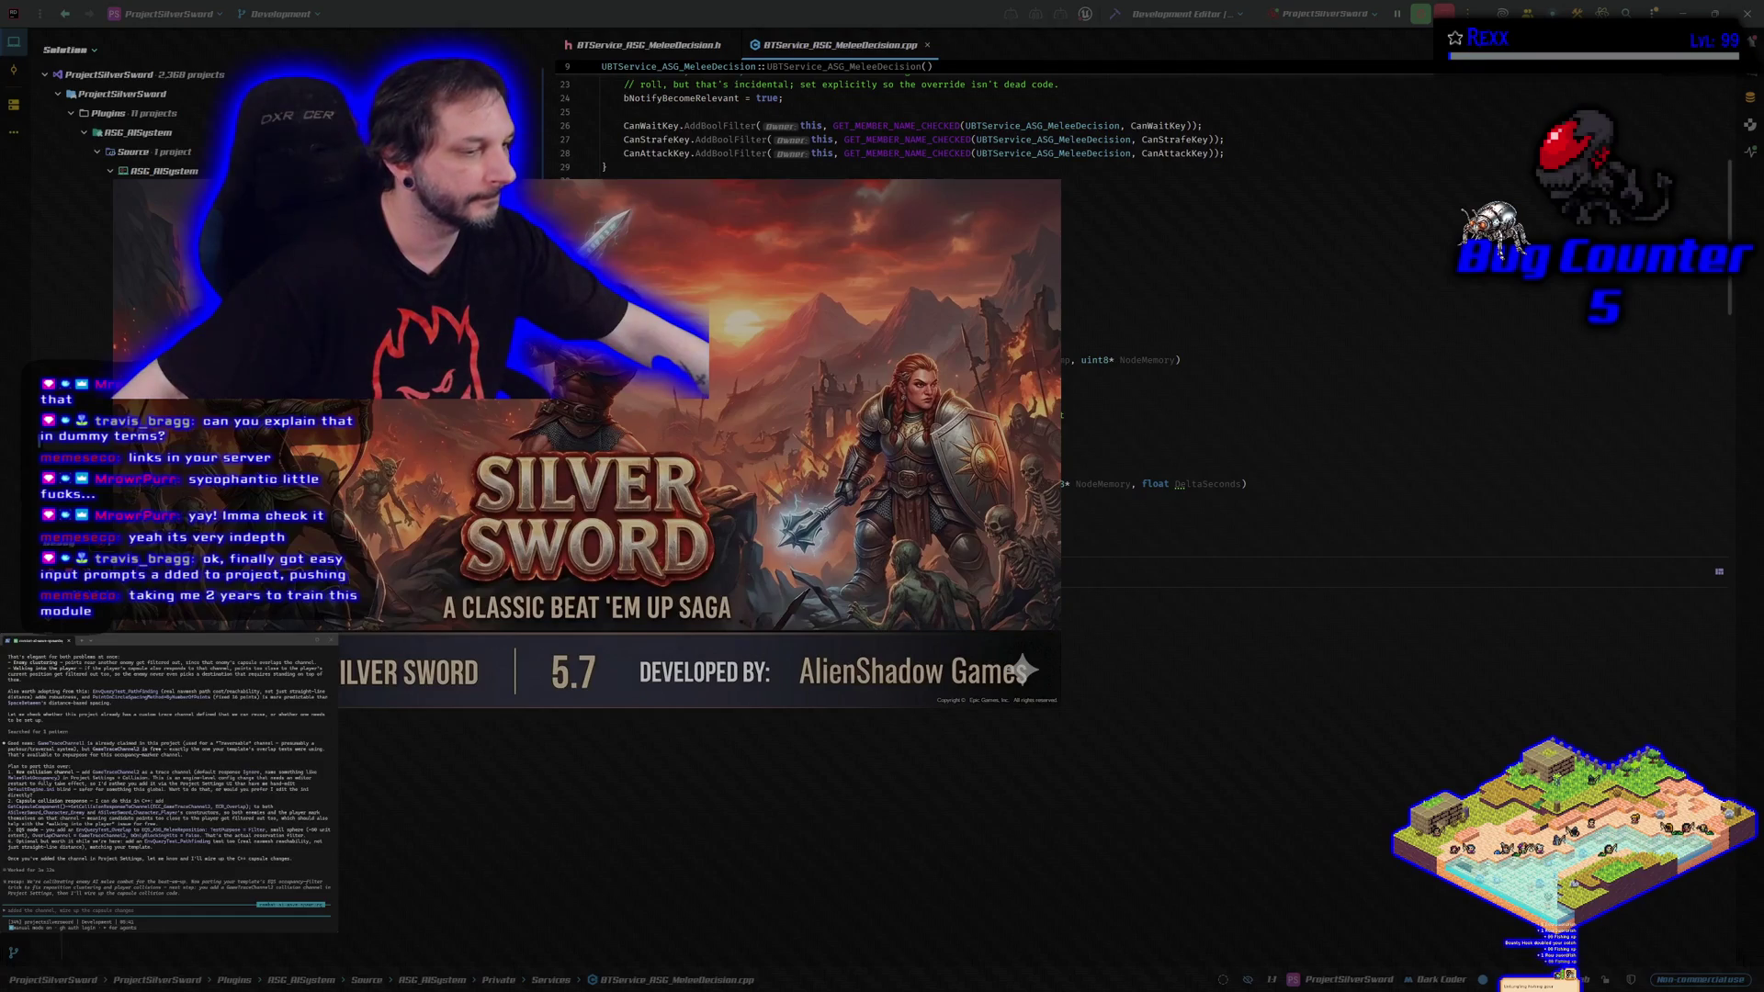
Switch to the git client's history view with Alt+Tab.
key(alt+Tab)
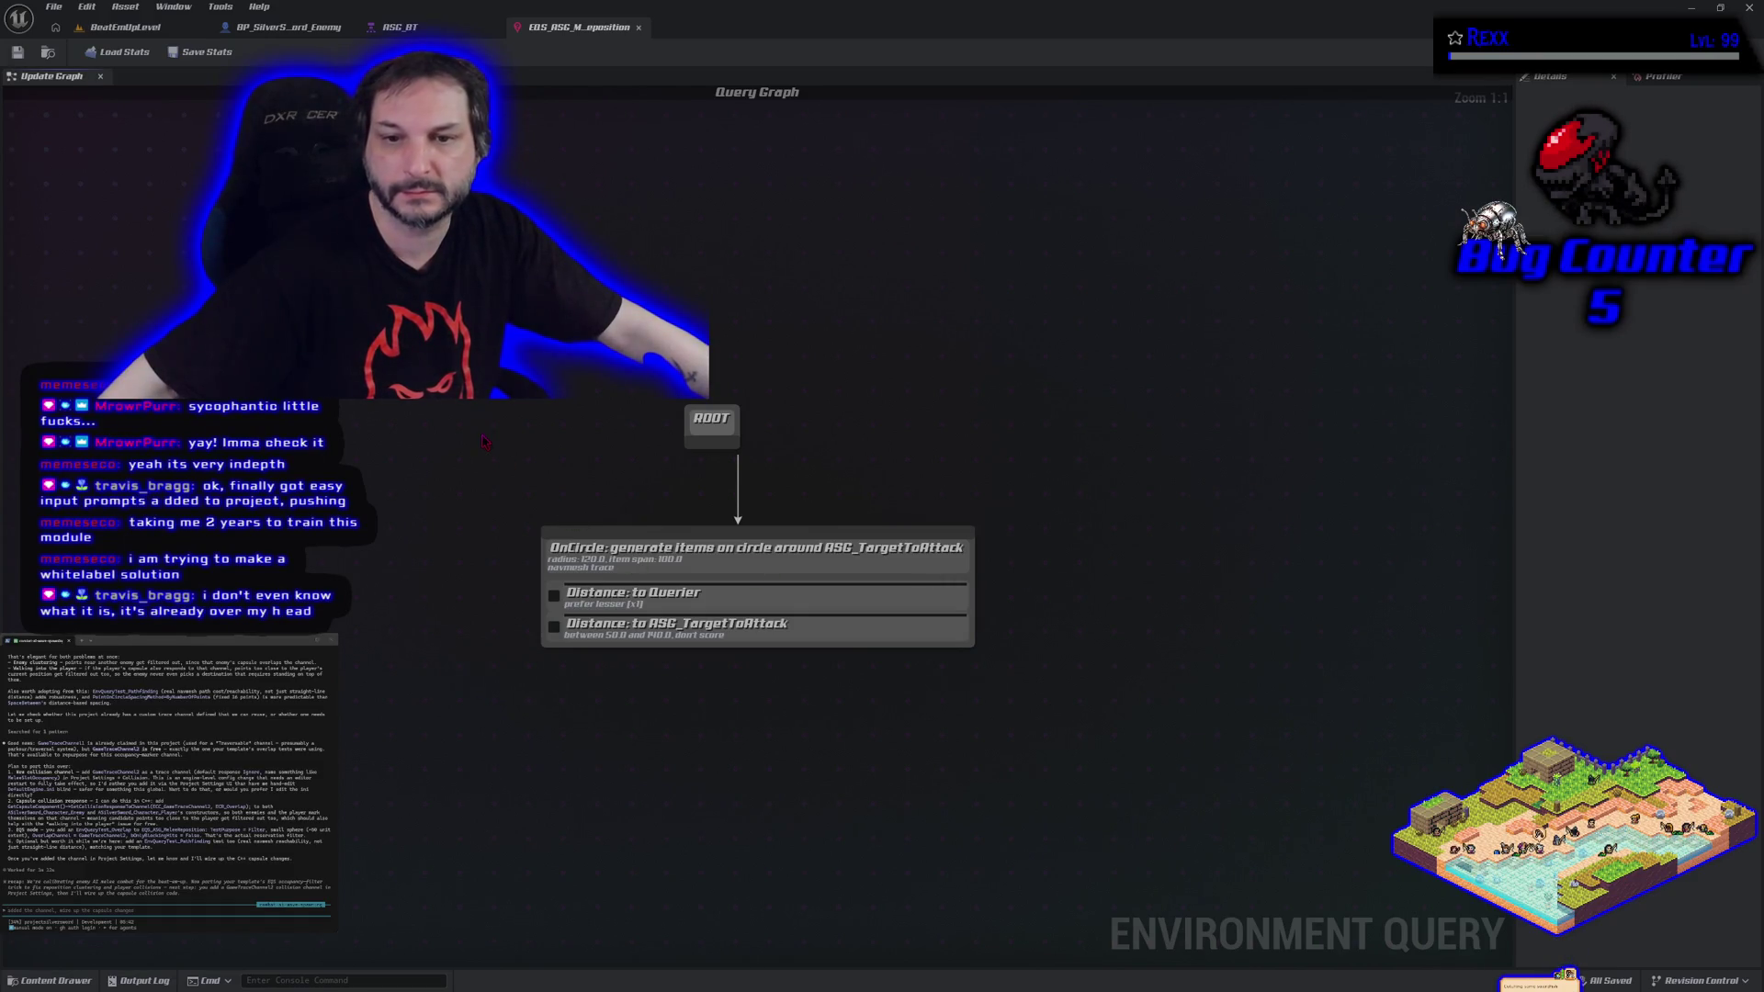
Inspect the OnCircle generator, then open Project Settings from the BeatEmUpLevel view.
click(602, 550)
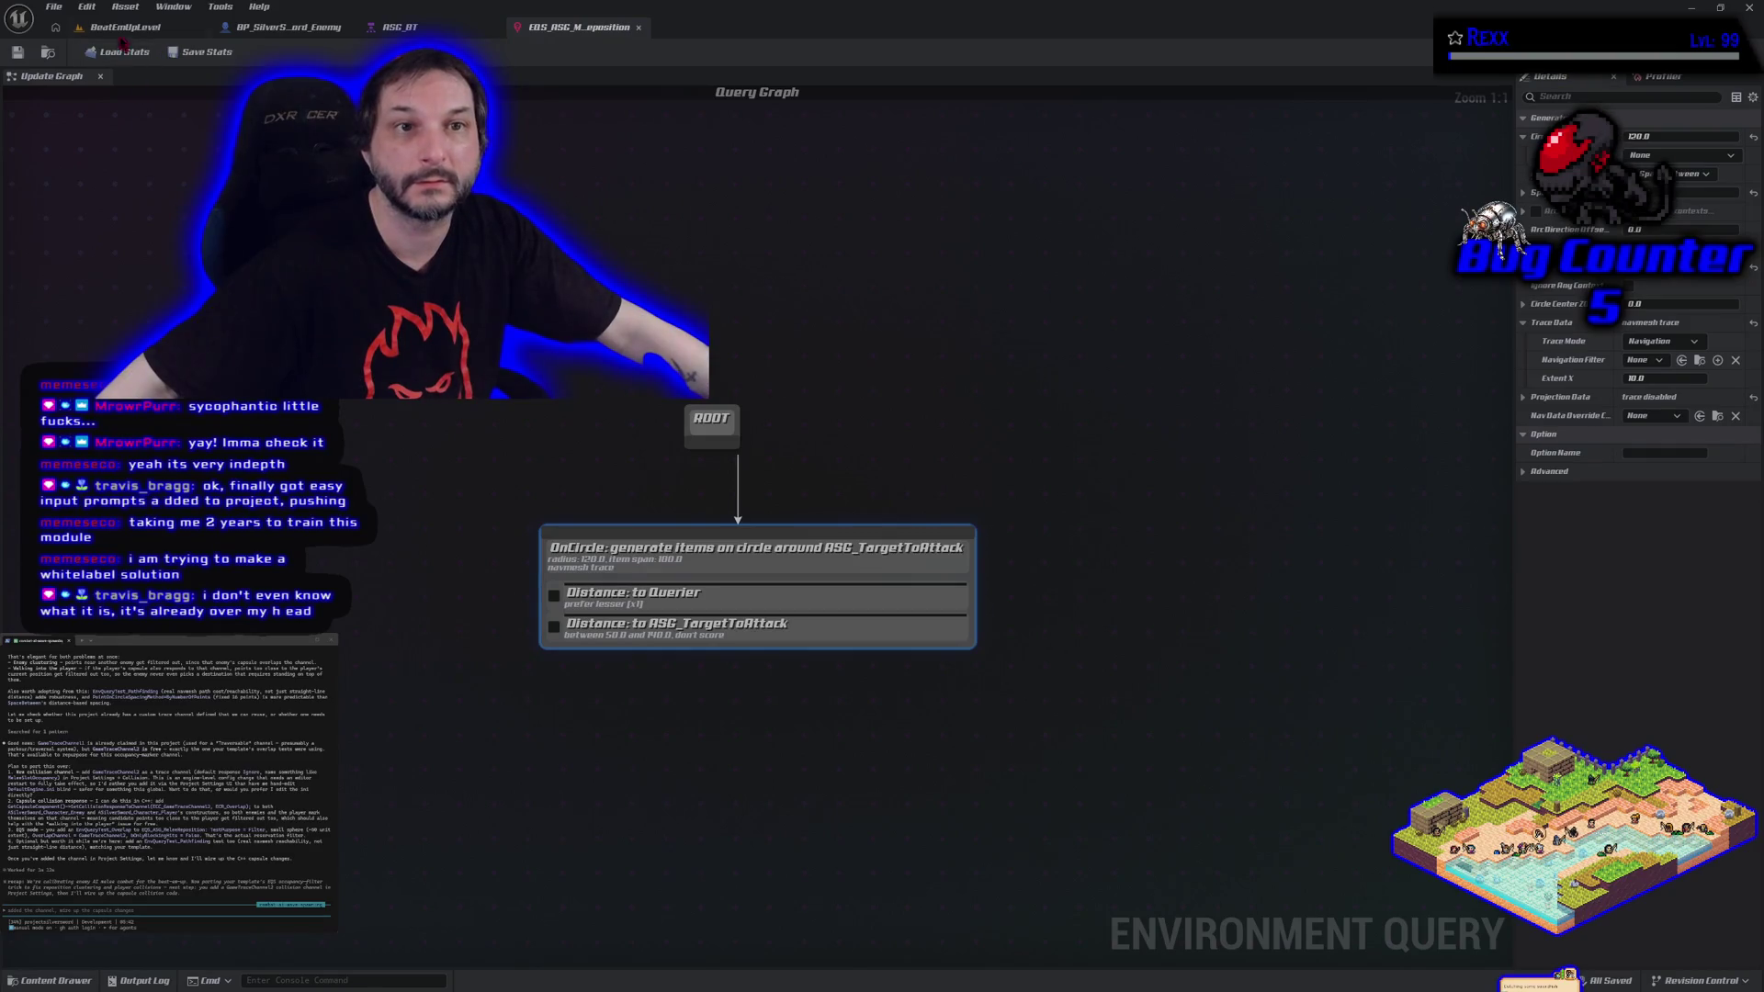
click(122, 27)
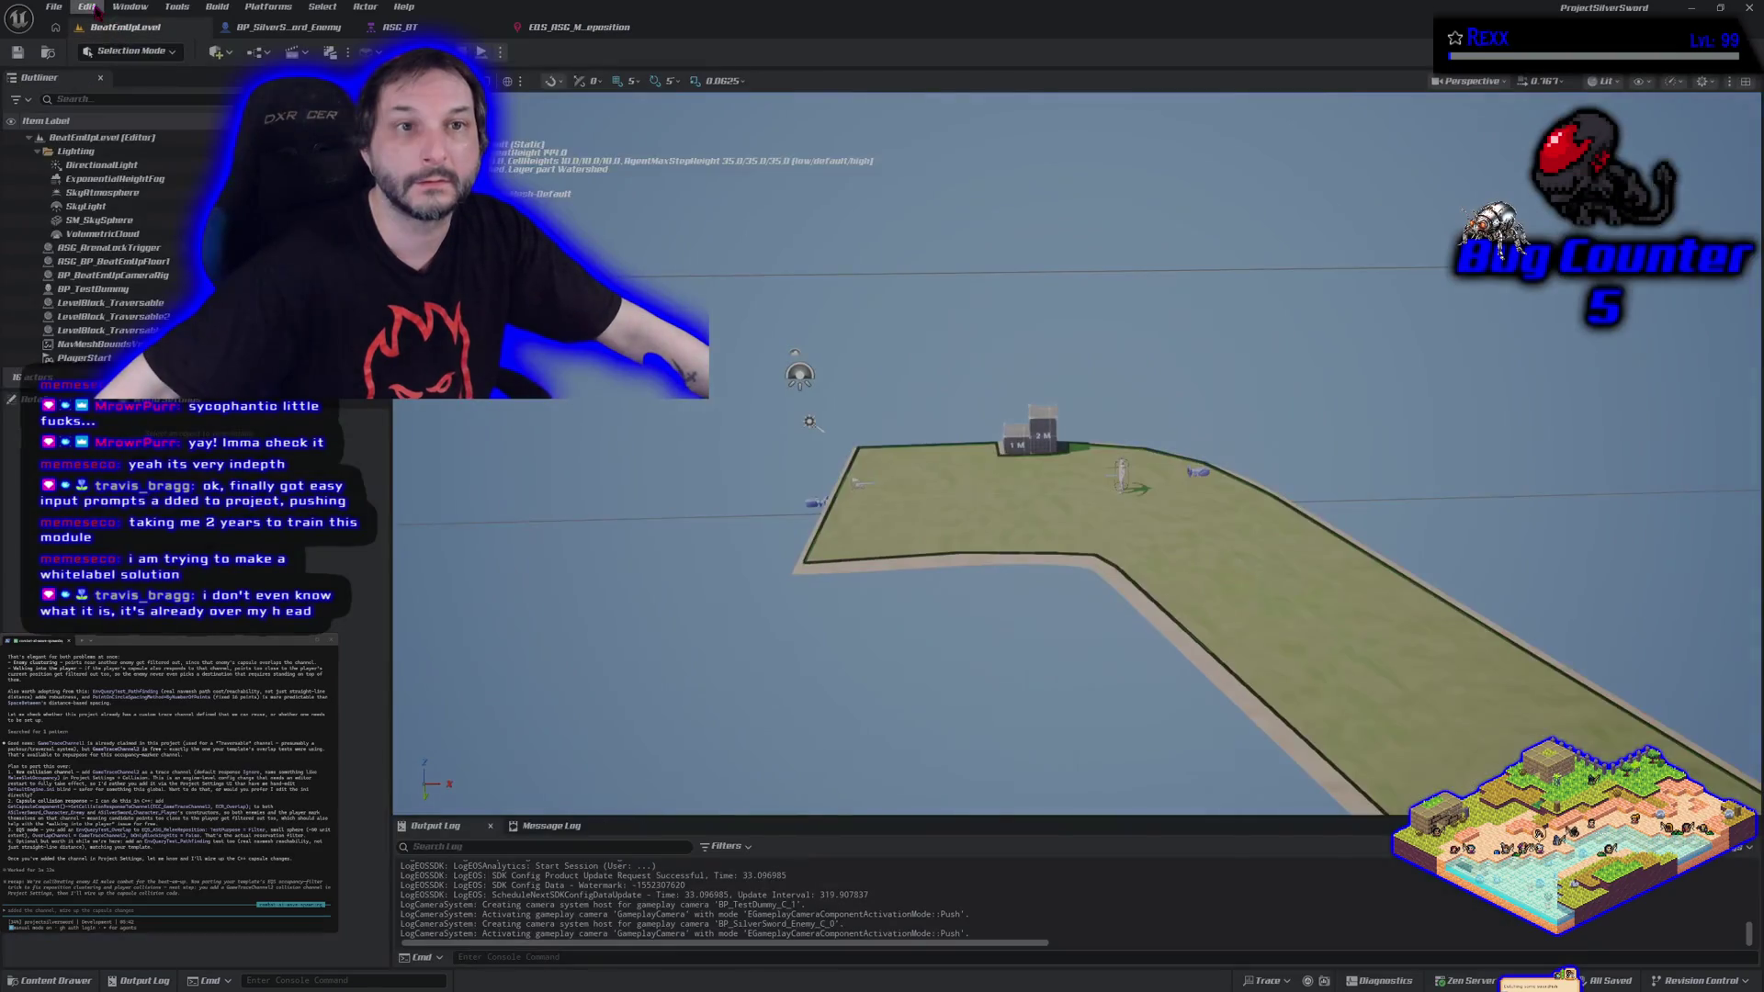
click(122, 214)
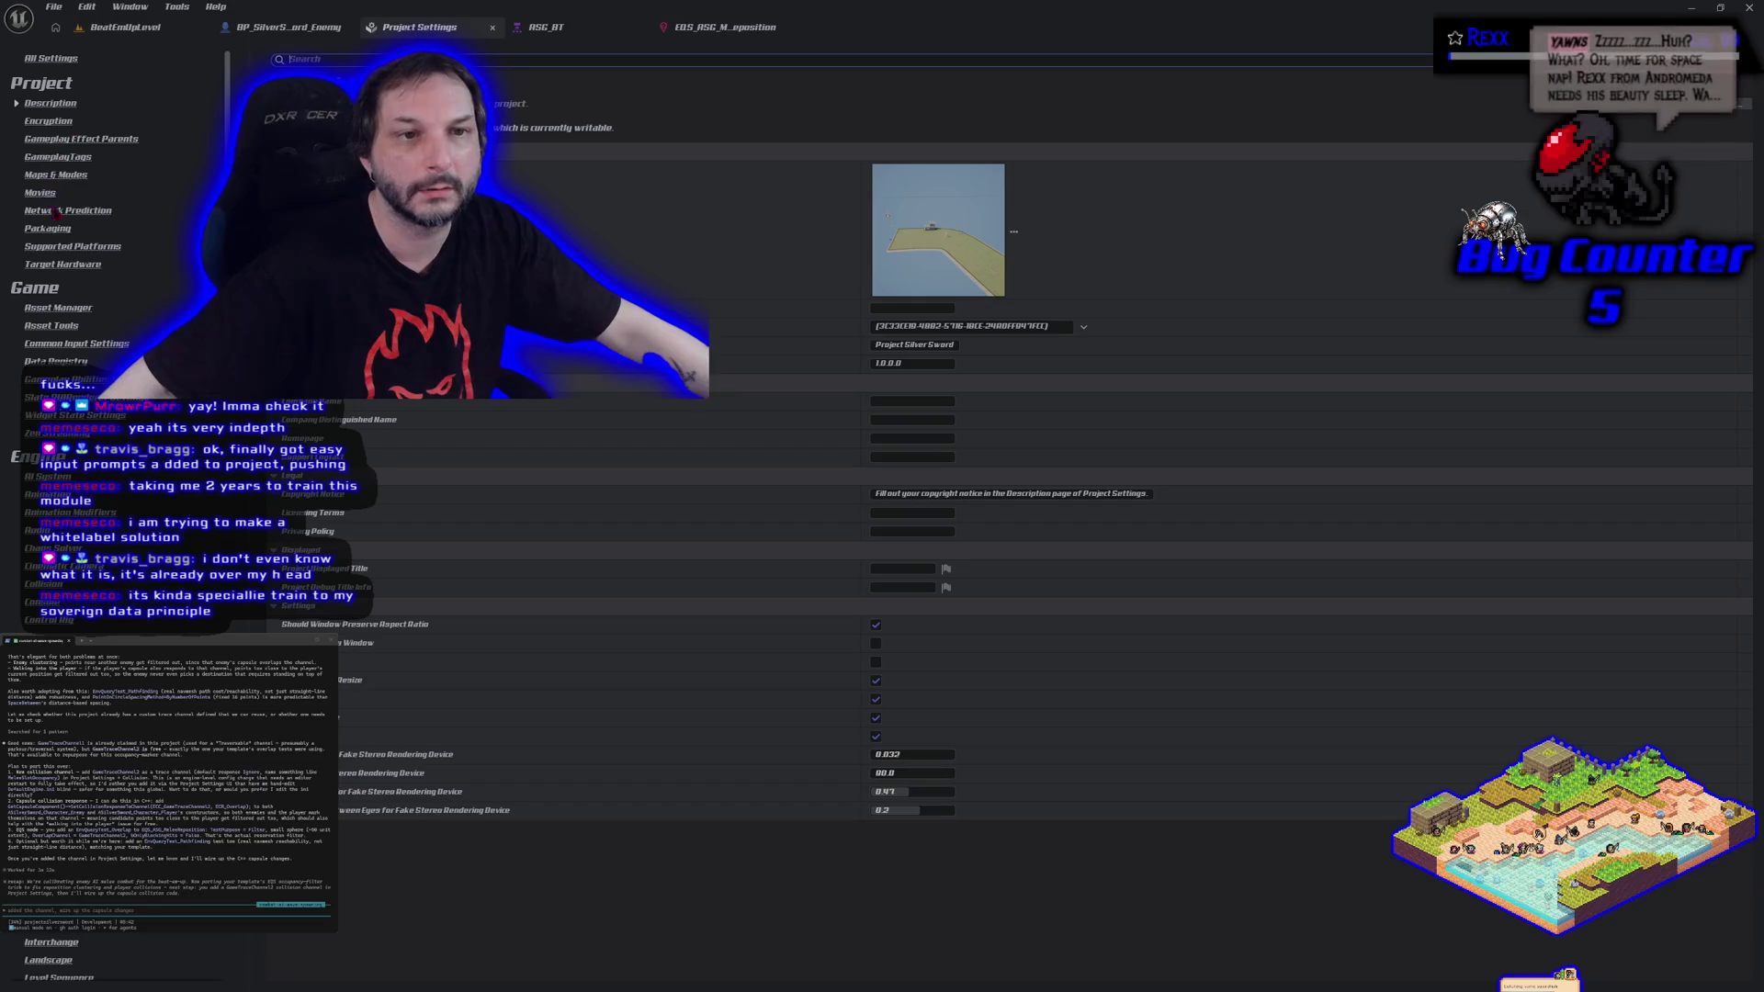
scroll(83, 460, down, 10)
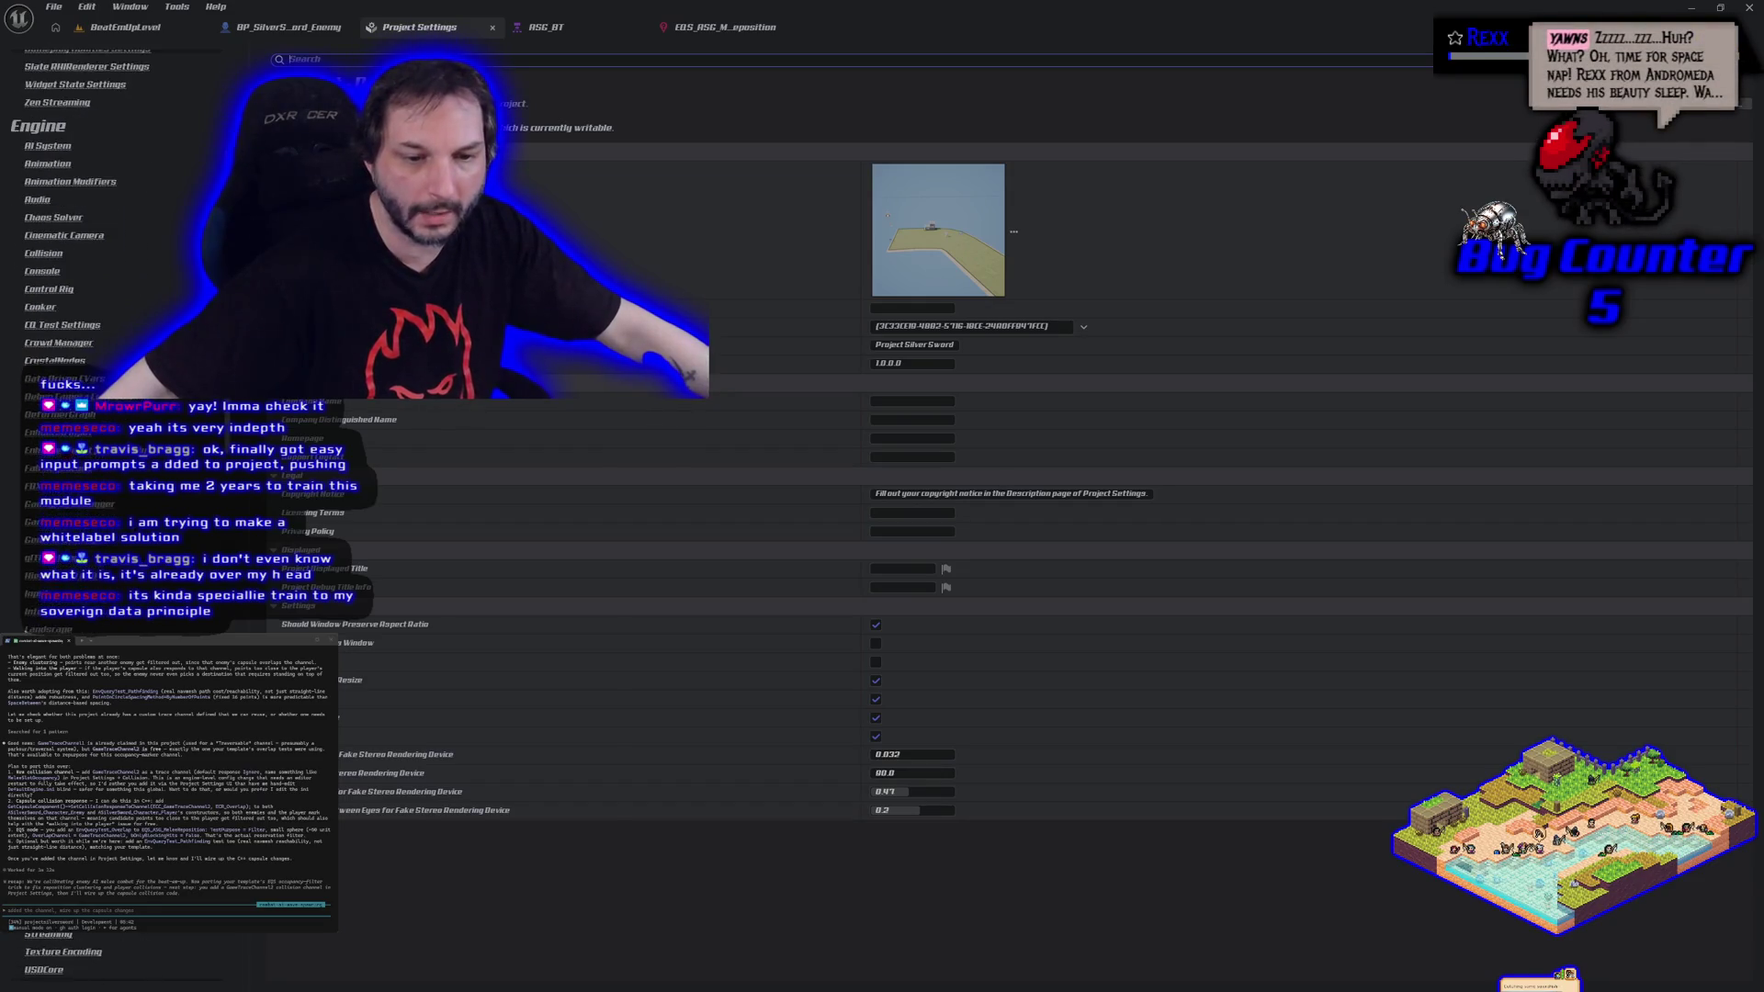
scroll(83, 496, down, 5)
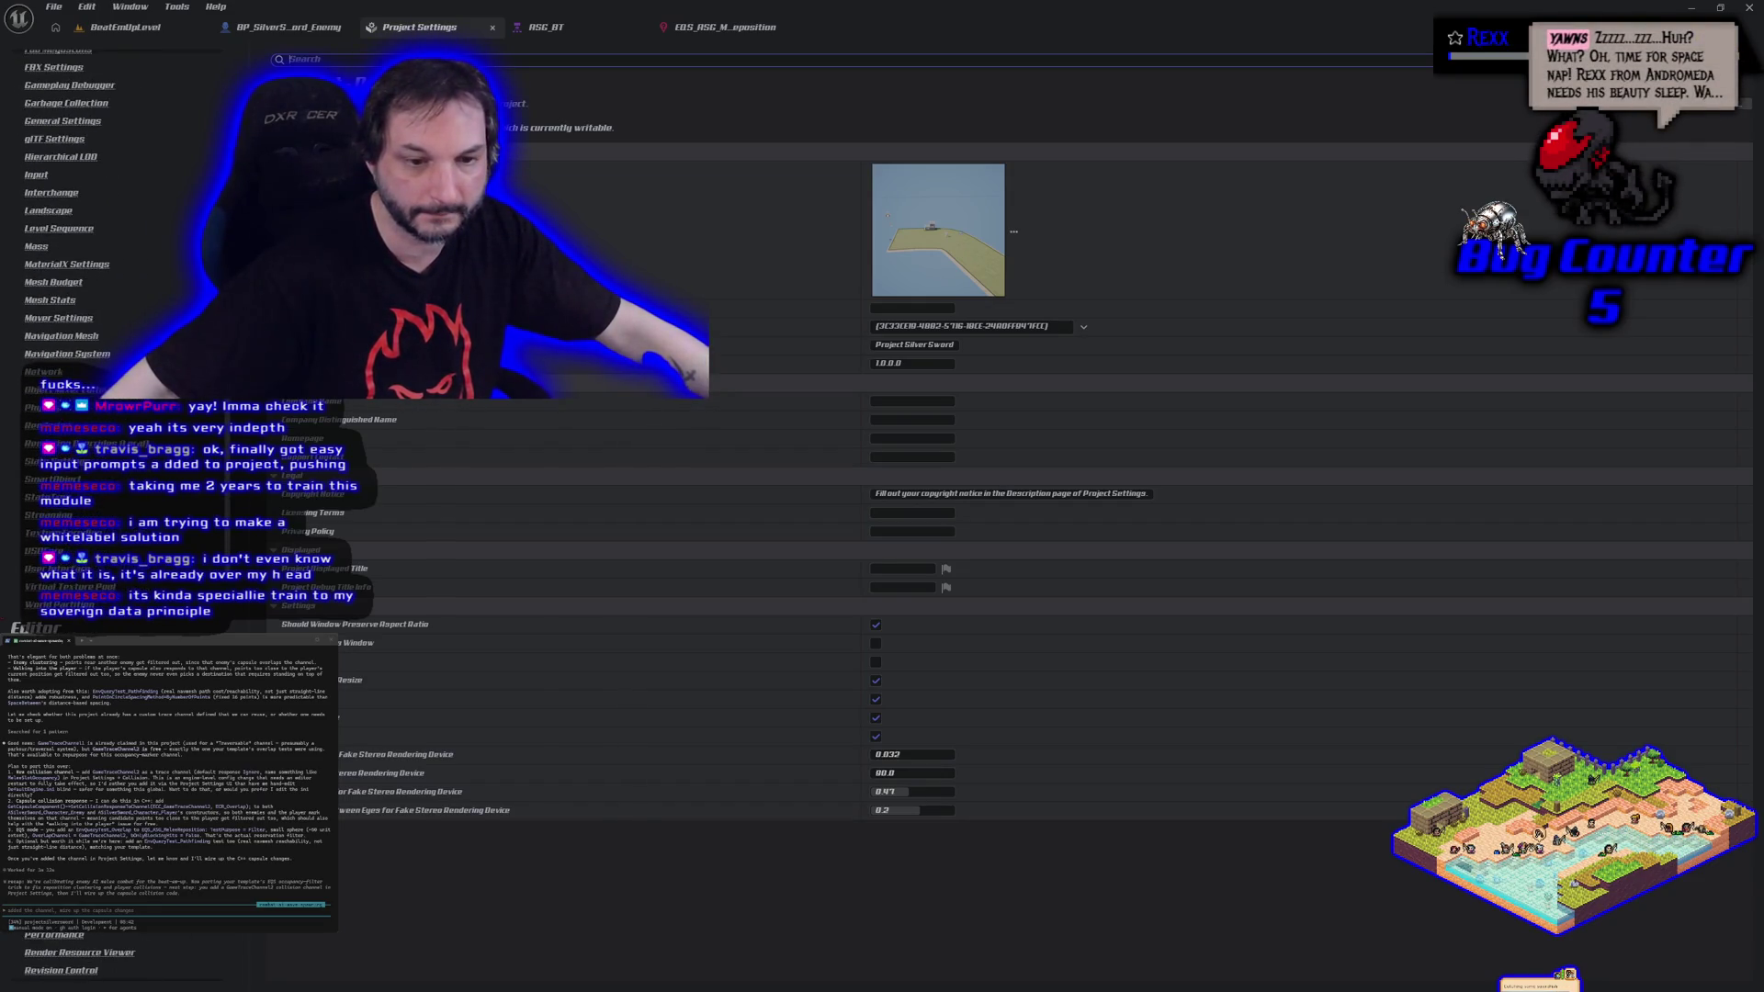
scroll(119, 459, down, 8)
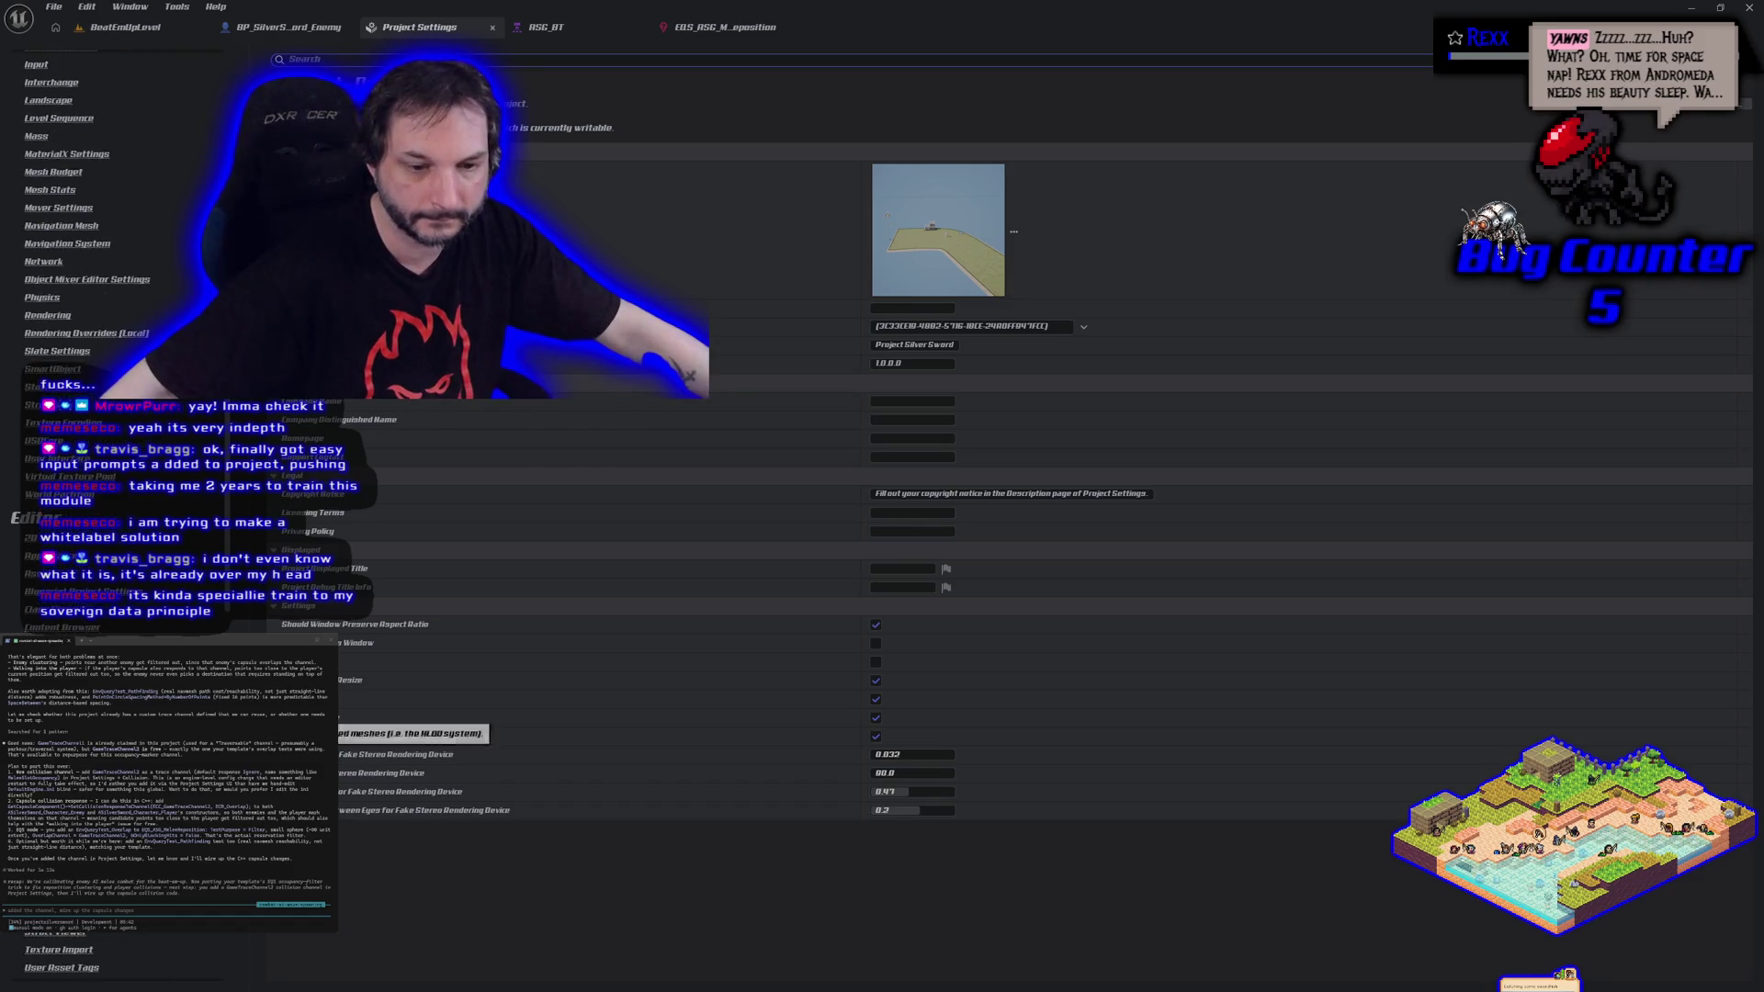
scroll(119, 459, down, 3)
click(290, 59)
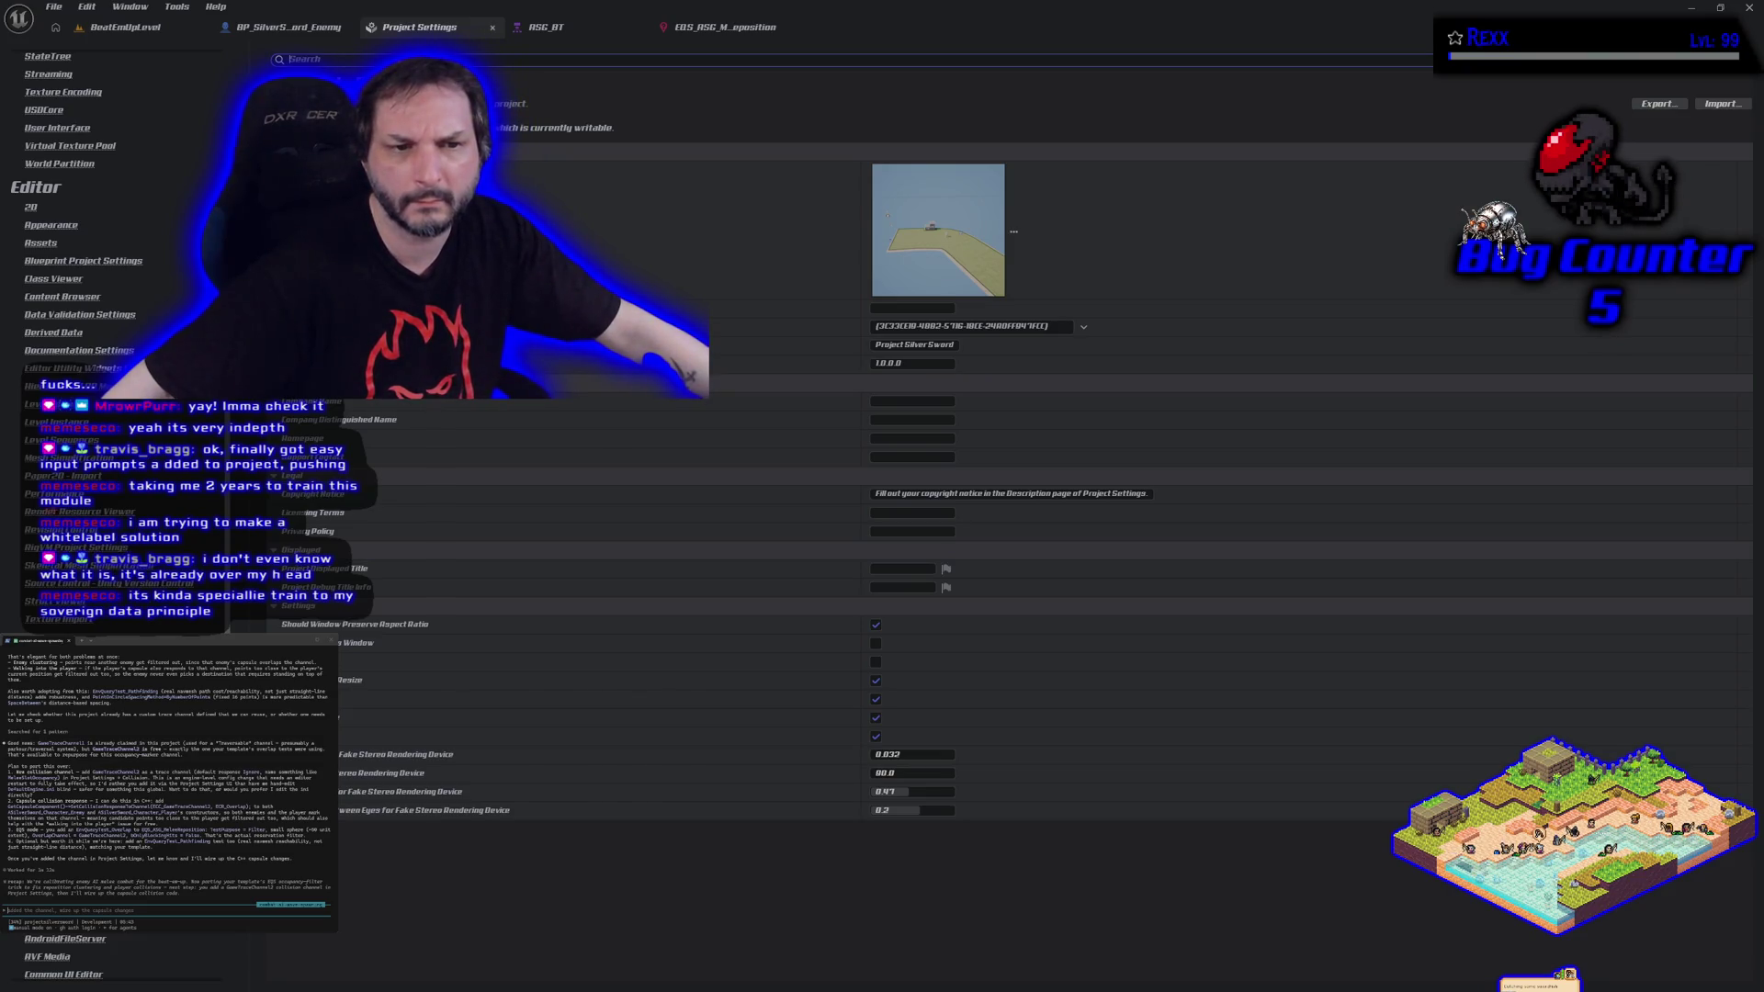
scroll(63, 356, up, 10)
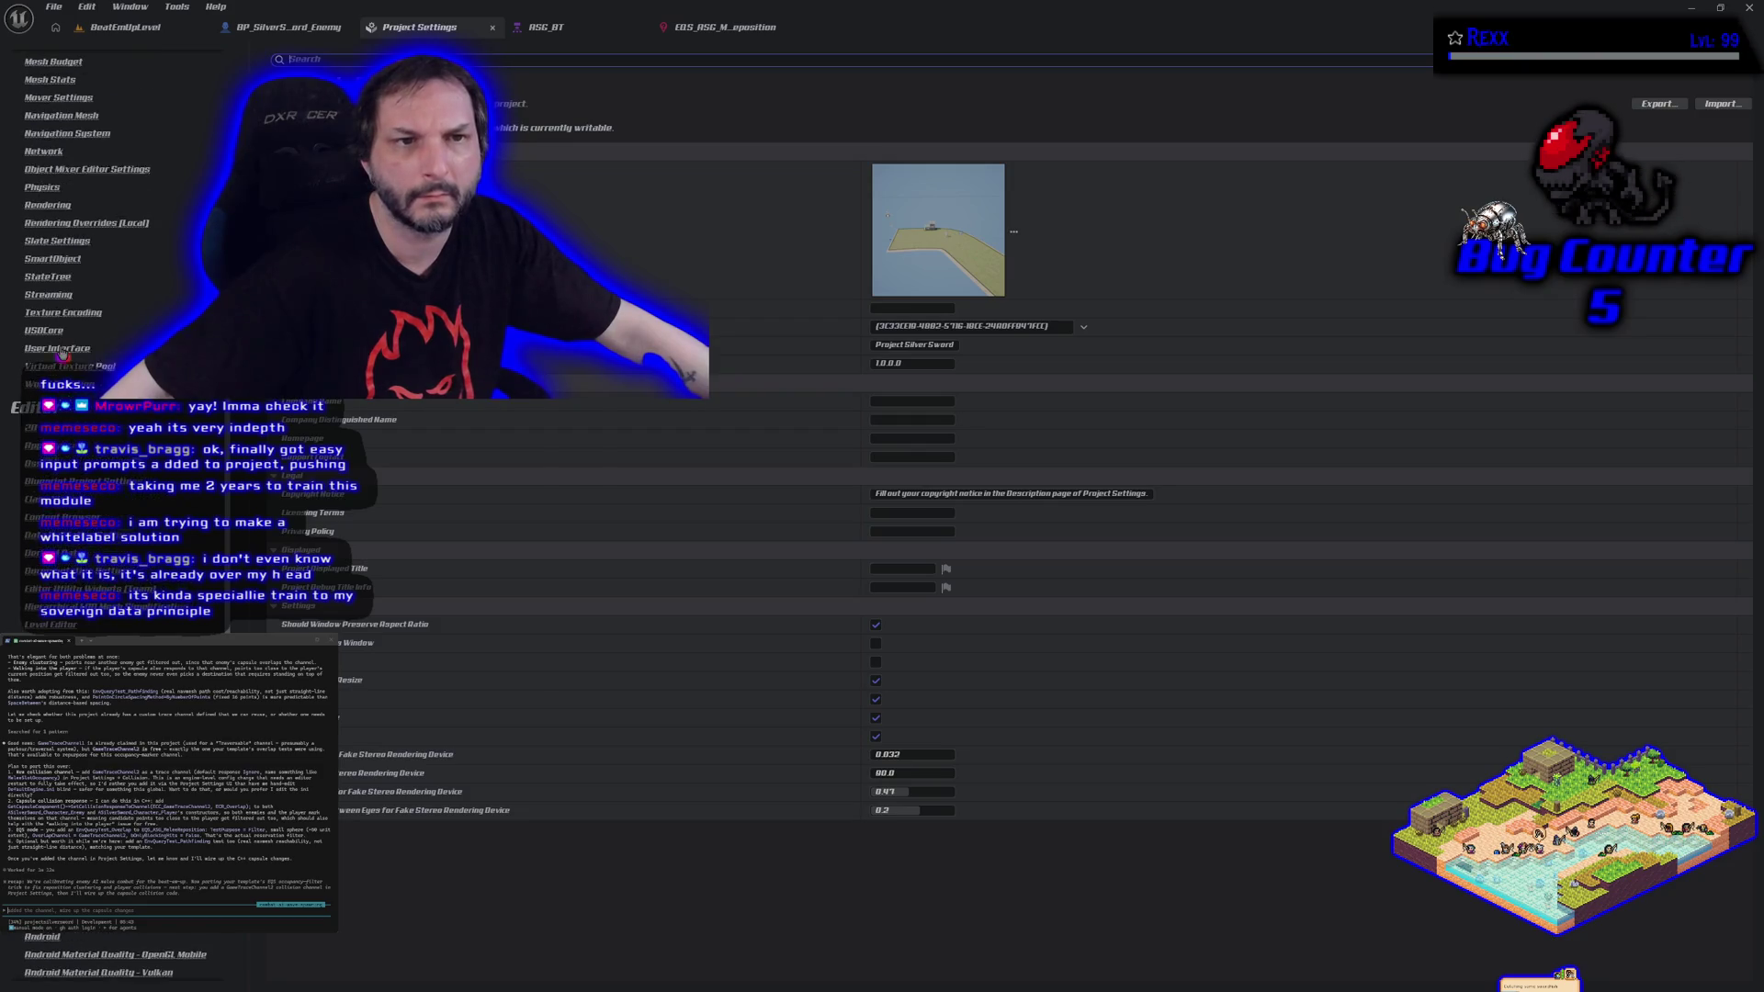
scroll(62, 356, up, 5)
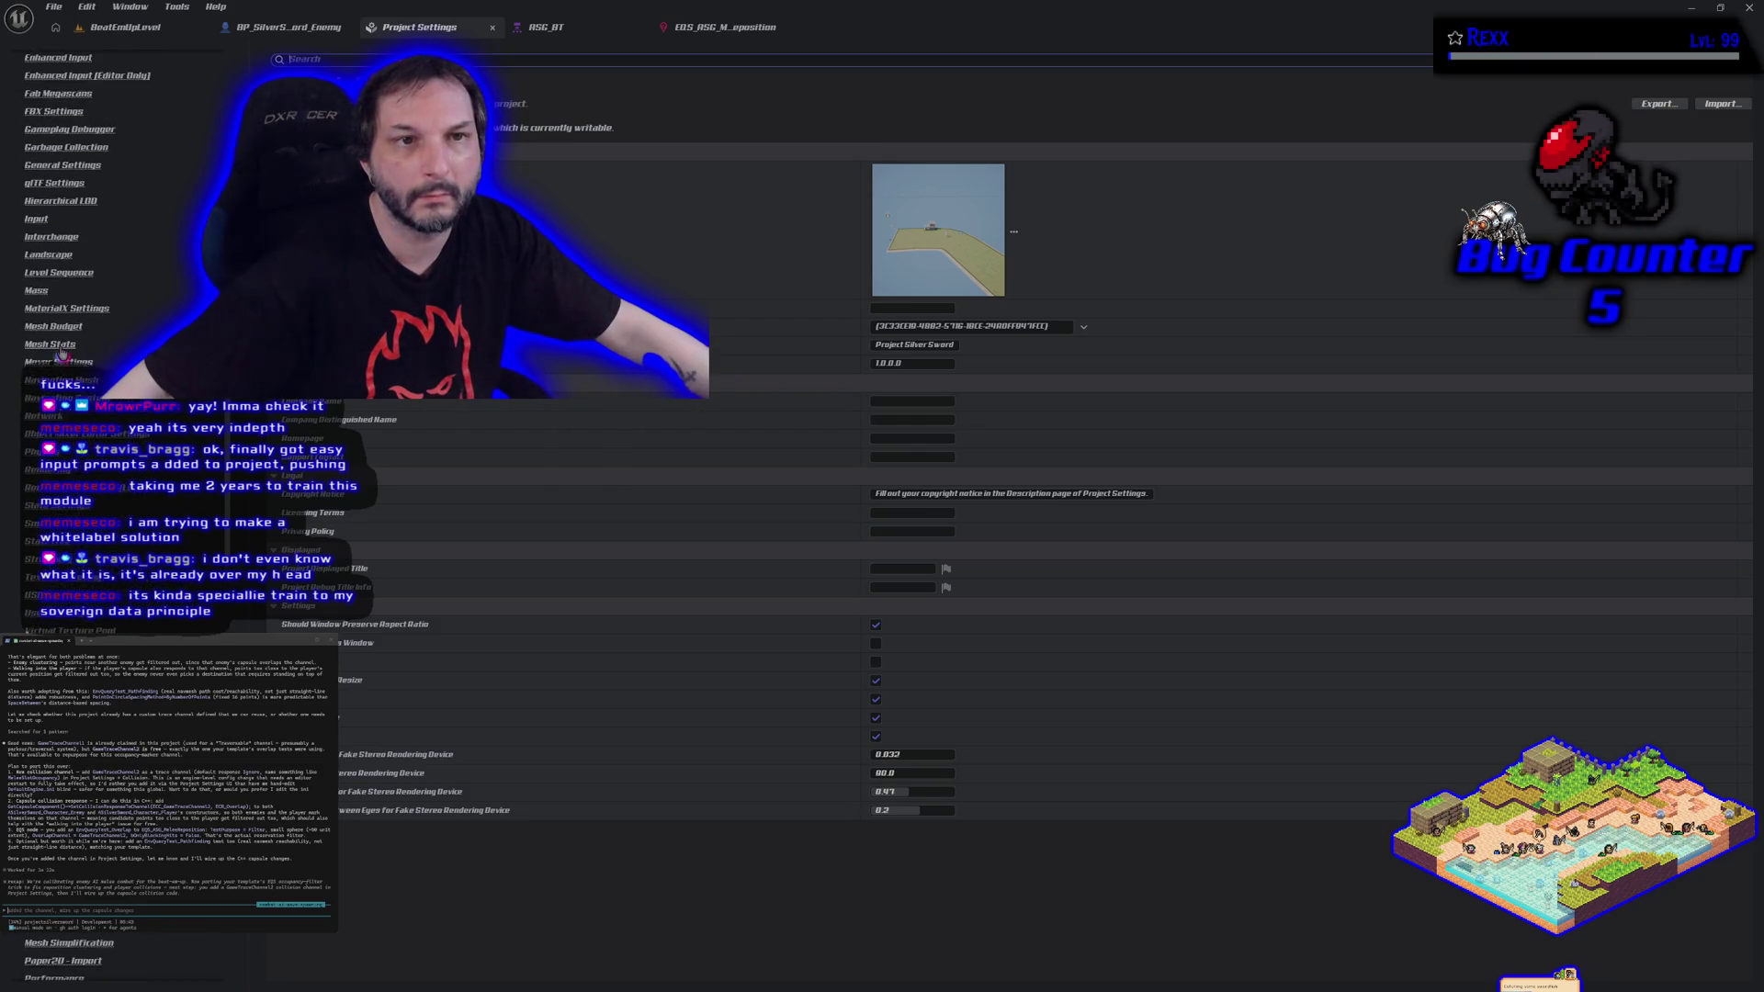
scroll(63, 355, up, 2)
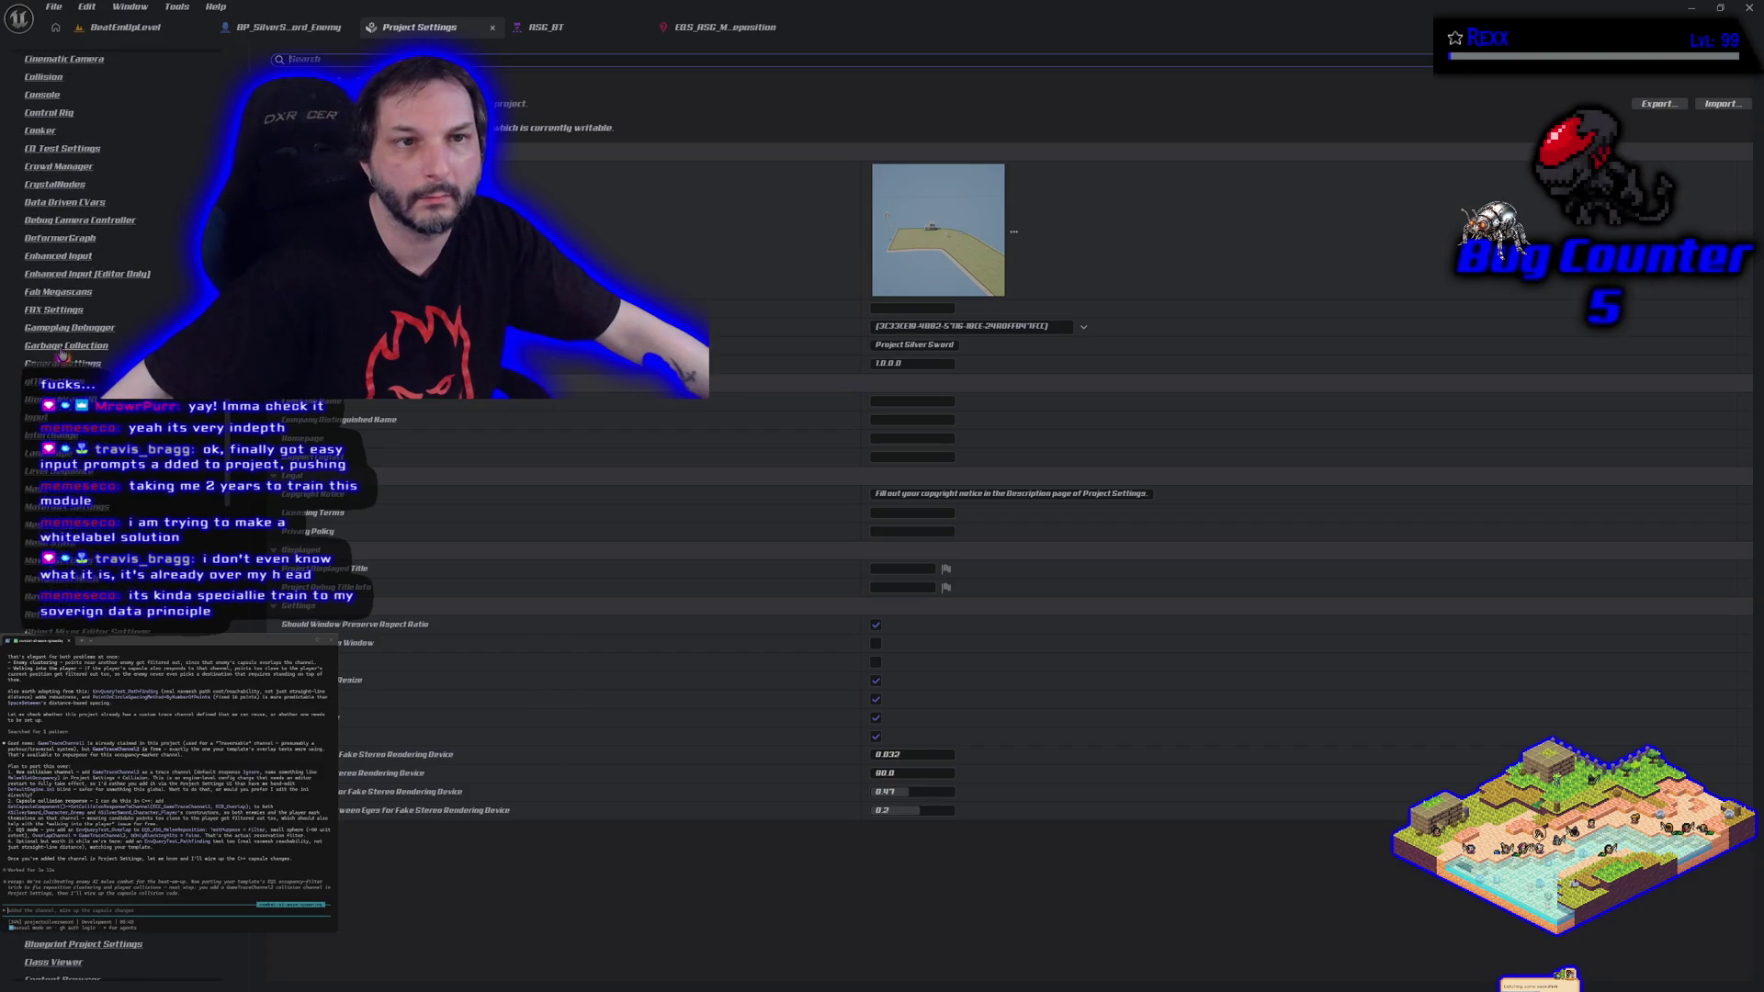
scroll(63, 355, up, 1)
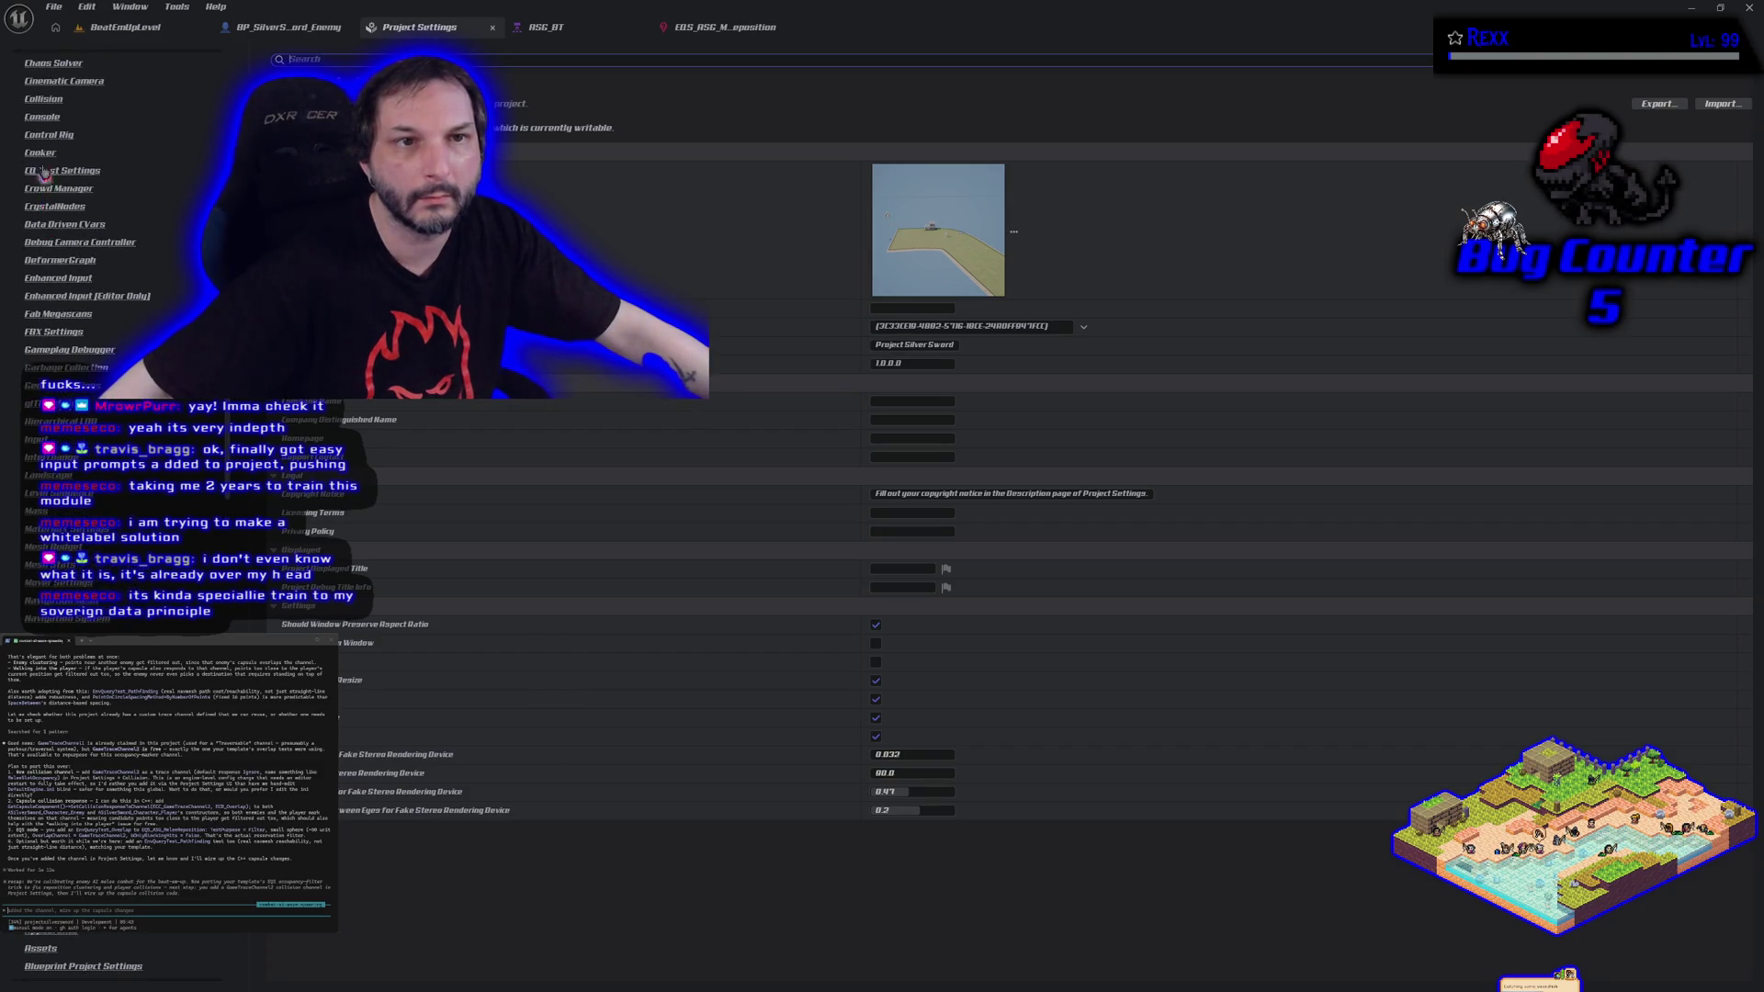
click(42, 98)
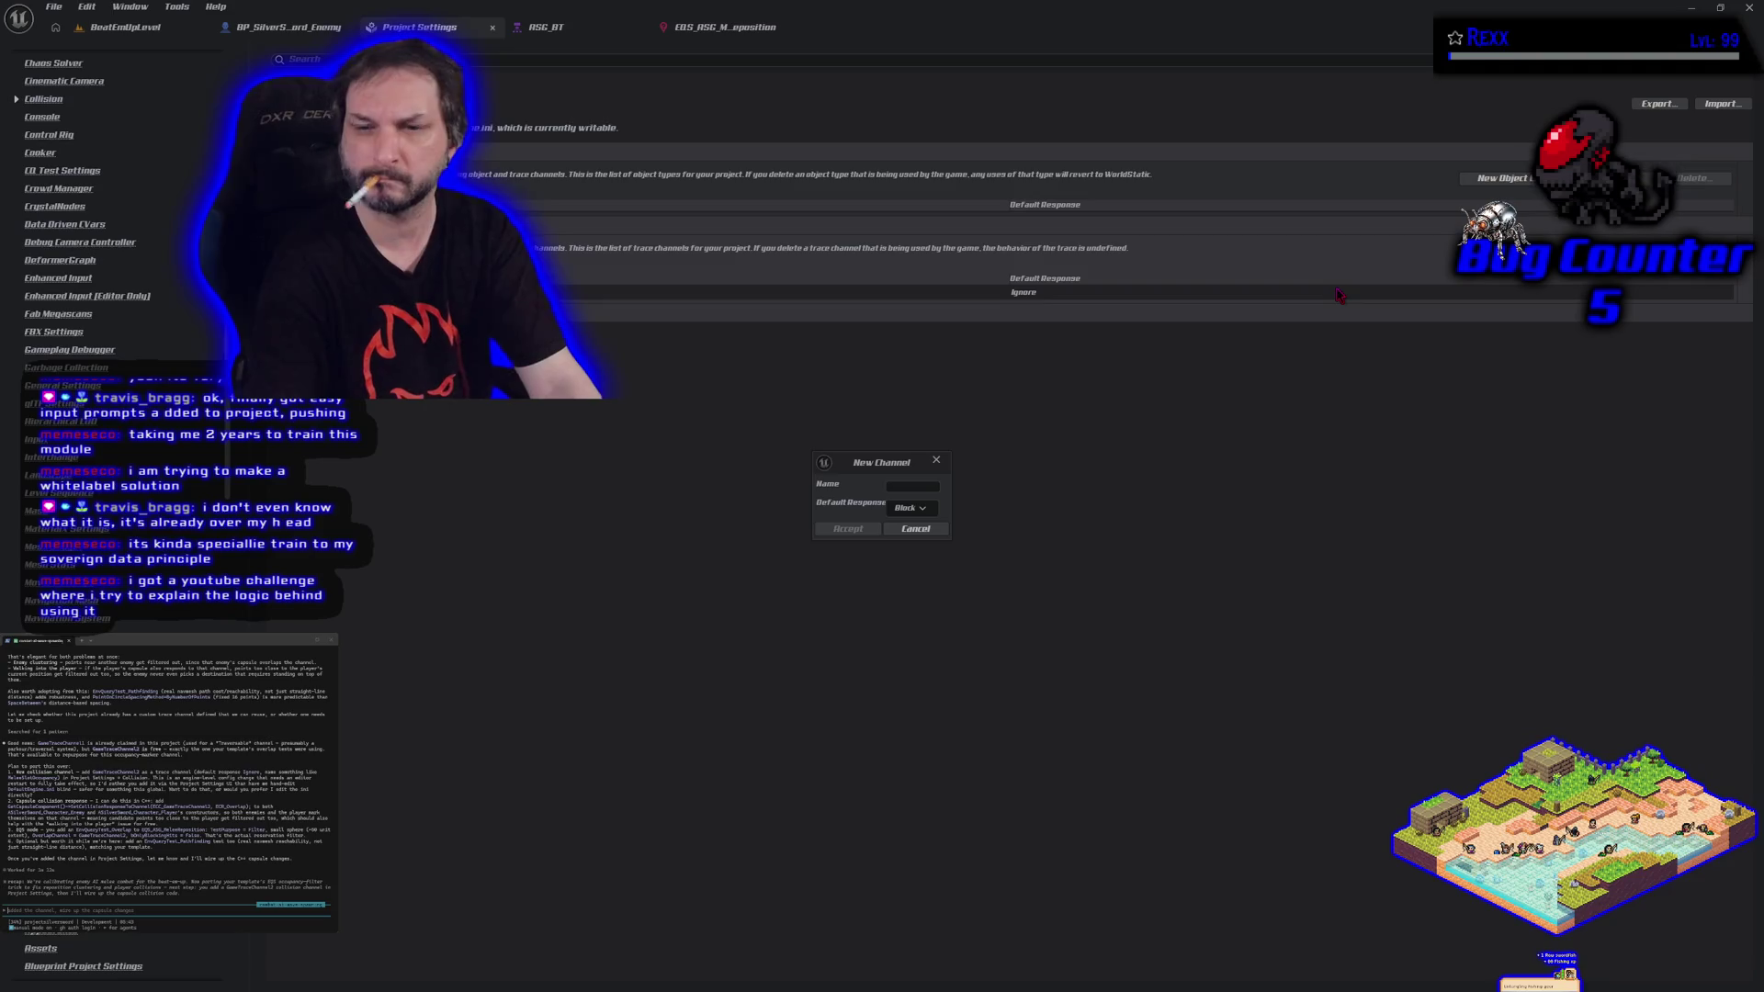
Name the new trace channel, set its default response to Ignore, and accept it.
click(893, 488)
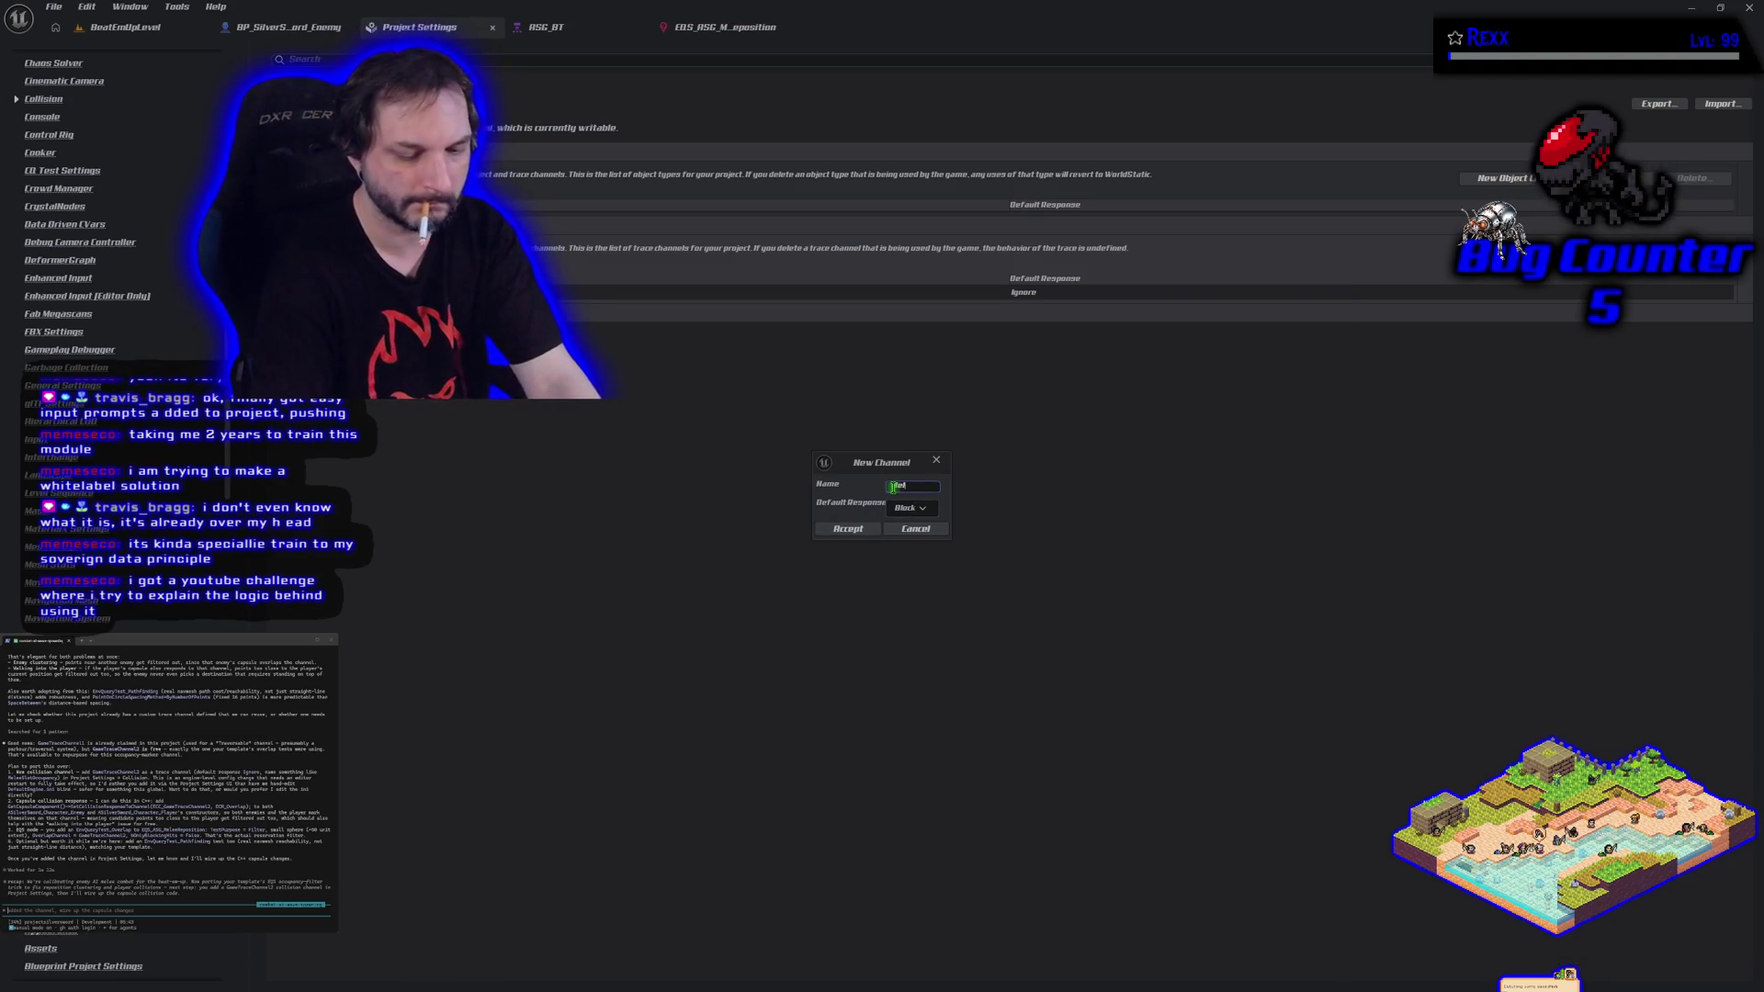
text(Occupancy)
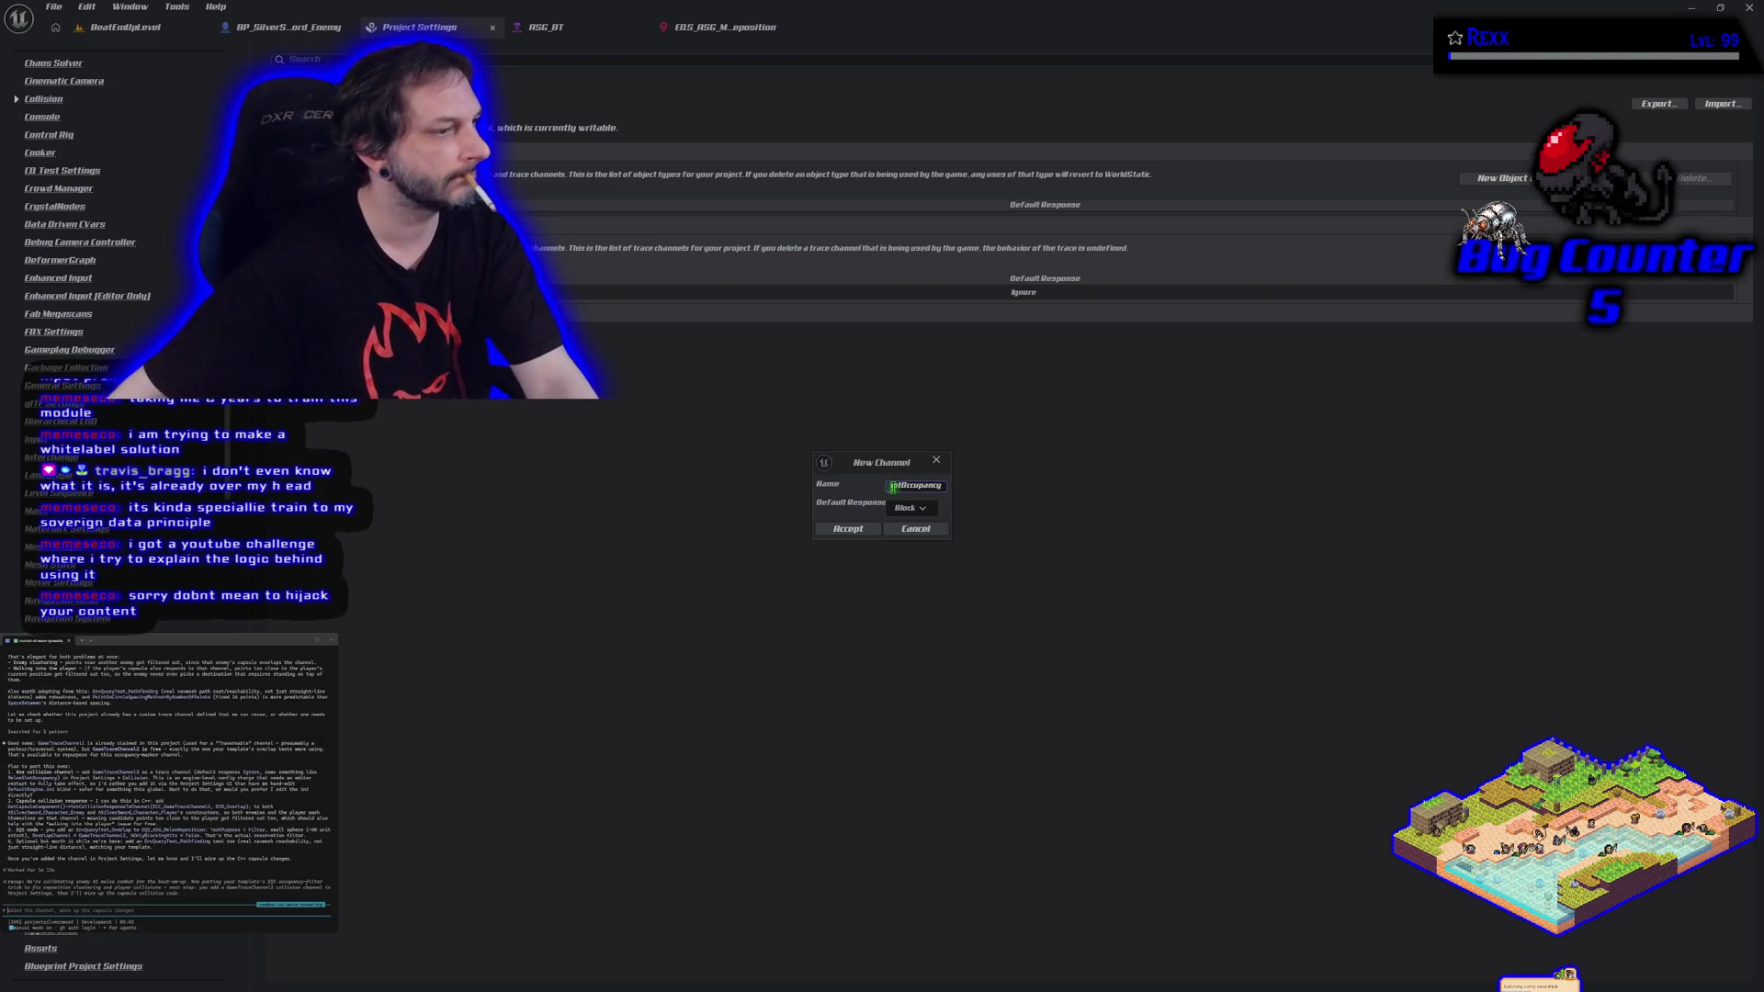
click(912, 508)
click(914, 524)
click(858, 530)
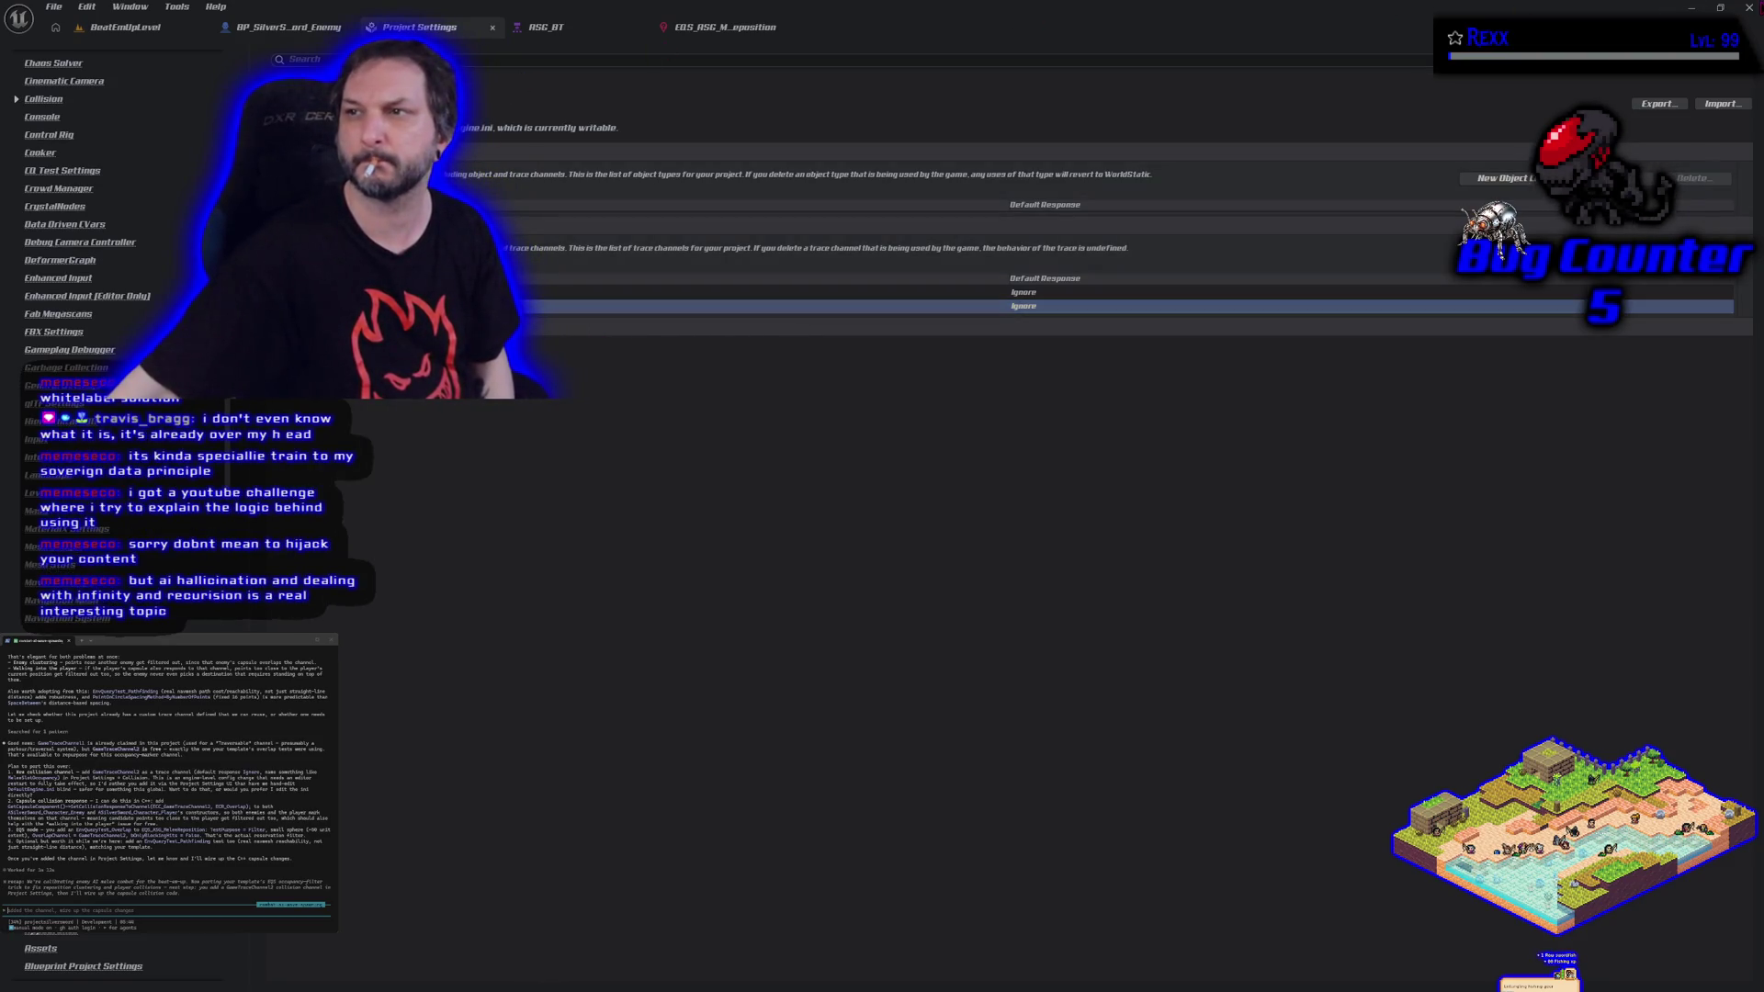
key(alt+Tab)
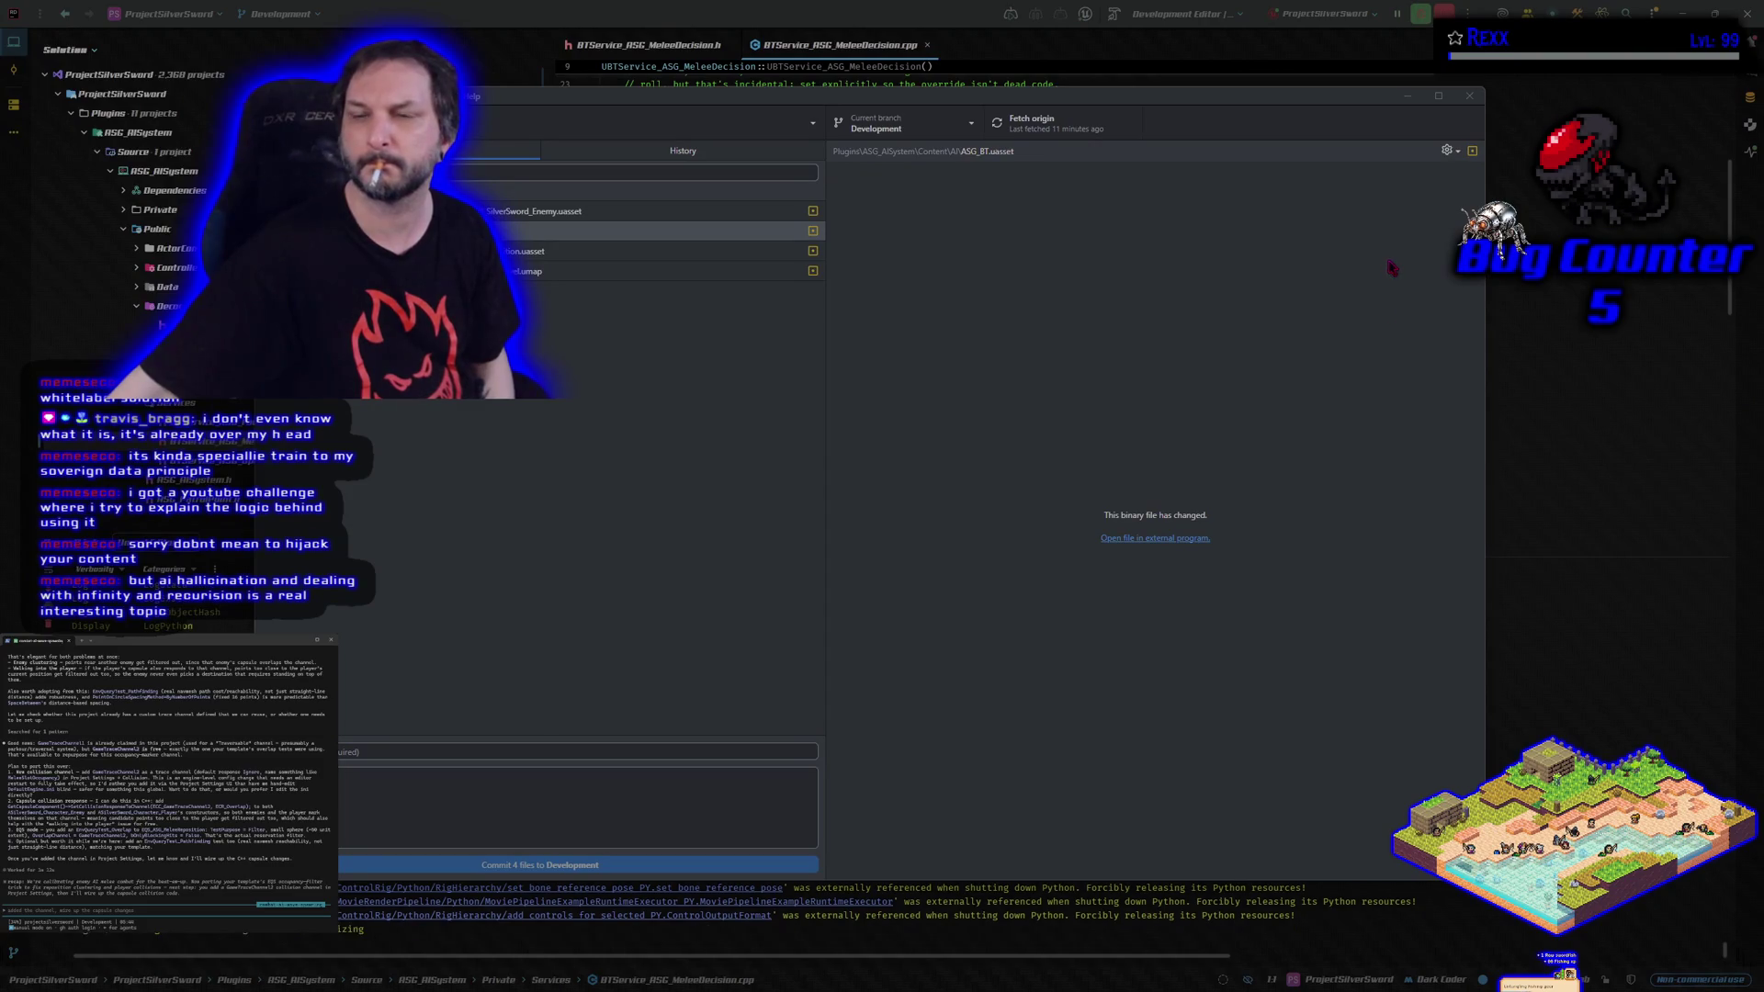
Close the source-control window, build the game project, and run the build again to verify it.
click(1407, 96)
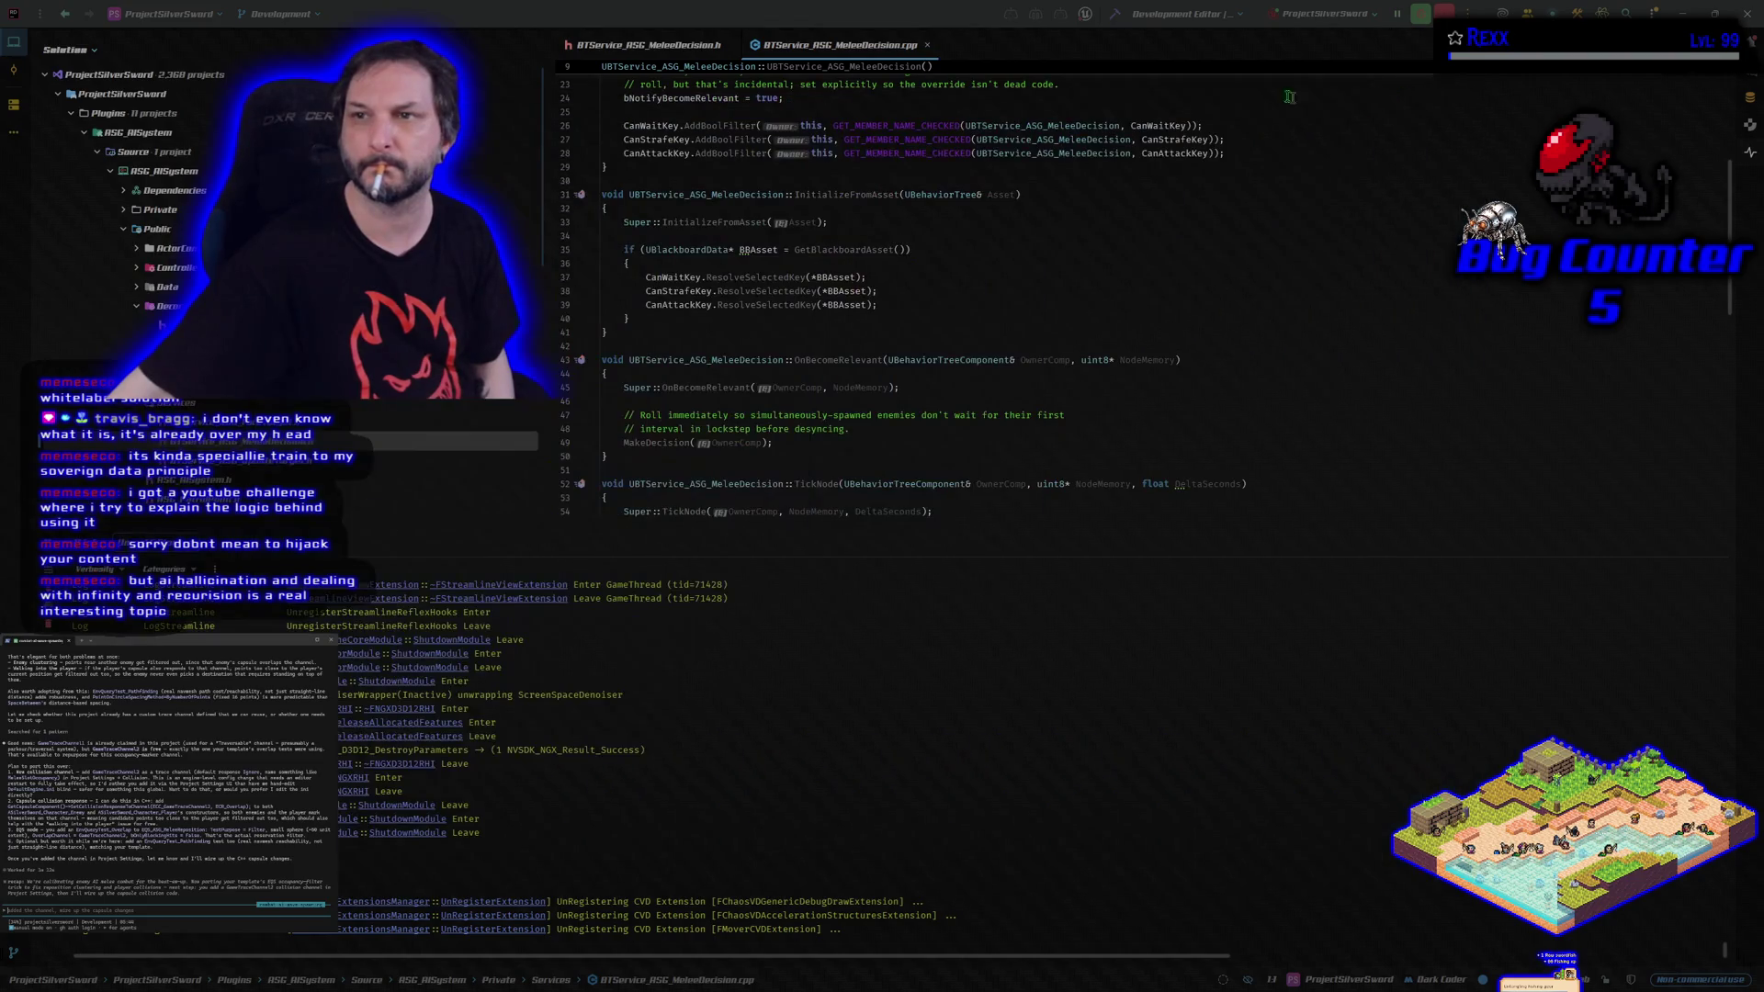
click(1115, 13)
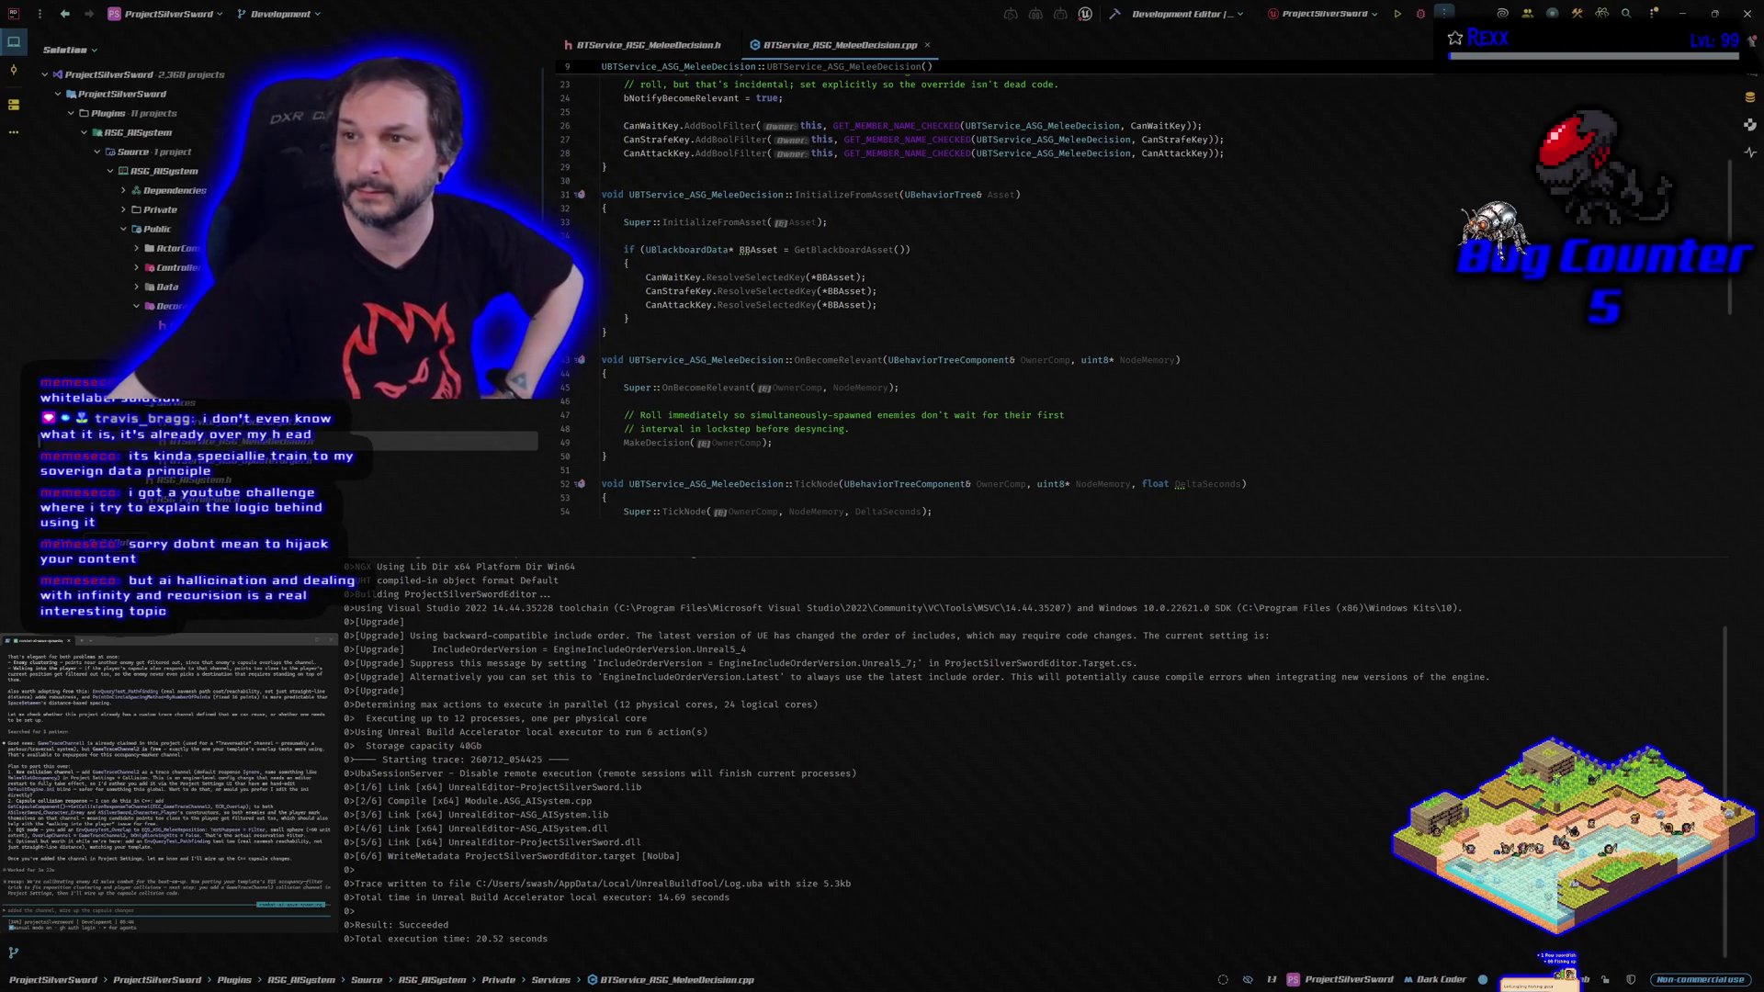
click(1420, 14)
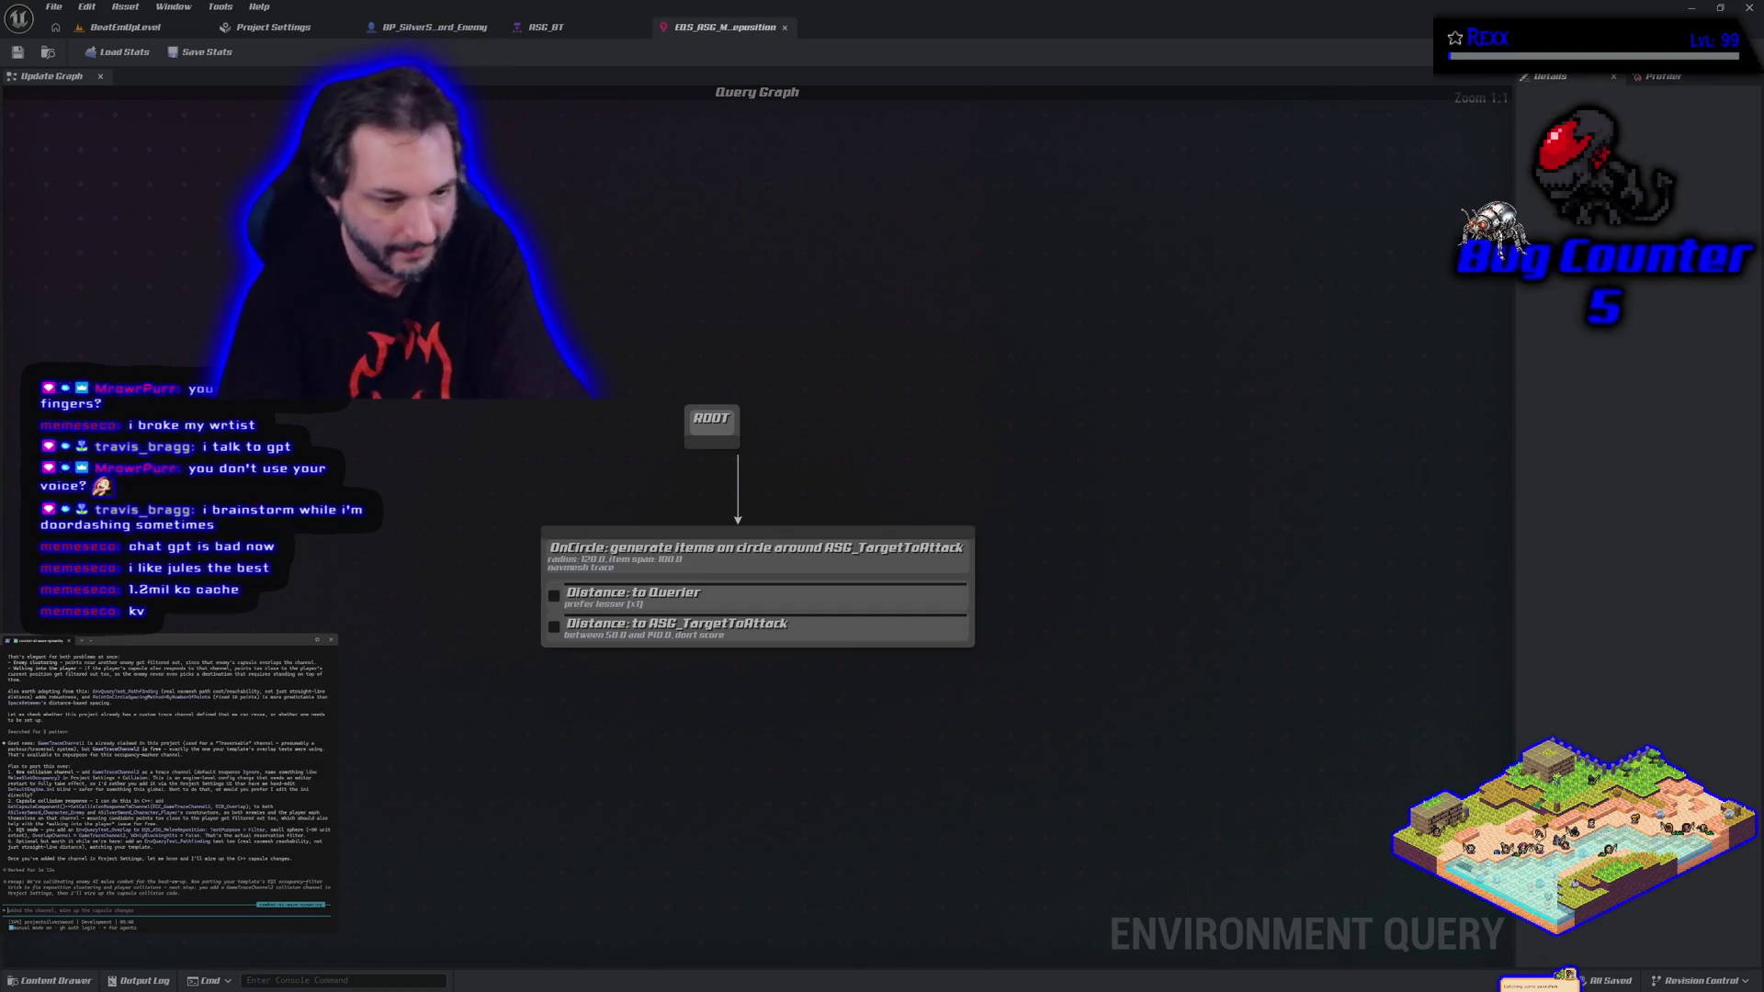
Check the Collision page in Project Settings, then close the Unreal Editor.
click(273, 27)
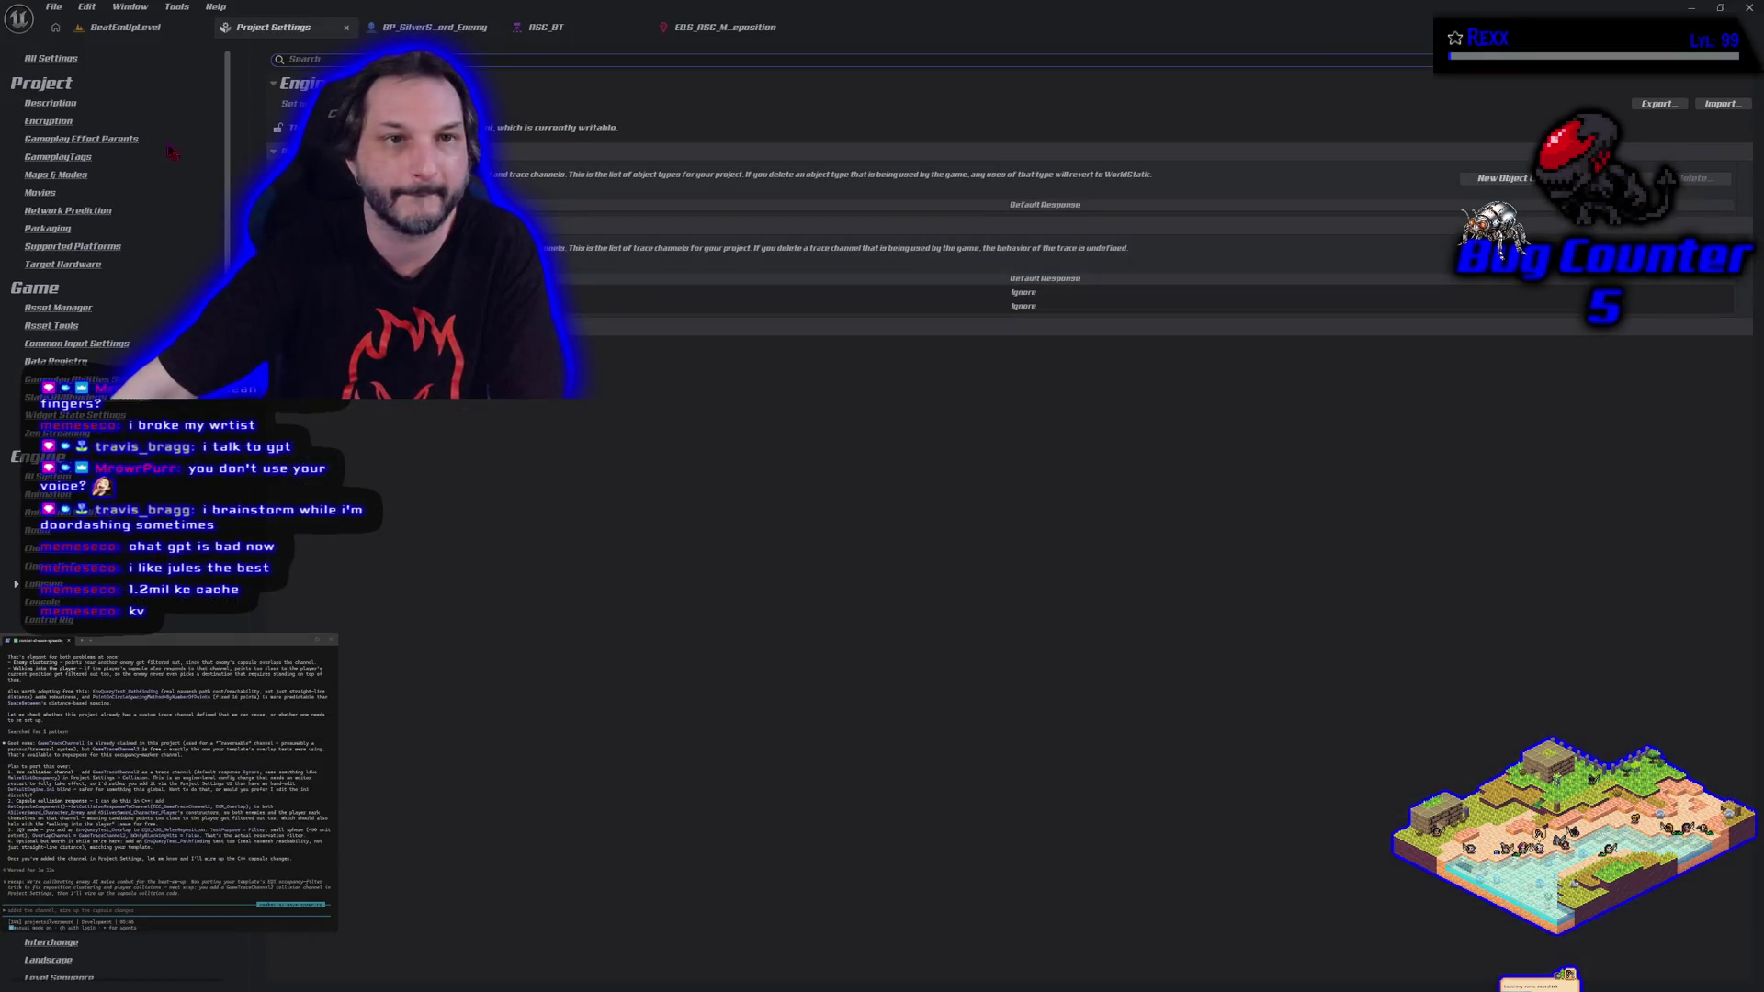
click(1748, 9)
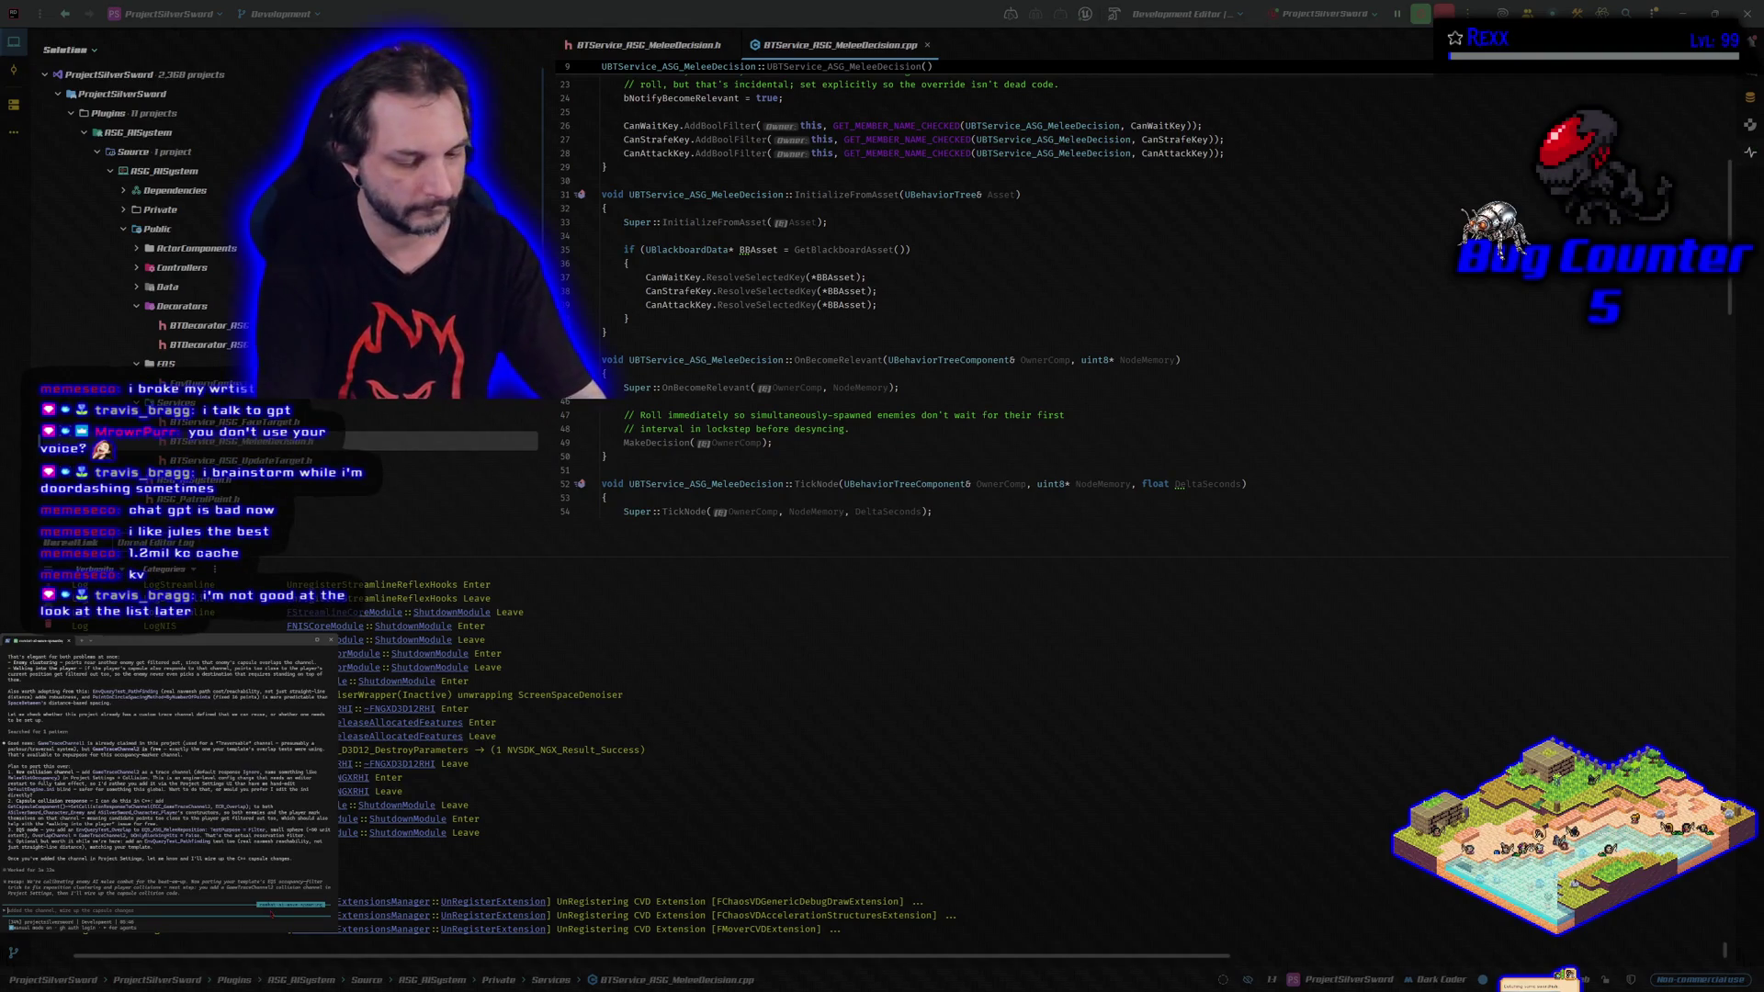
Tell the Claude Code assistant the channel is added and ask for the next step.
text(chan)
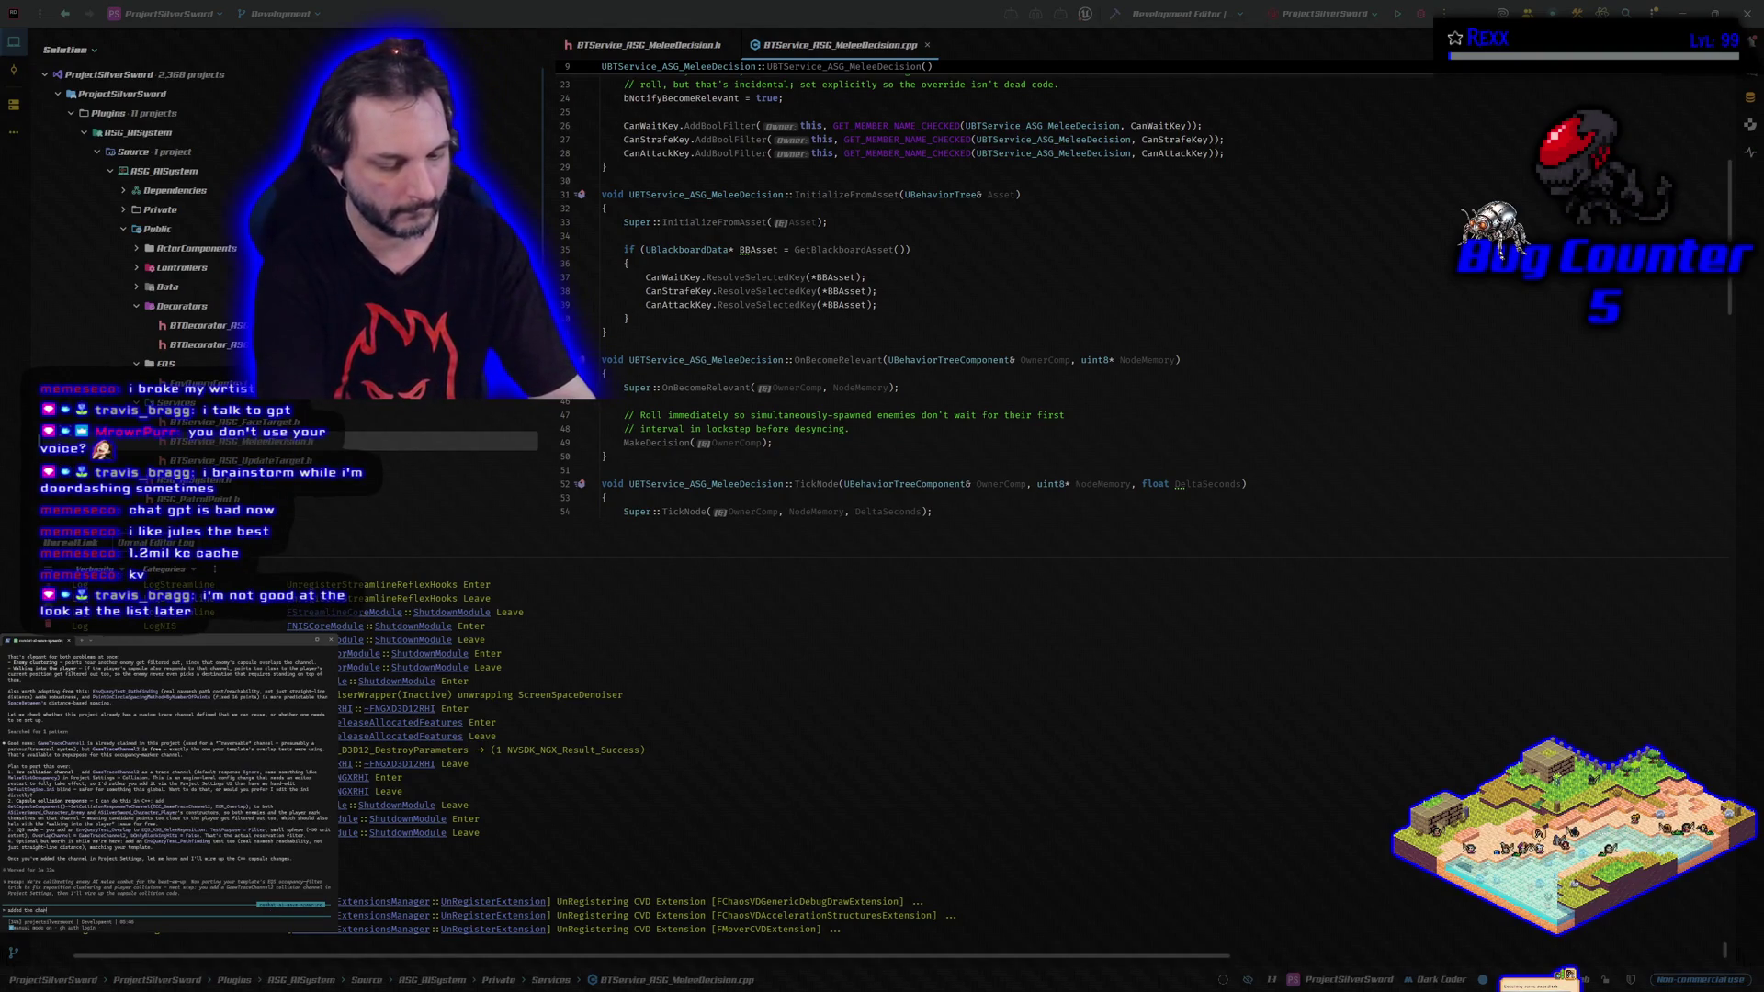
text(nel, conf)
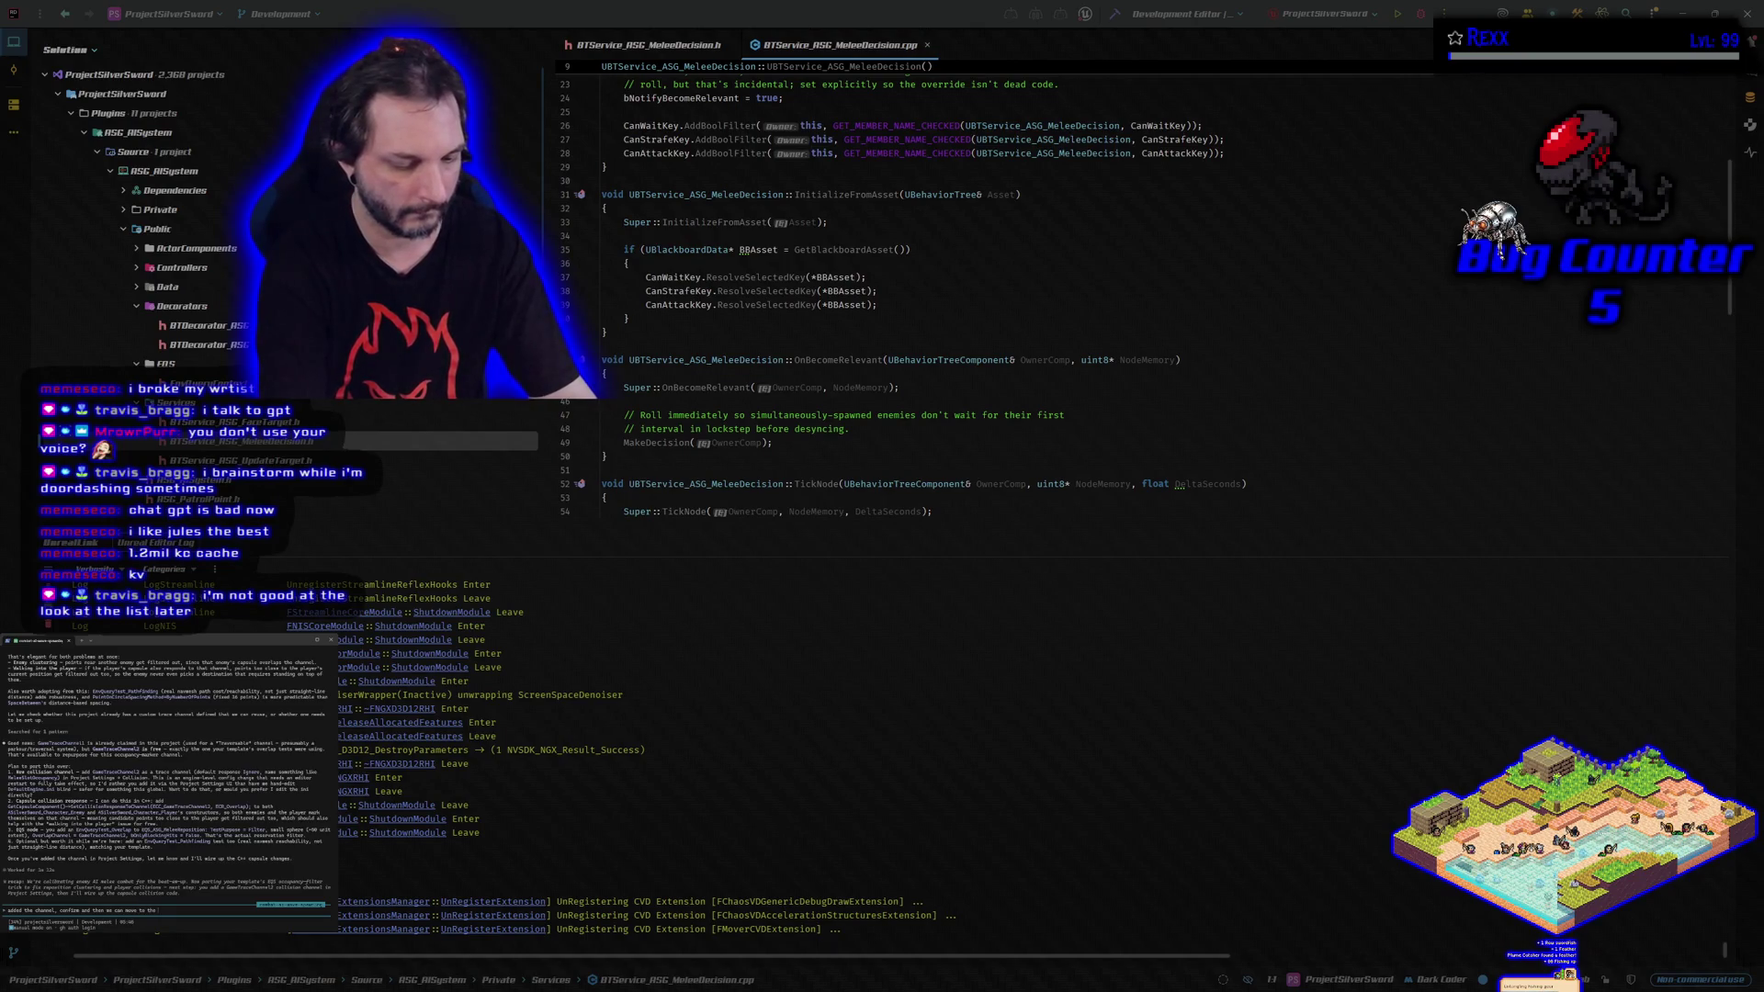
text(t step)
key(Return)
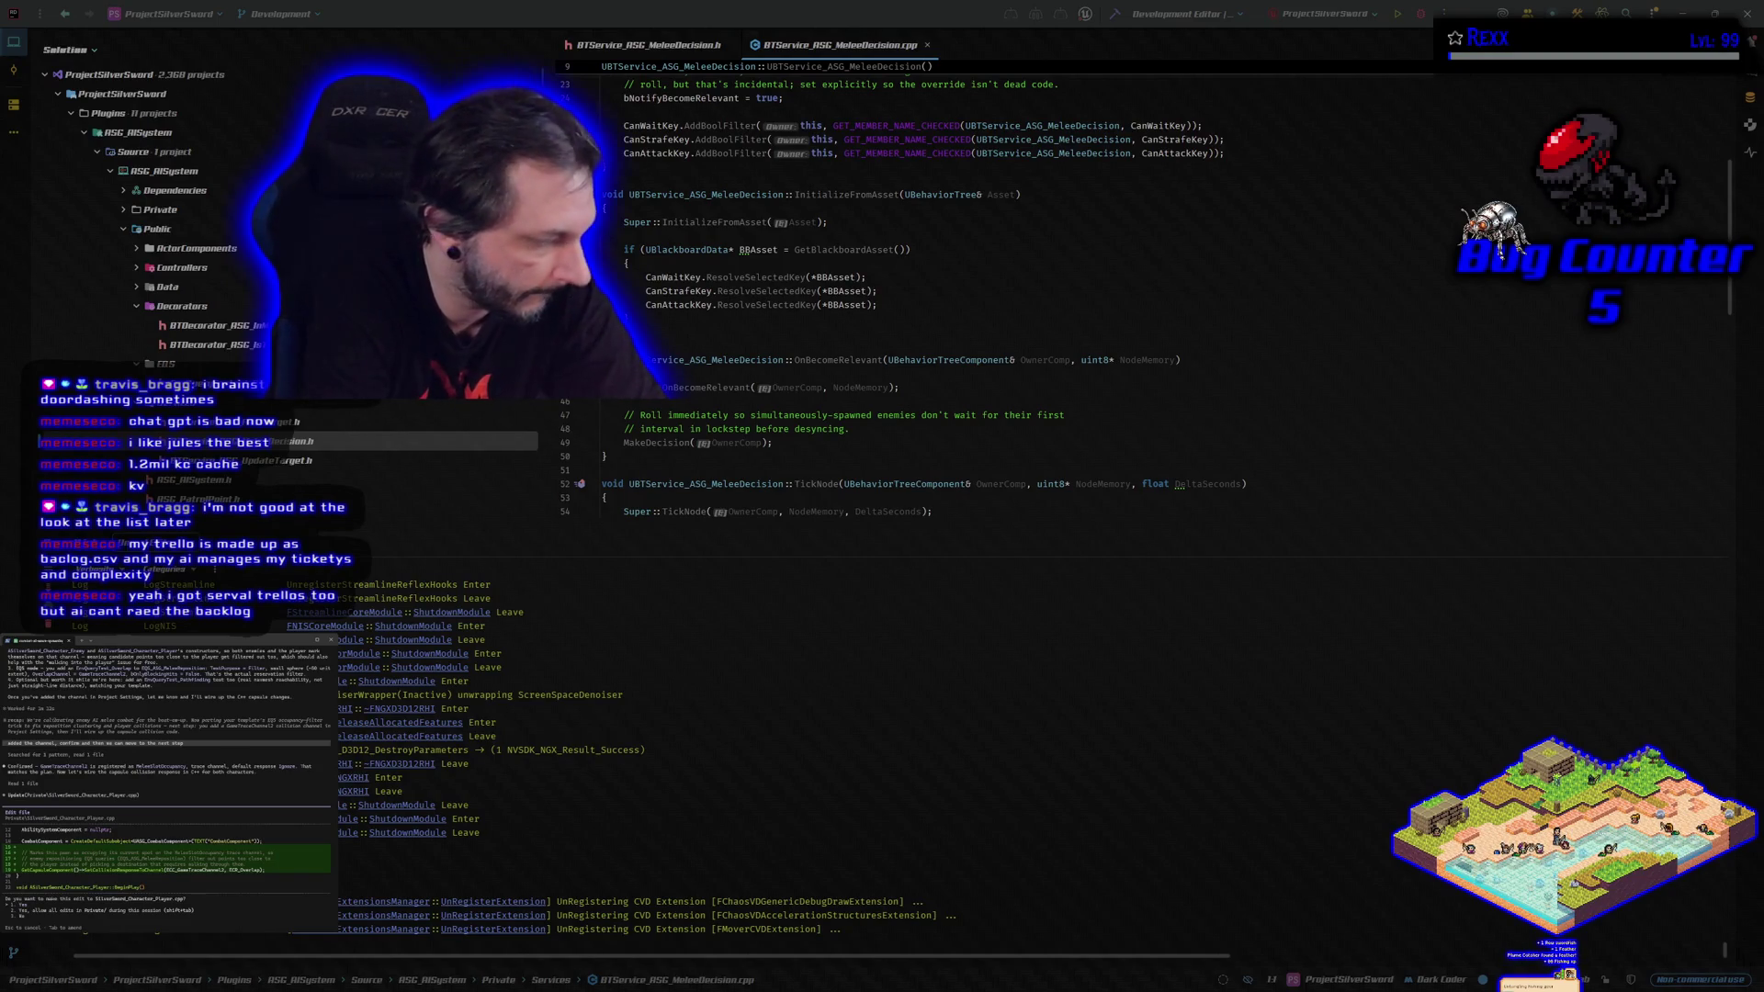
Approve the assistant's two proposed code edits and allow its shell command.
key(Return)
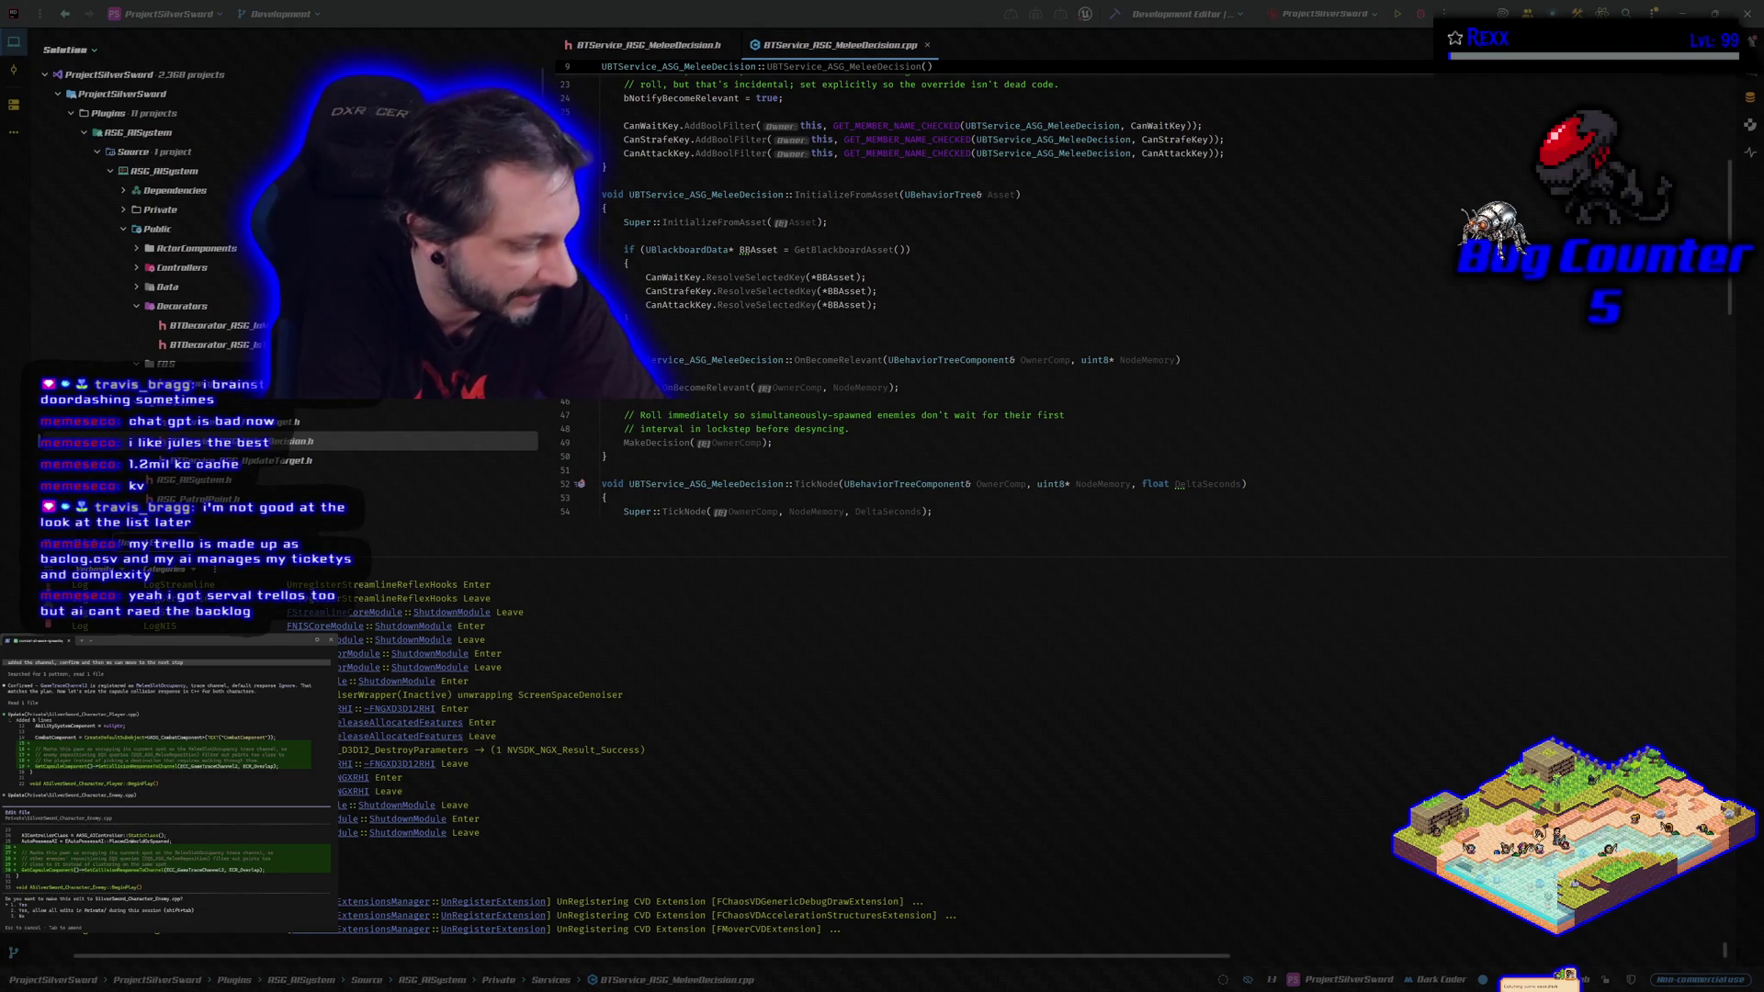
key(Return)
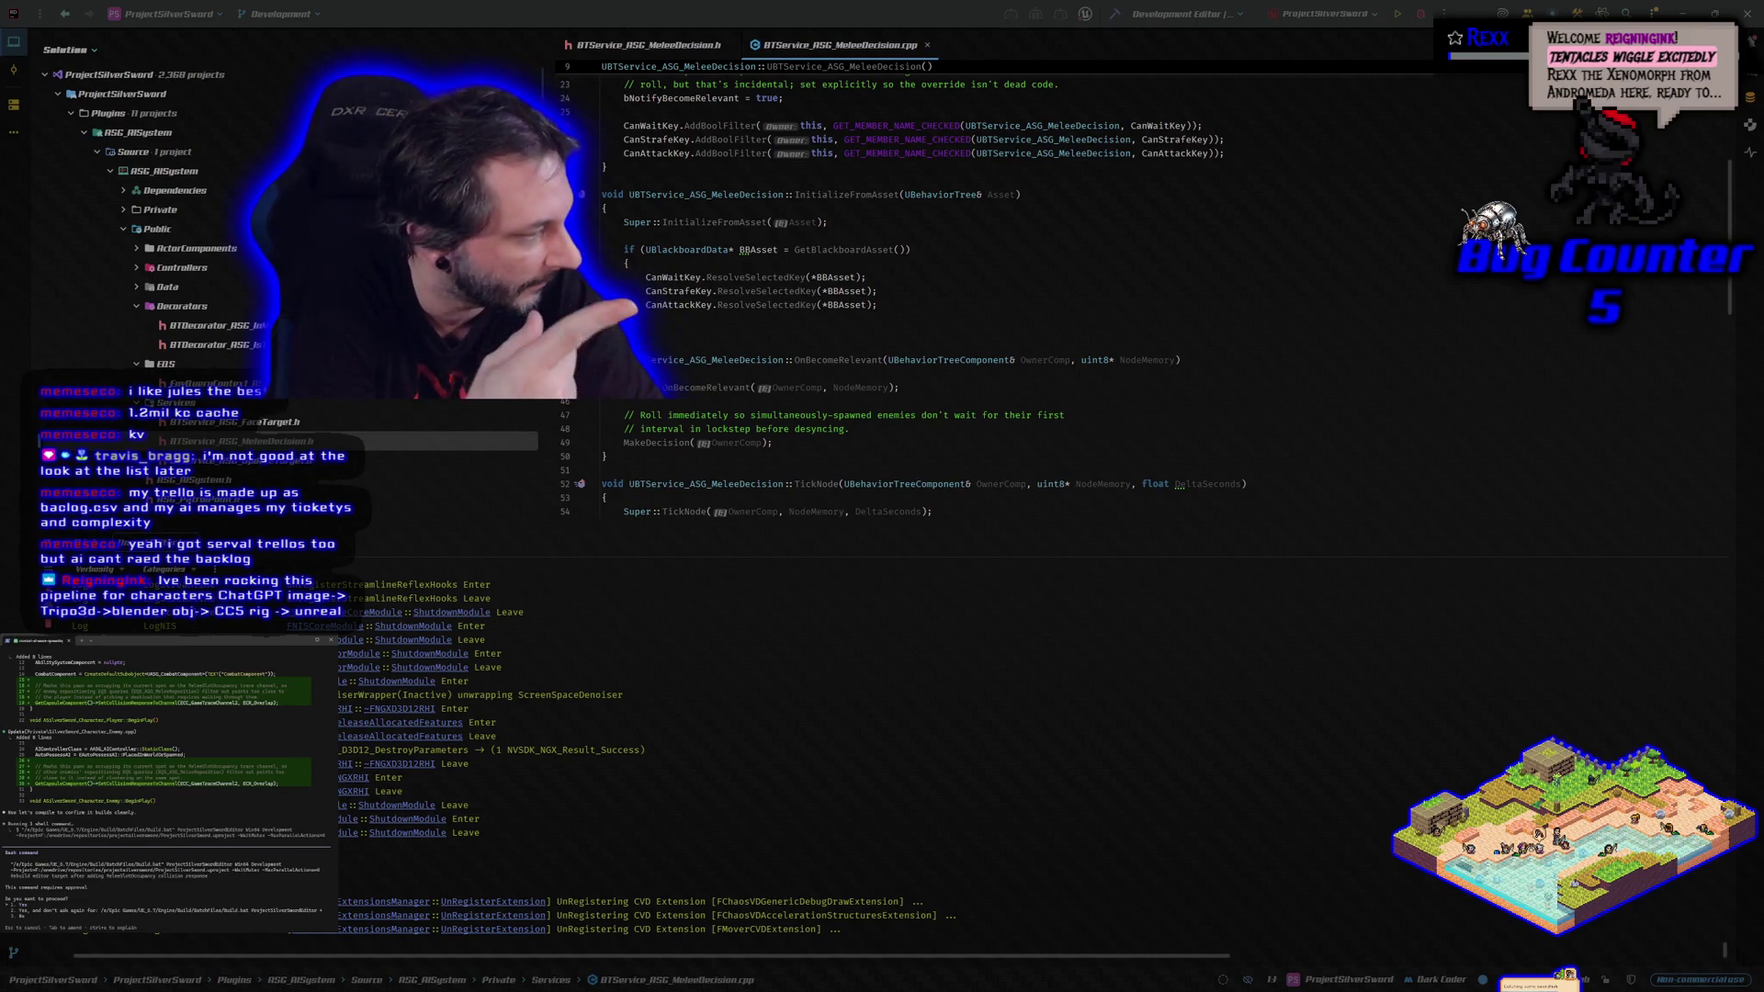
key(Return)
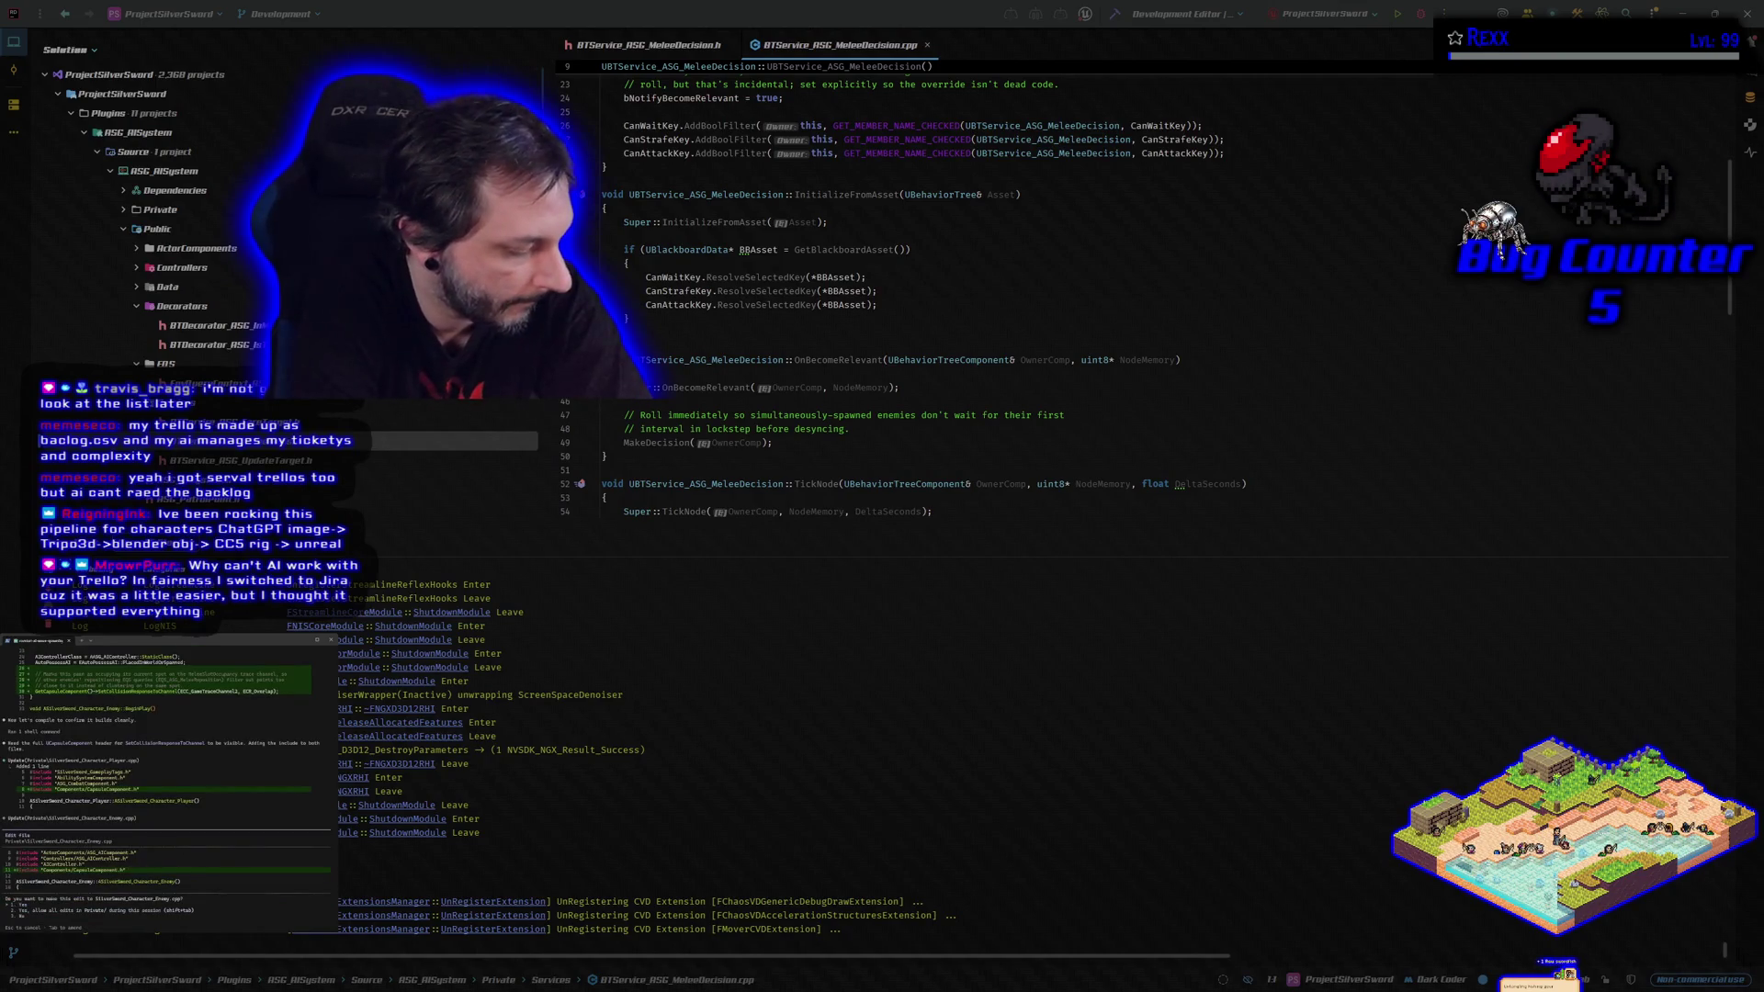
Accept the assistant's one-line code edit and let its follow-up shell command run.
key(Return)
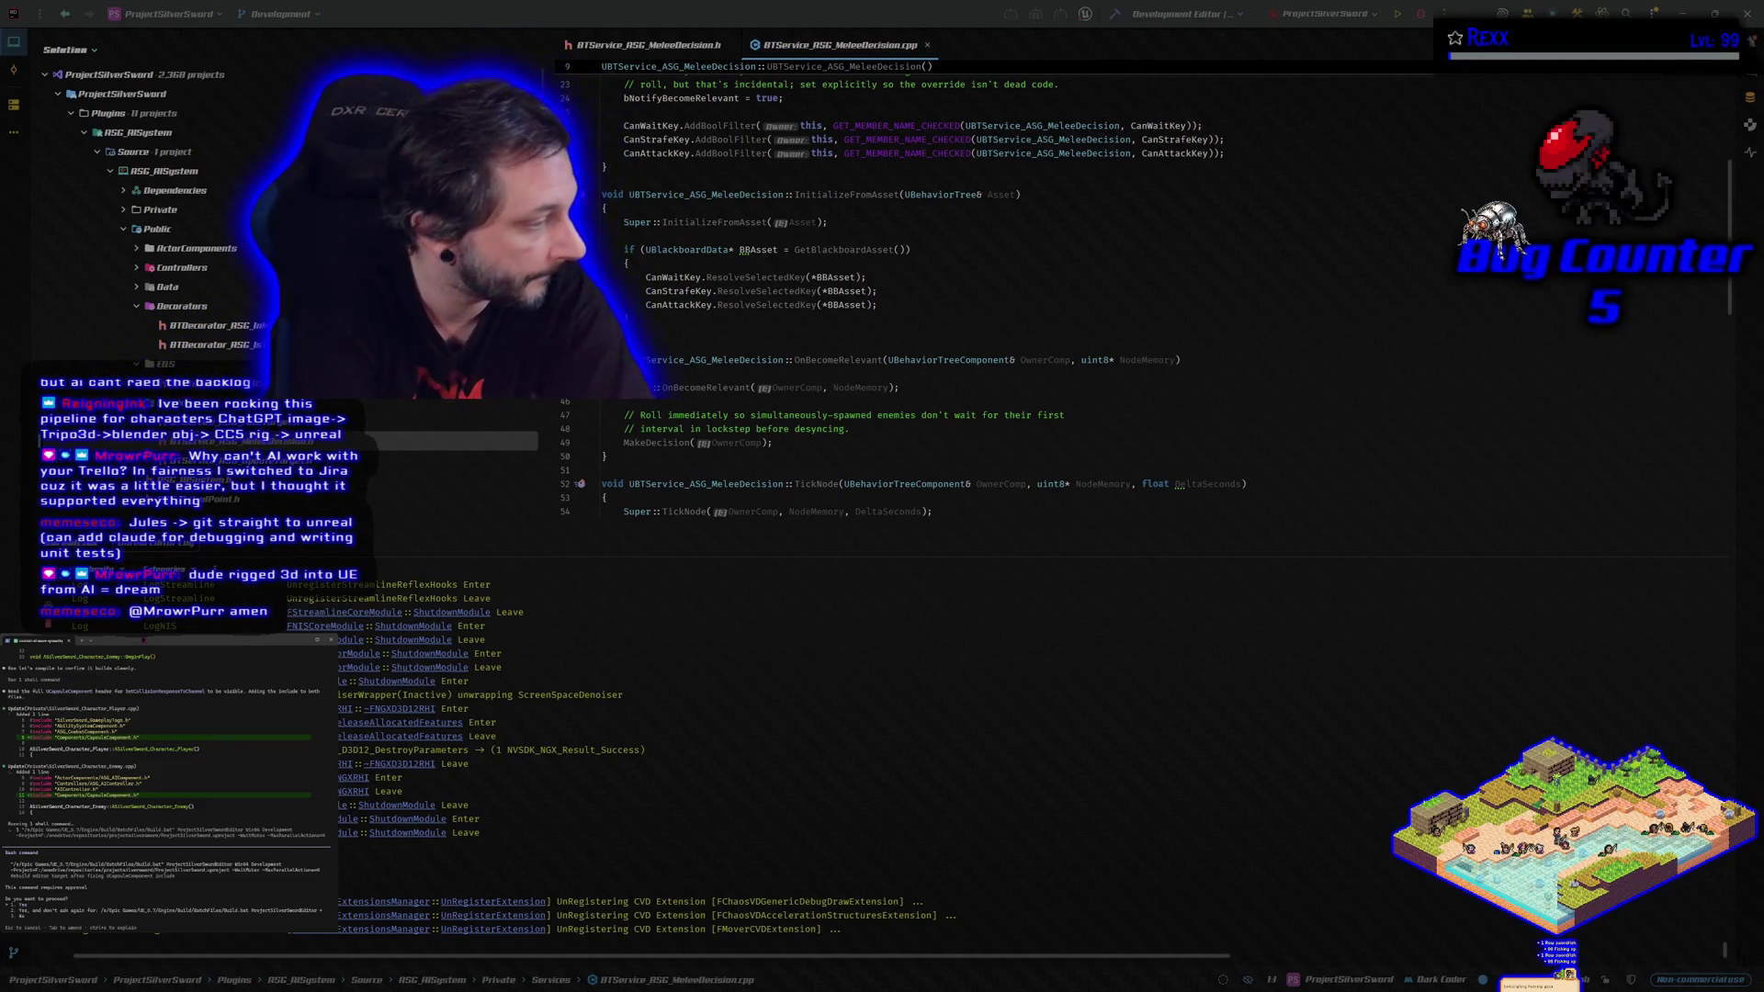
key(Return)
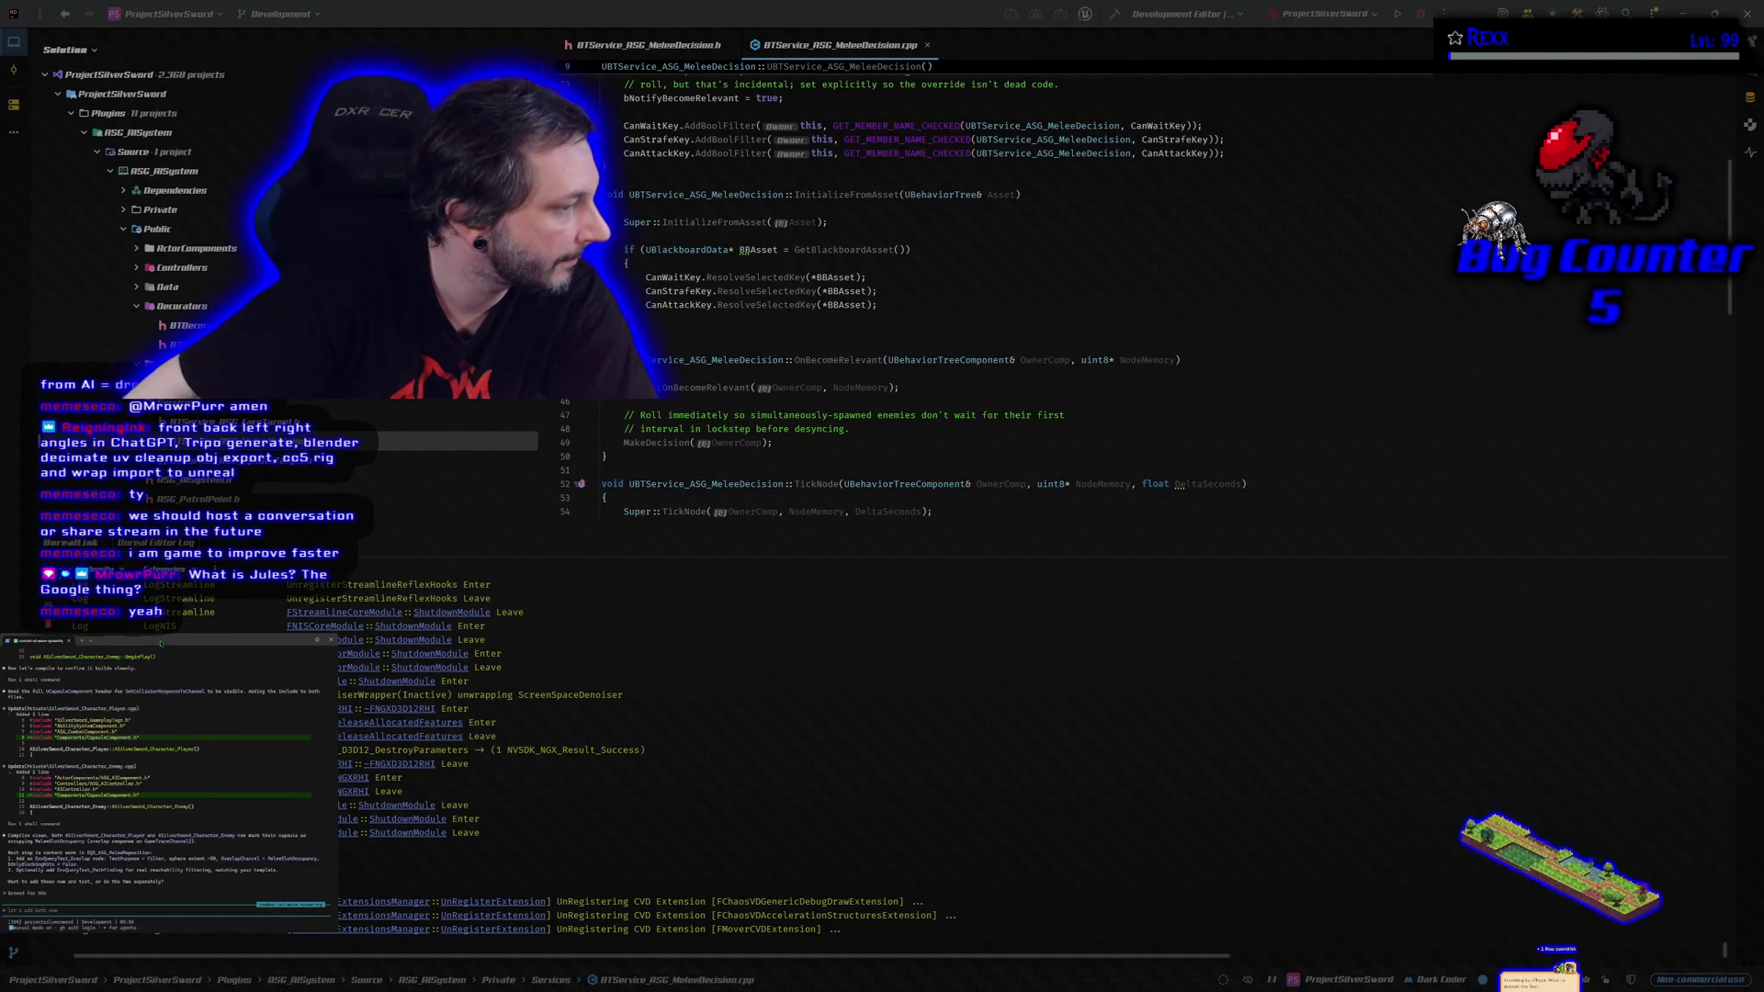
Build the ProjectSilverSwordEditor target, then ask the AI agent to add both changes.
click(1114, 15)
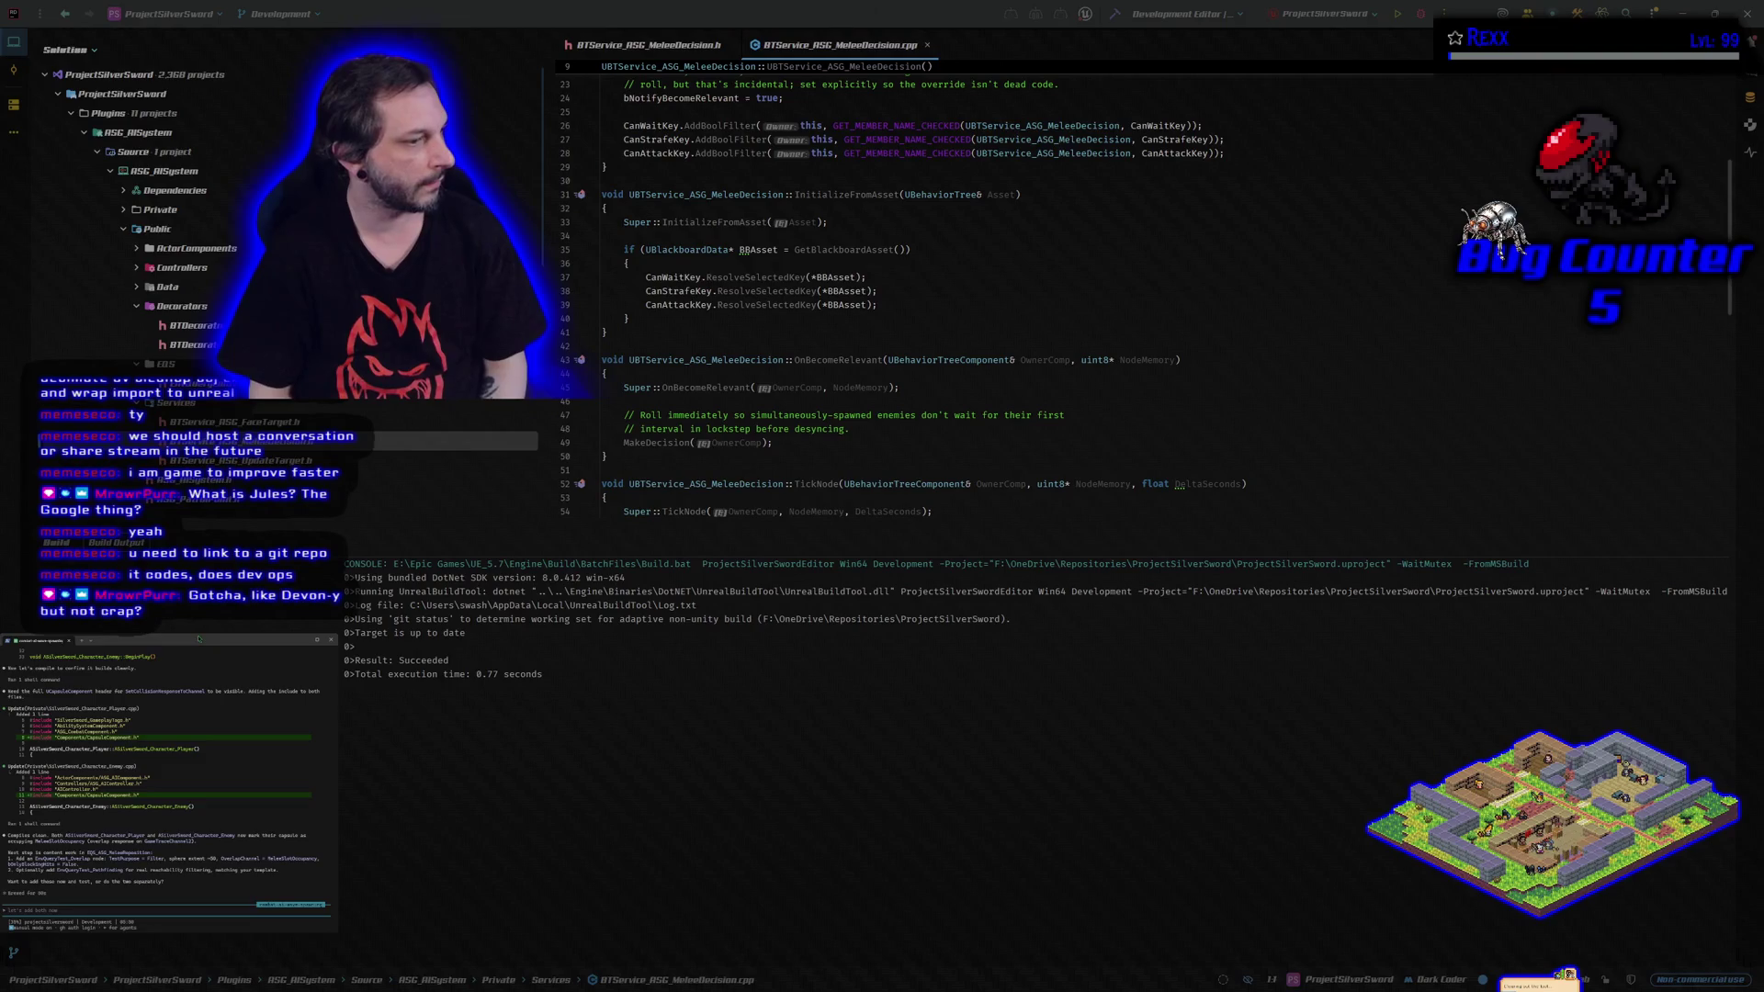
key(Return)
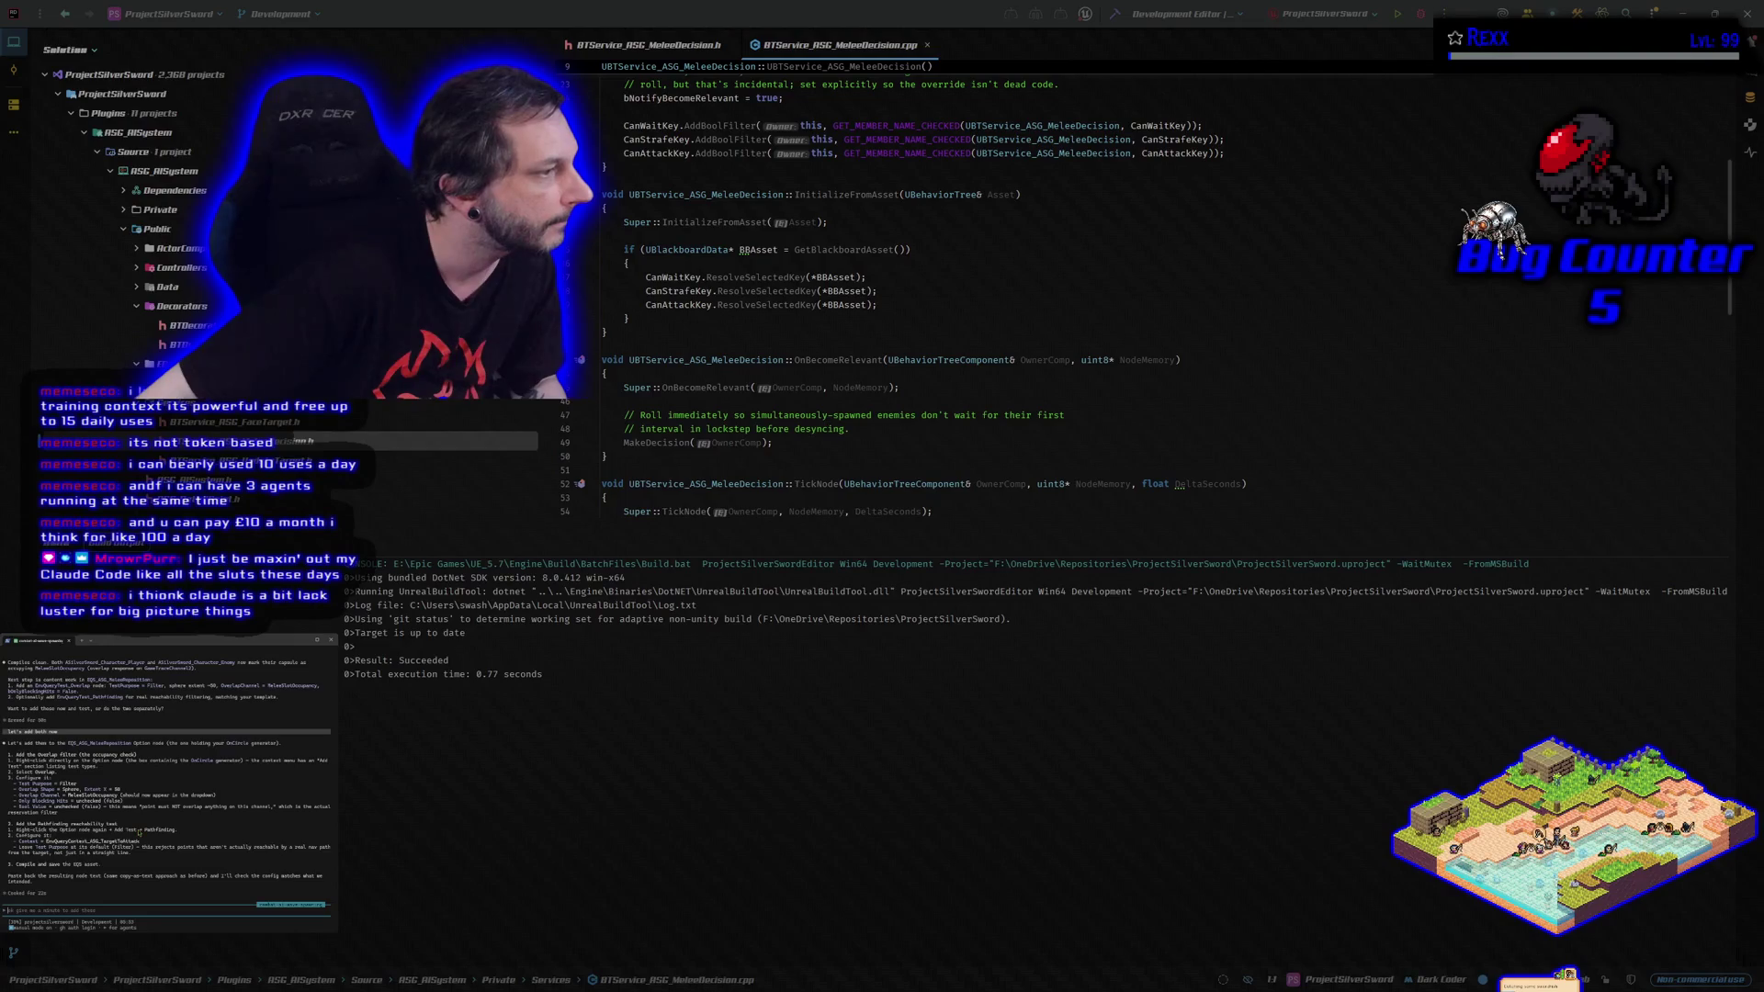
Rebuild the project with the agent's changes and launch the Unreal Editor under the debugger.
click(1115, 14)
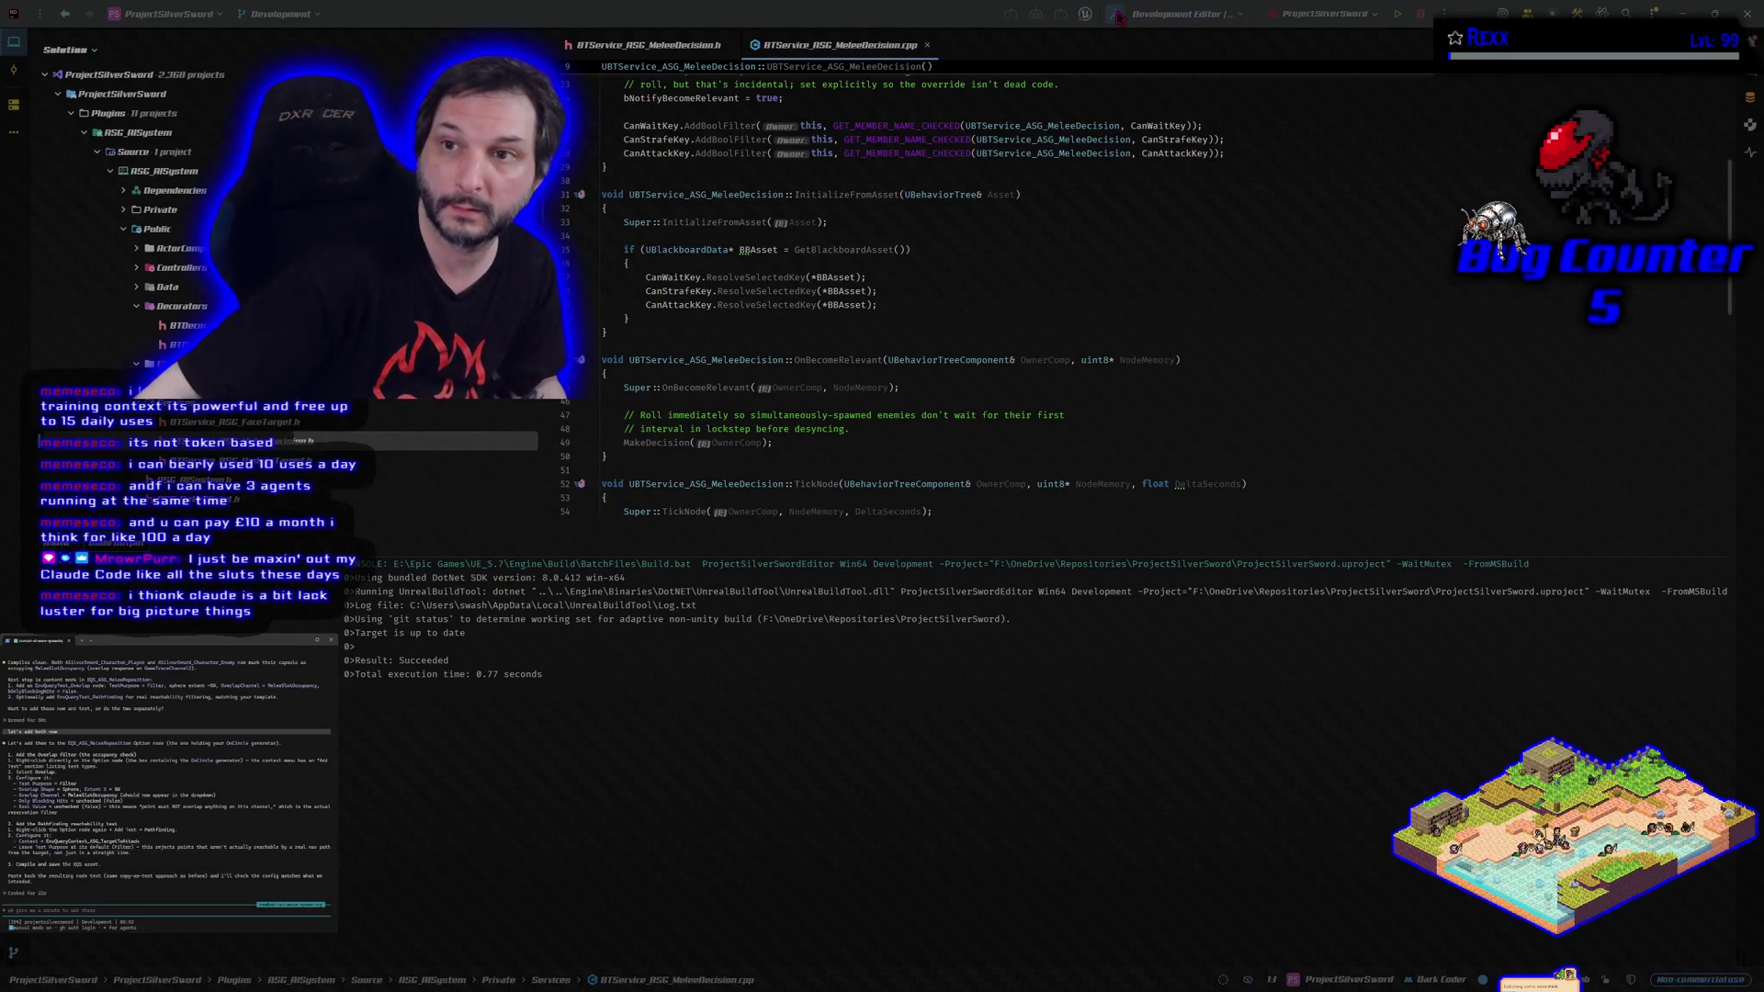
click(1422, 15)
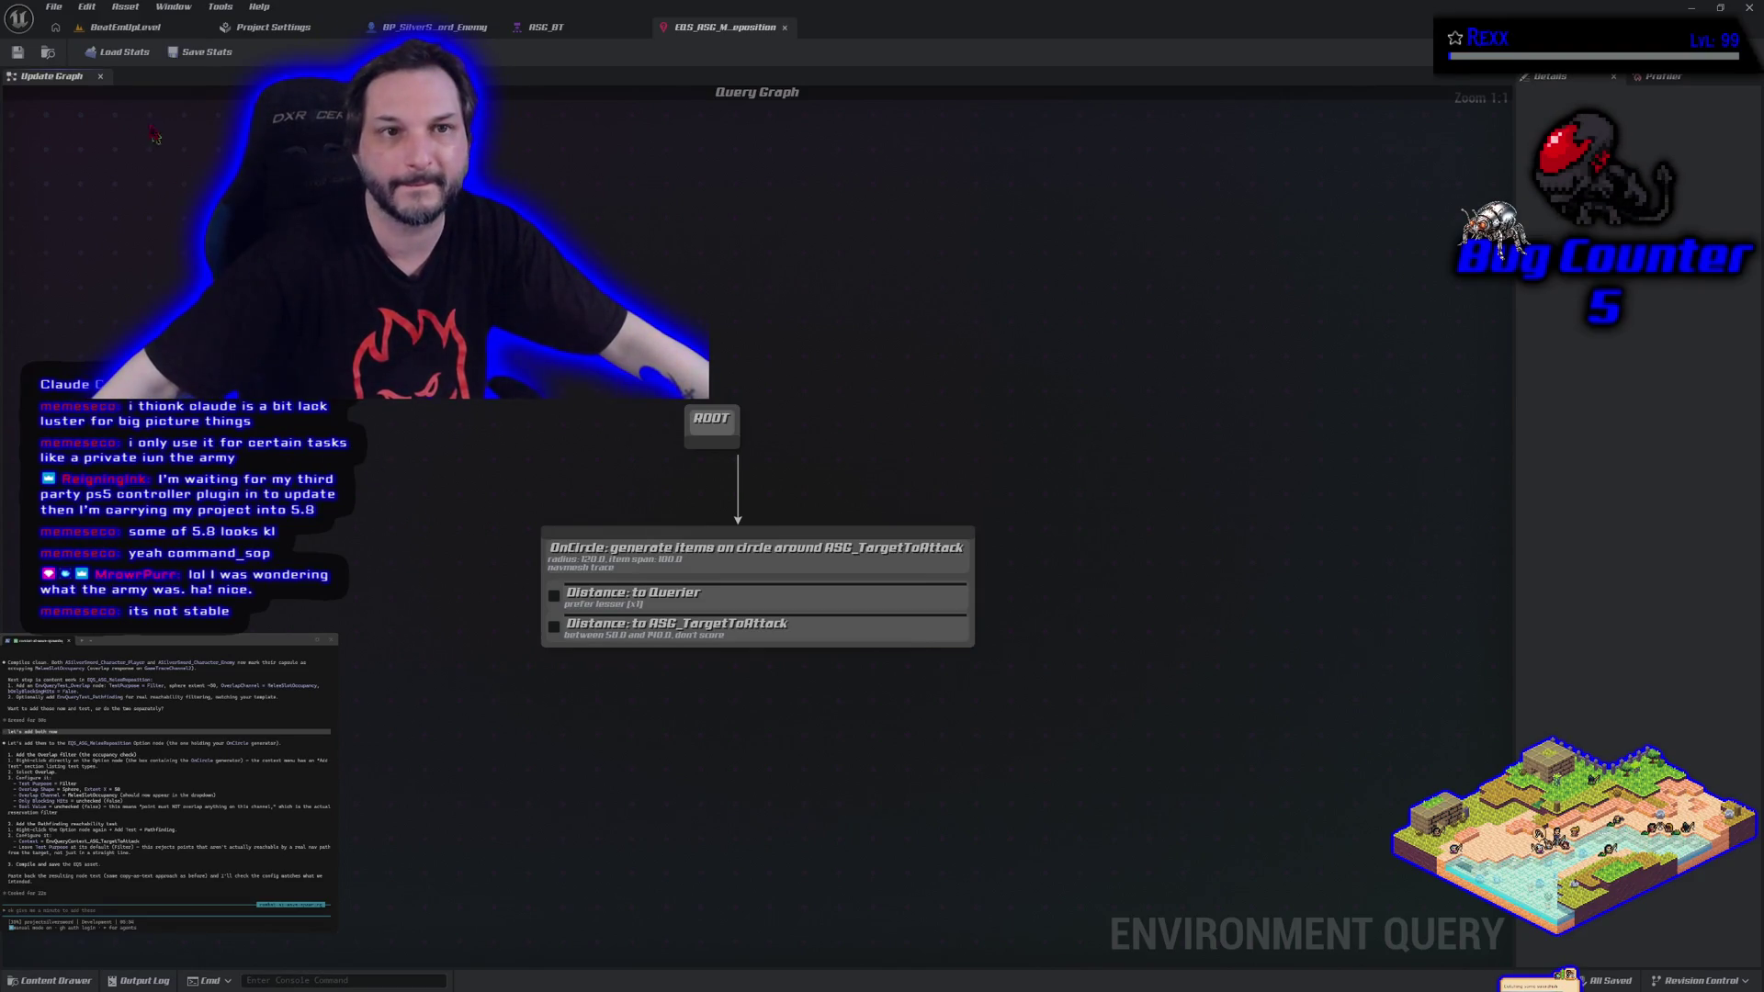
Switch from the BeatEmUpLevel level to the ASG_BT behavior tree.
click(121, 31)
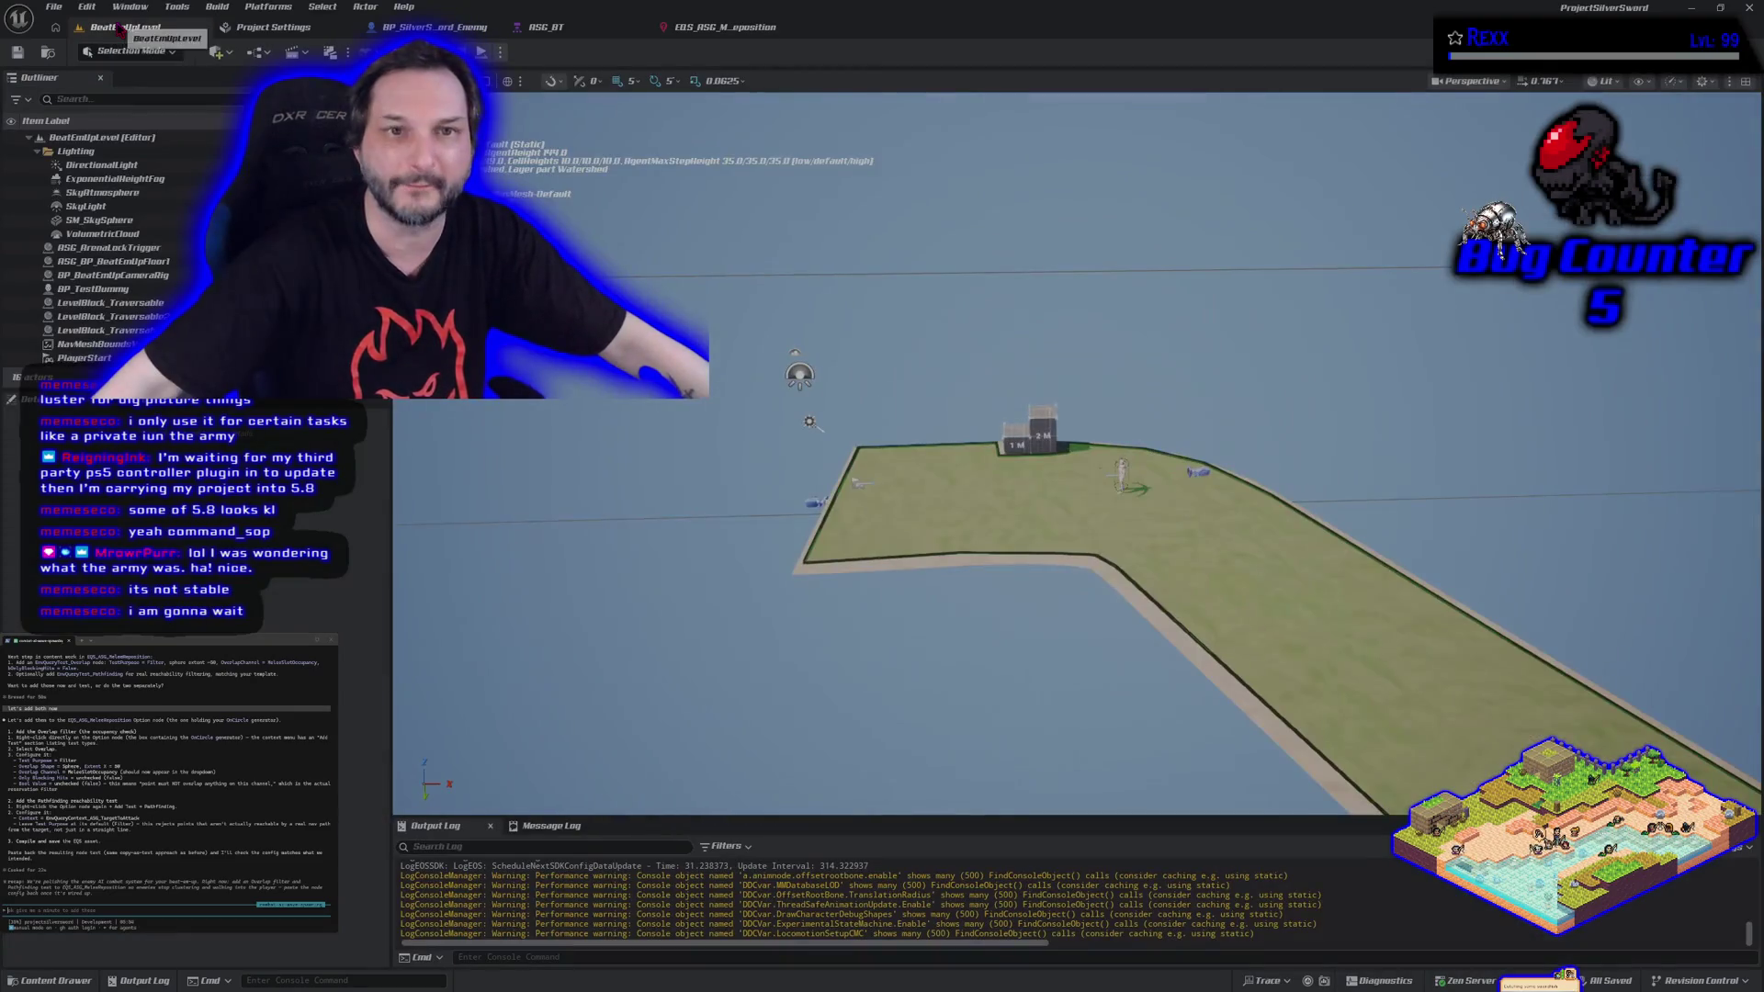
click(546, 27)
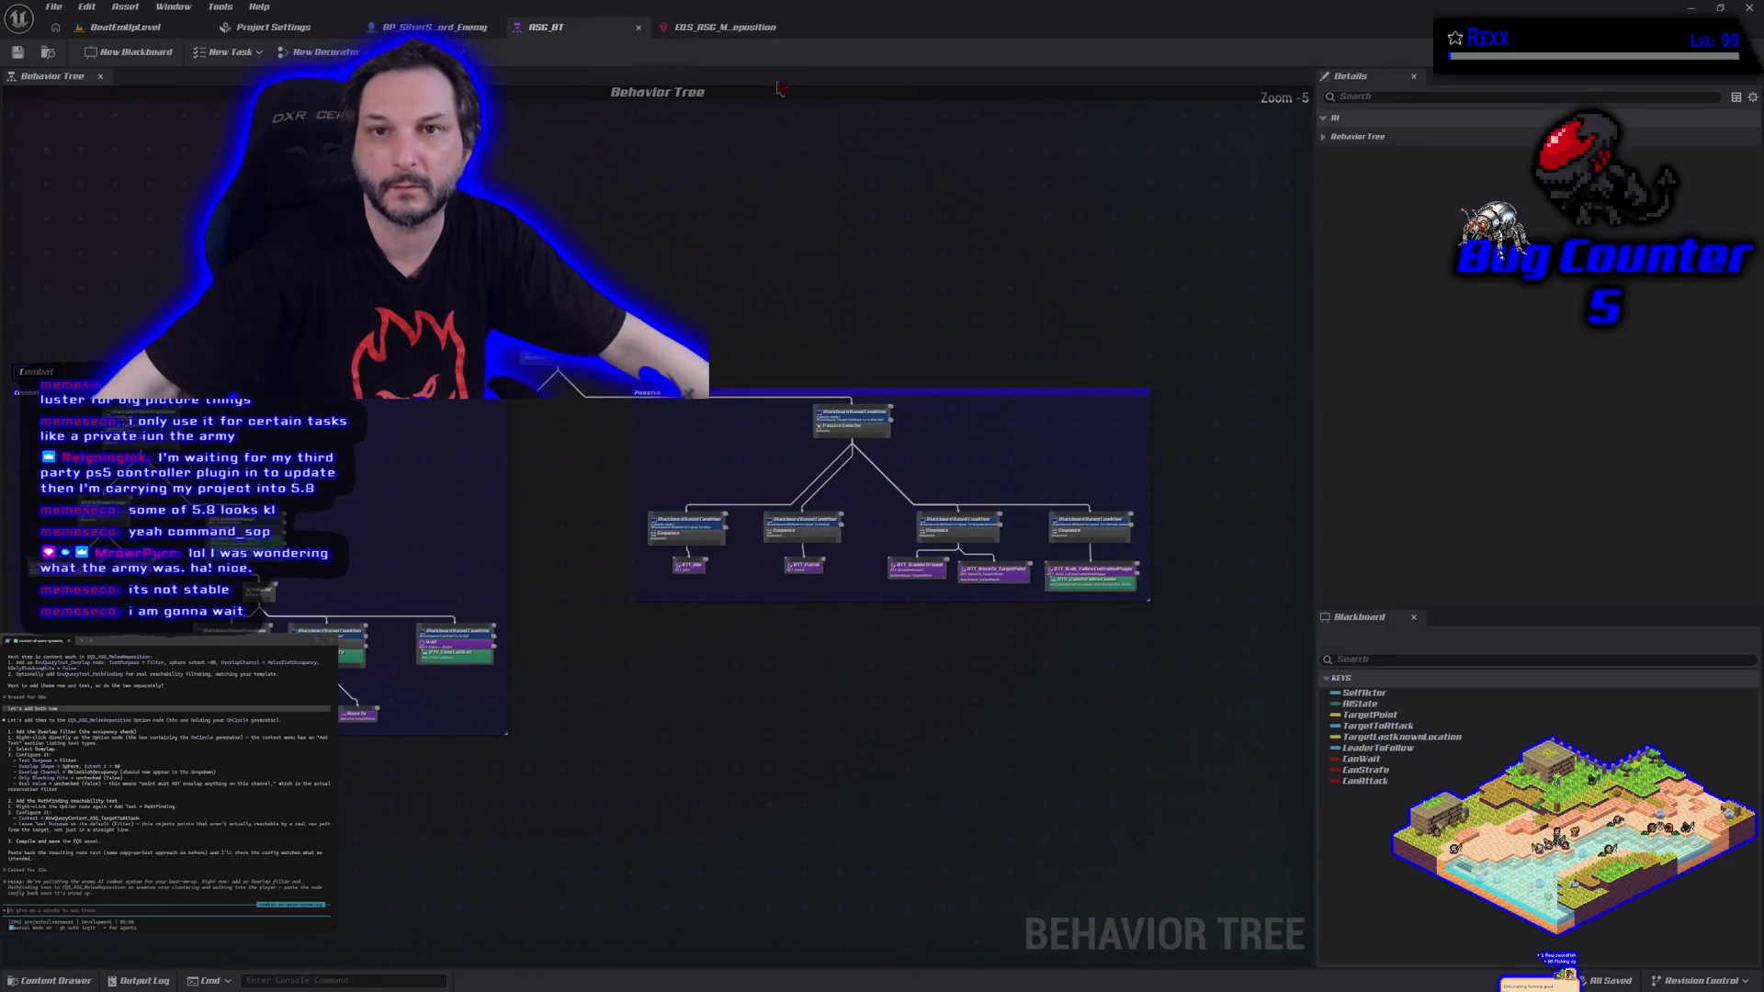
In EQS_ASG_MeleeReposition, select the OnCircle generator, widen its Details panel, and bring up its node actions.
click(726, 27)
click(684, 558)
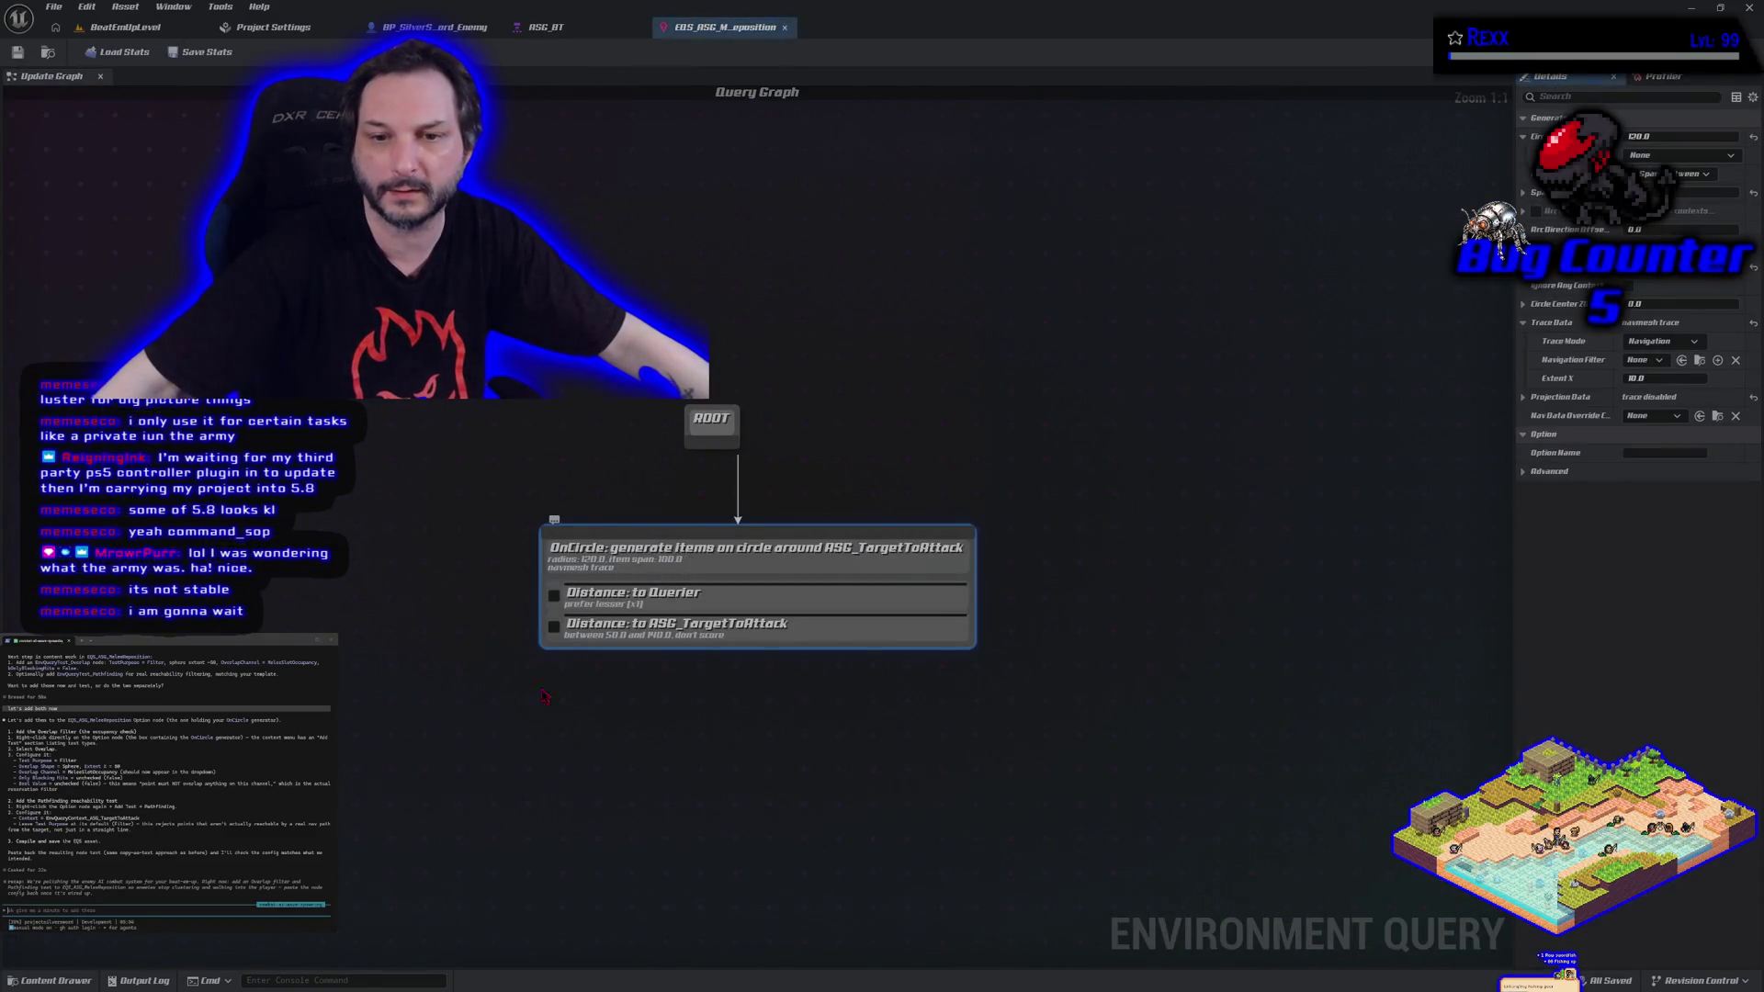
drag(1517, 372, 1262, 356)
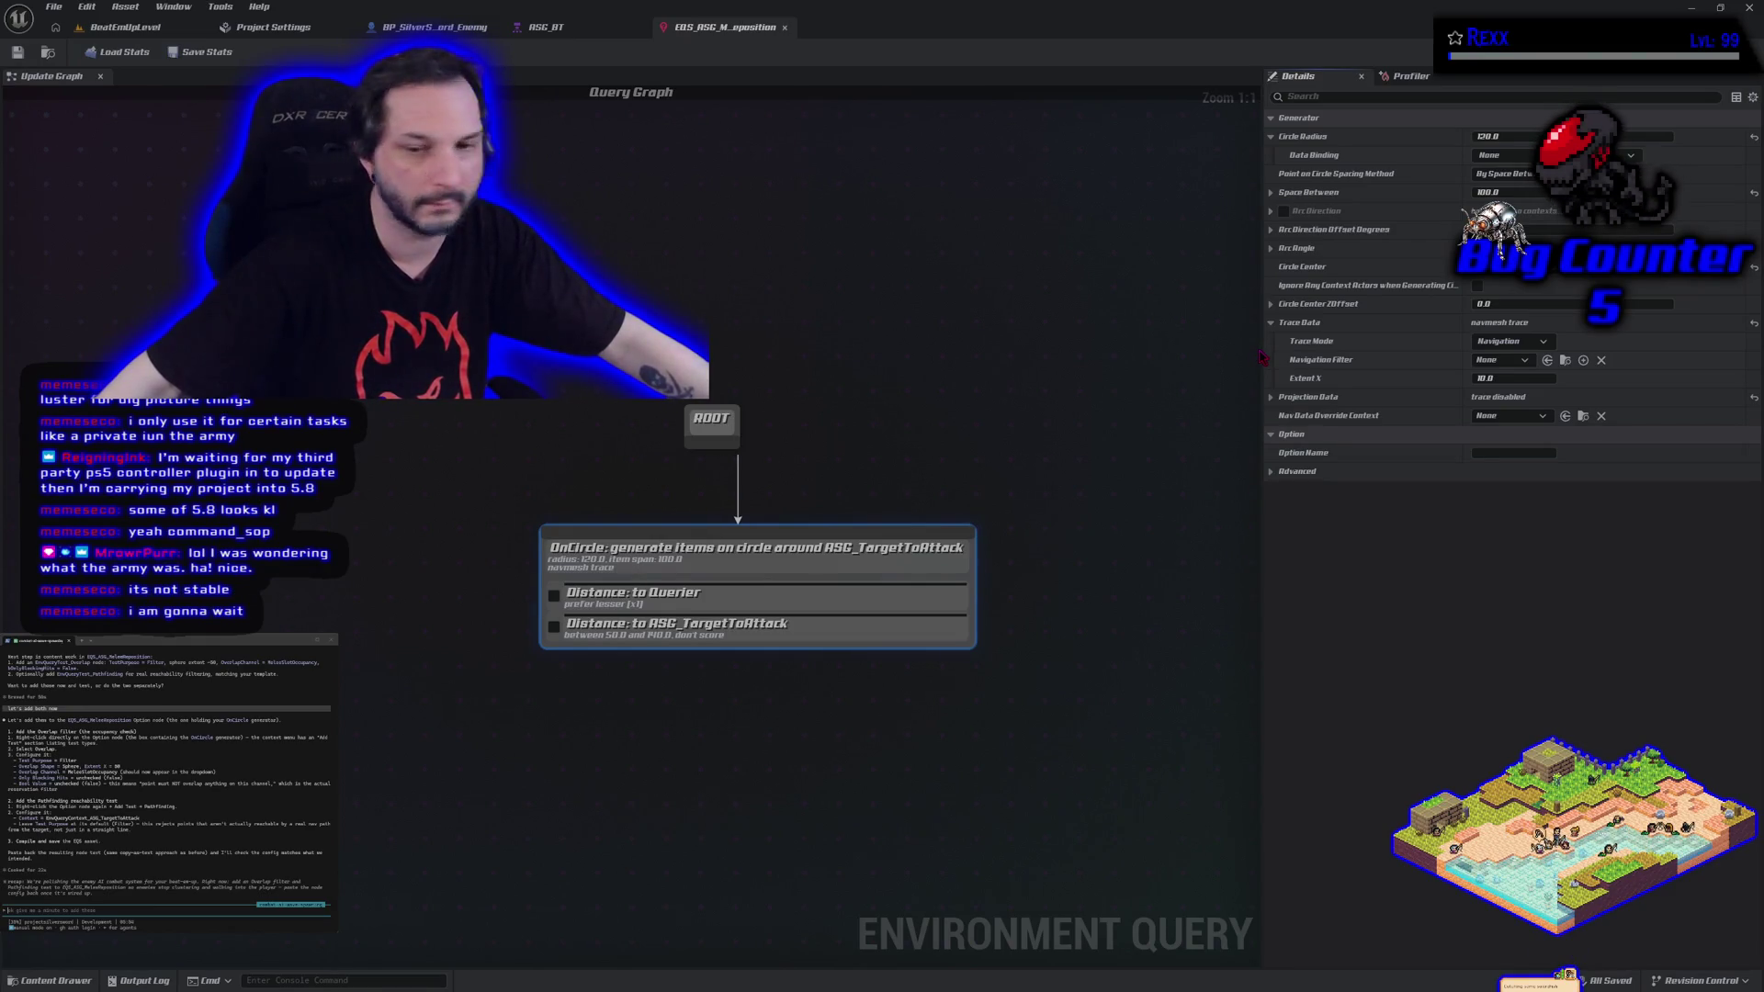
right_click(876, 563)
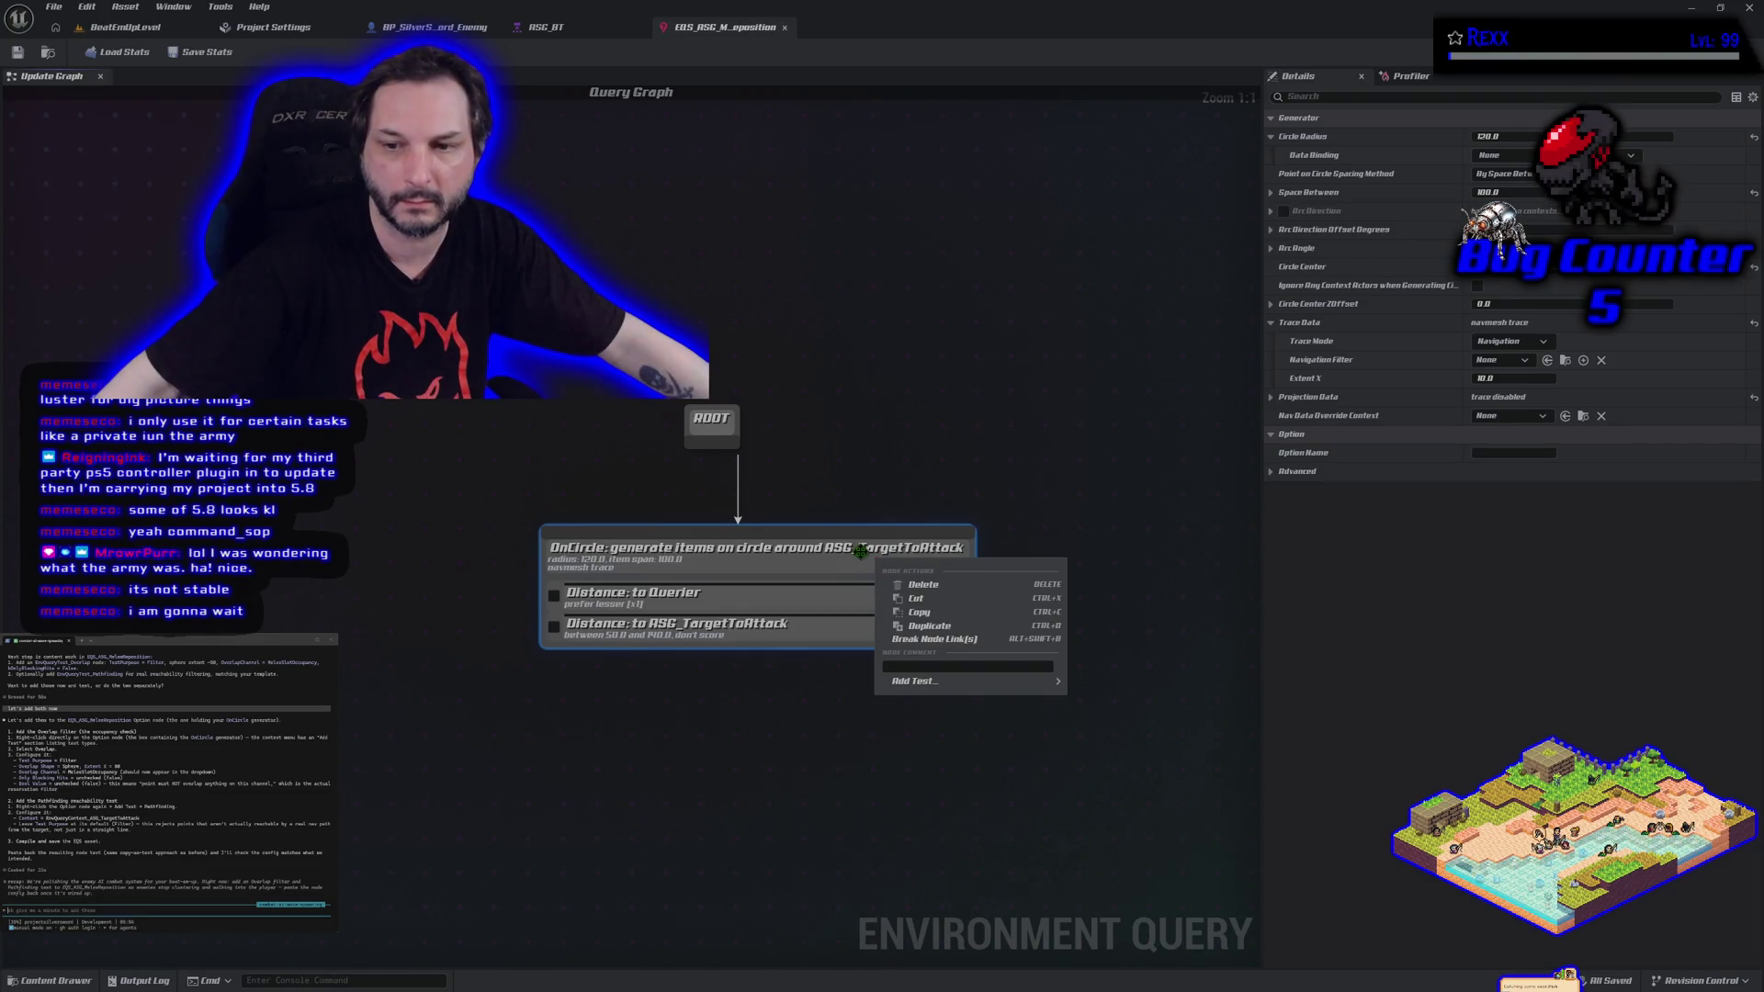
right_click(862, 557)
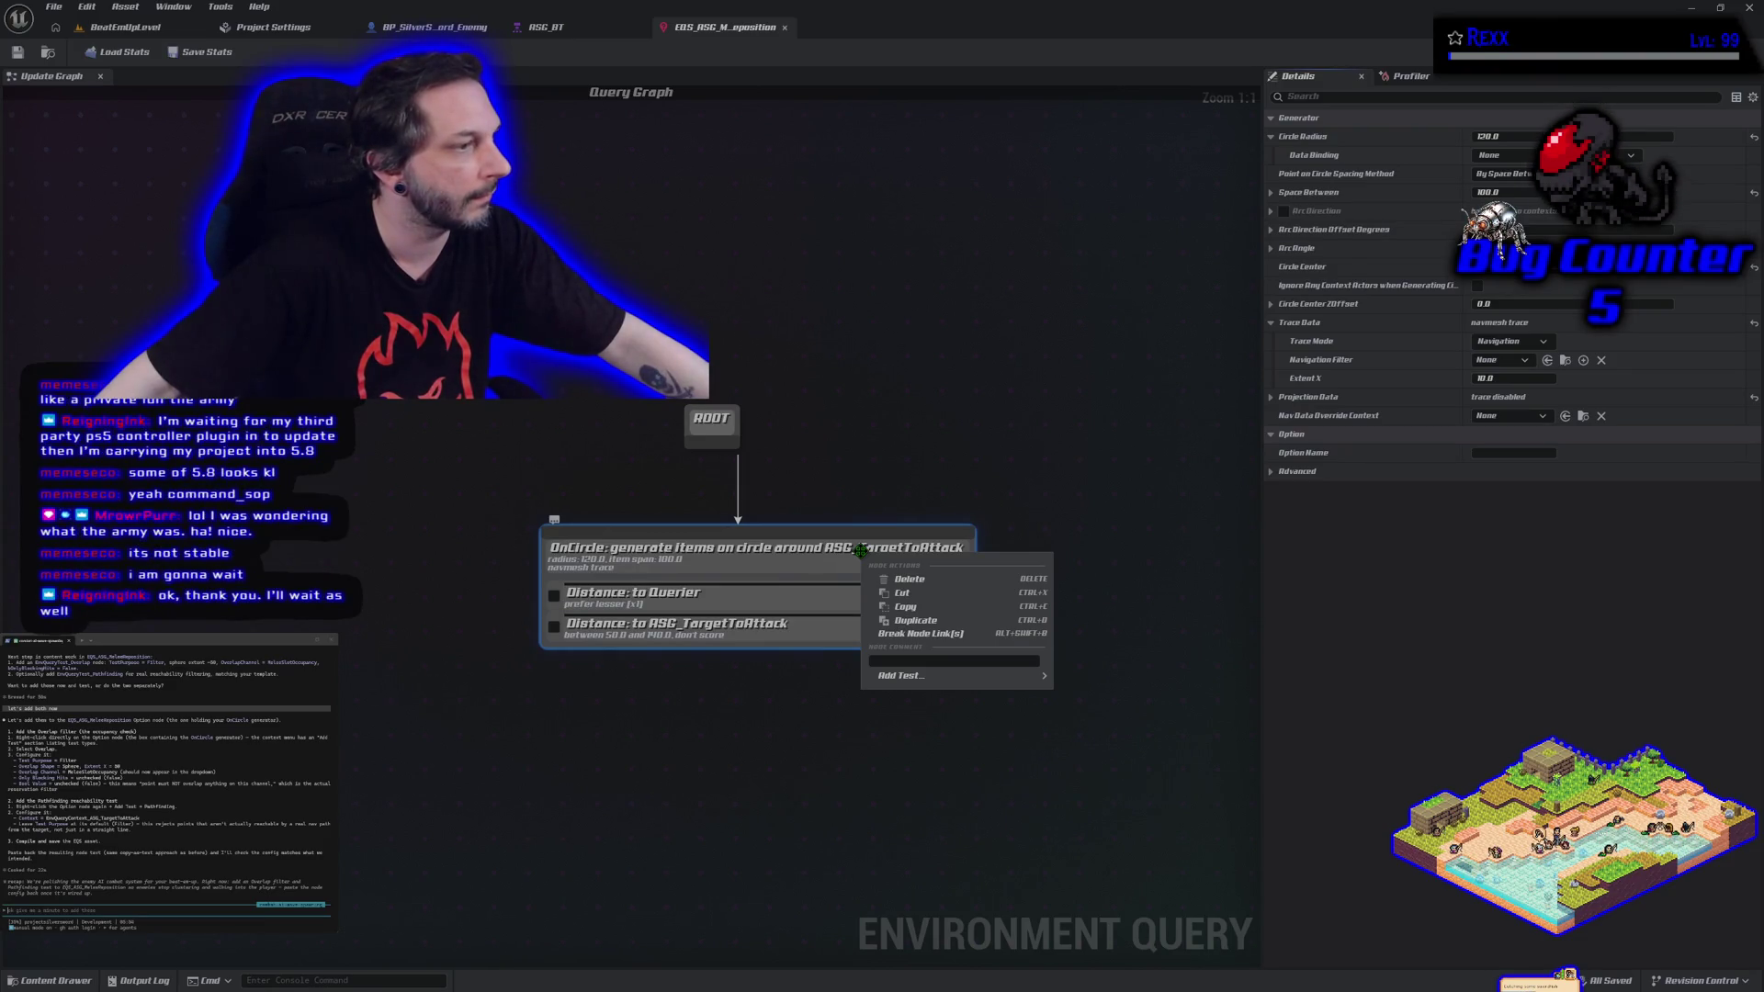
Add a 10×10×10 box Overlap test on WorldStatic to the OnCircle generator and select it.
mouse_move(956, 676)
click(1107, 746)
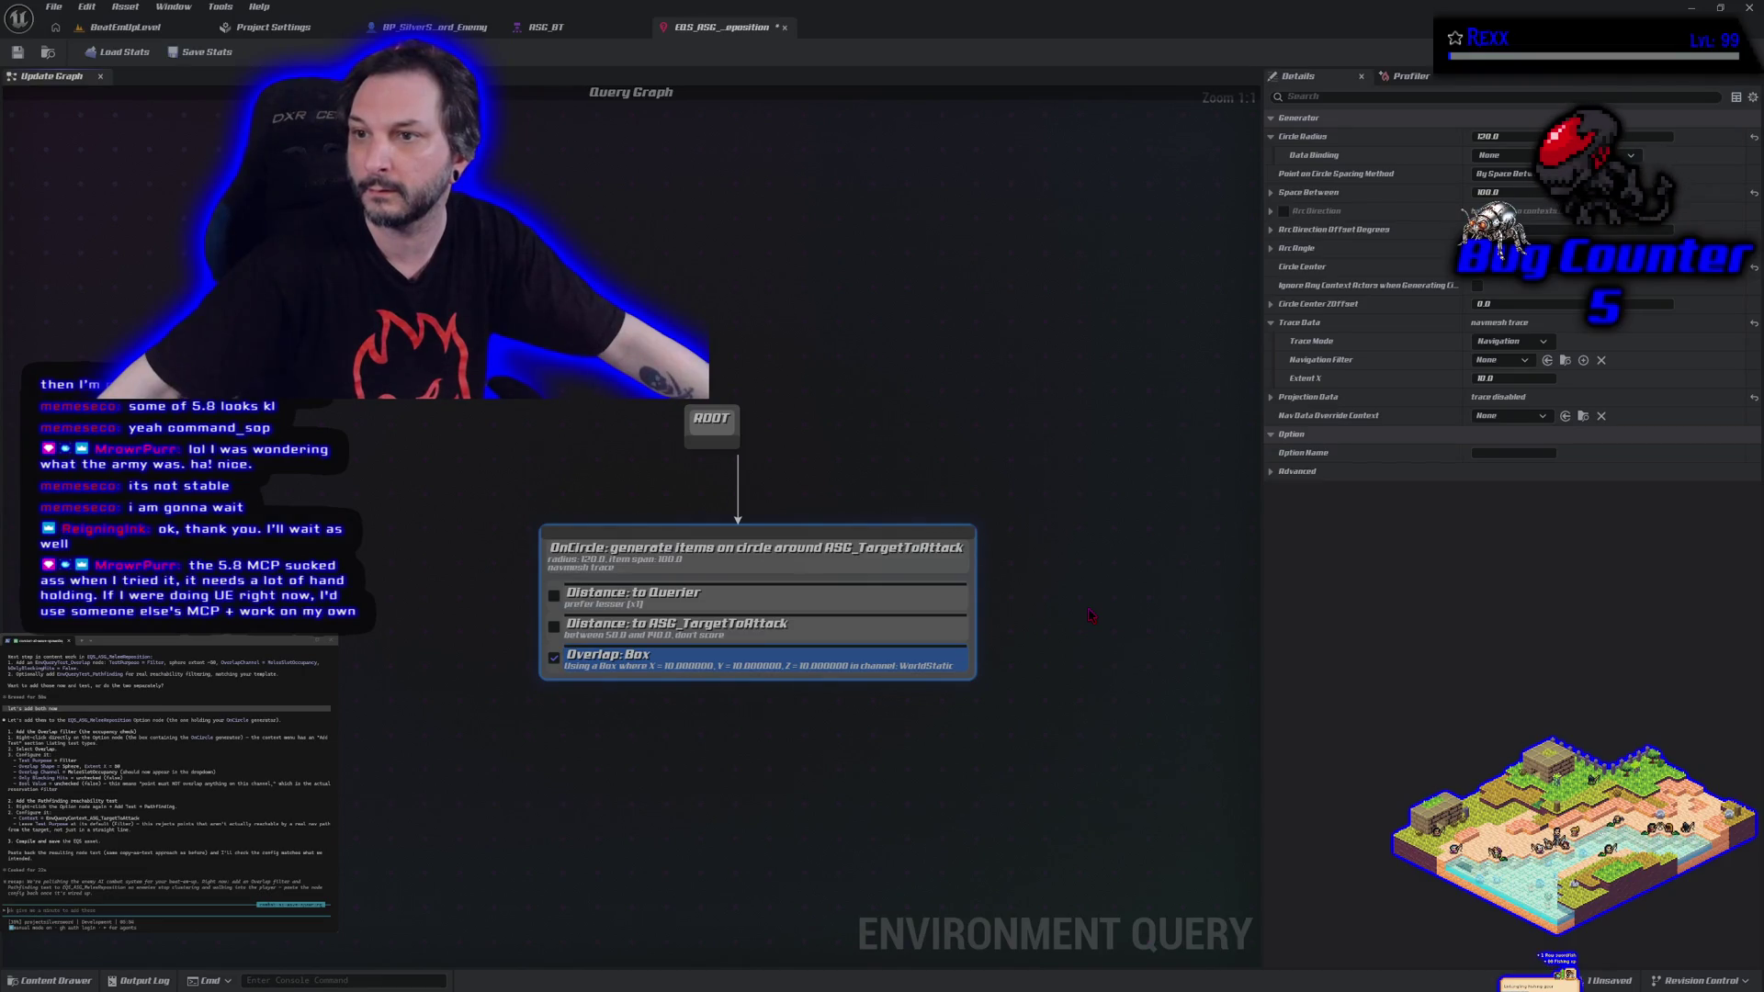
click(894, 658)
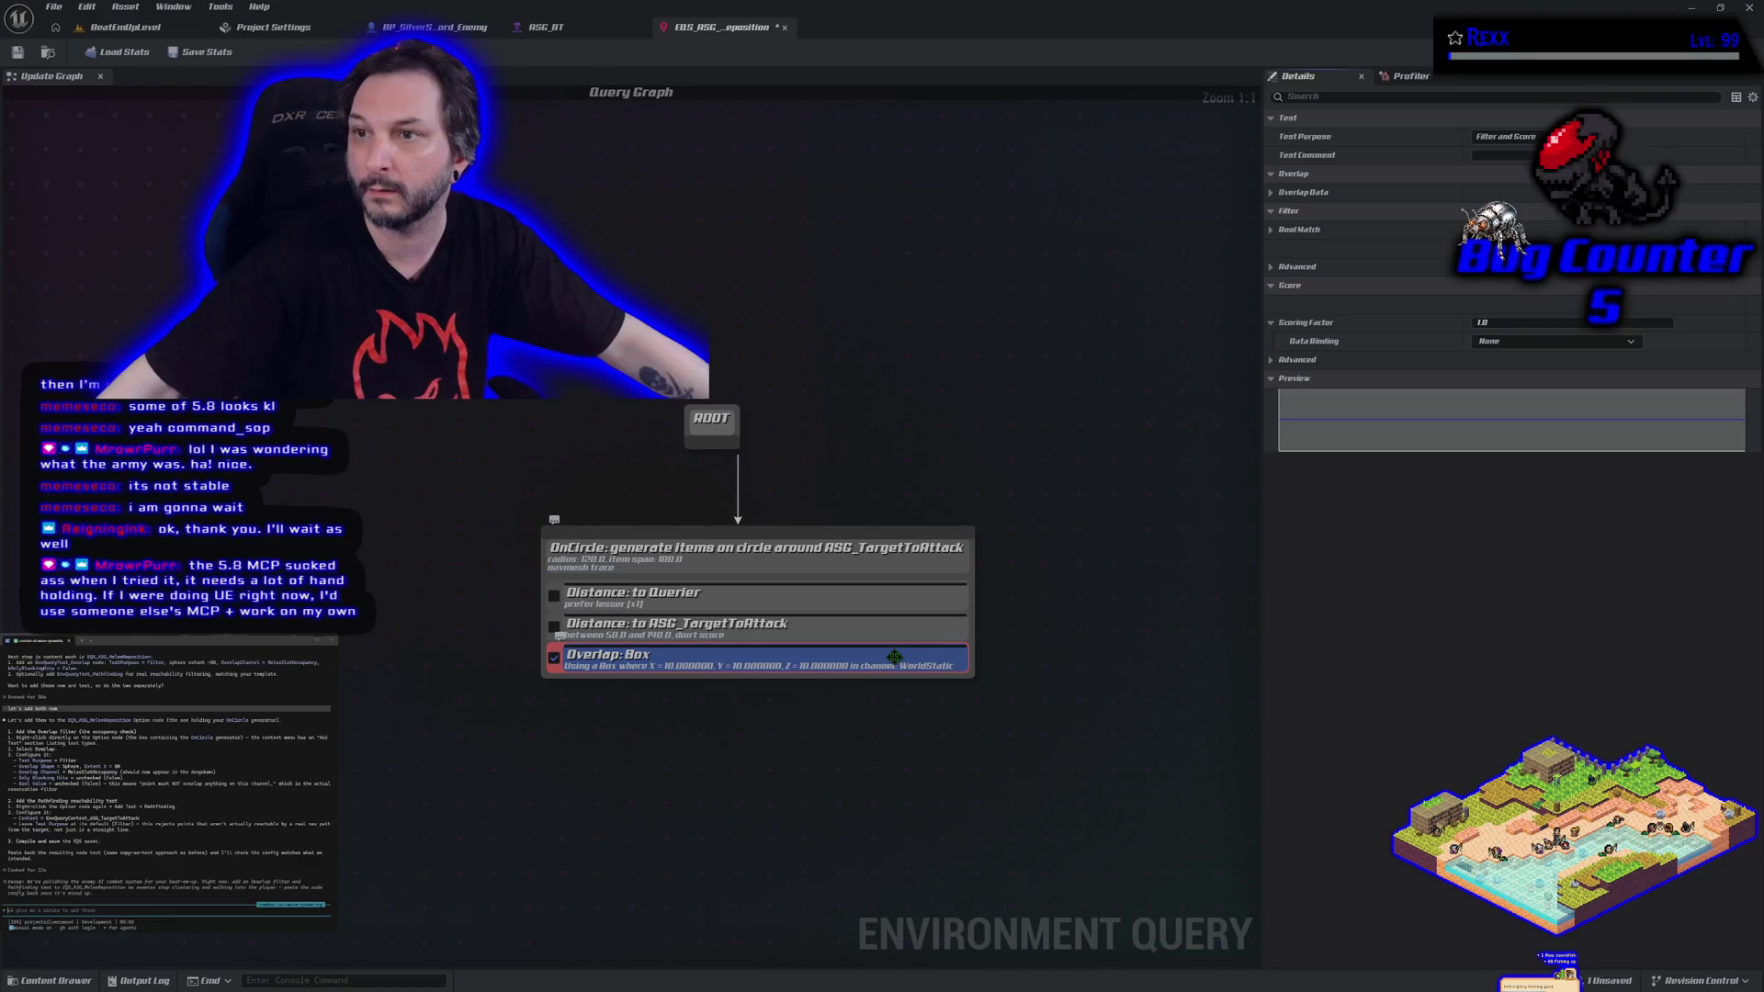
Make the overlap test Filter Only with a Sphere shape of extent 50.
click(1507, 136)
click(1525, 156)
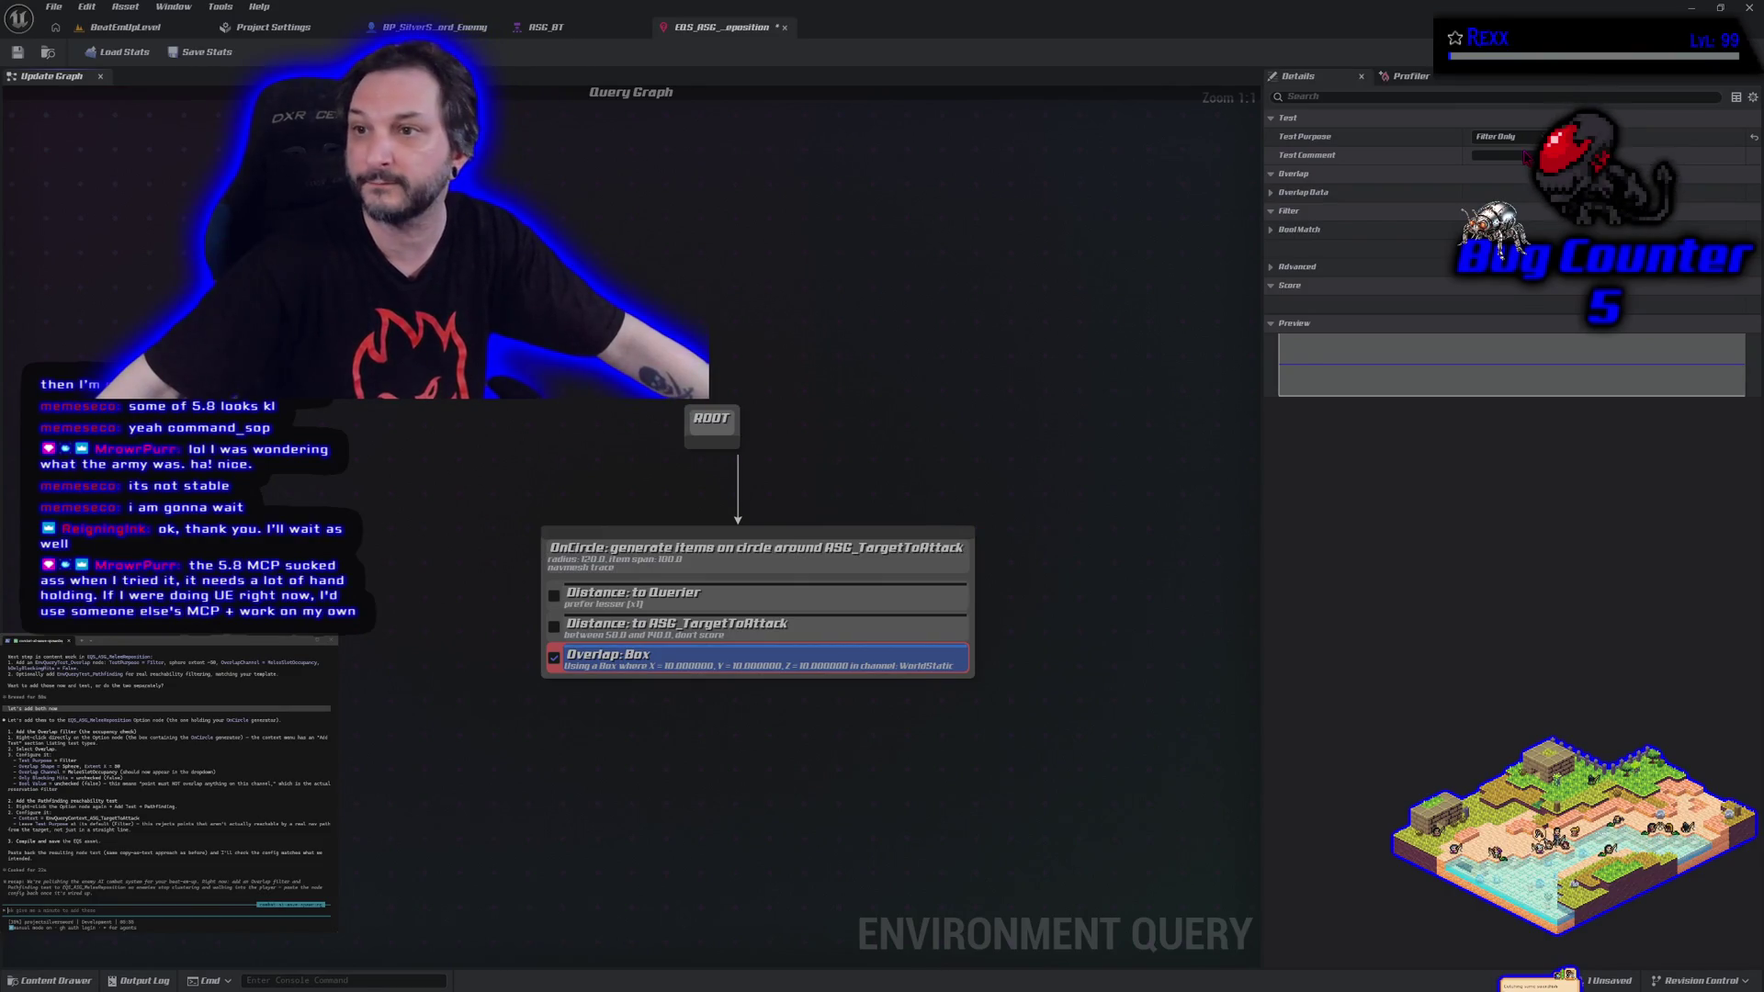
click(1272, 193)
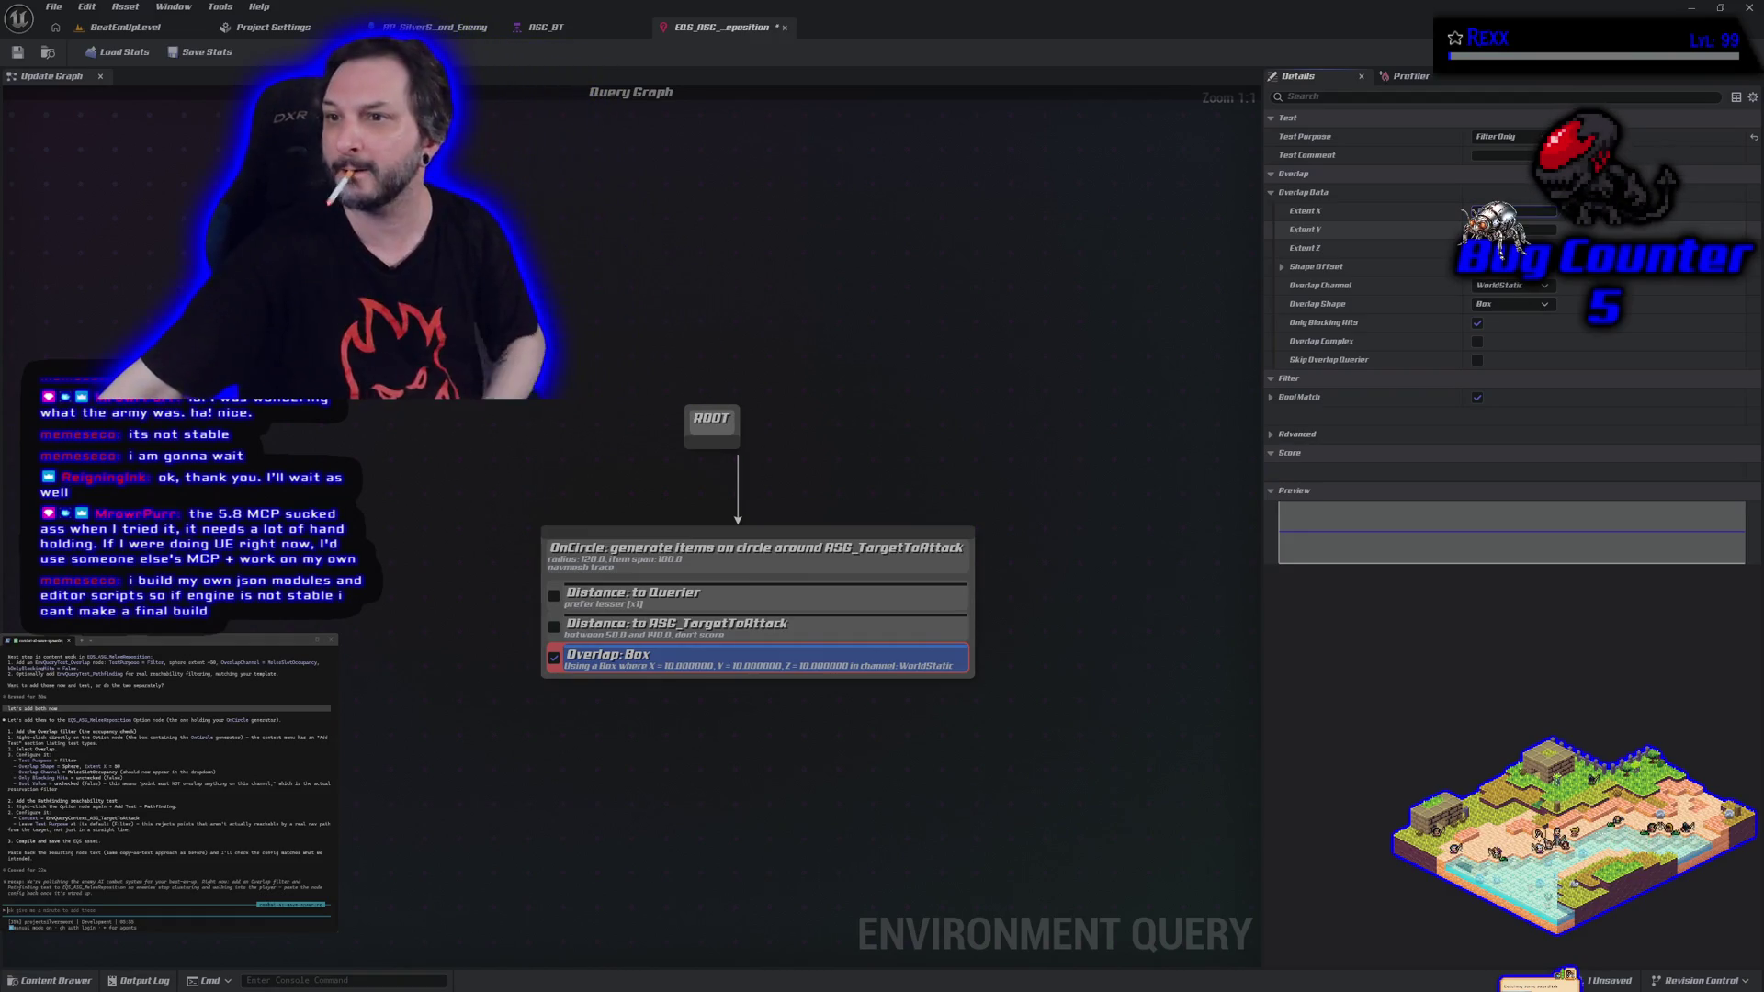
key(Return)
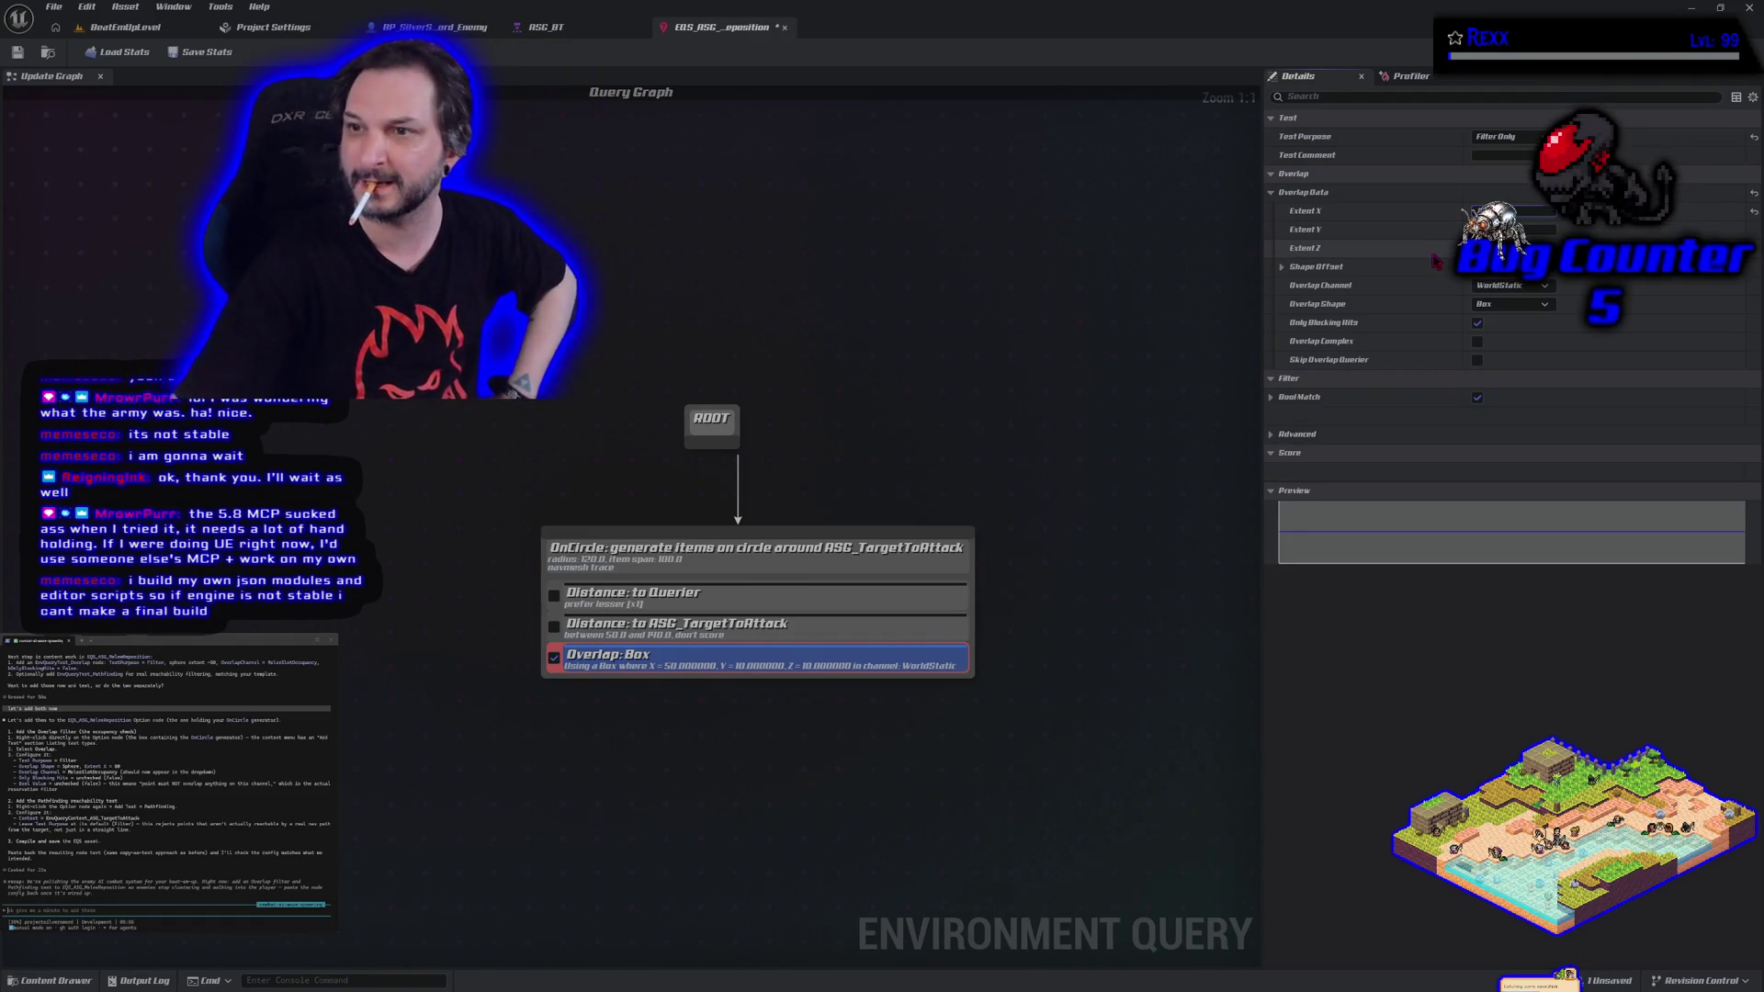
click(1511, 304)
click(1516, 328)
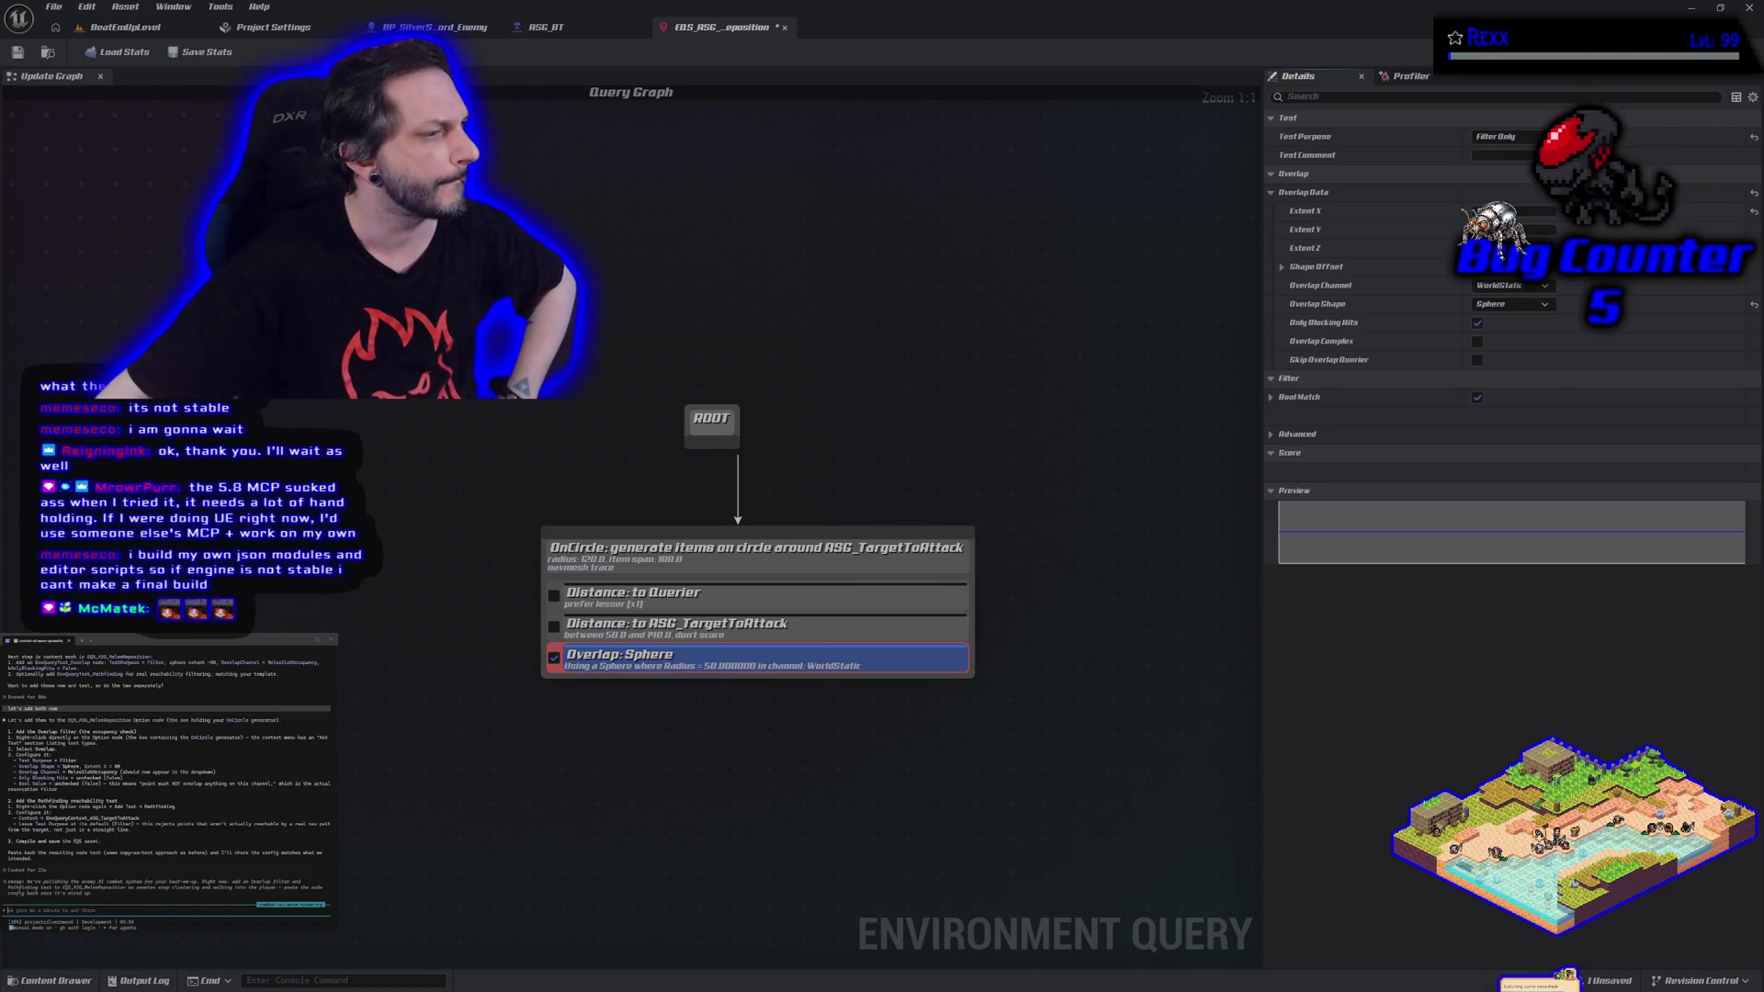
Set the overlap channel to MeleeSlotOccupancy, turn off Only Blocking Hits and Bool Match, and save the query.
click(1512, 286)
click(1504, 398)
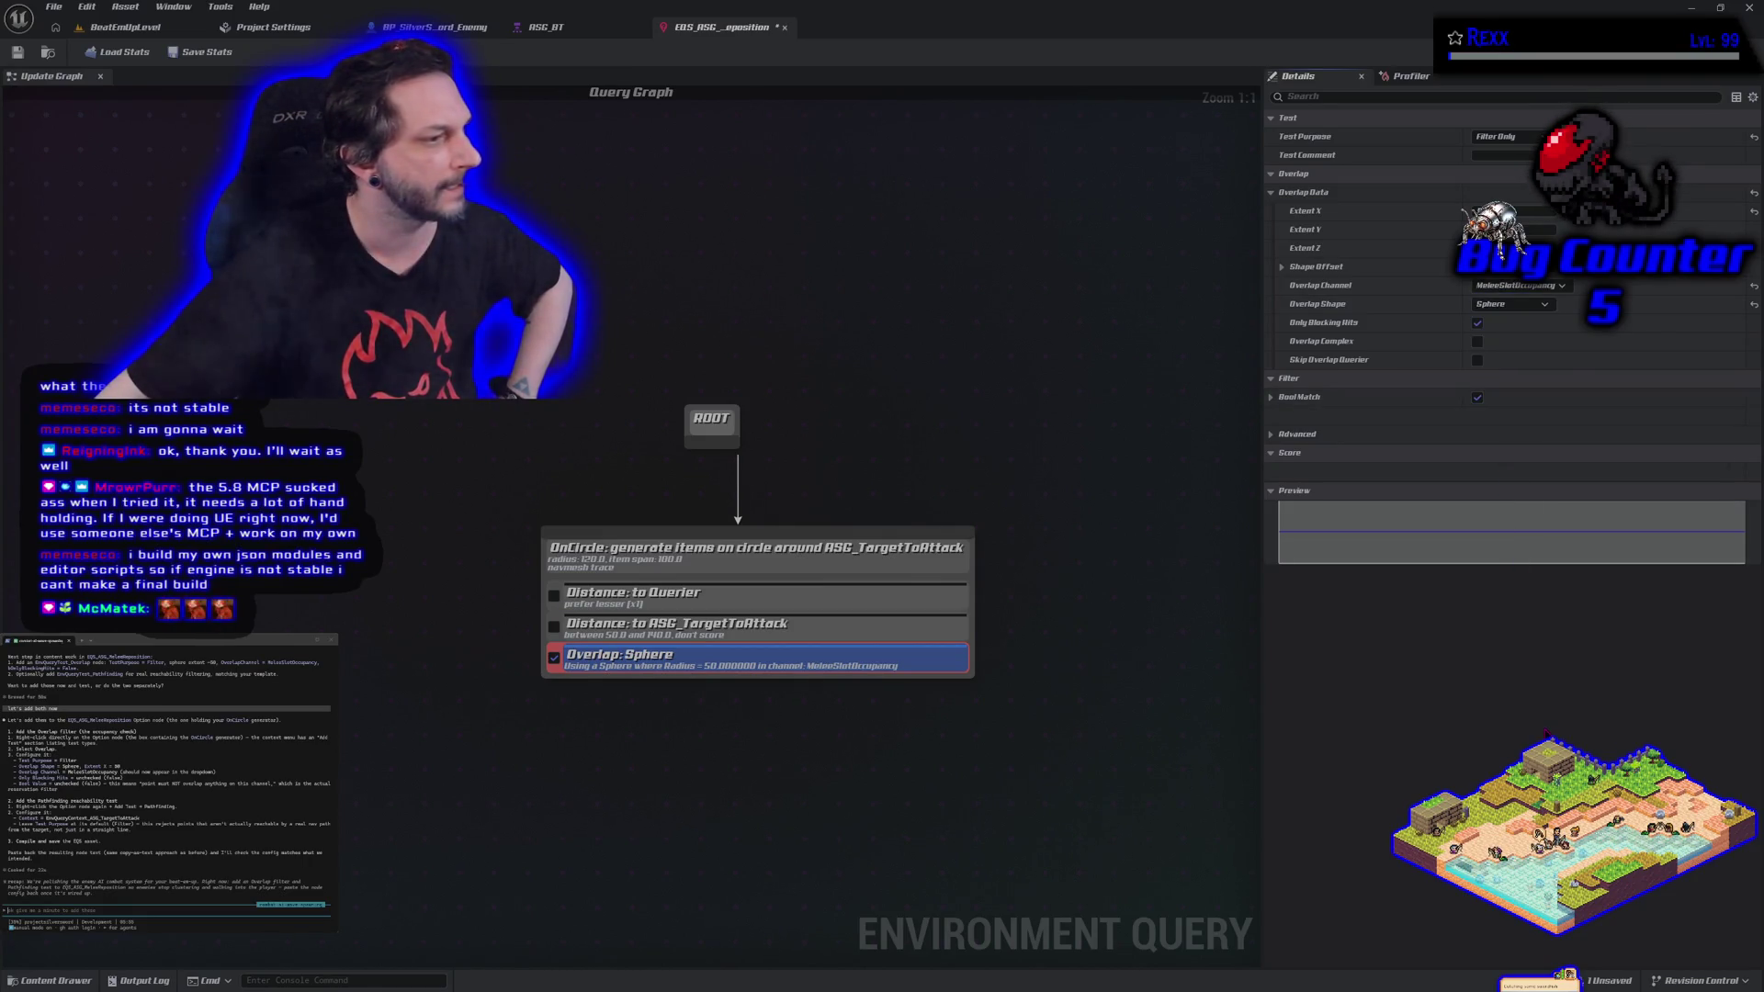
click(1478, 324)
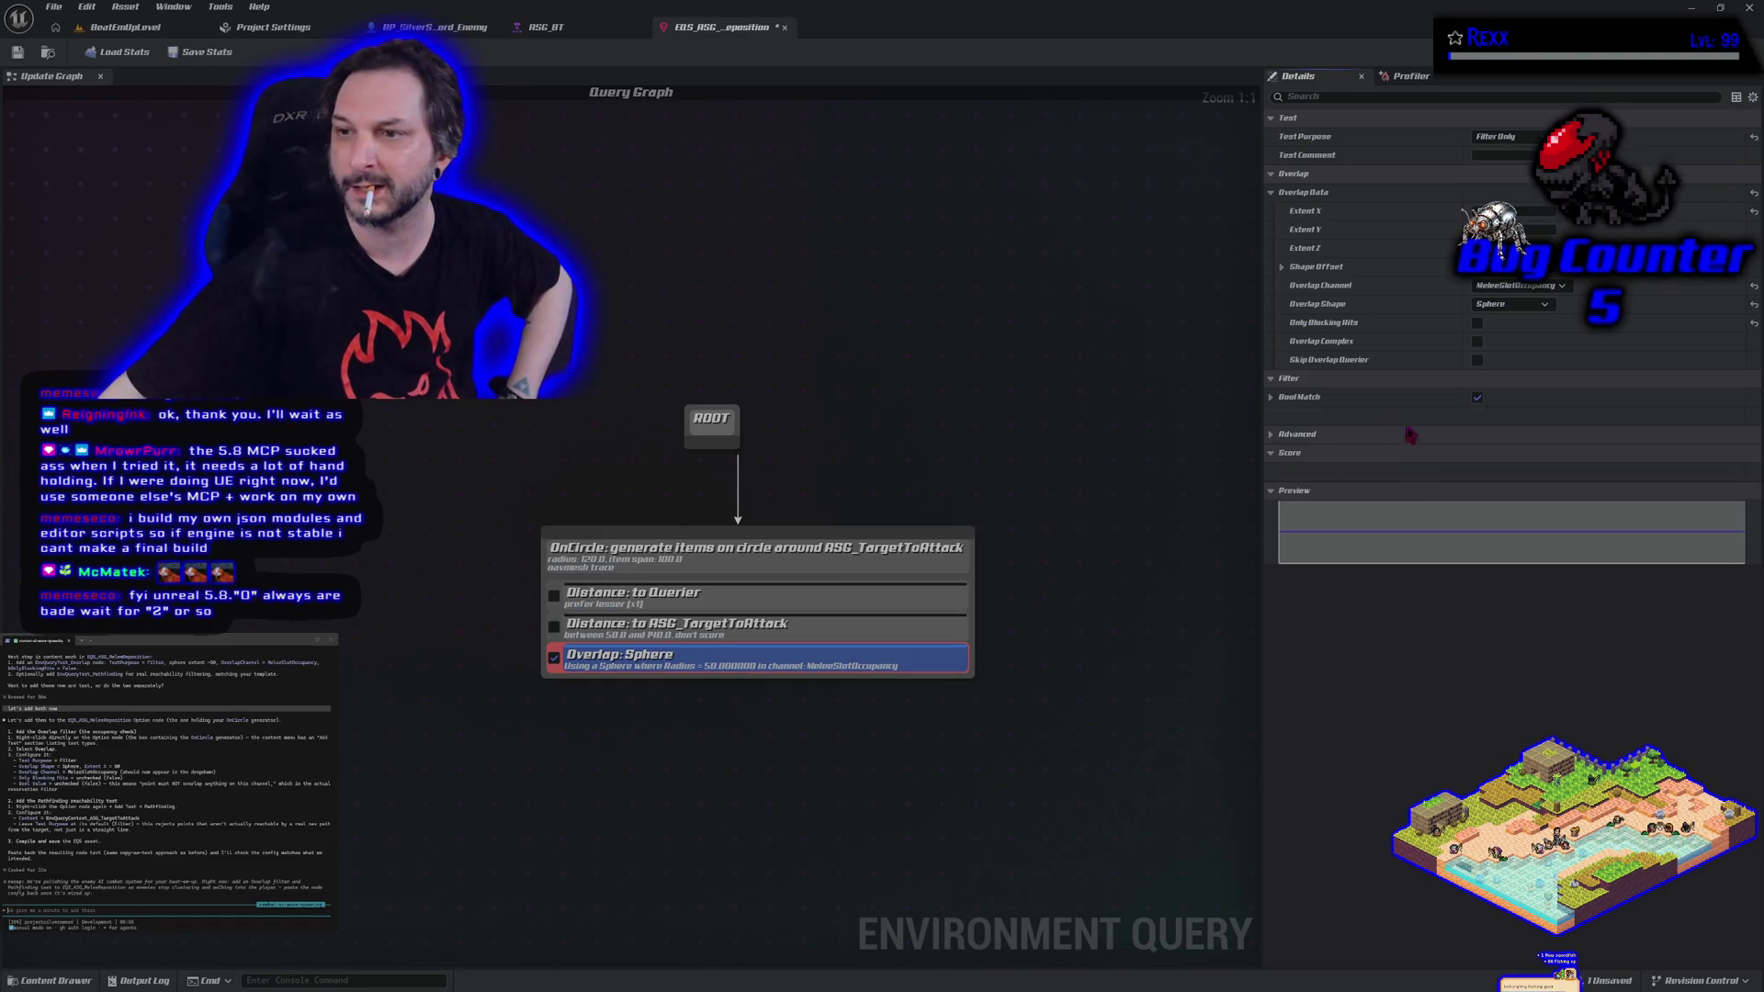
click(1478, 401)
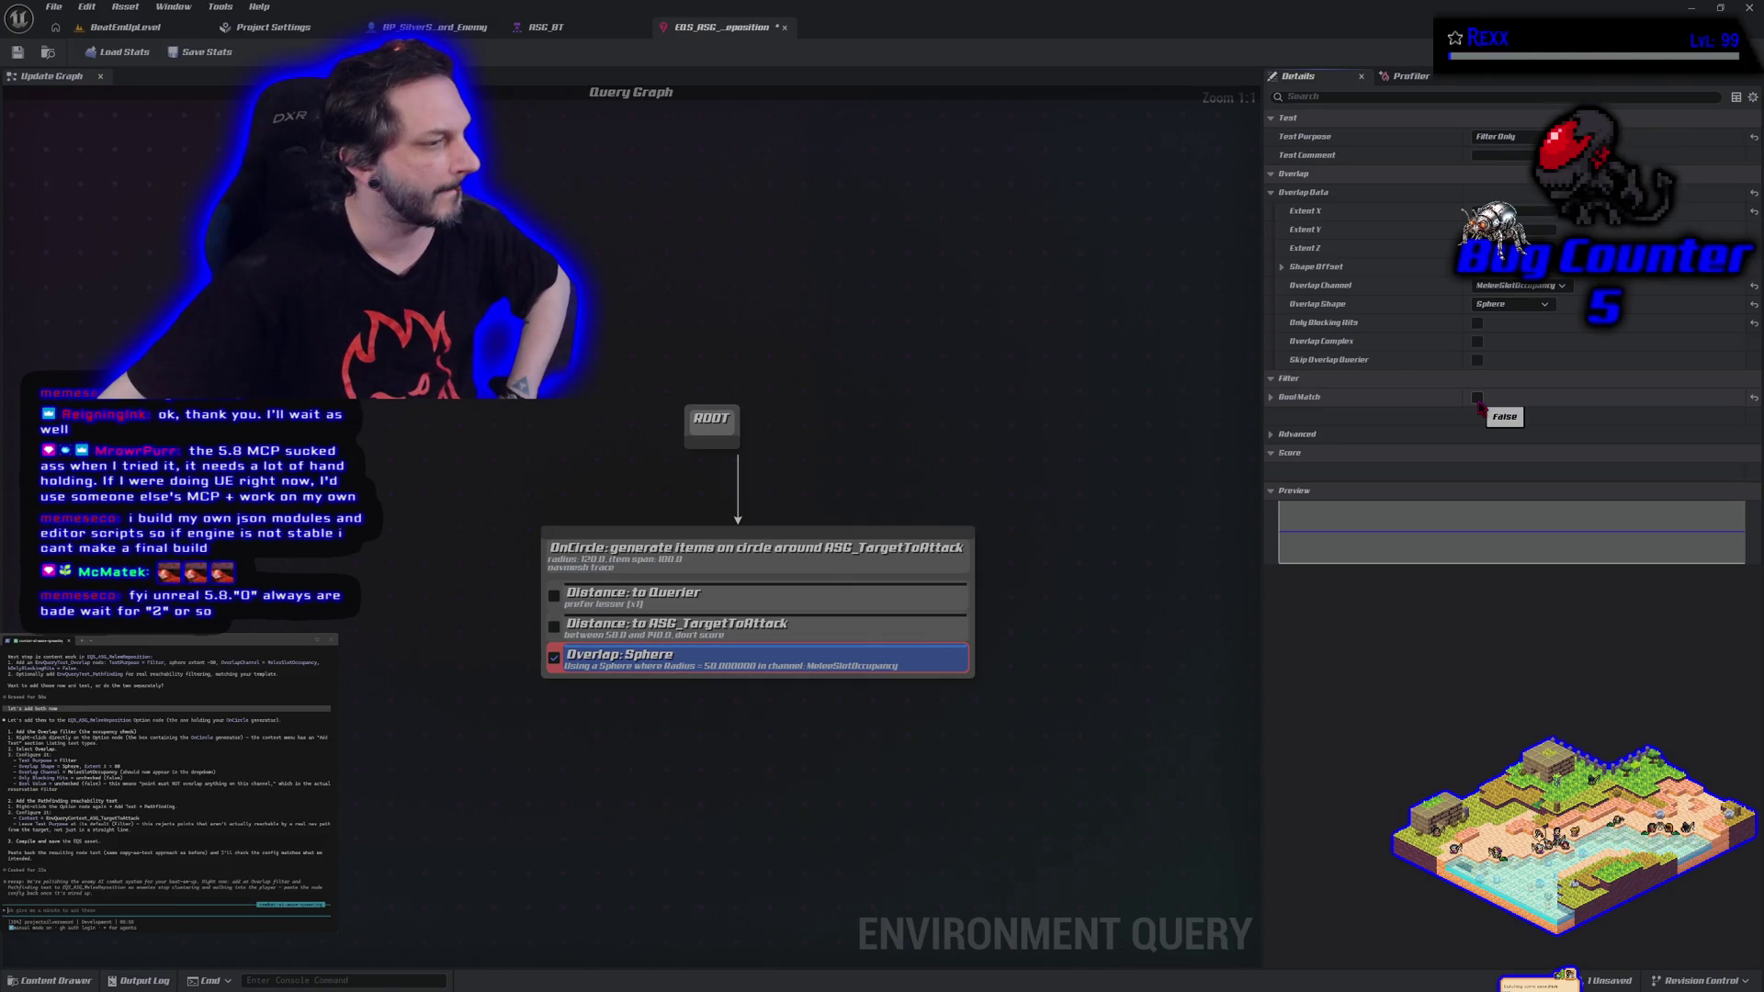
click(18, 52)
click(732, 556)
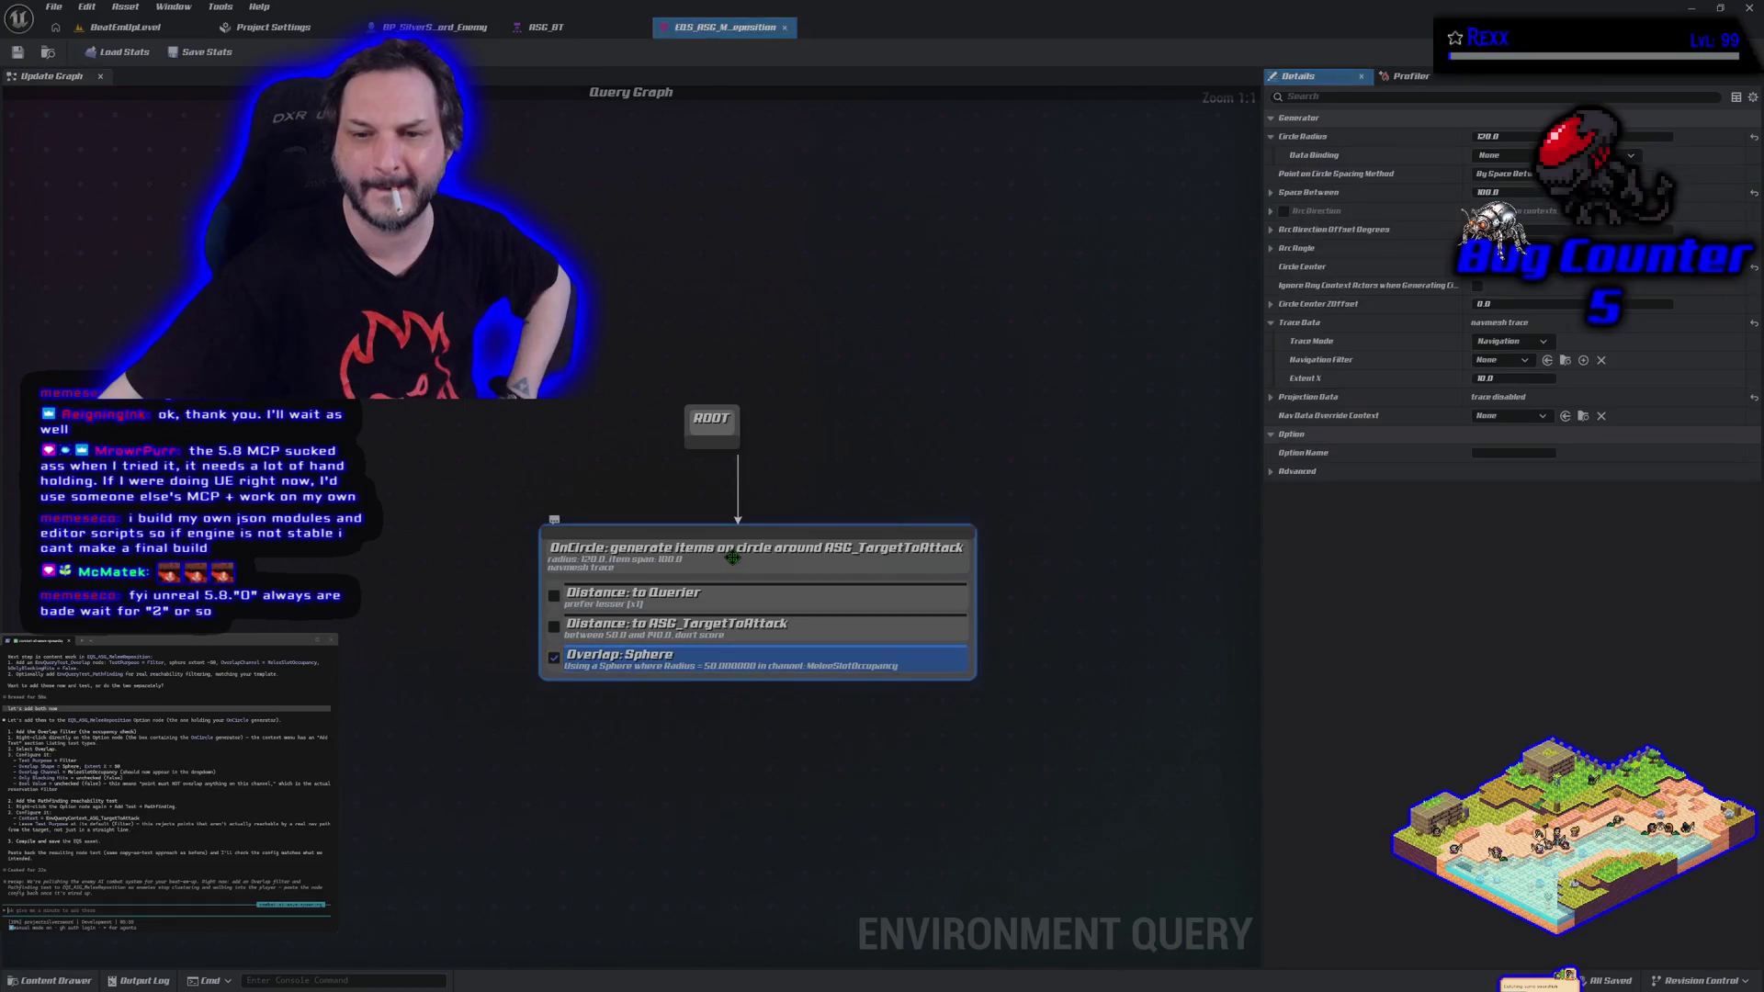
Add a PathExist test to the OnCircle generator with ASG_TargetToAttack as its context.
right_click(732, 556)
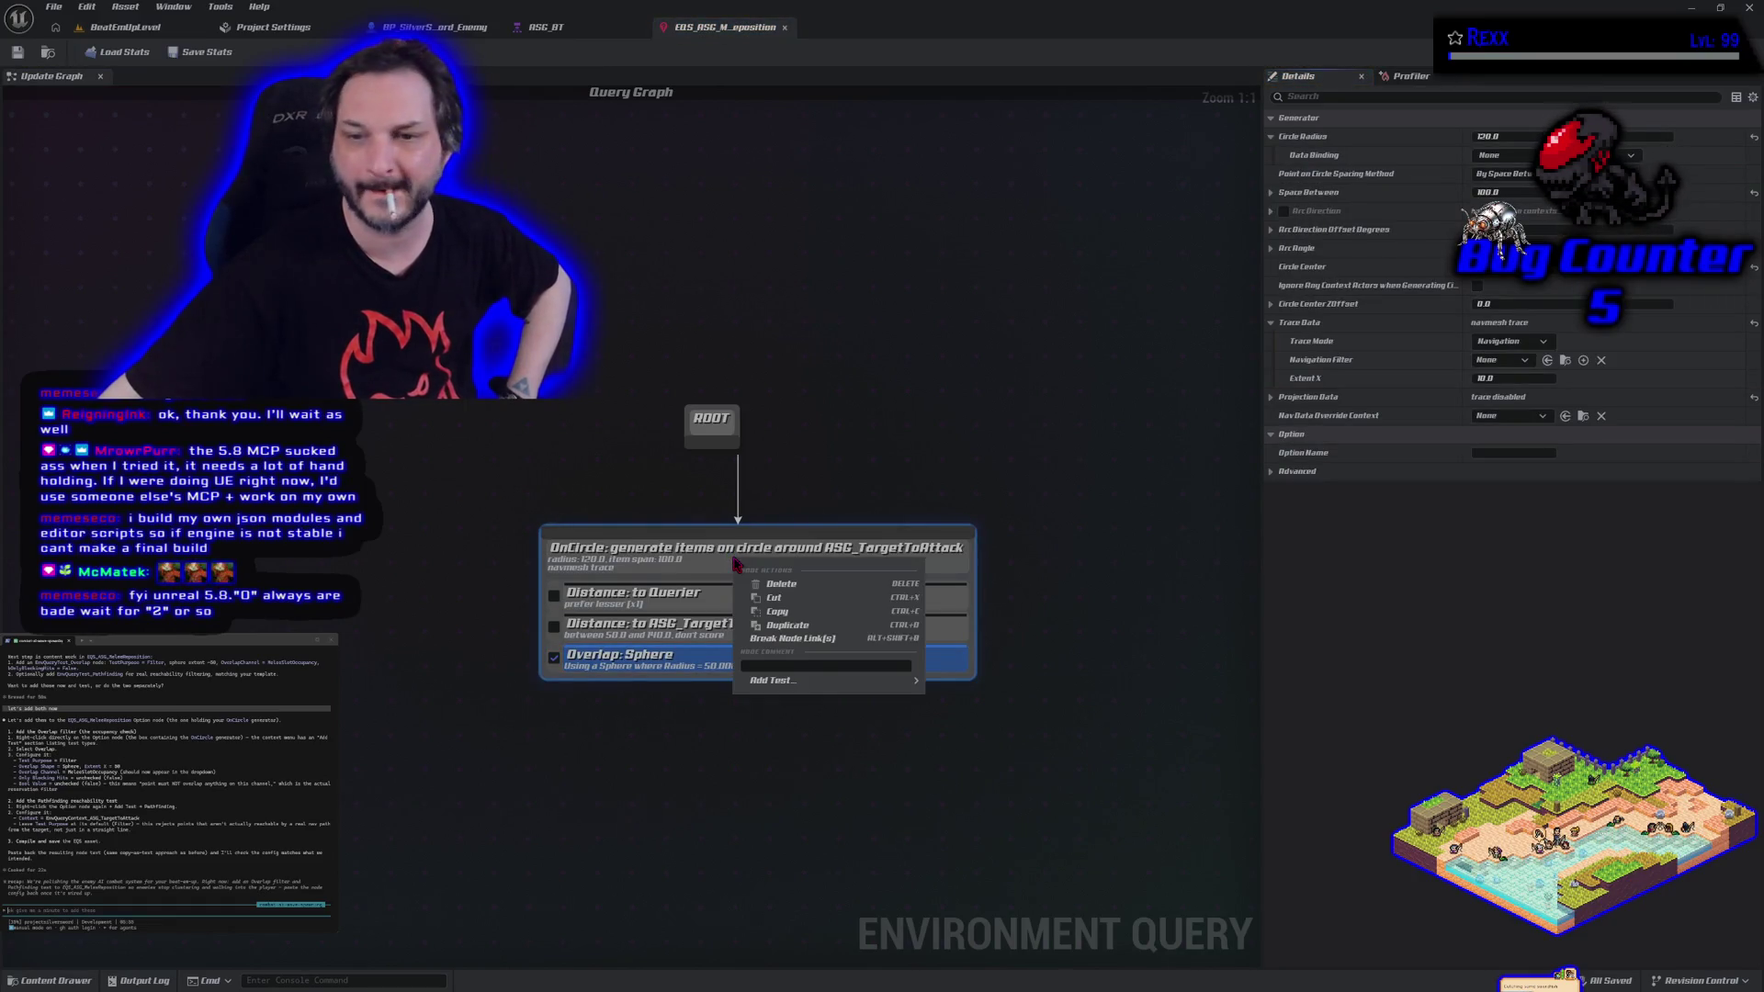
mouse_move(826, 685)
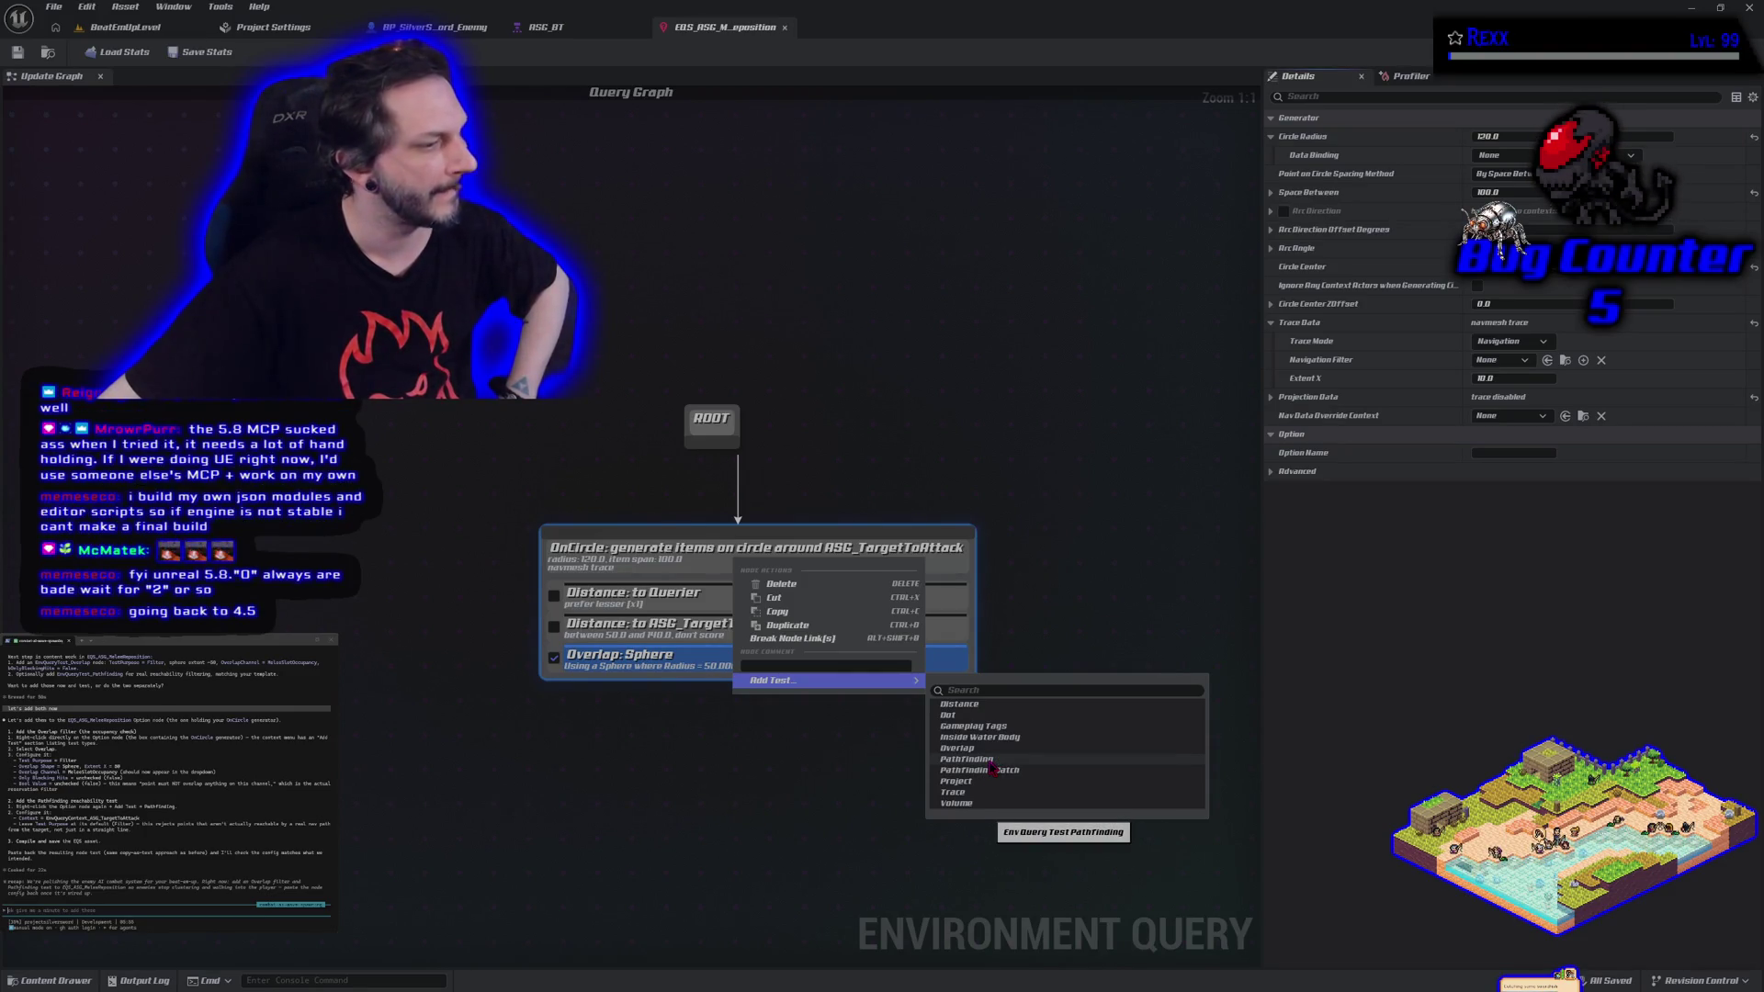
click(966, 760)
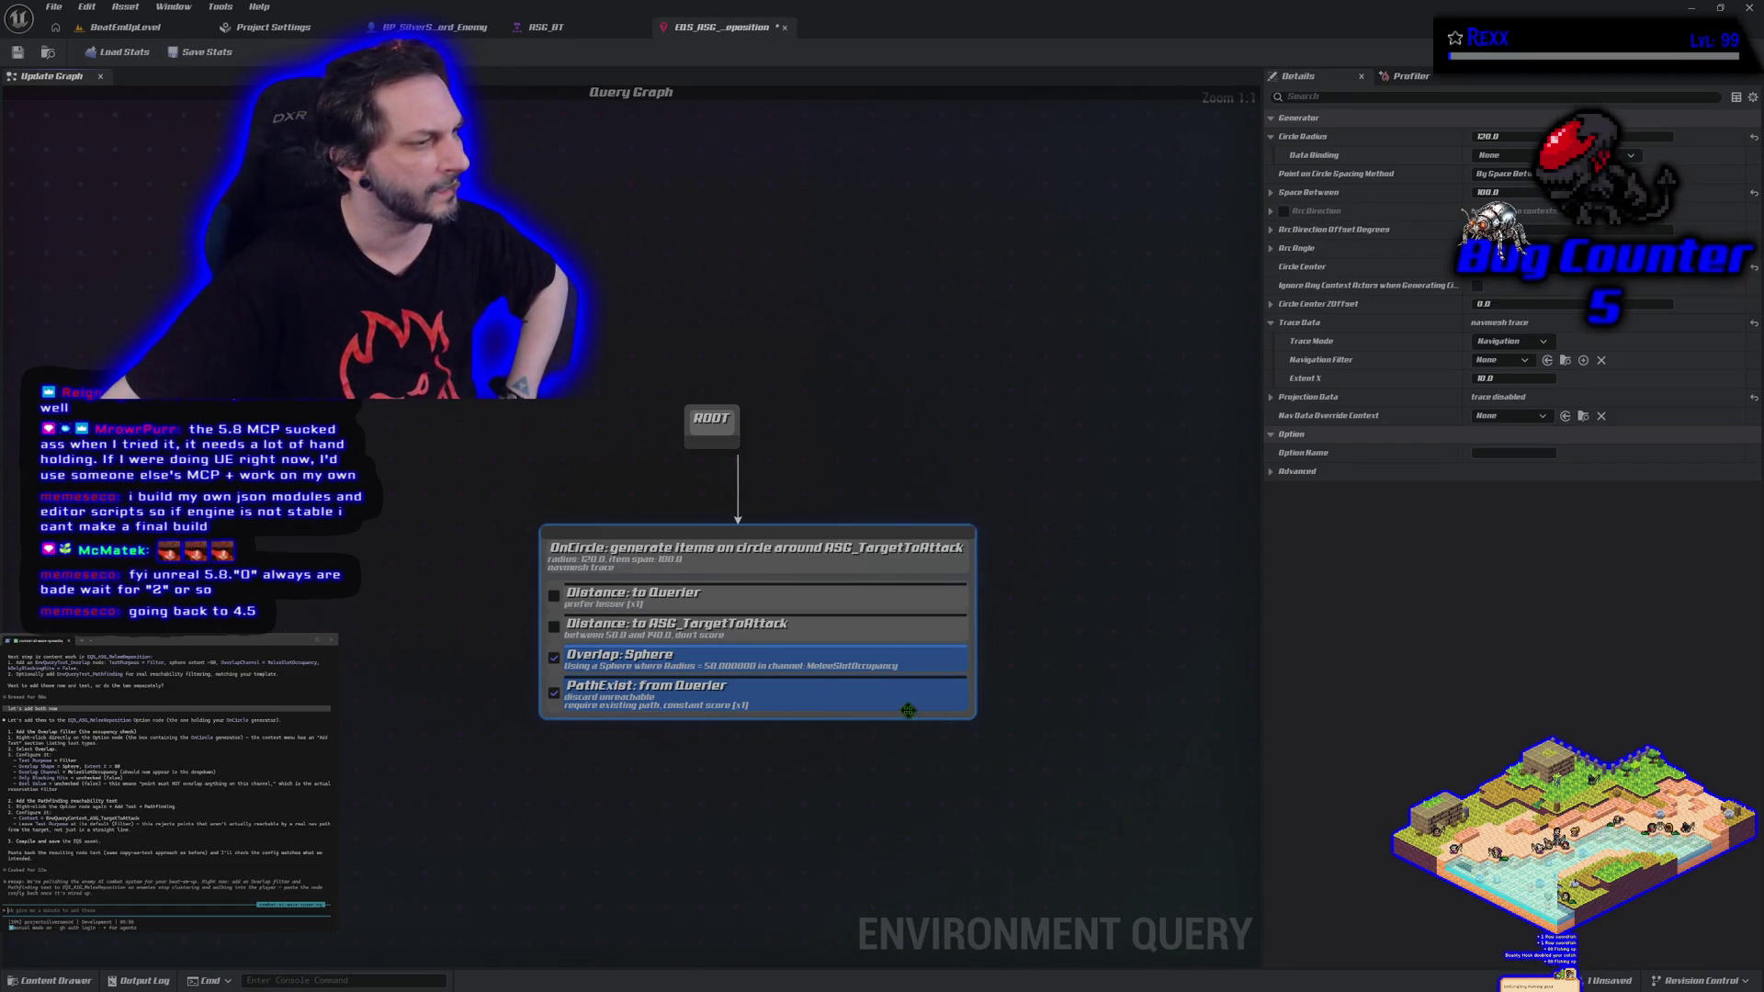
click(735, 701)
click(1516, 210)
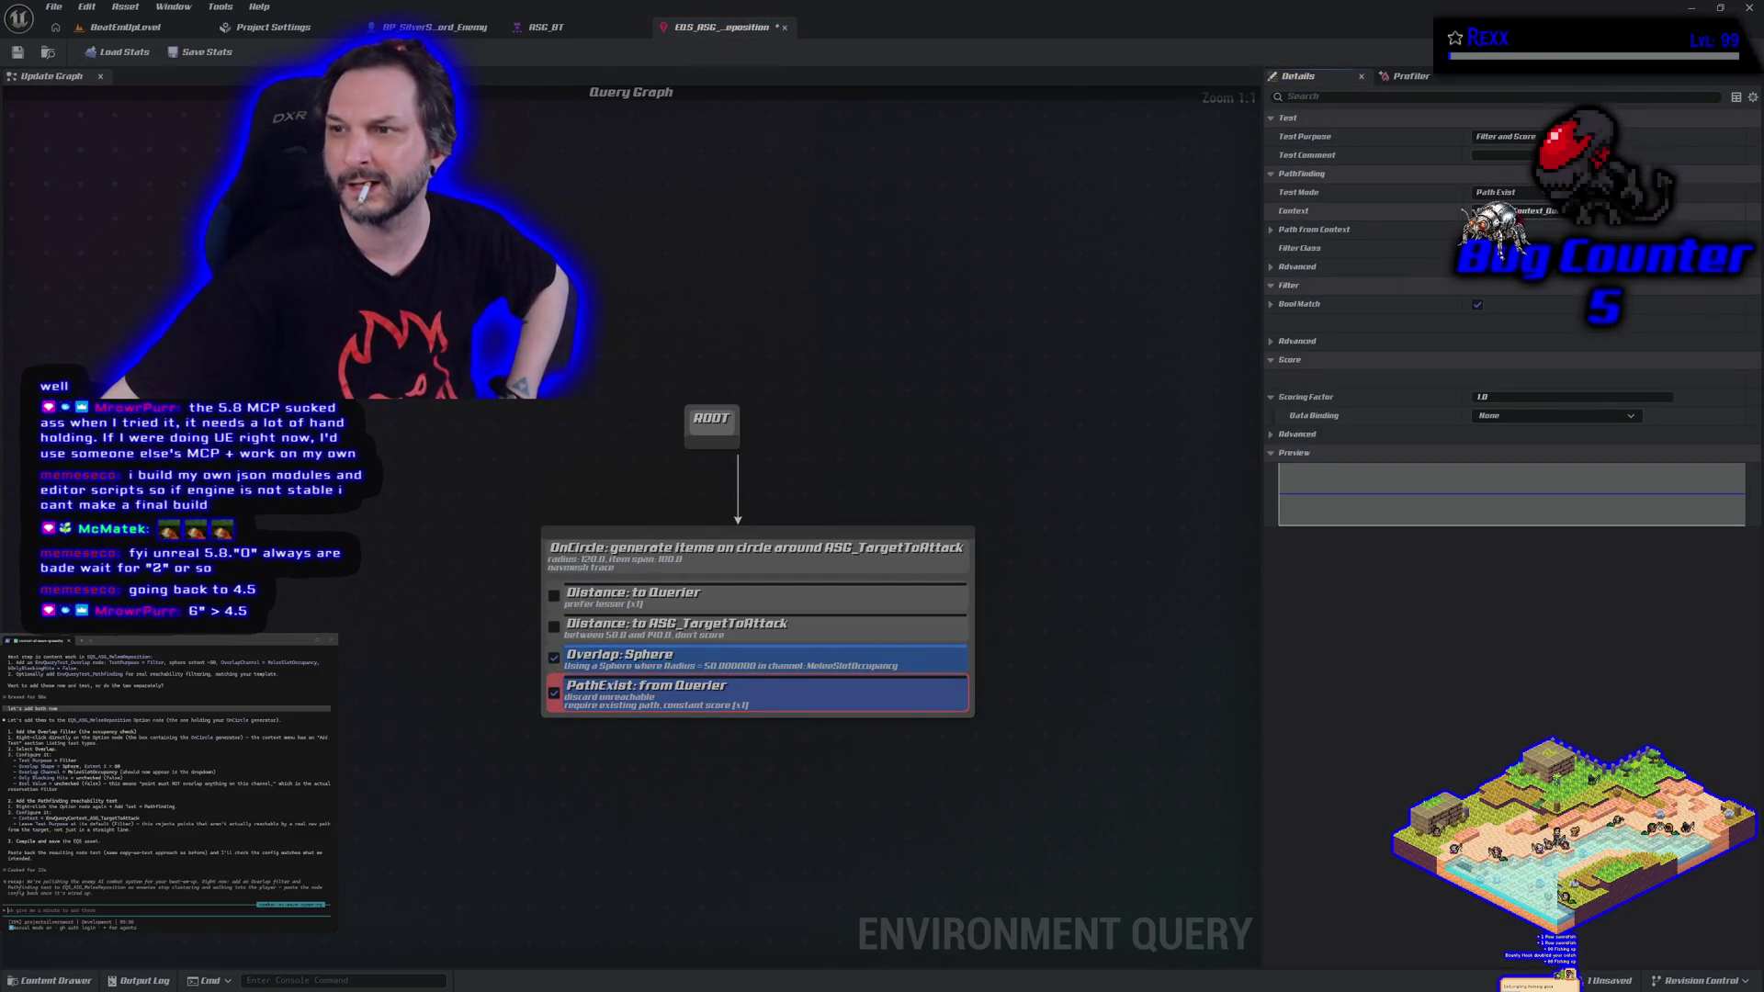
click(1525, 290)
text(the defaults for pathfinding is filter and score)
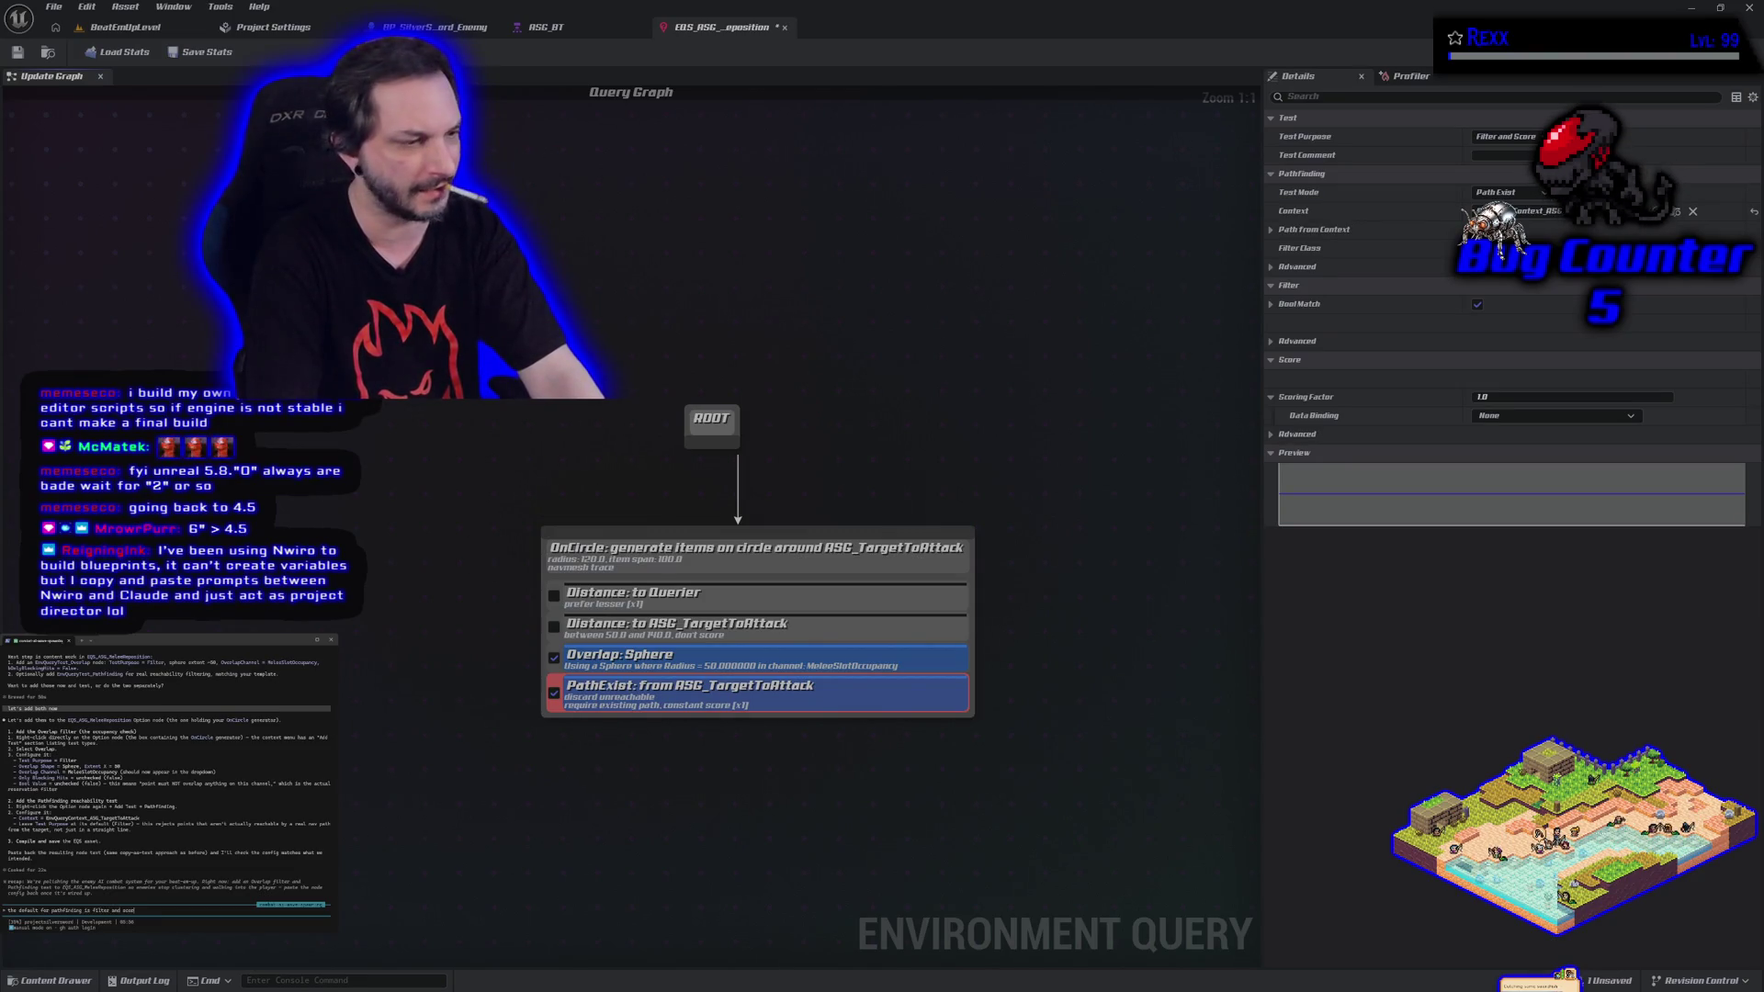
Send the prompt to the coding assistant, save the query, and return to BeatEmUpLevel.
key(Return)
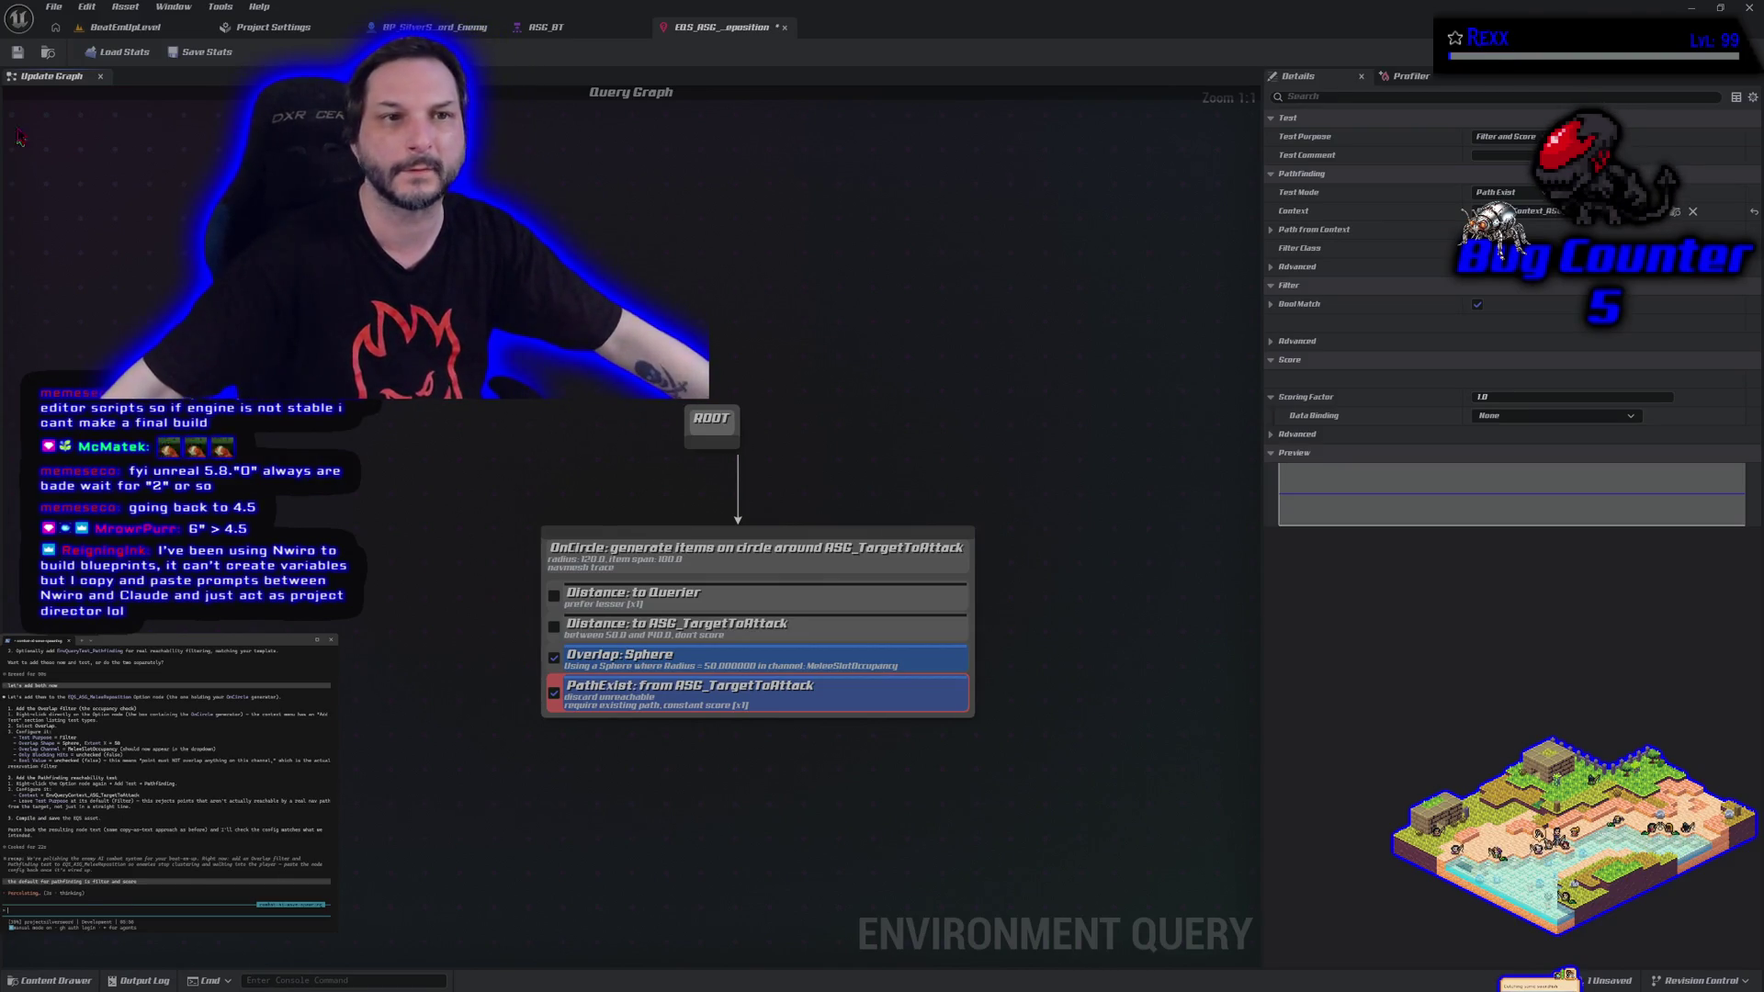
click(17, 51)
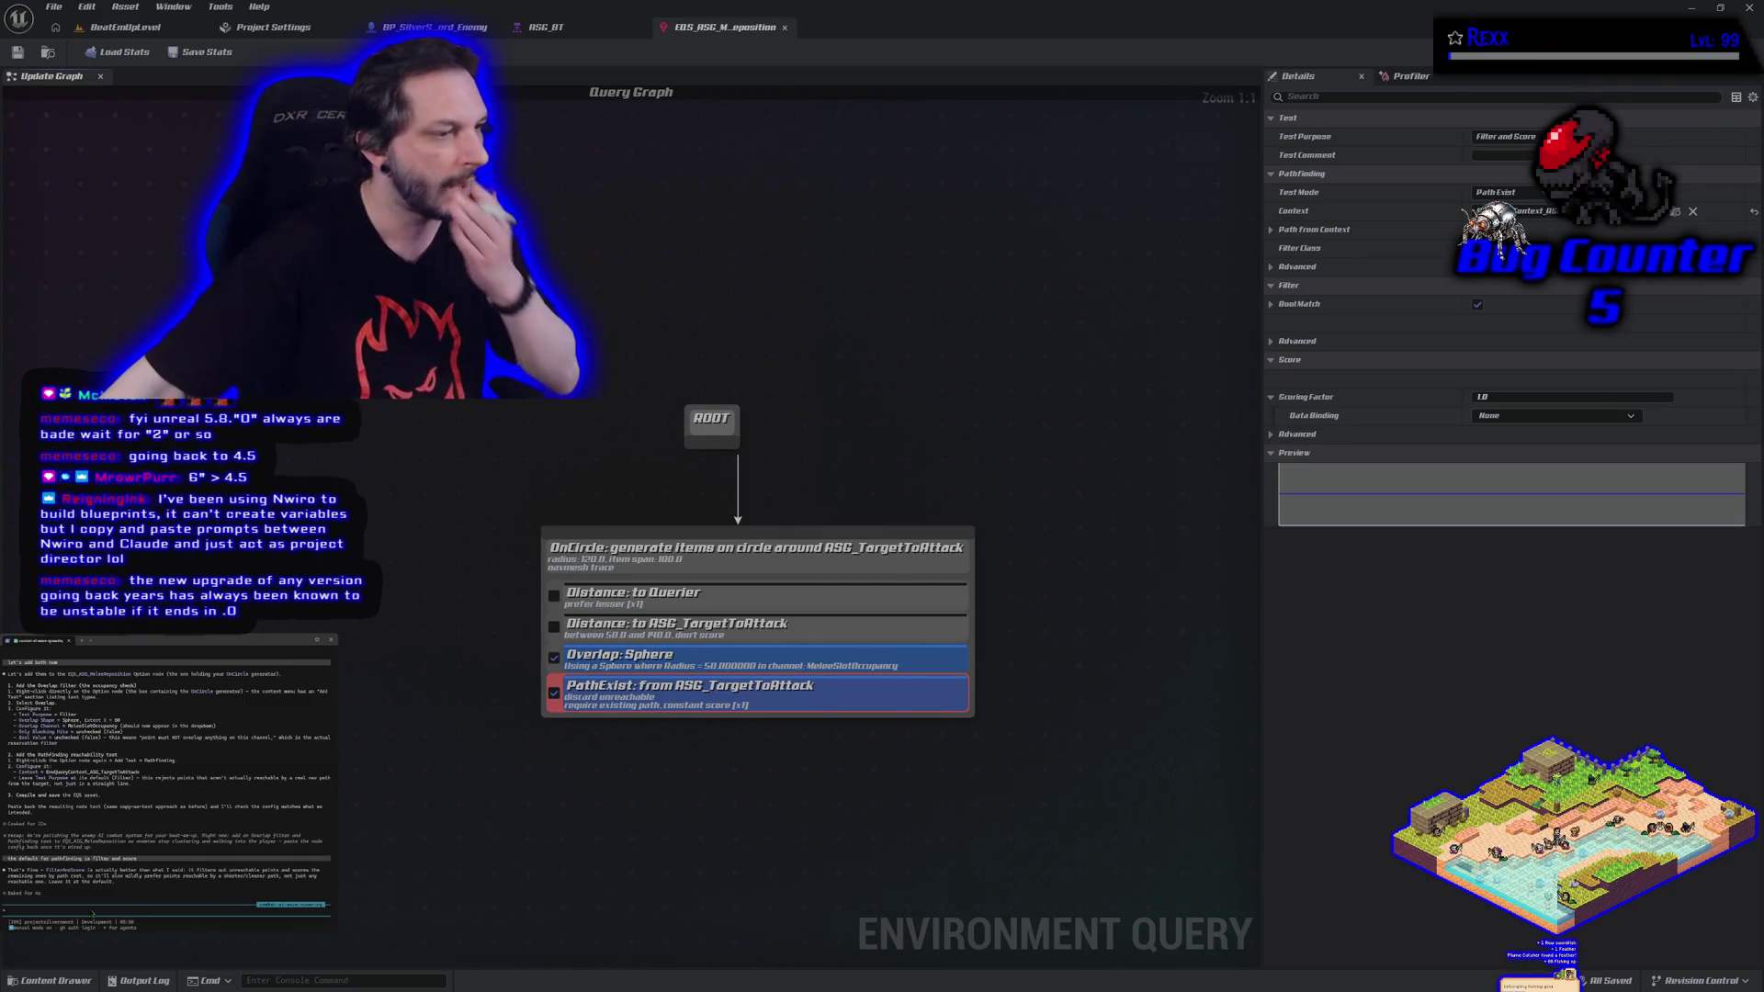
click(138, 29)
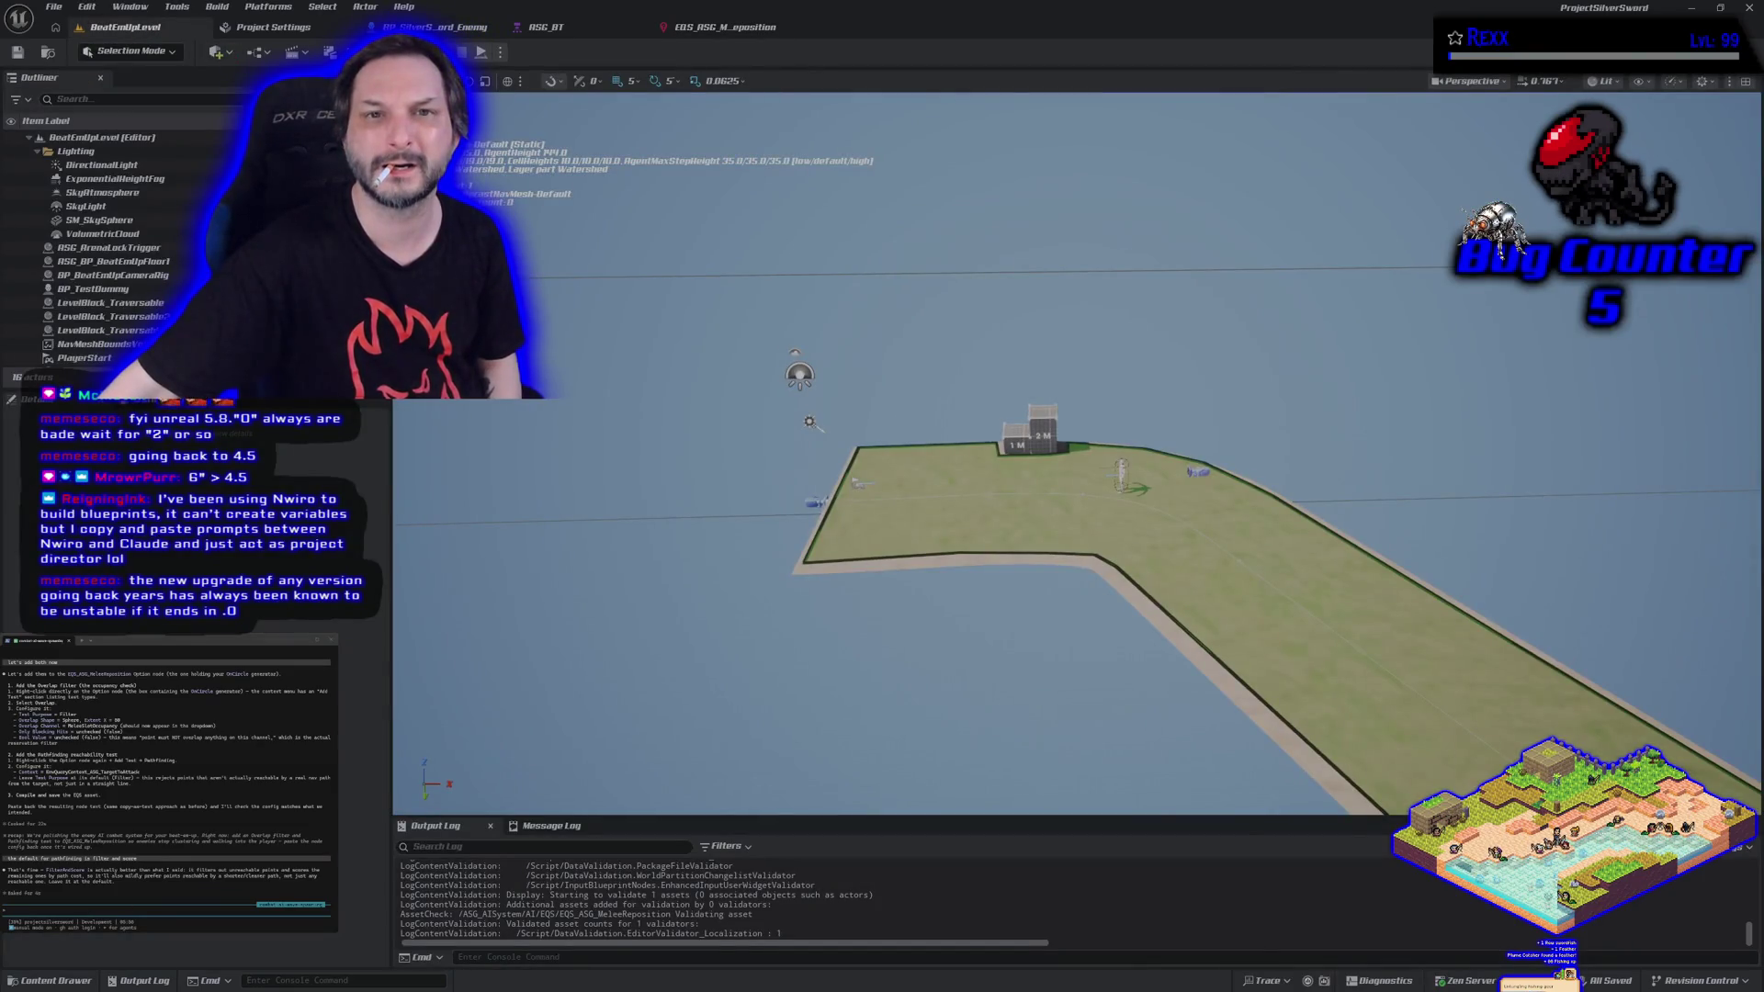
key(alt+p)
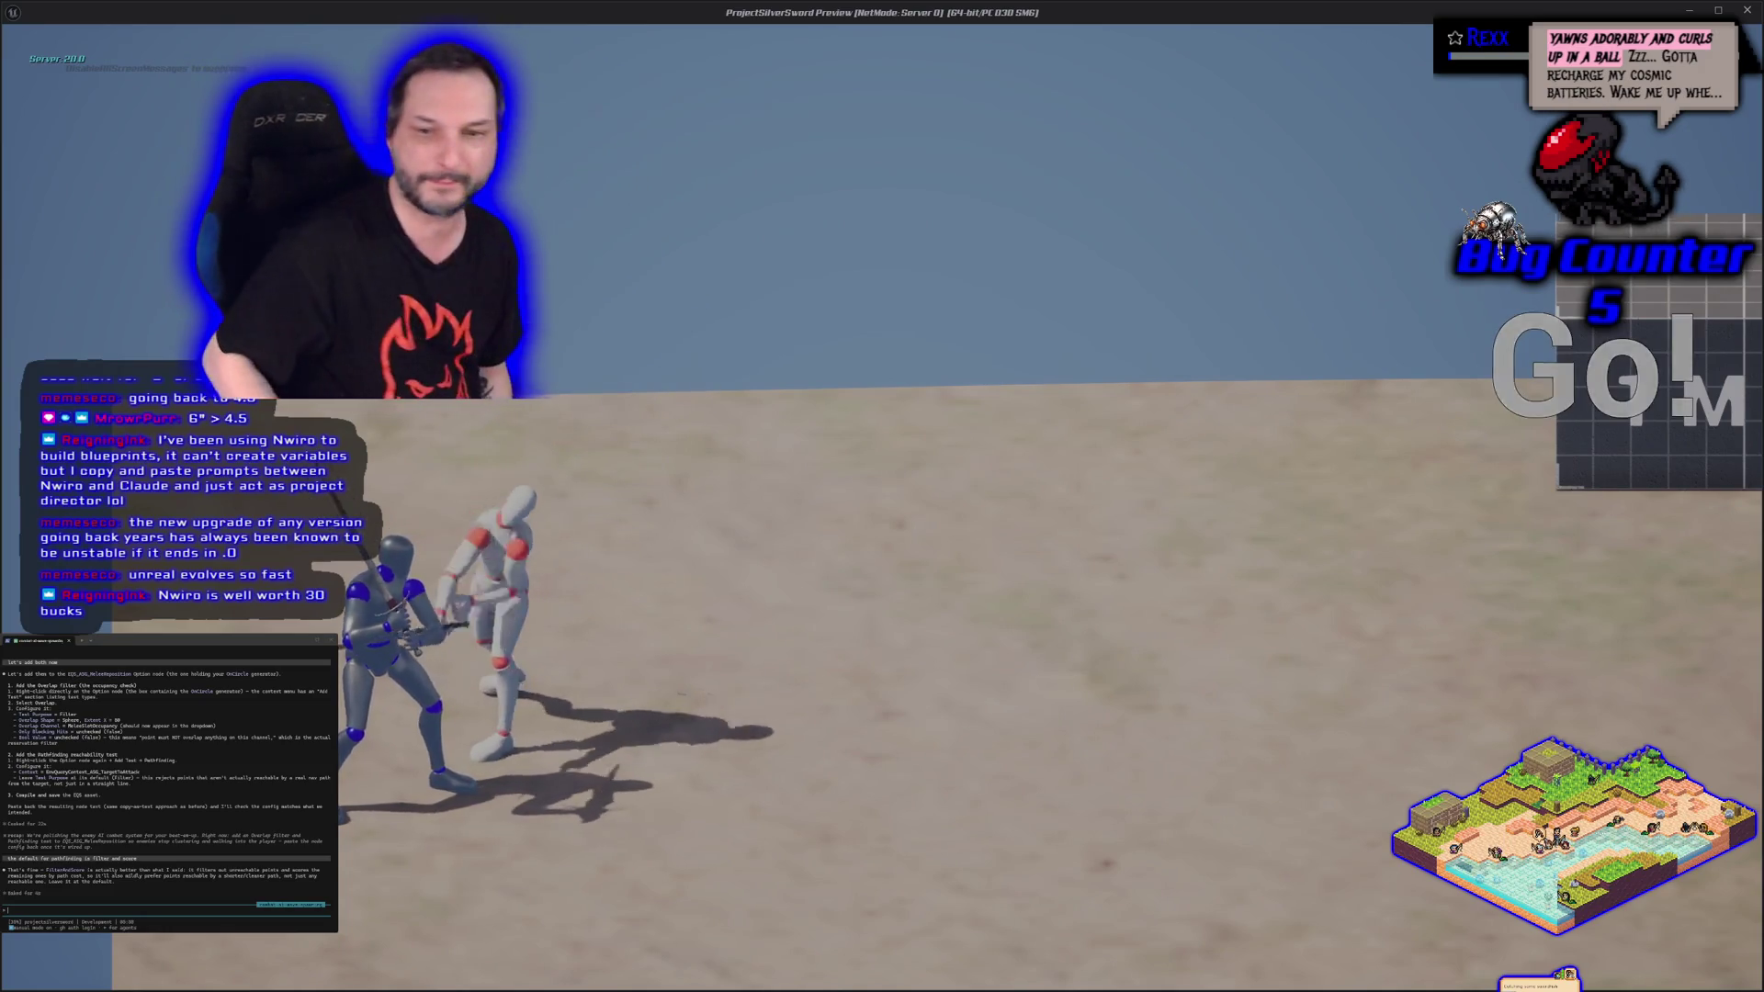
key(Escape)
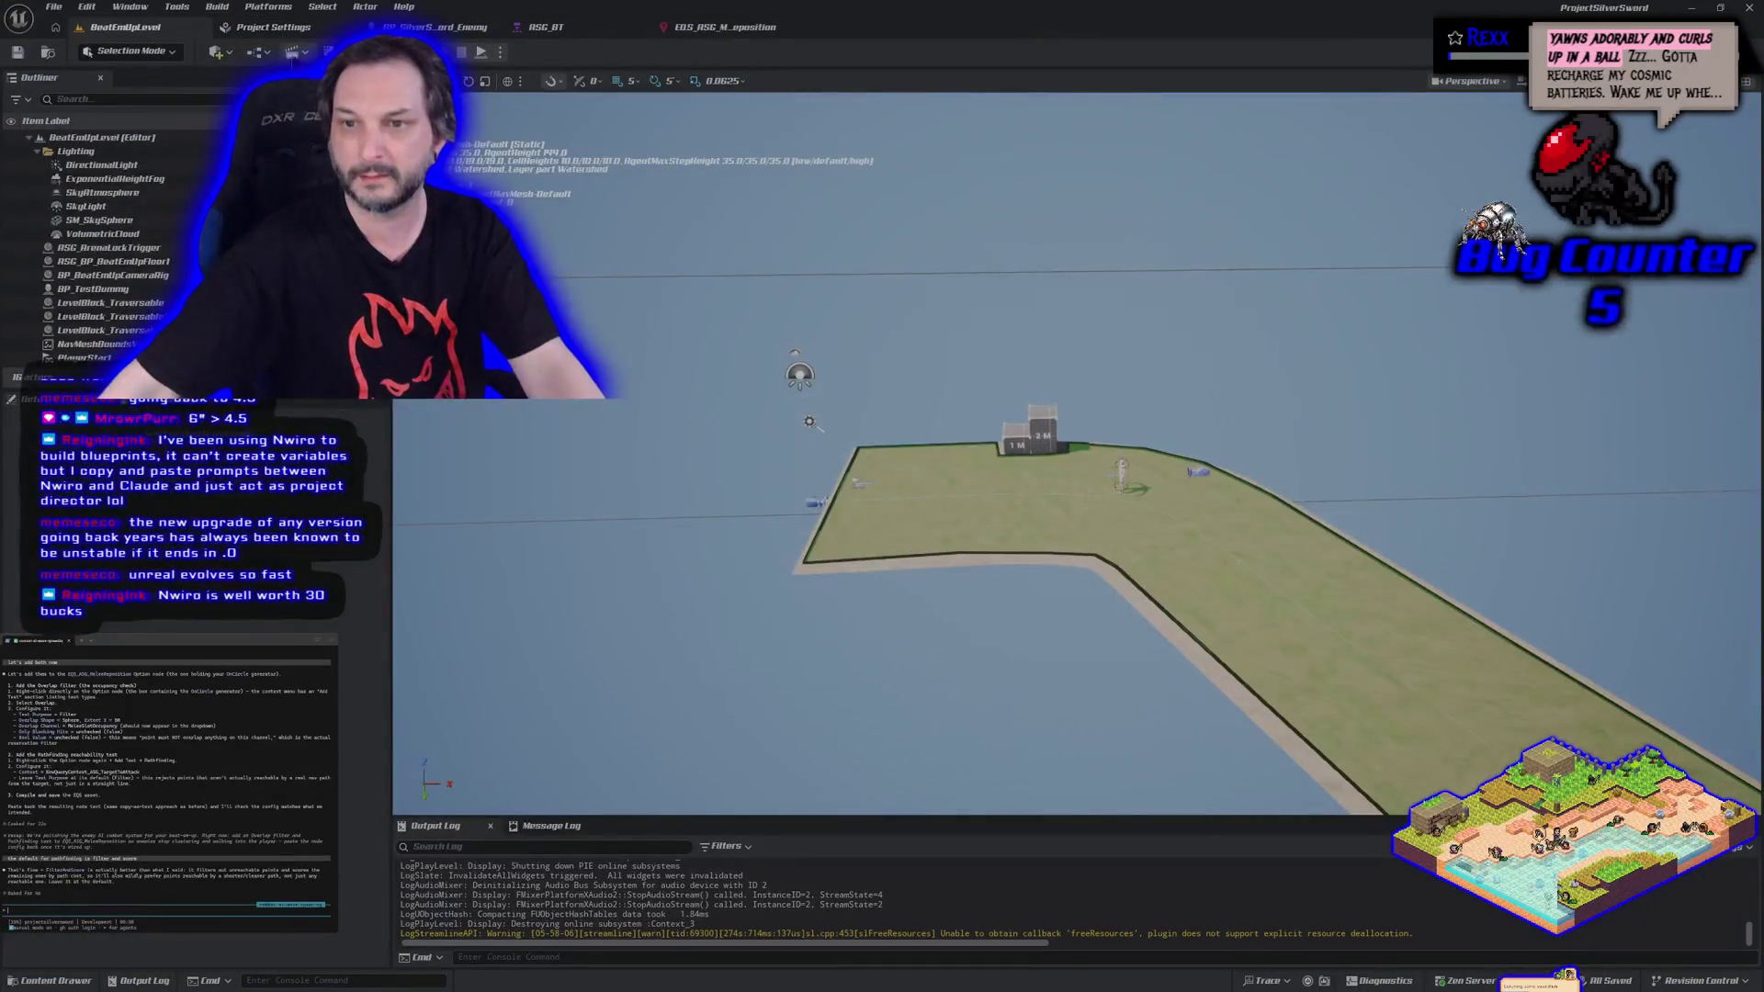
mouse_move(701, 605)
mouse_down()
mouse_move(781, 537)
mouse_move(781, 464)
mouse_move(855, 501)
mouse_move(854, 574)
mouse_move(855, 500)
mouse_move(928, 500)
mouse_move(891, 500)
mouse_up()
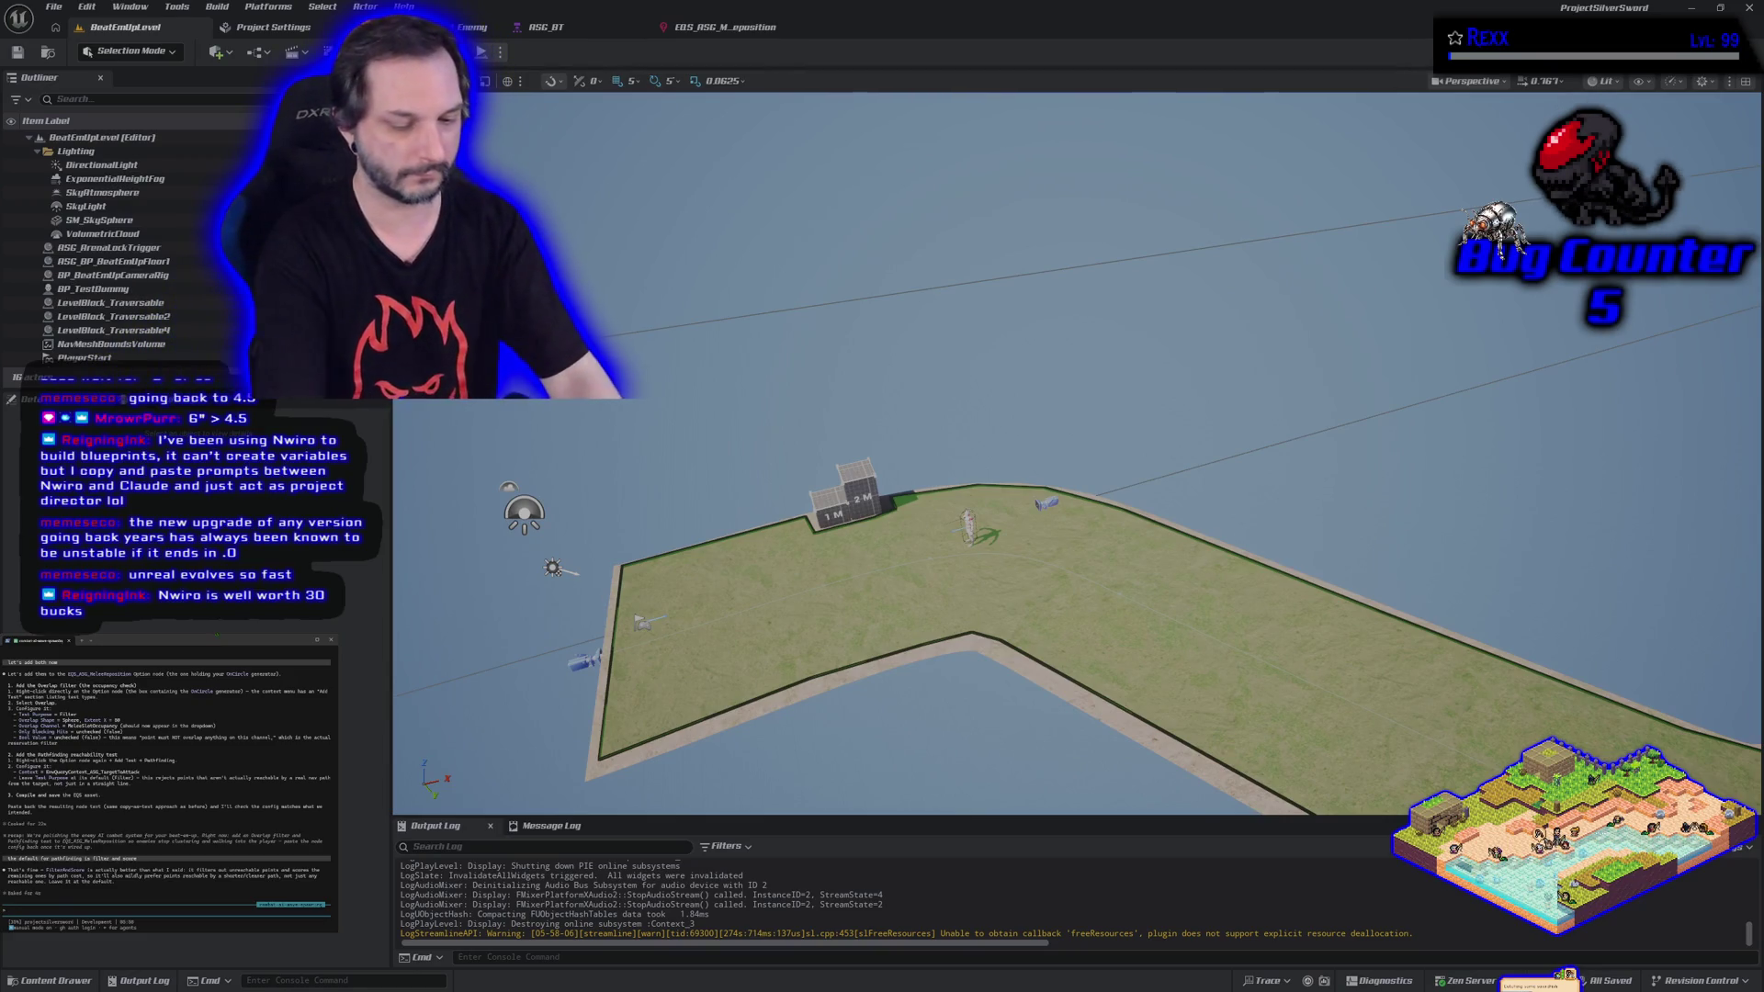
text(at)
key(Return)
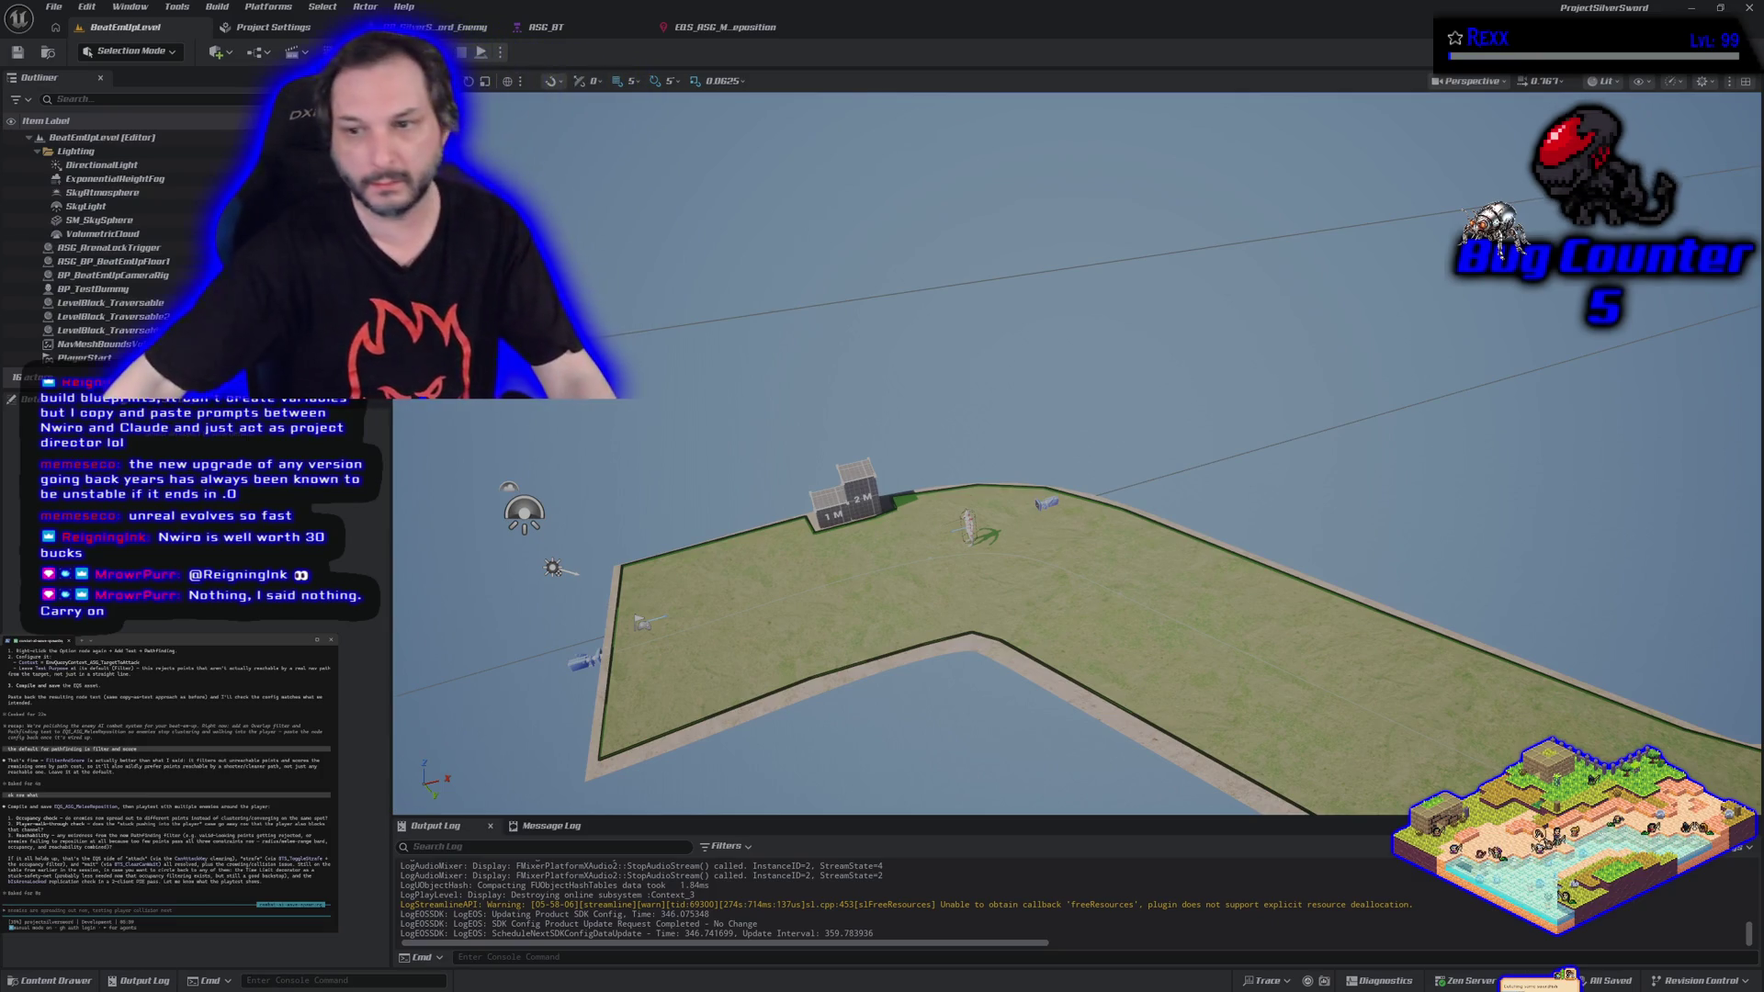
Duplicate BP_TestDummy just below the original, save the level, and start a preview-window playtest.
scroll(1011, 708, up, 5)
double_click(92, 289)
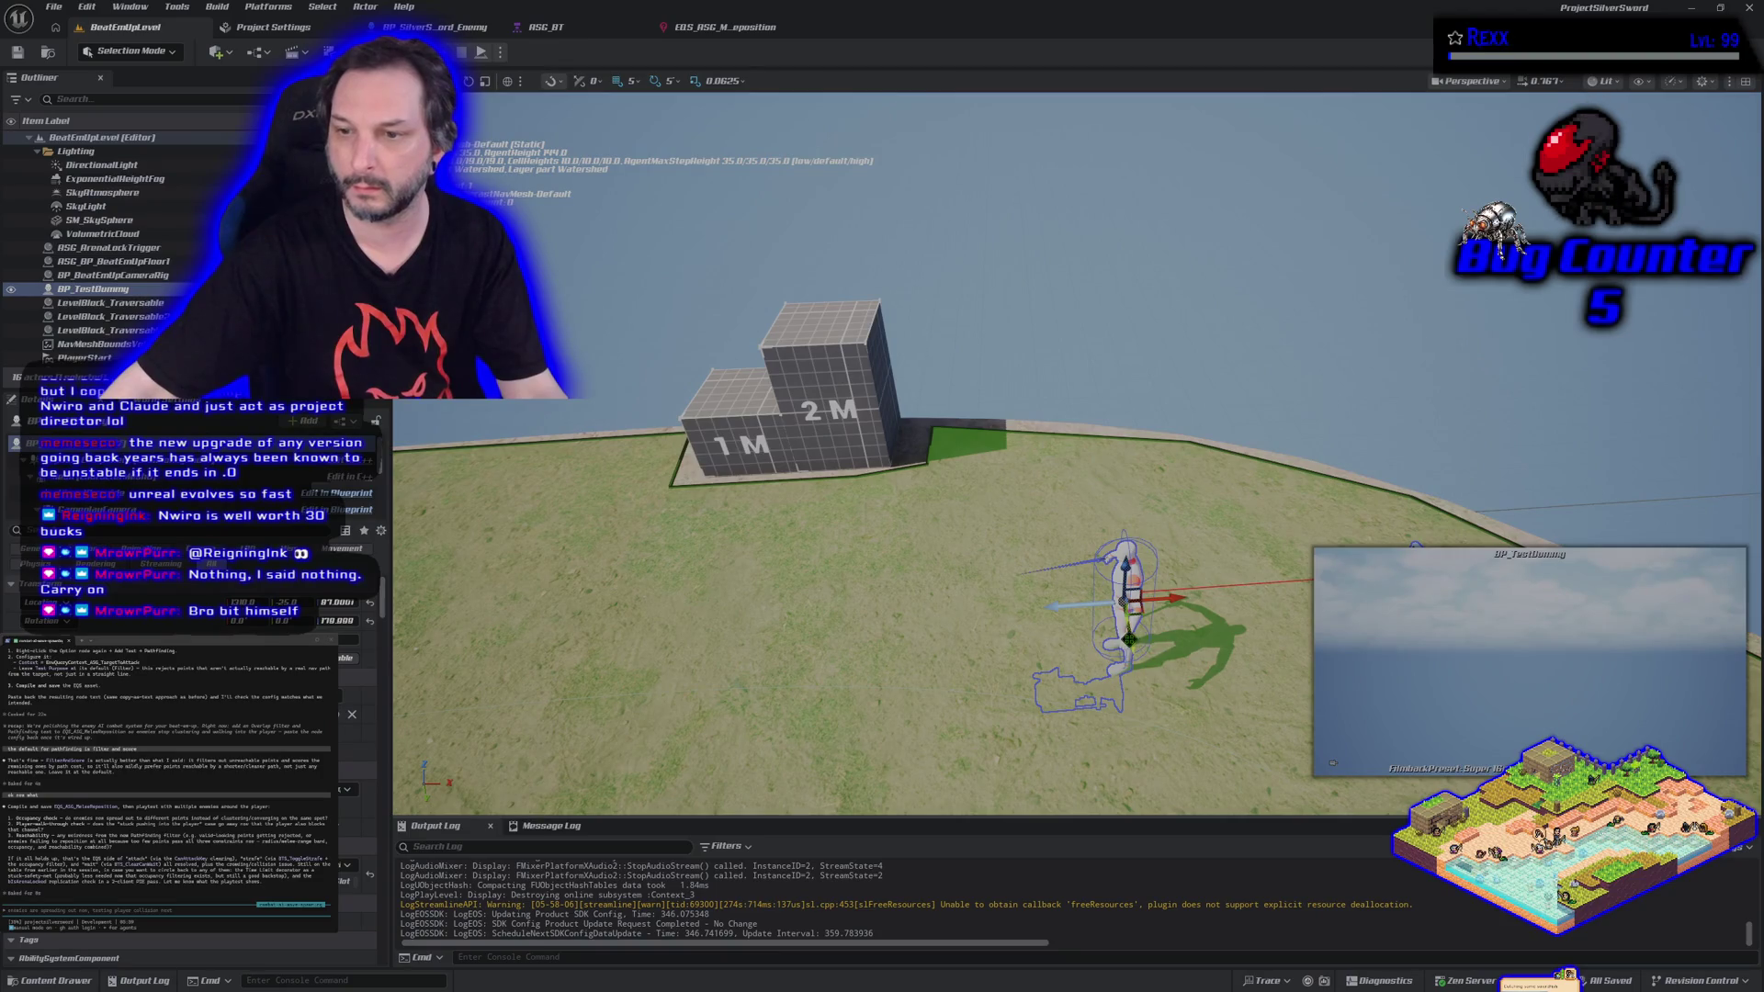
mouse_move(1130, 599)
alt+mouse_down()
mouse_move(1151, 712)
mouse_move(1305, 662)
alt+mouse_up()
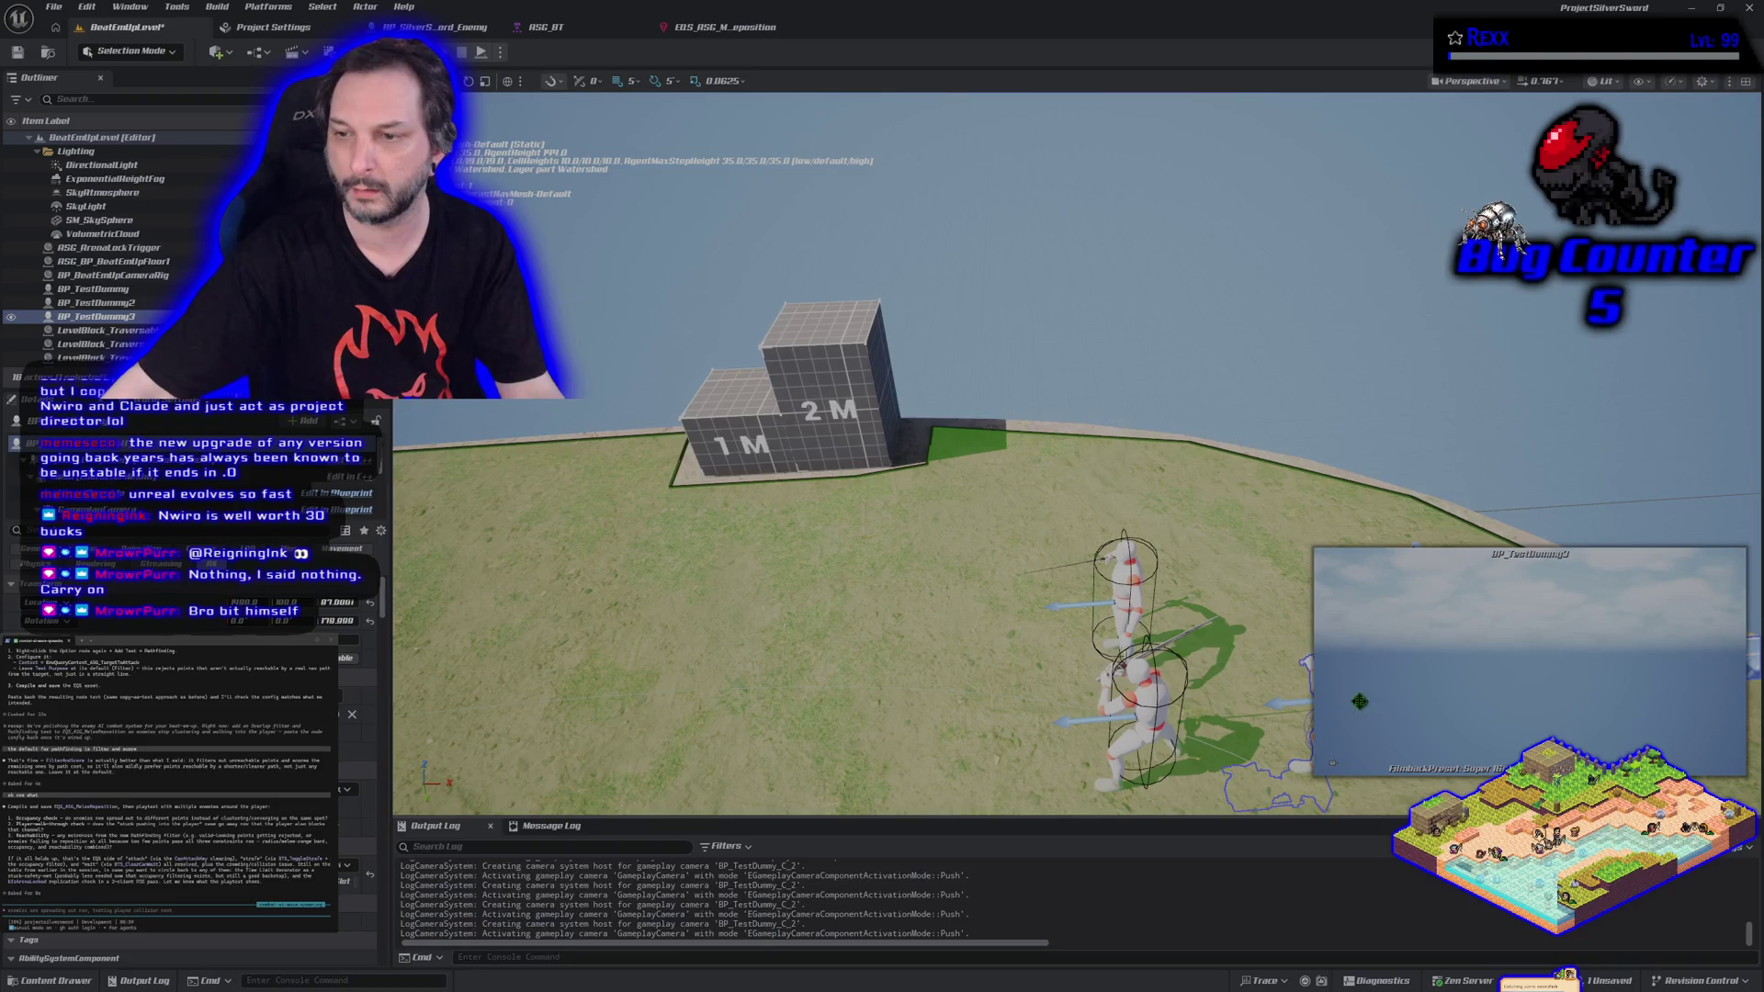
key(ctrl+s)
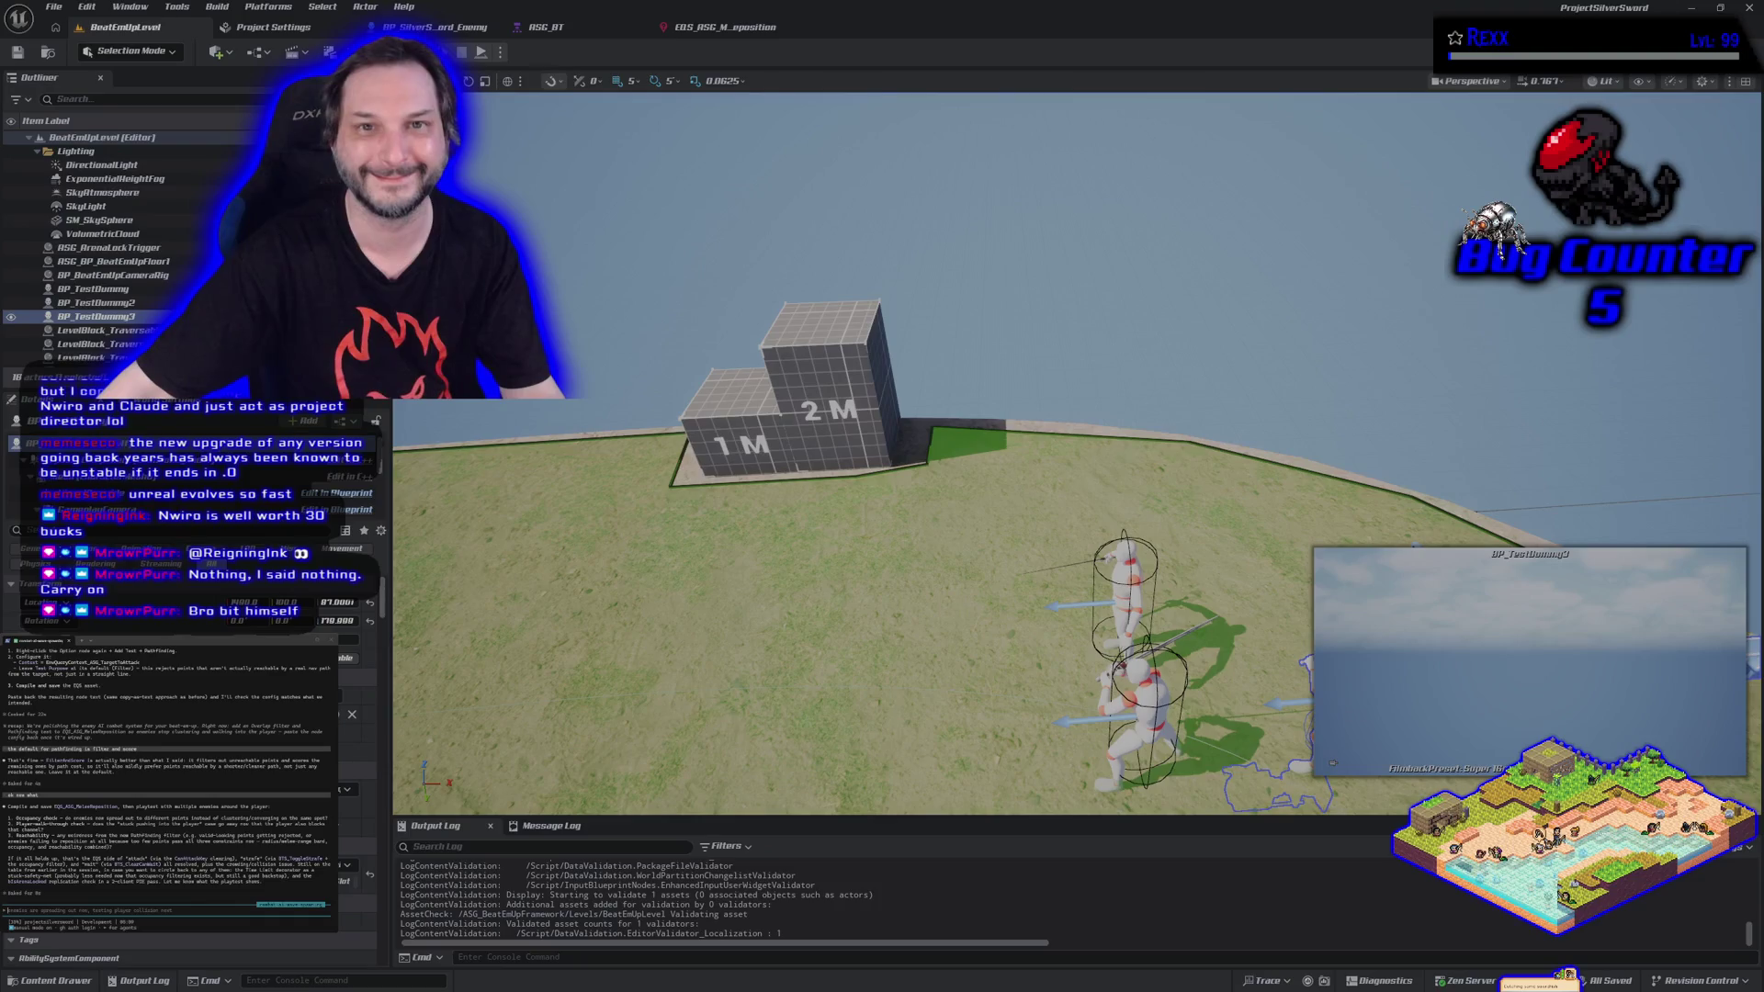
key(alt+p)
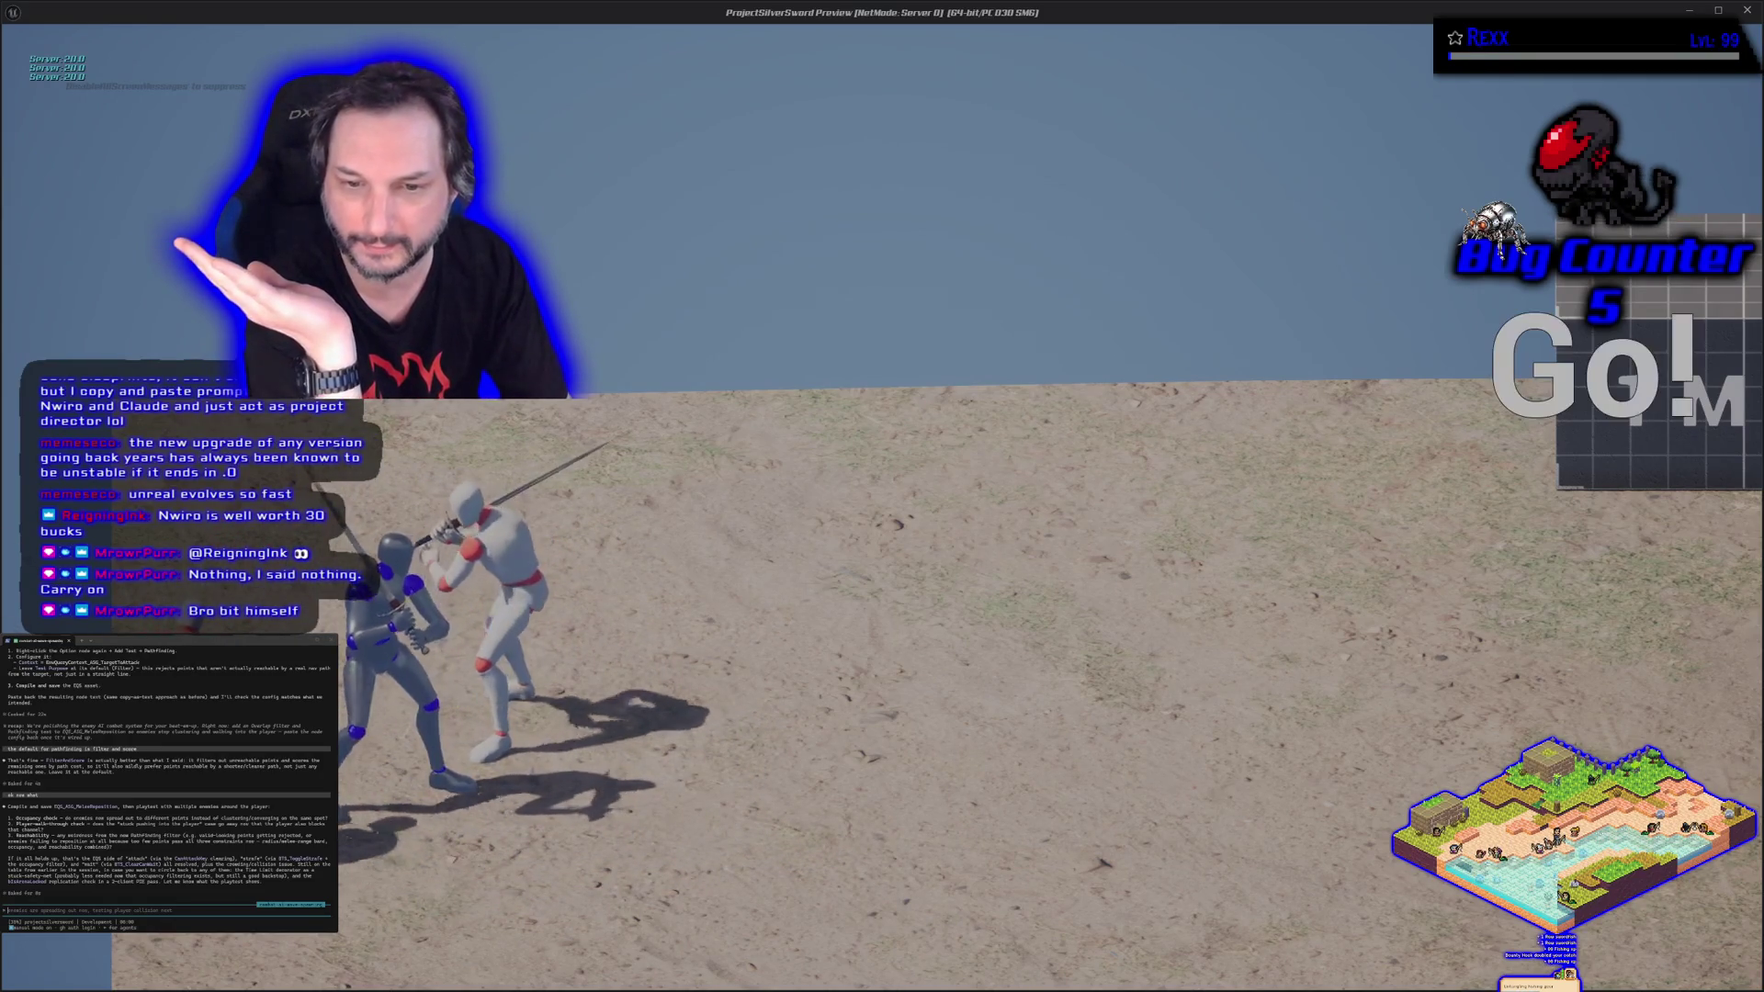
Fight the white enemies near the 1 M / 2 M blocks, then end the play session.
key(d)
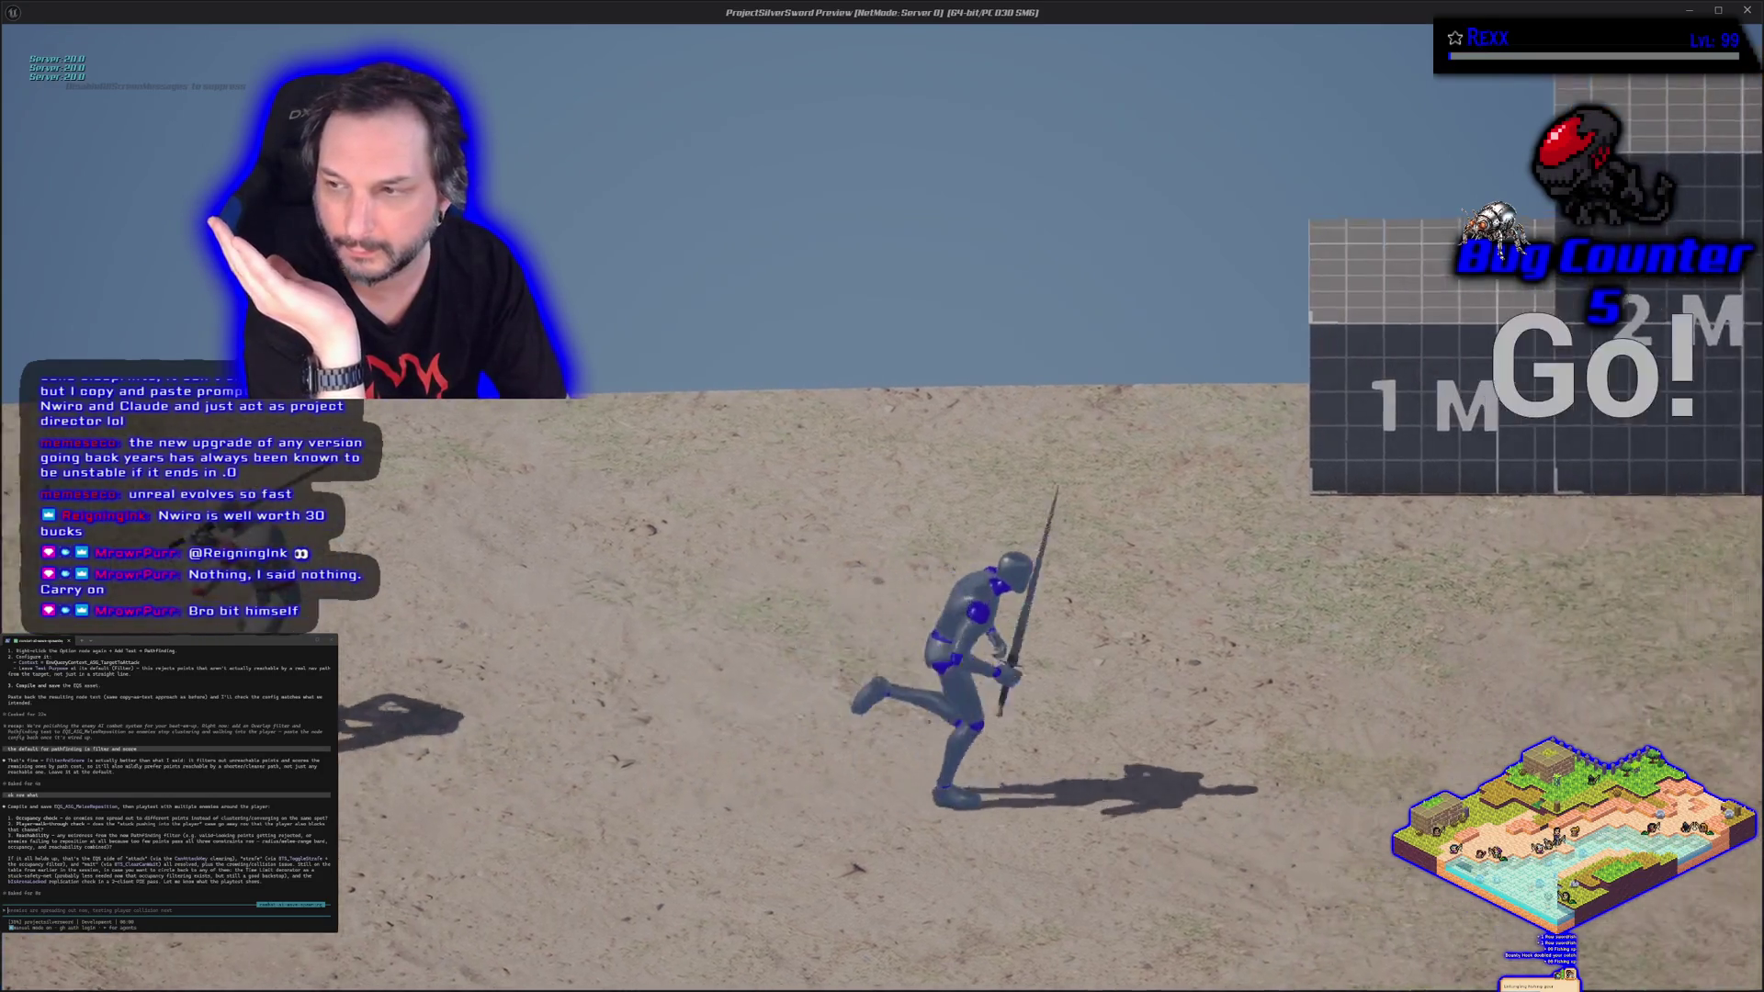
key(a)
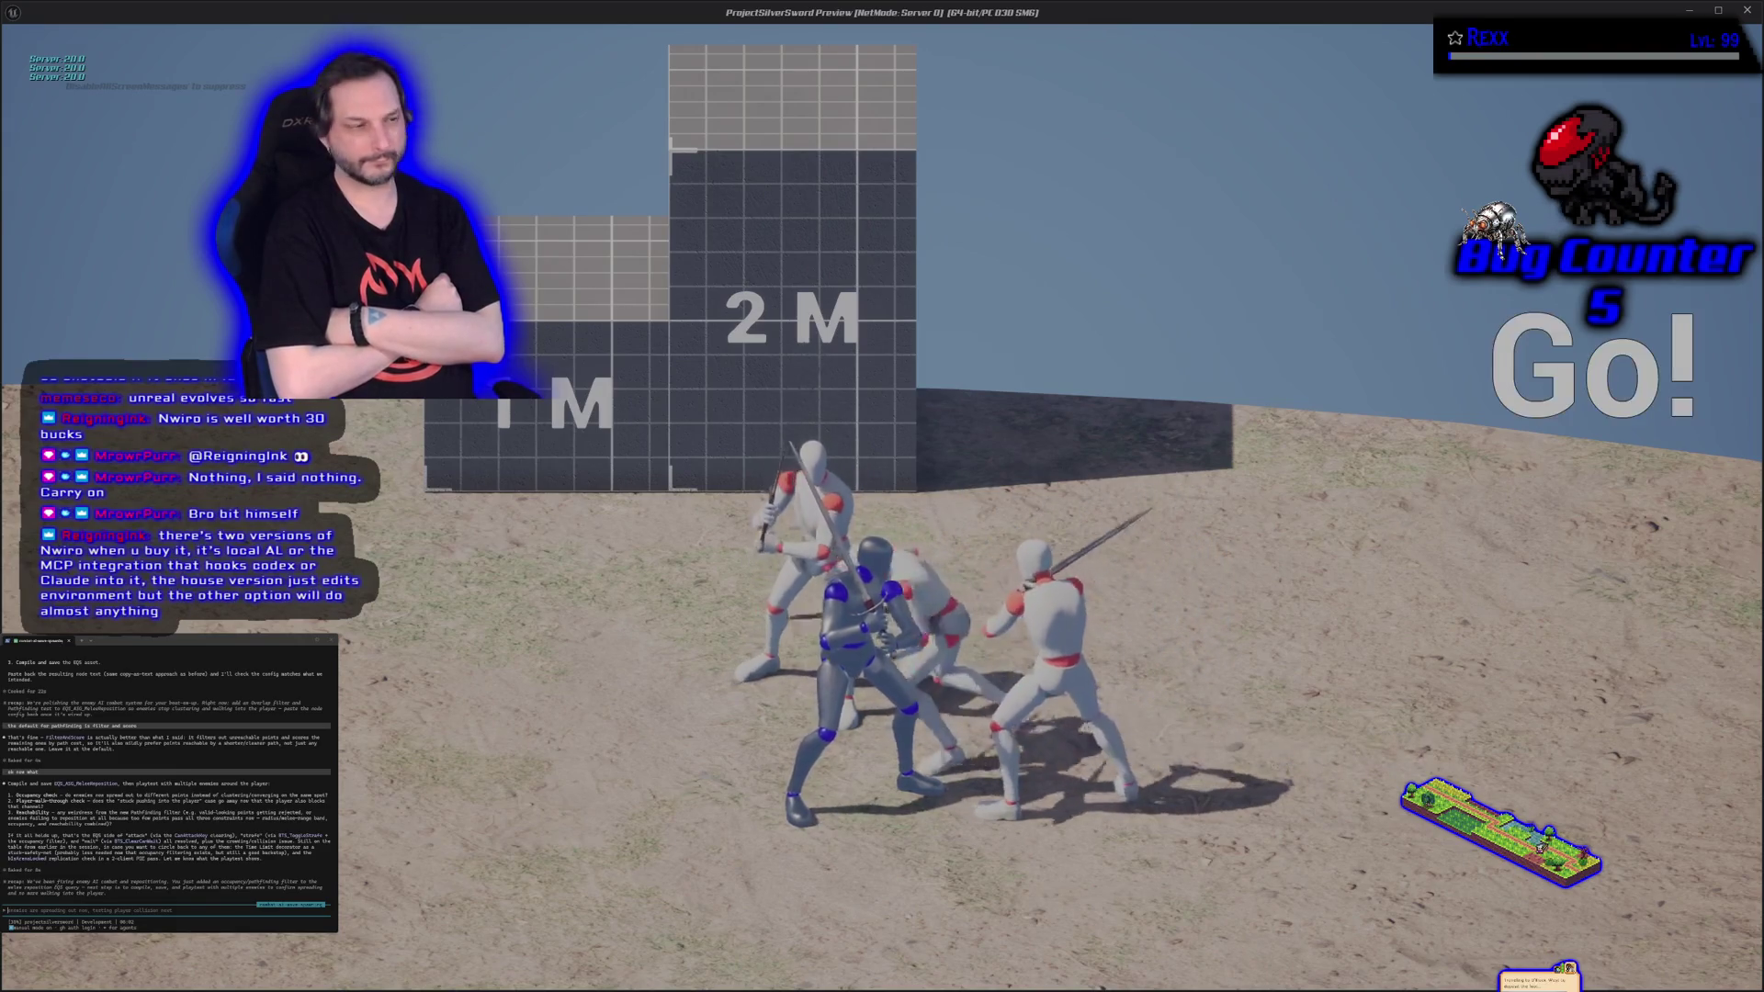
key(Escape)
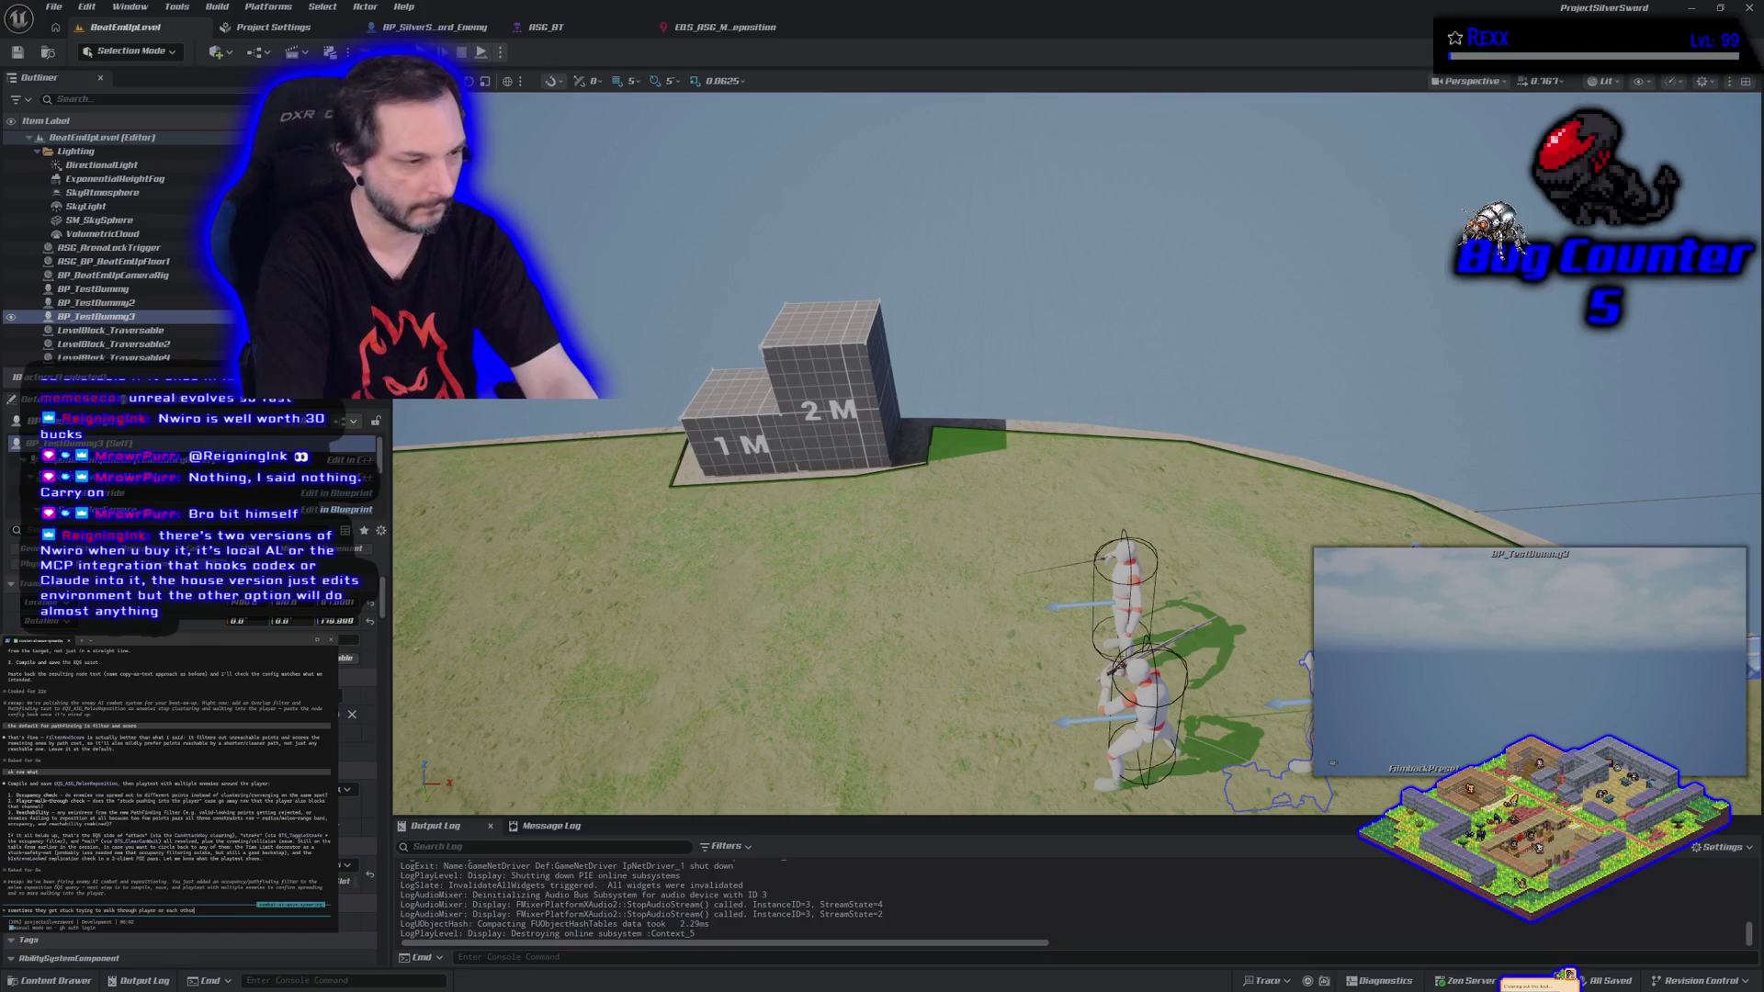
Submit the assistant prompt, delete the Distance to ASG_TargetToAttack and to Querier tests, and return to the level.
key(Return)
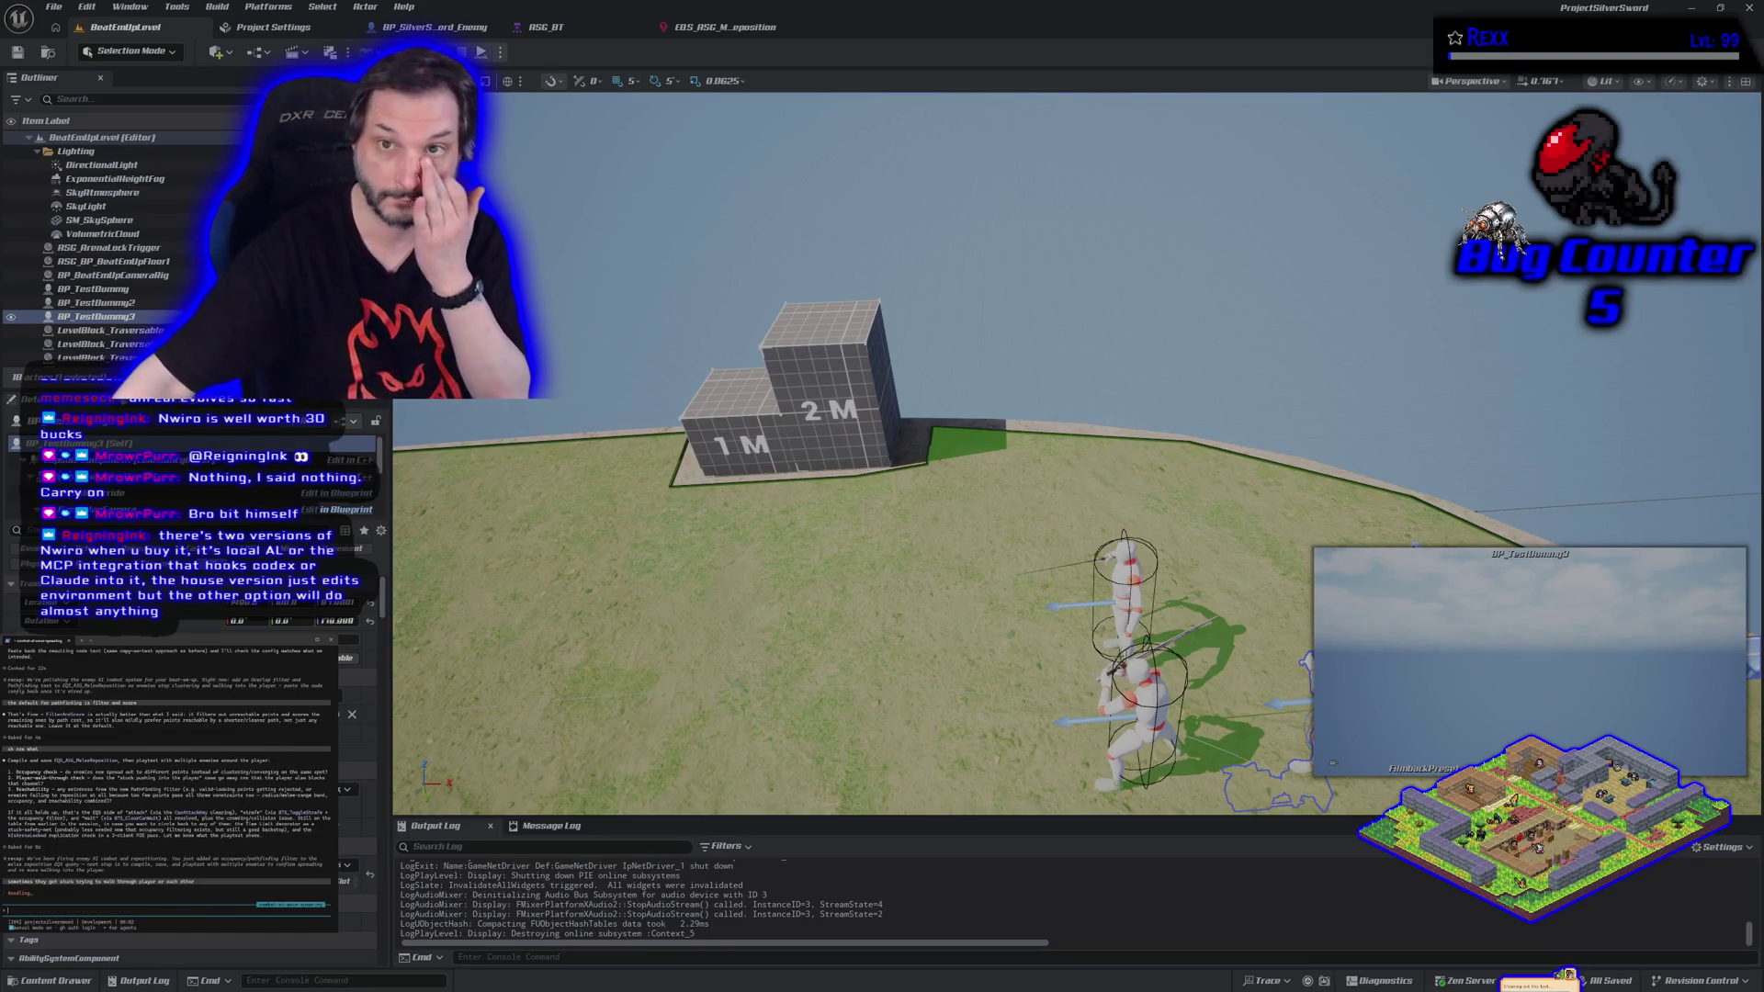
click(725, 26)
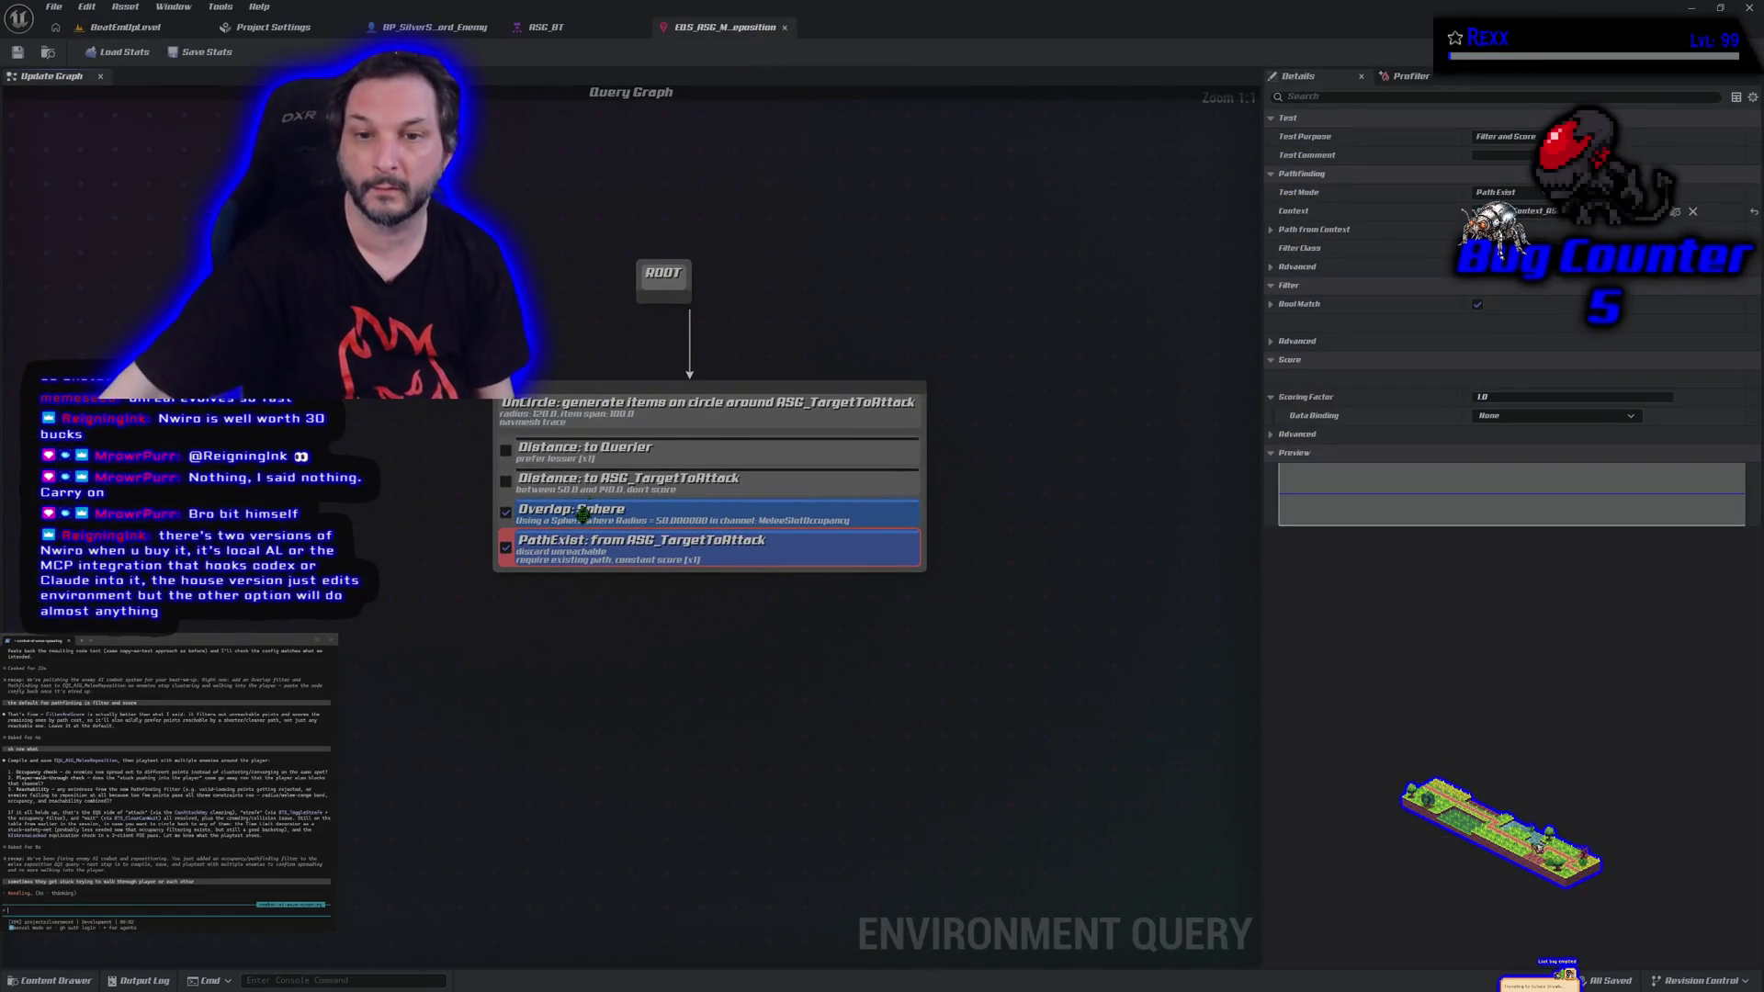
click(644, 486)
key(Delete)
click(645, 462)
key(Delete)
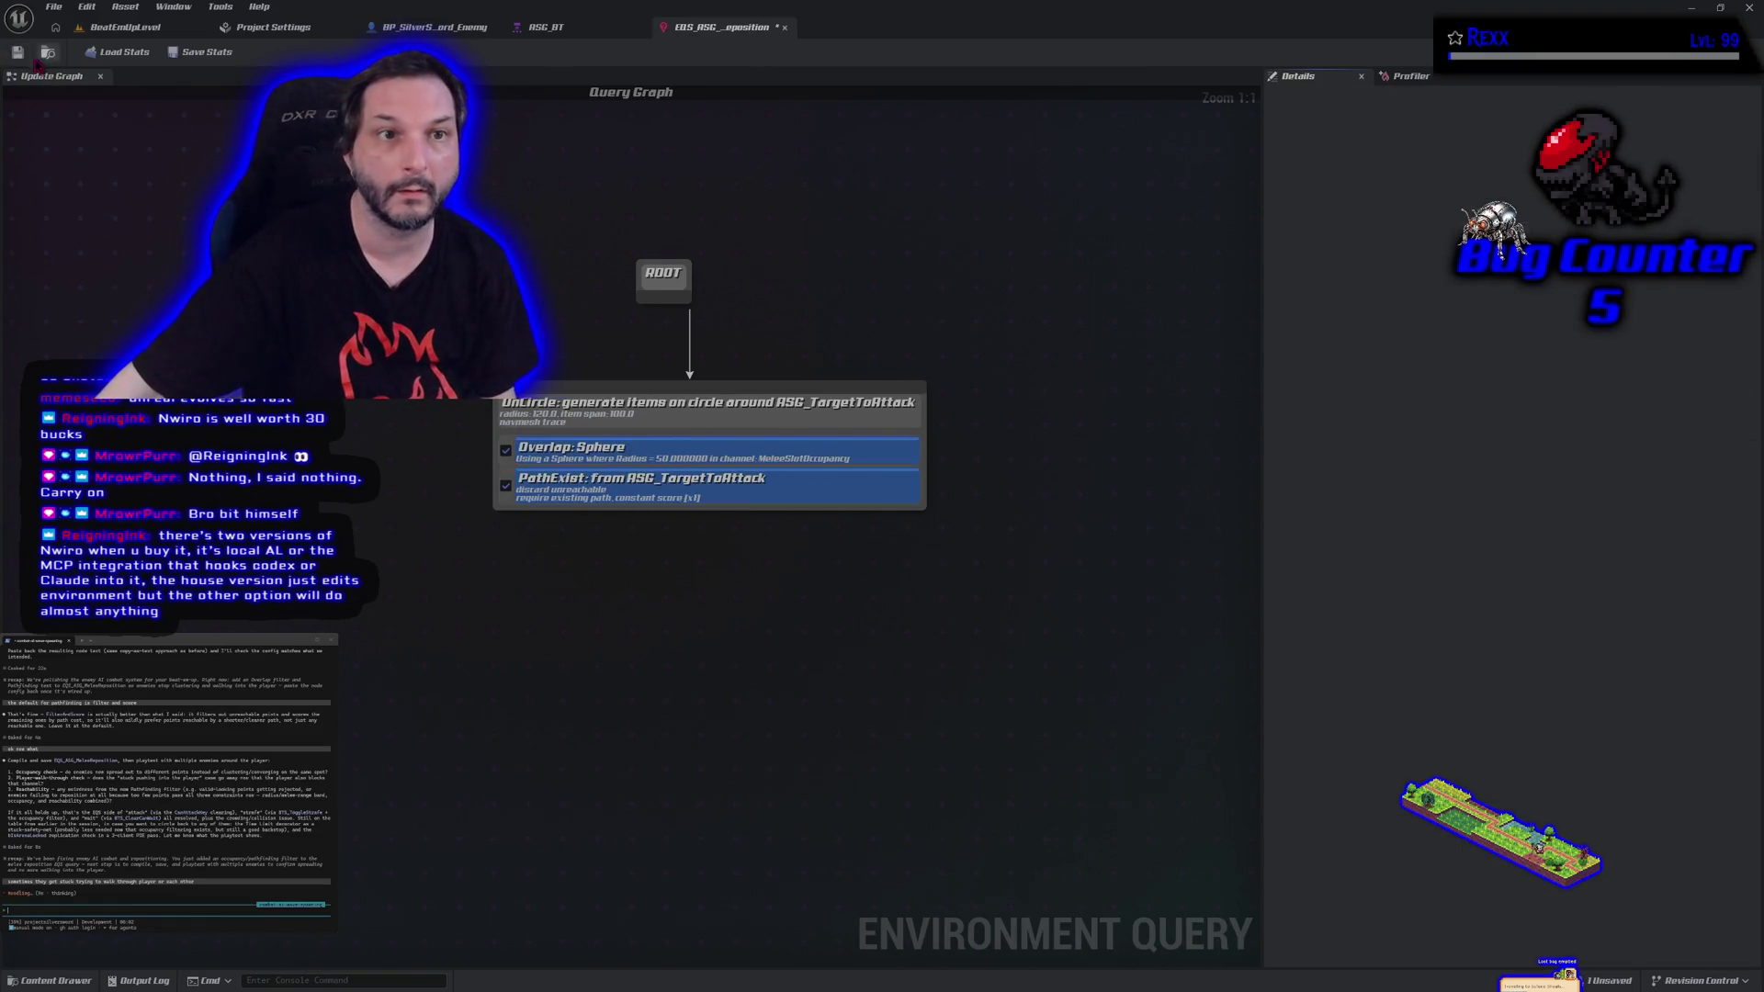
click(120, 26)
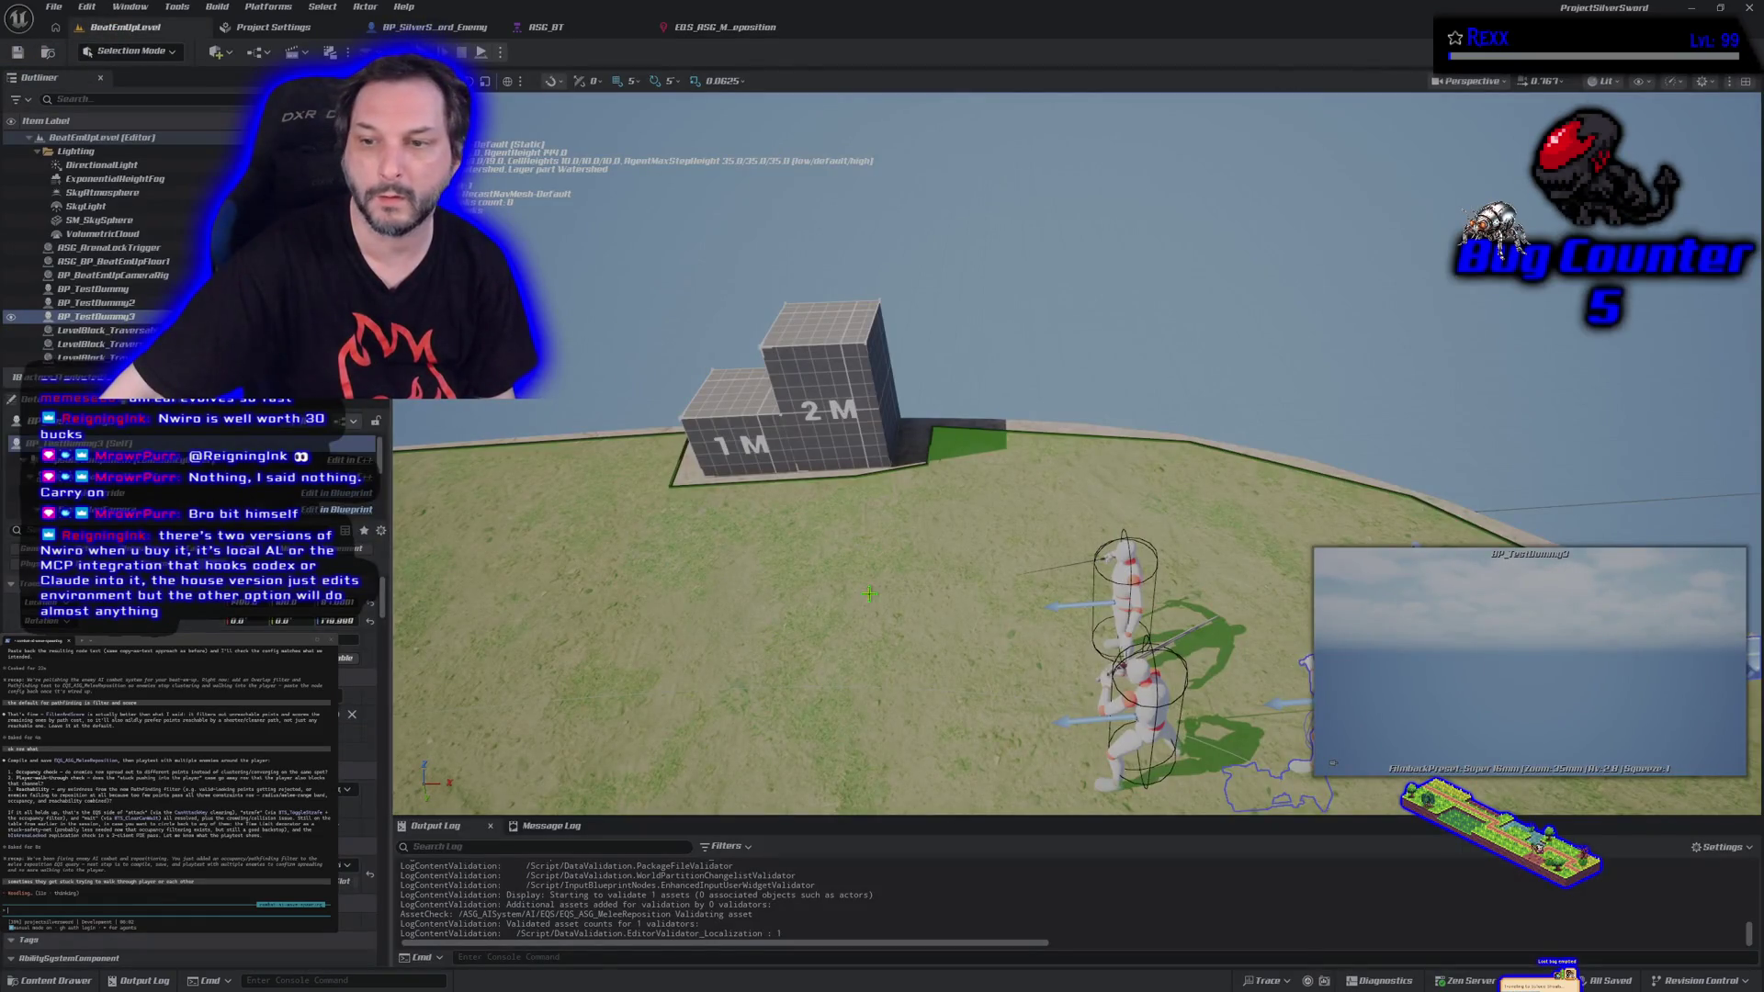
Frame BP_TestDummy3, run a quick playtest with the trimmed query, and stop it.
key(f)
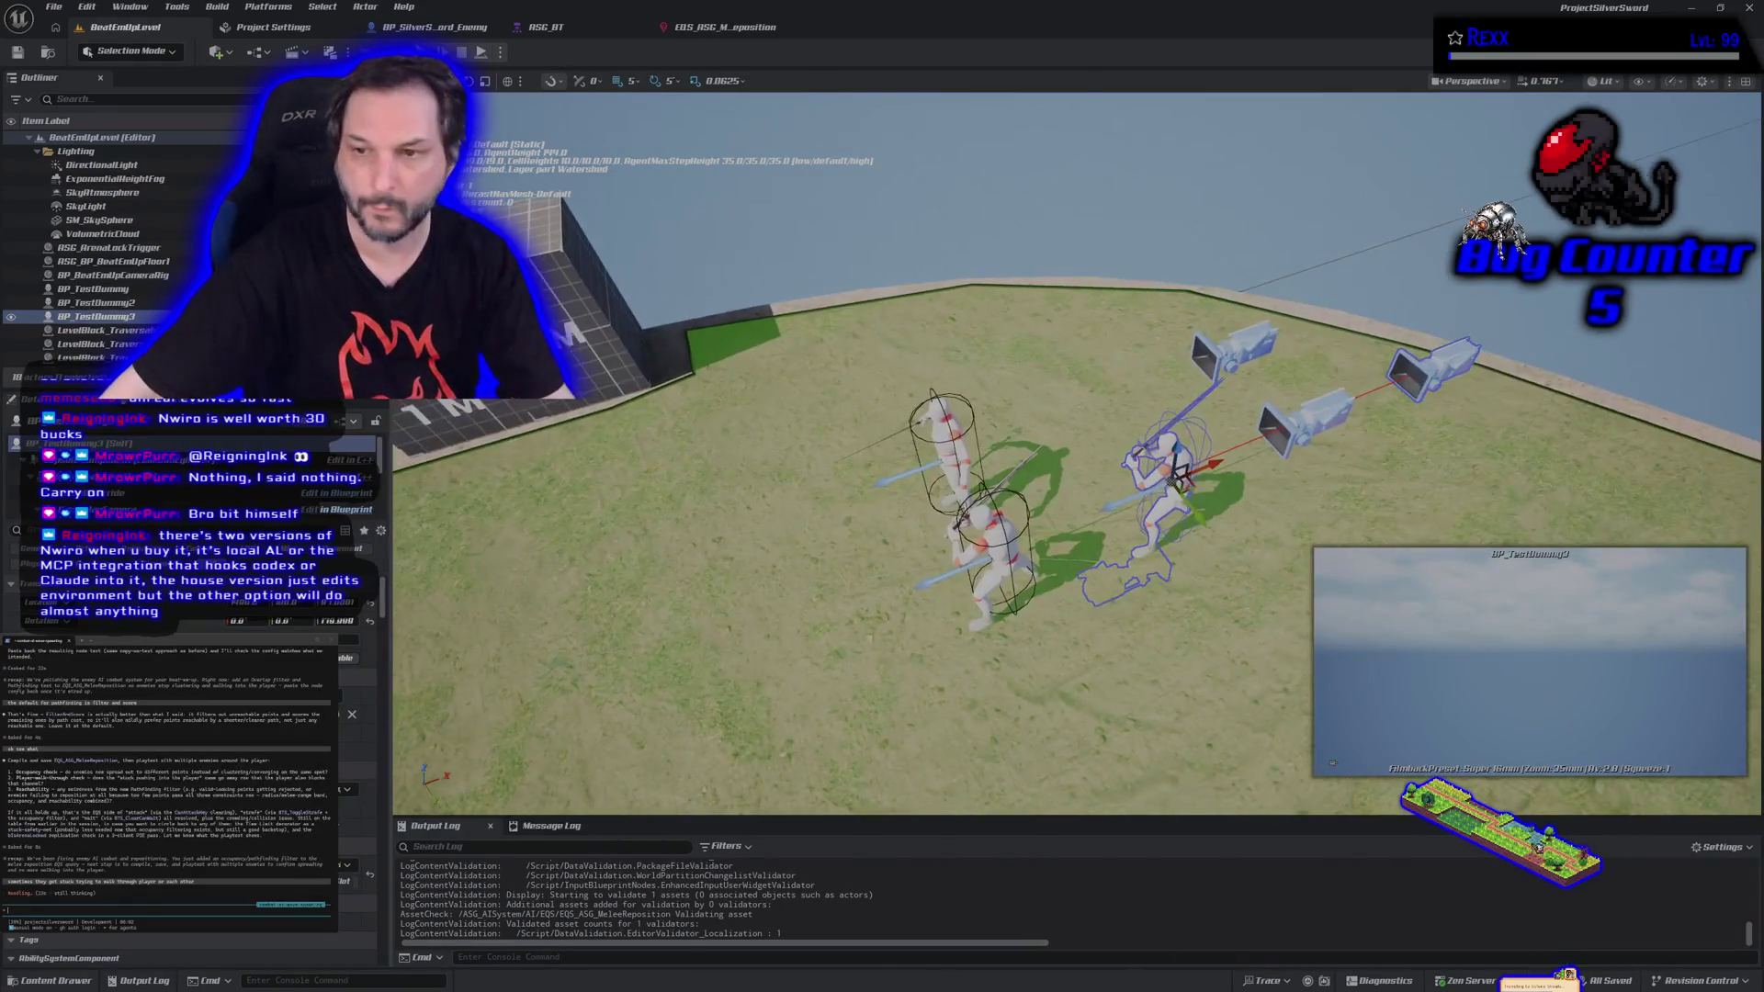
key(alt+p)
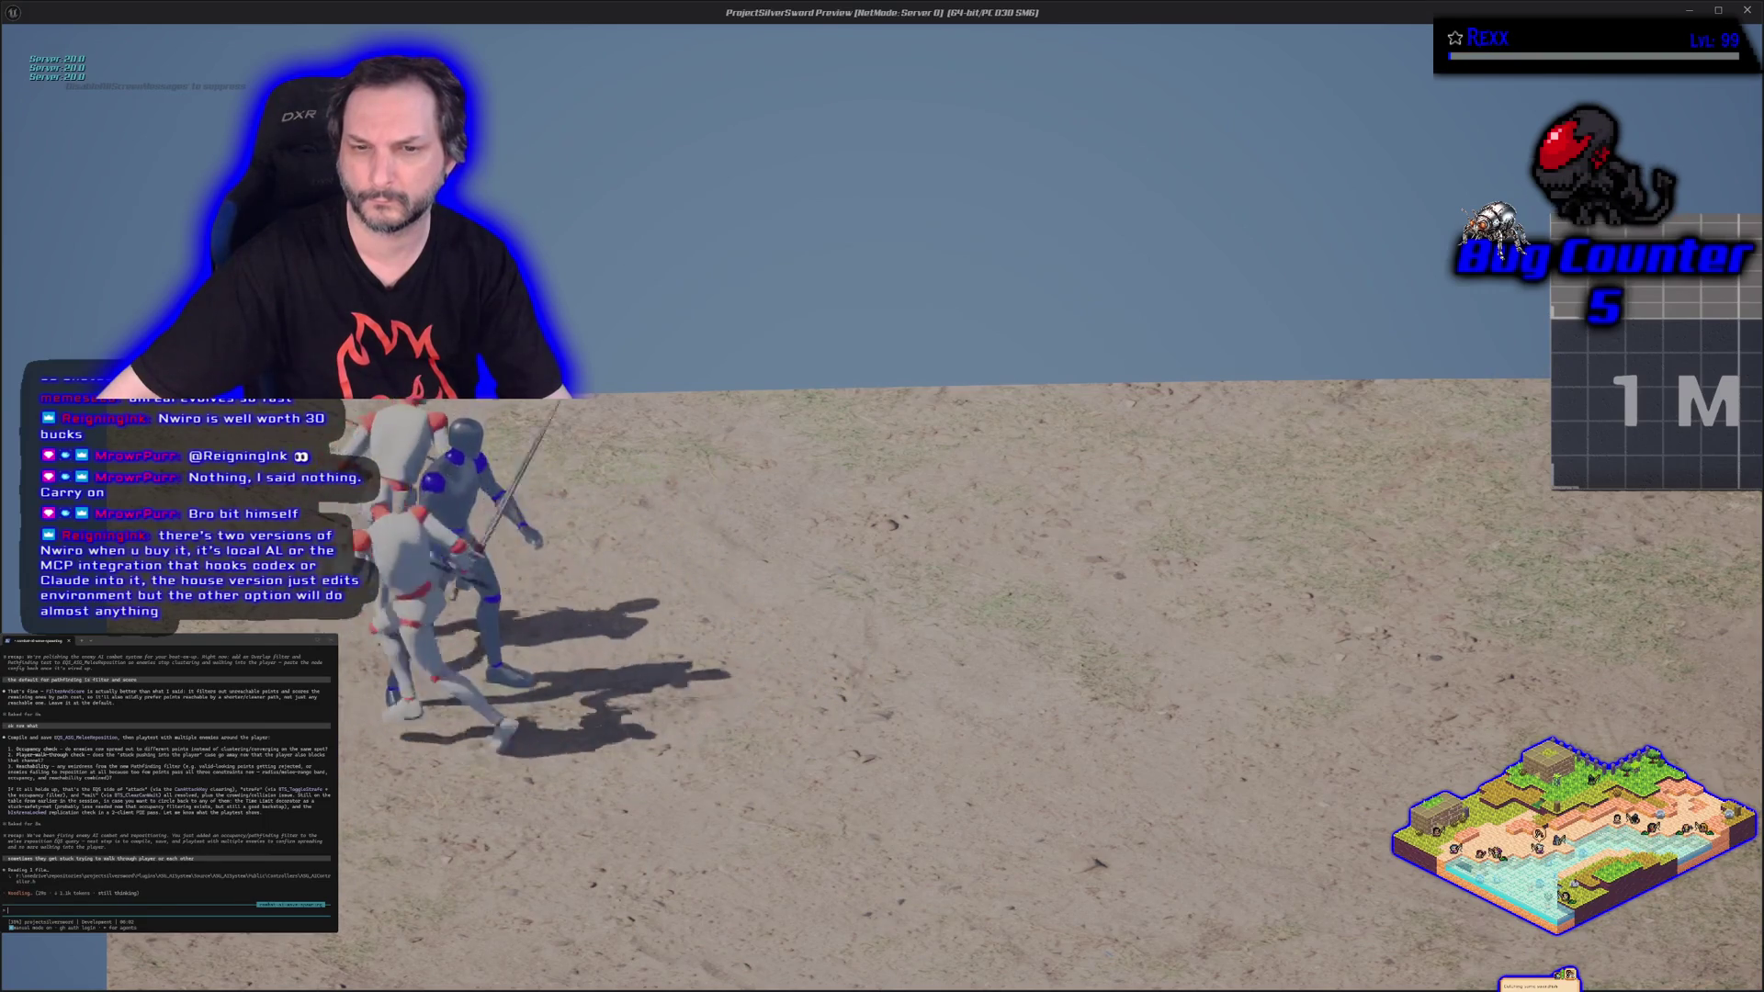
key(Escape)
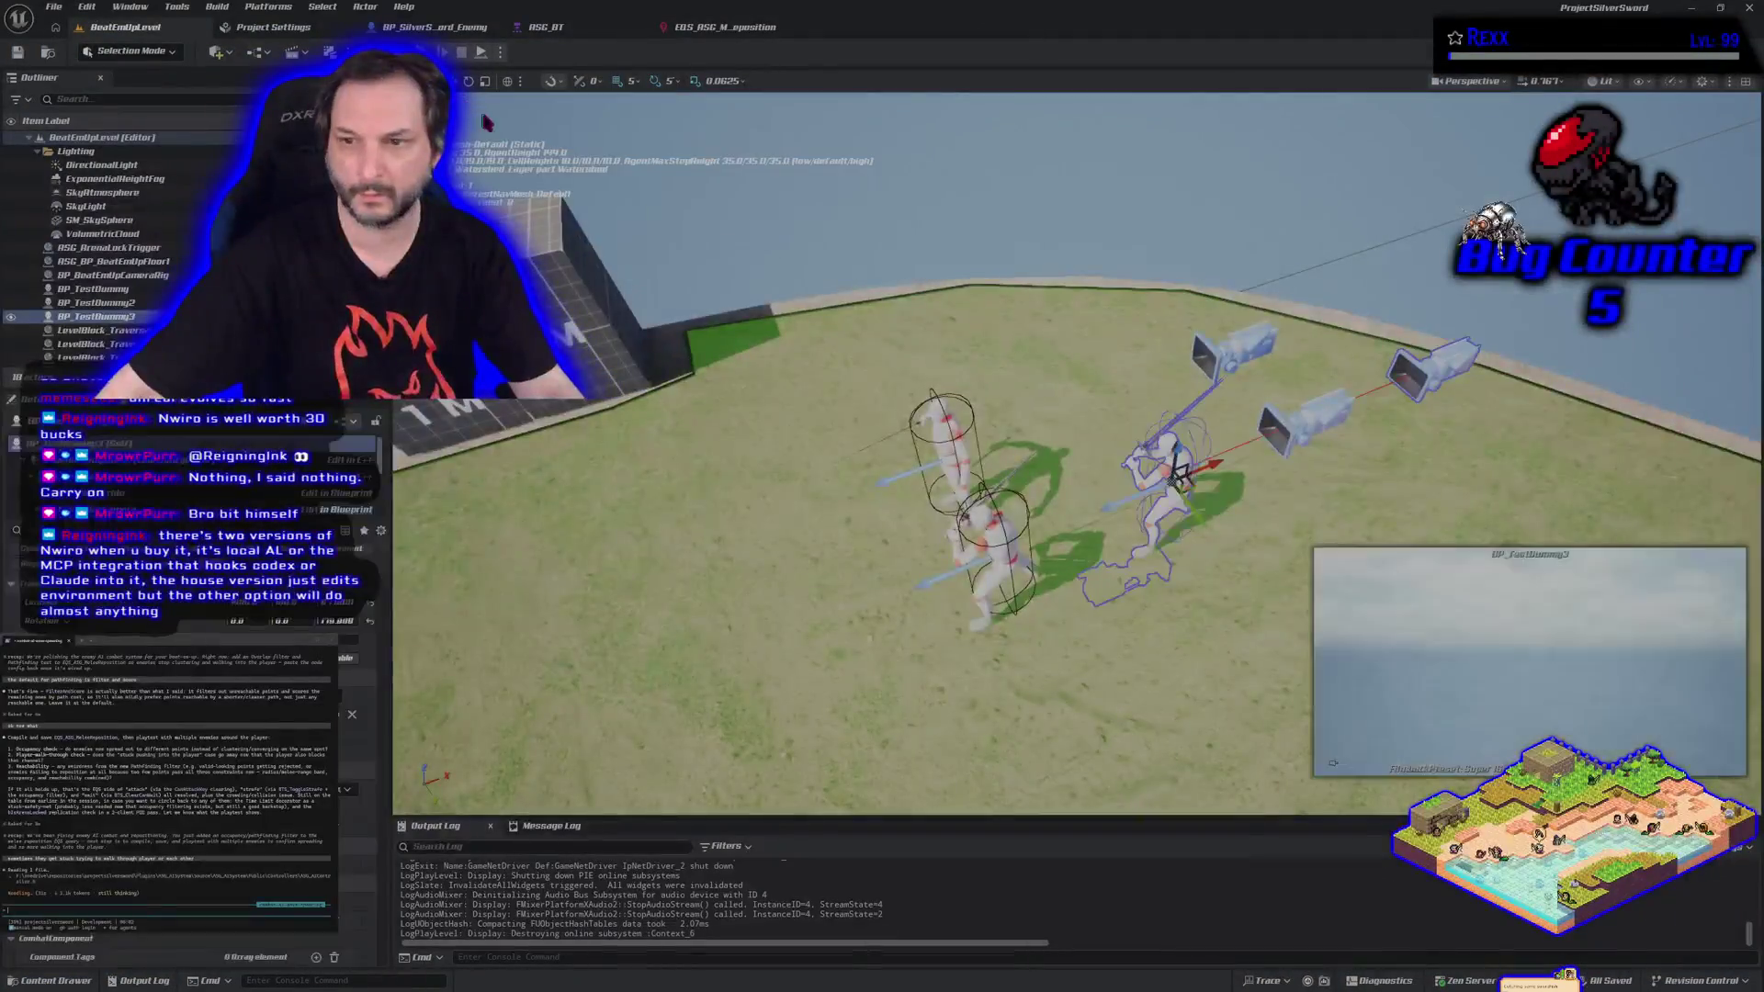
Move BP_TestDummy3 beside the other two dummies, save BeatEmUpLevel, and start a playtest.
drag(1214, 465, 919, 549)
drag(893, 656, 859, 531)
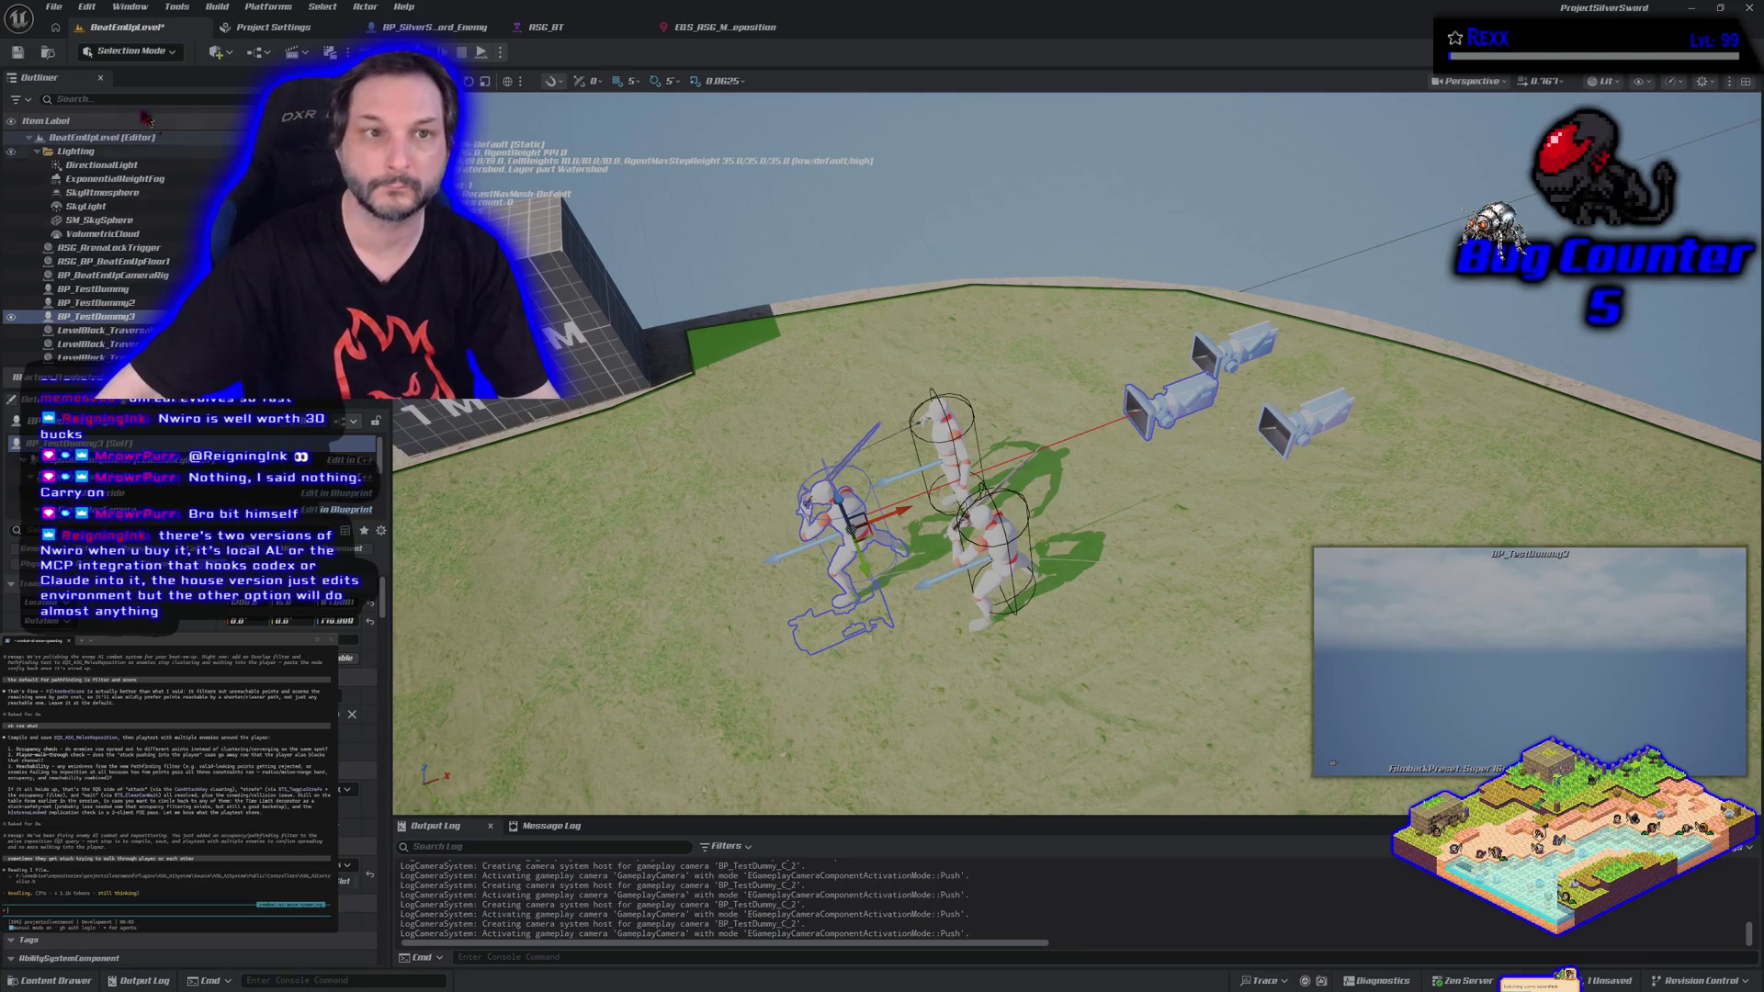
click(52, 14)
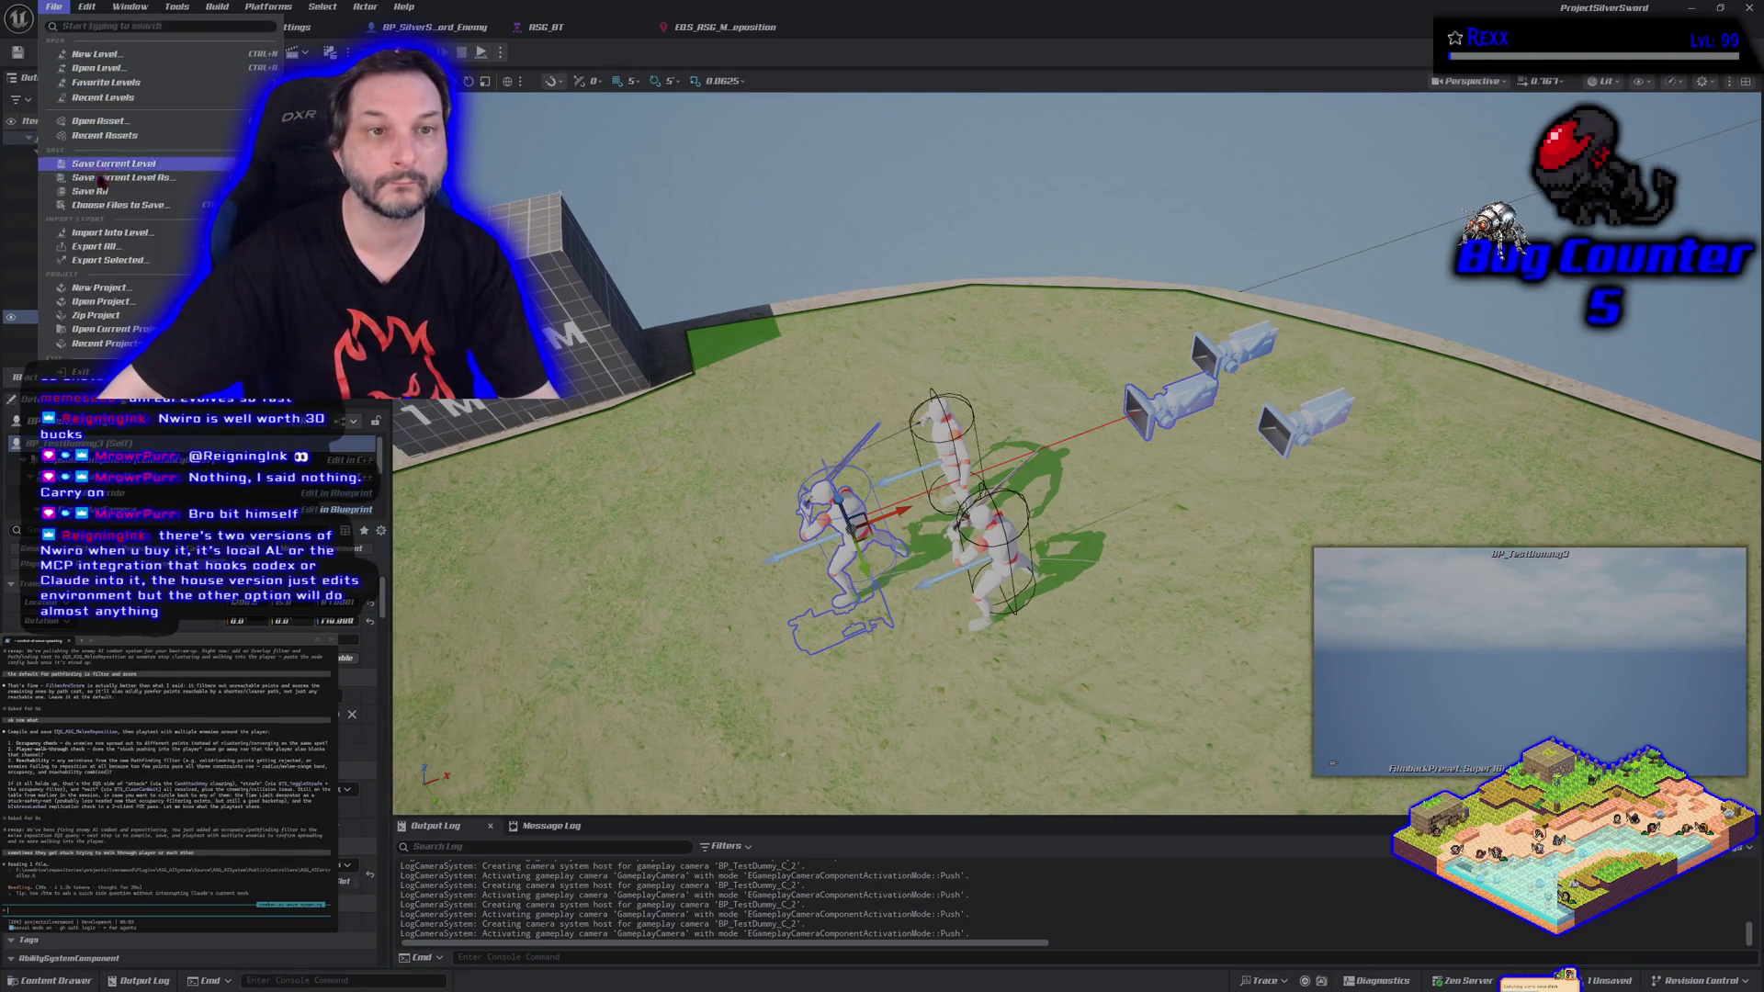
click(177, 87)
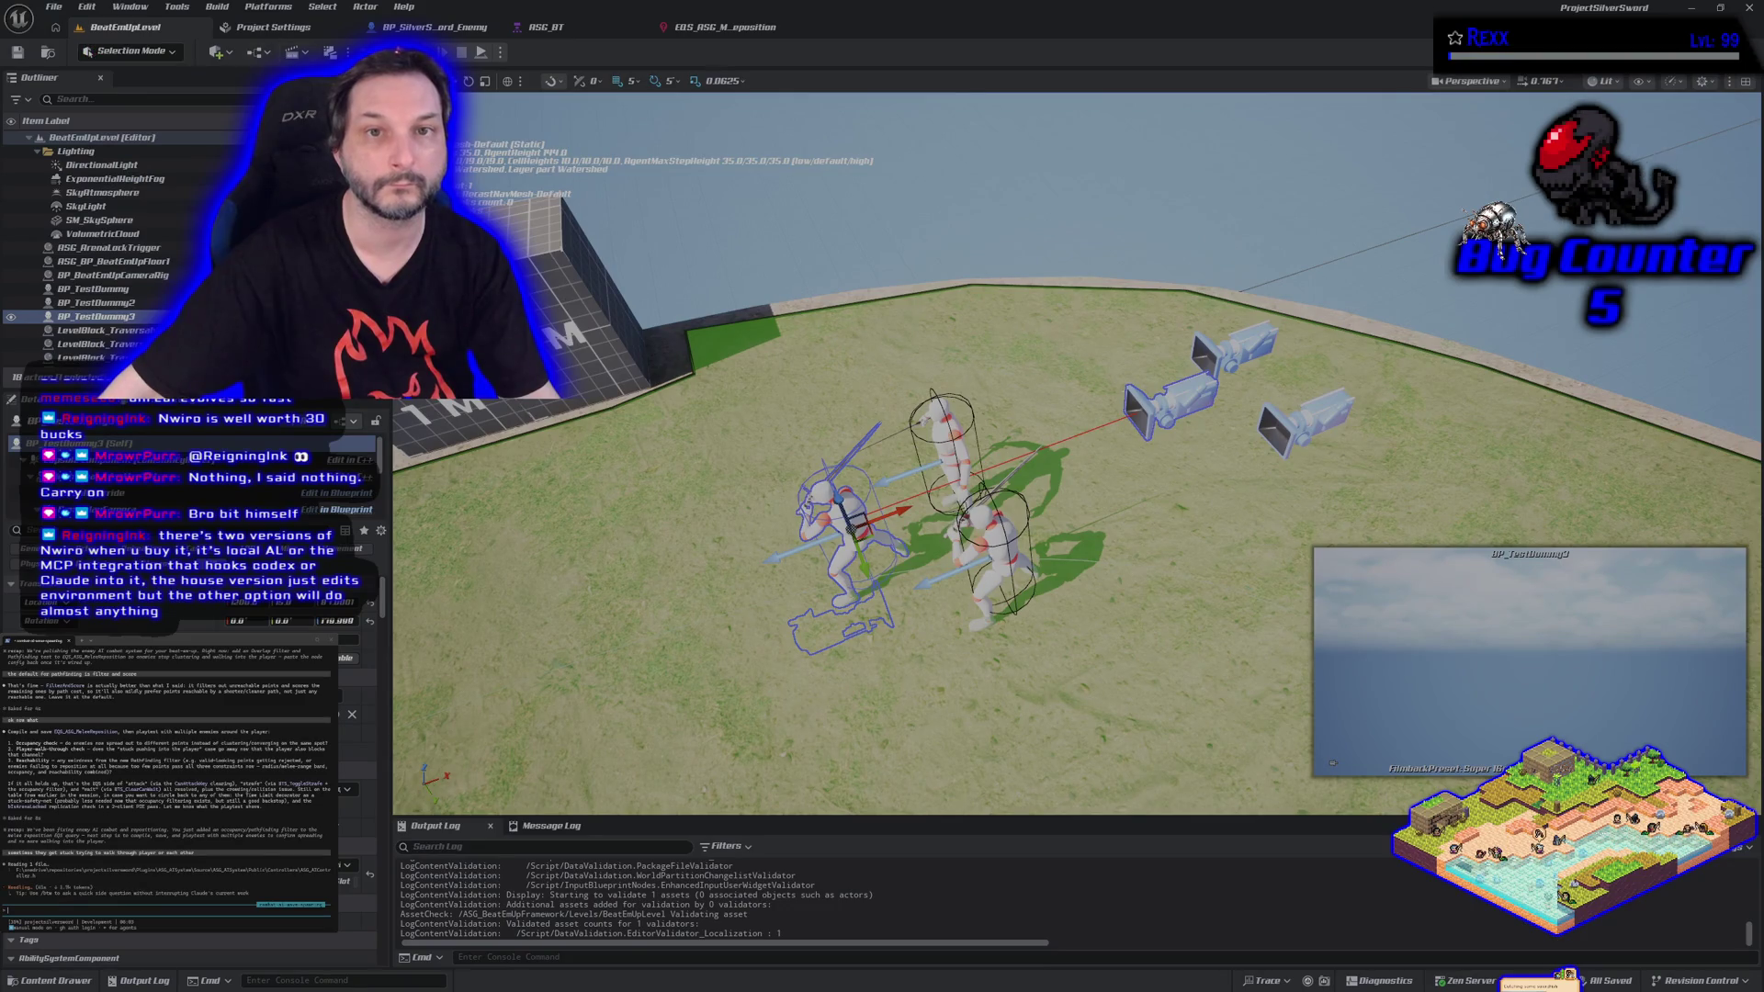
key(alt+p)
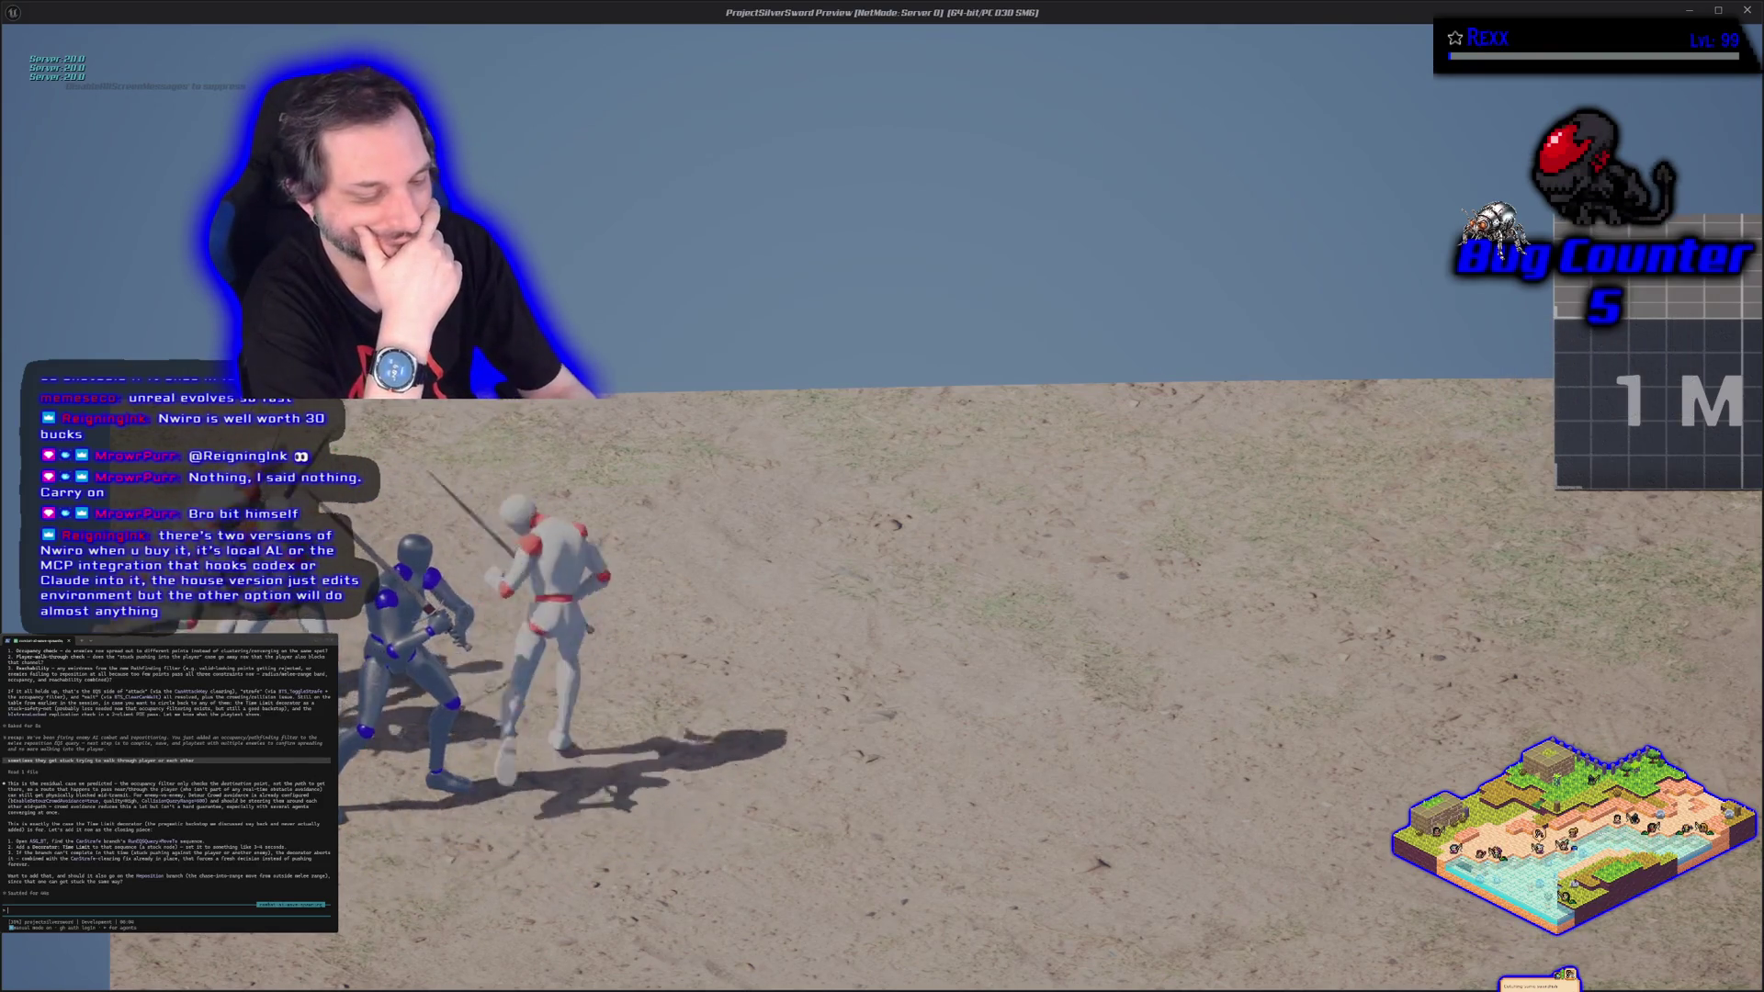
Stop the playtest and close the Unreal editor.
key(Escape)
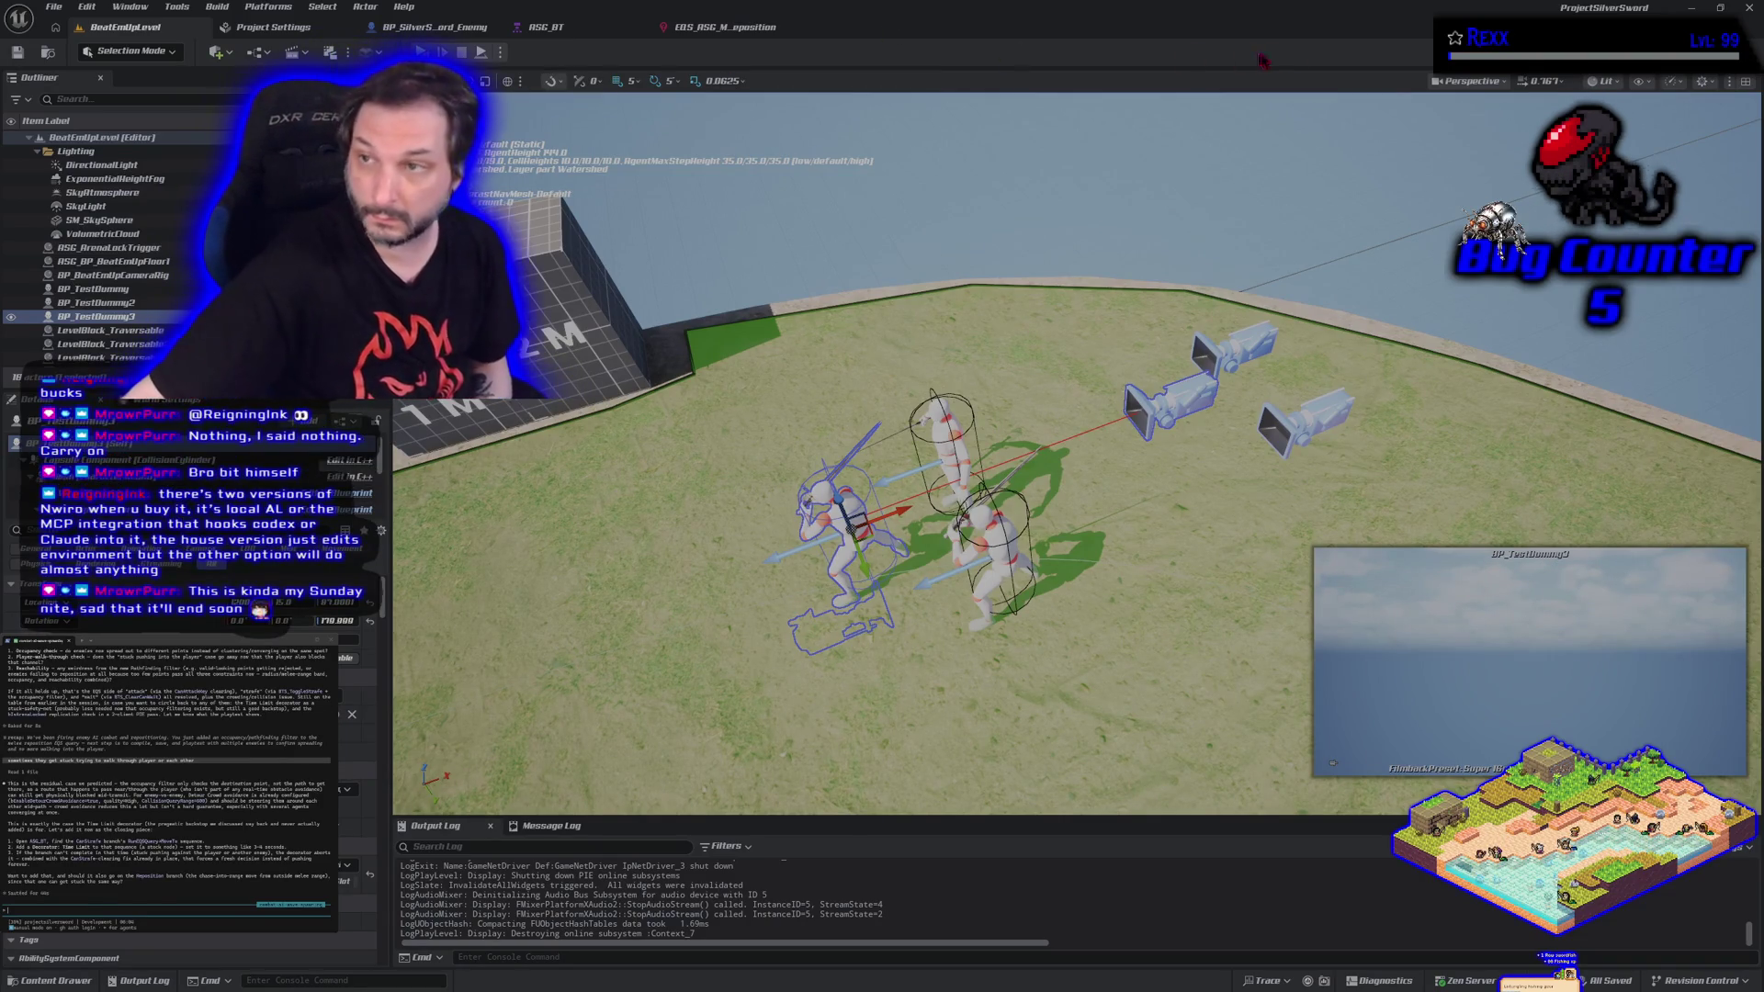
click(1753, 11)
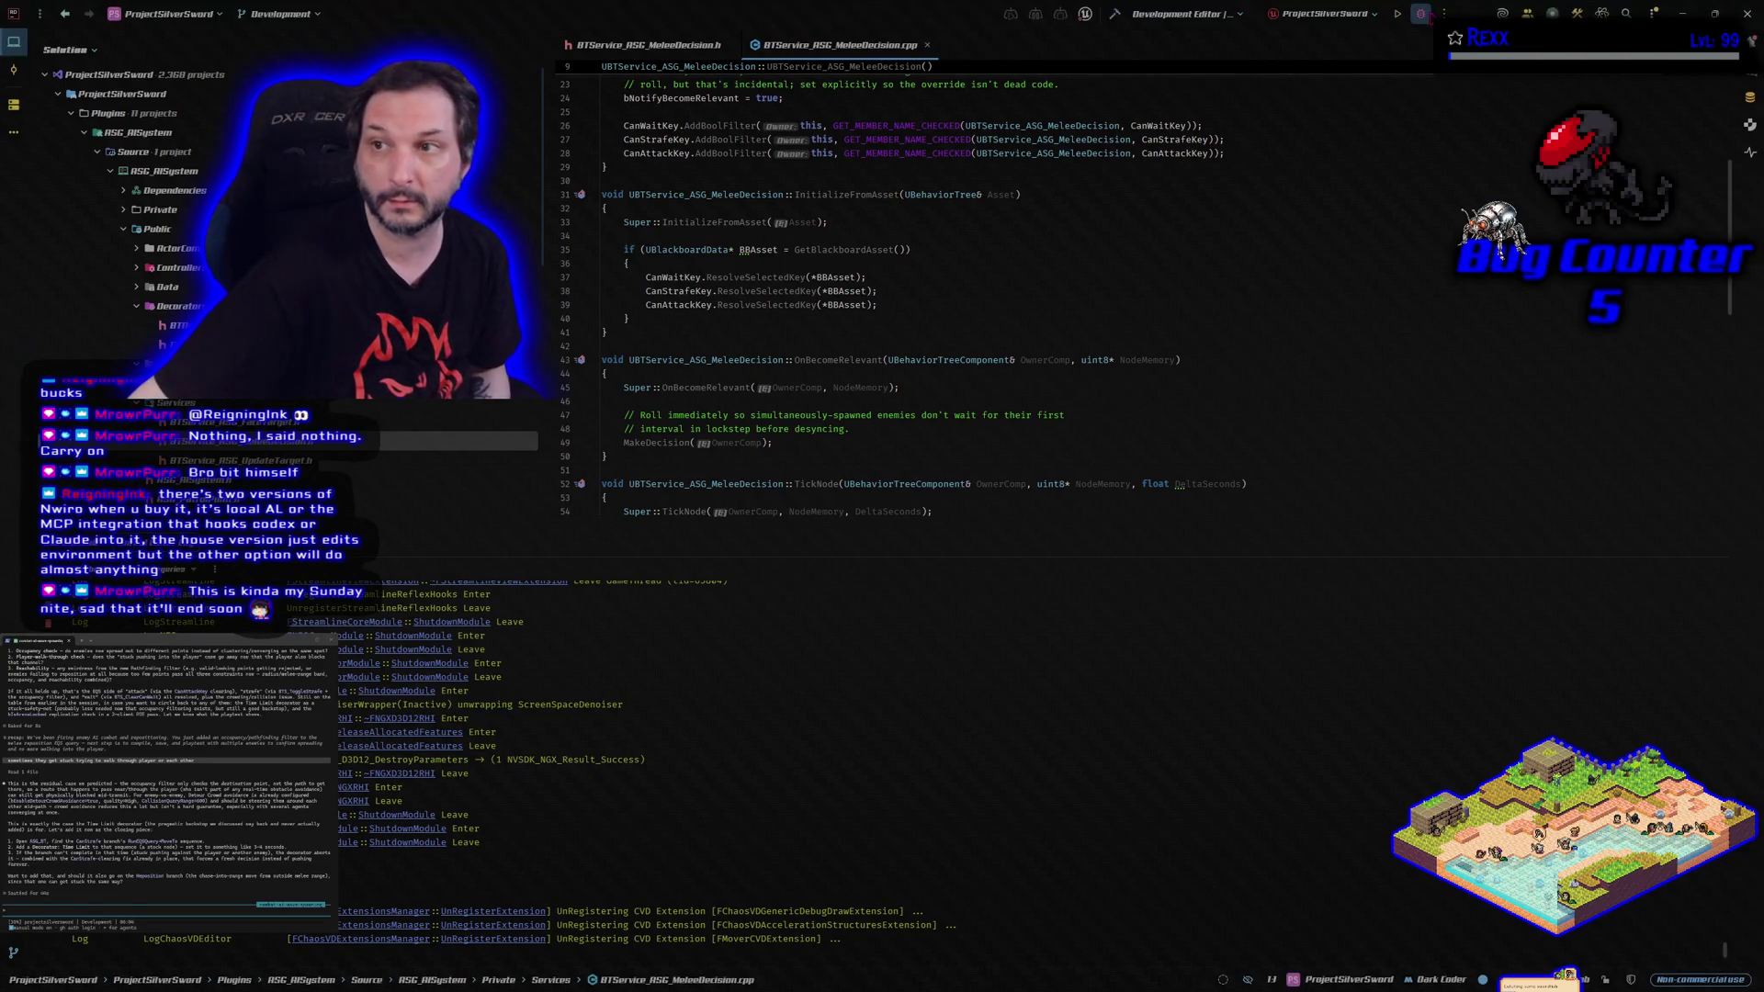
Rebuild the projects in Rider, then return to the Unreal Editor.
key(ctrl+shift+b)
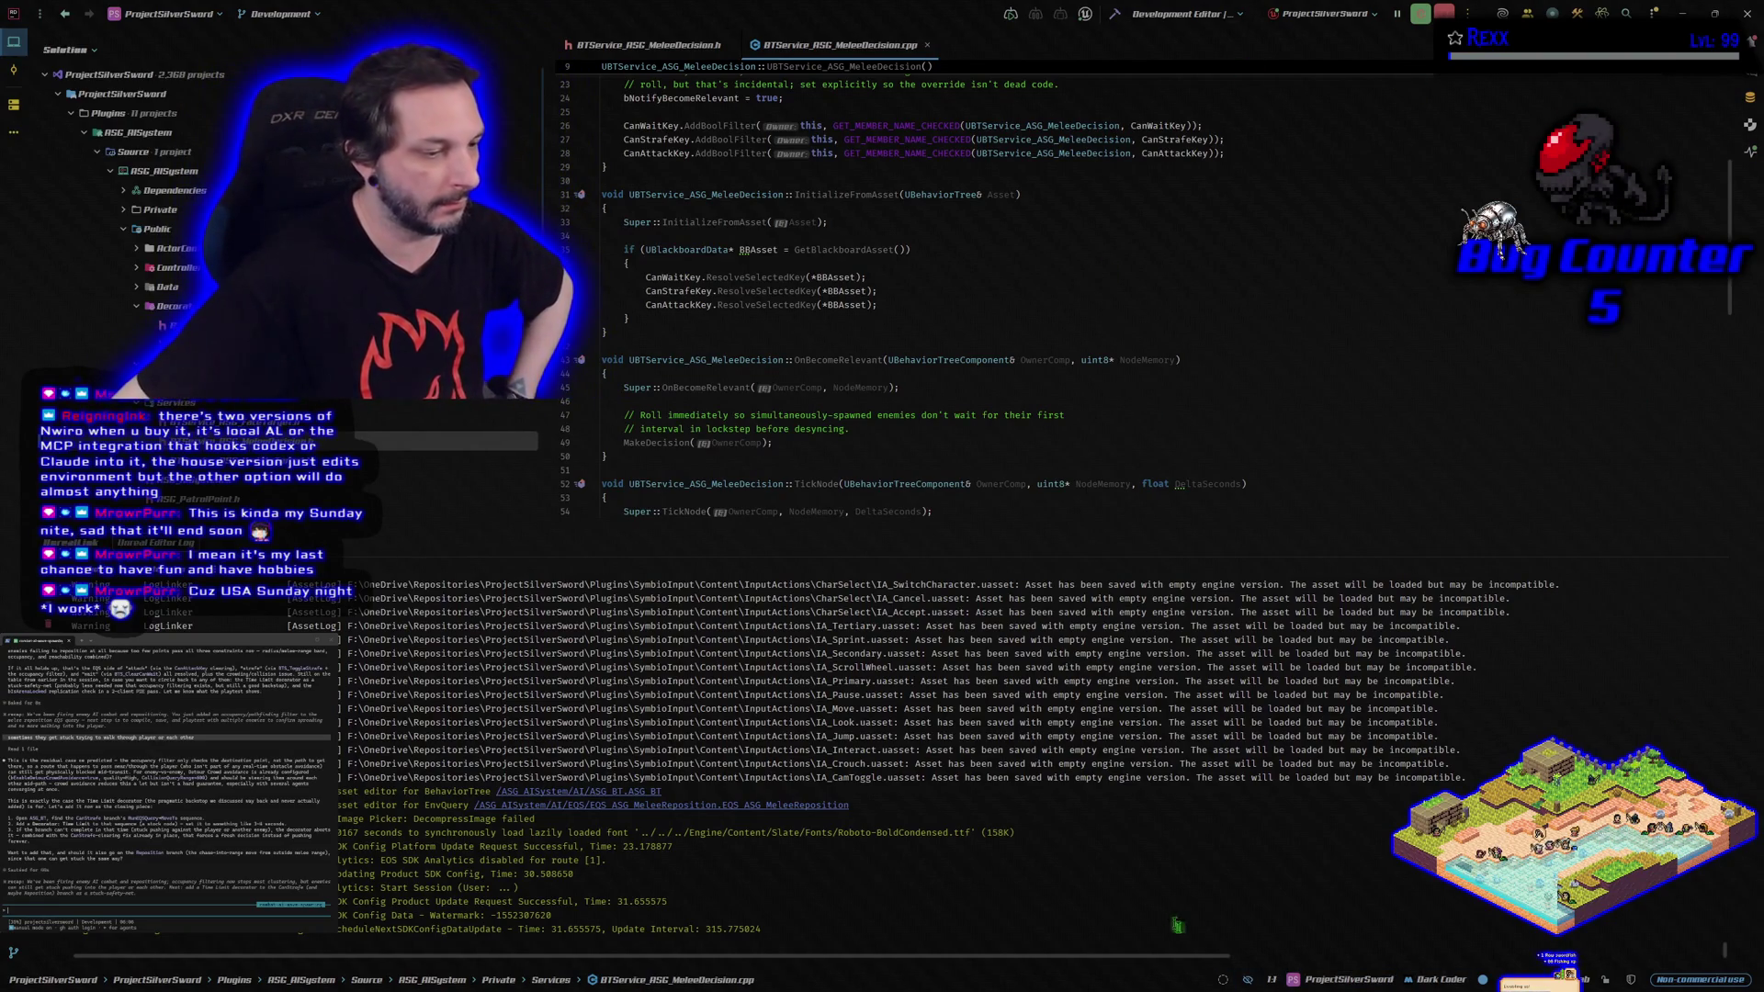
key(alt+Tab)
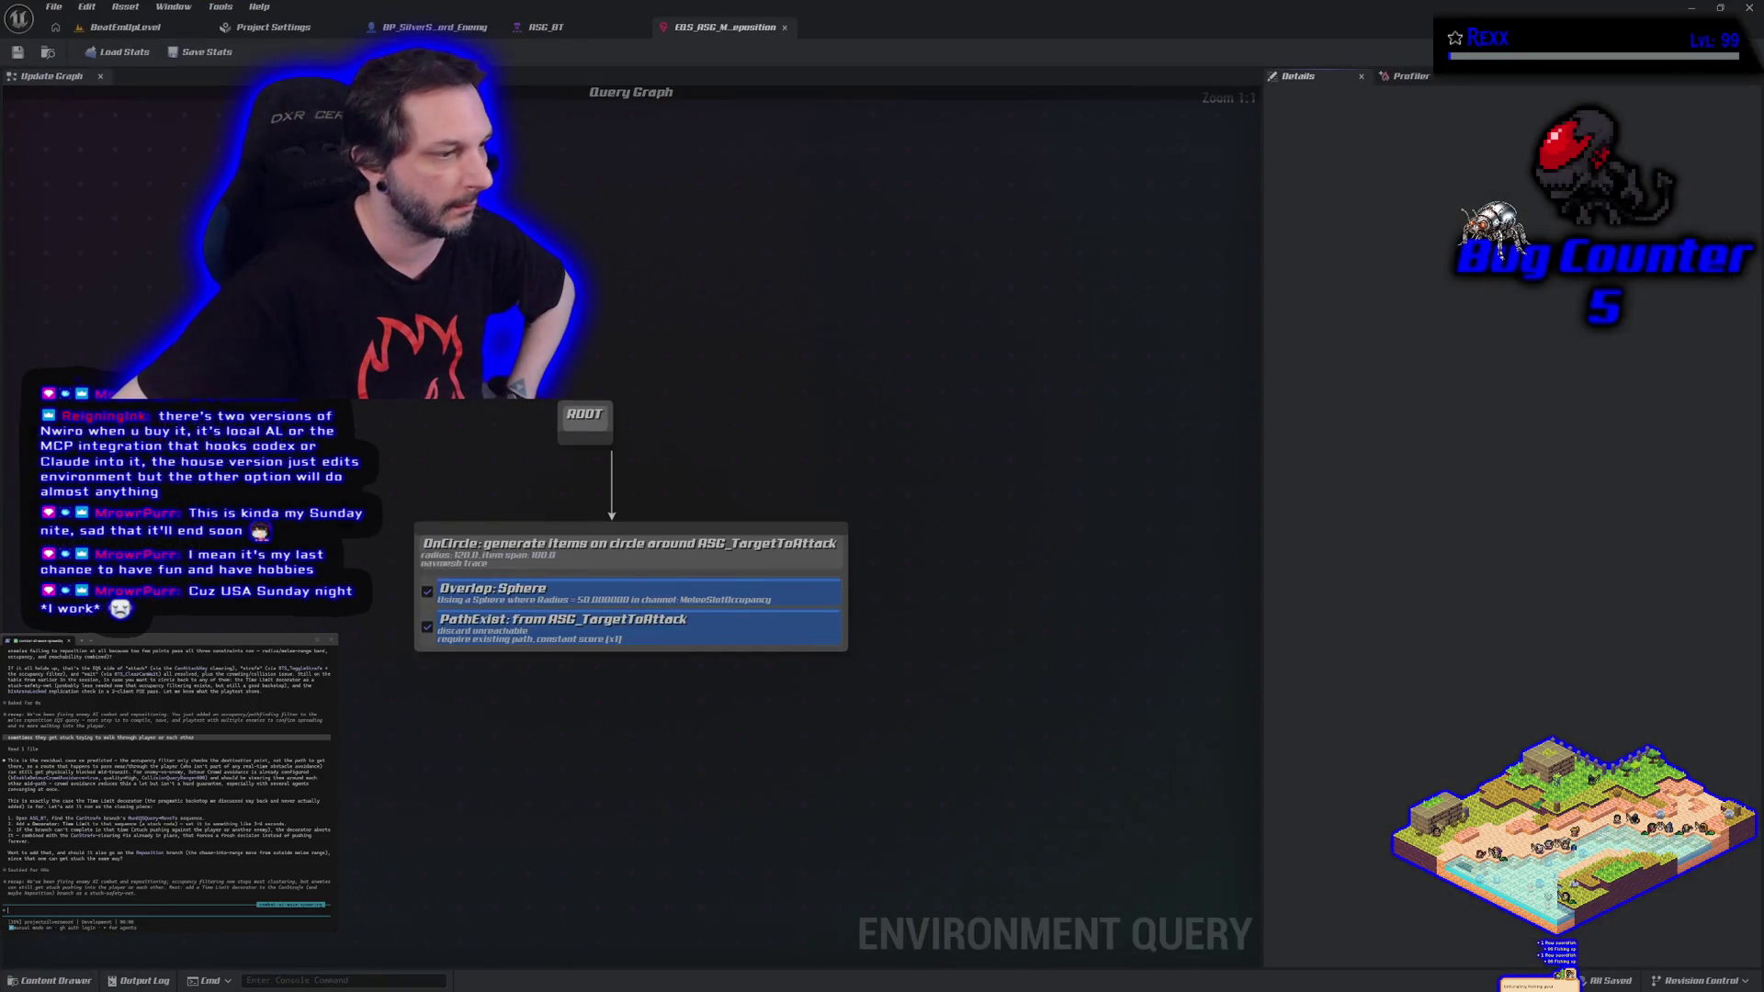
Open ASG_BT and bring the strafe Sequence and its Run EQS Query and Move To tasks into view.
click(552, 27)
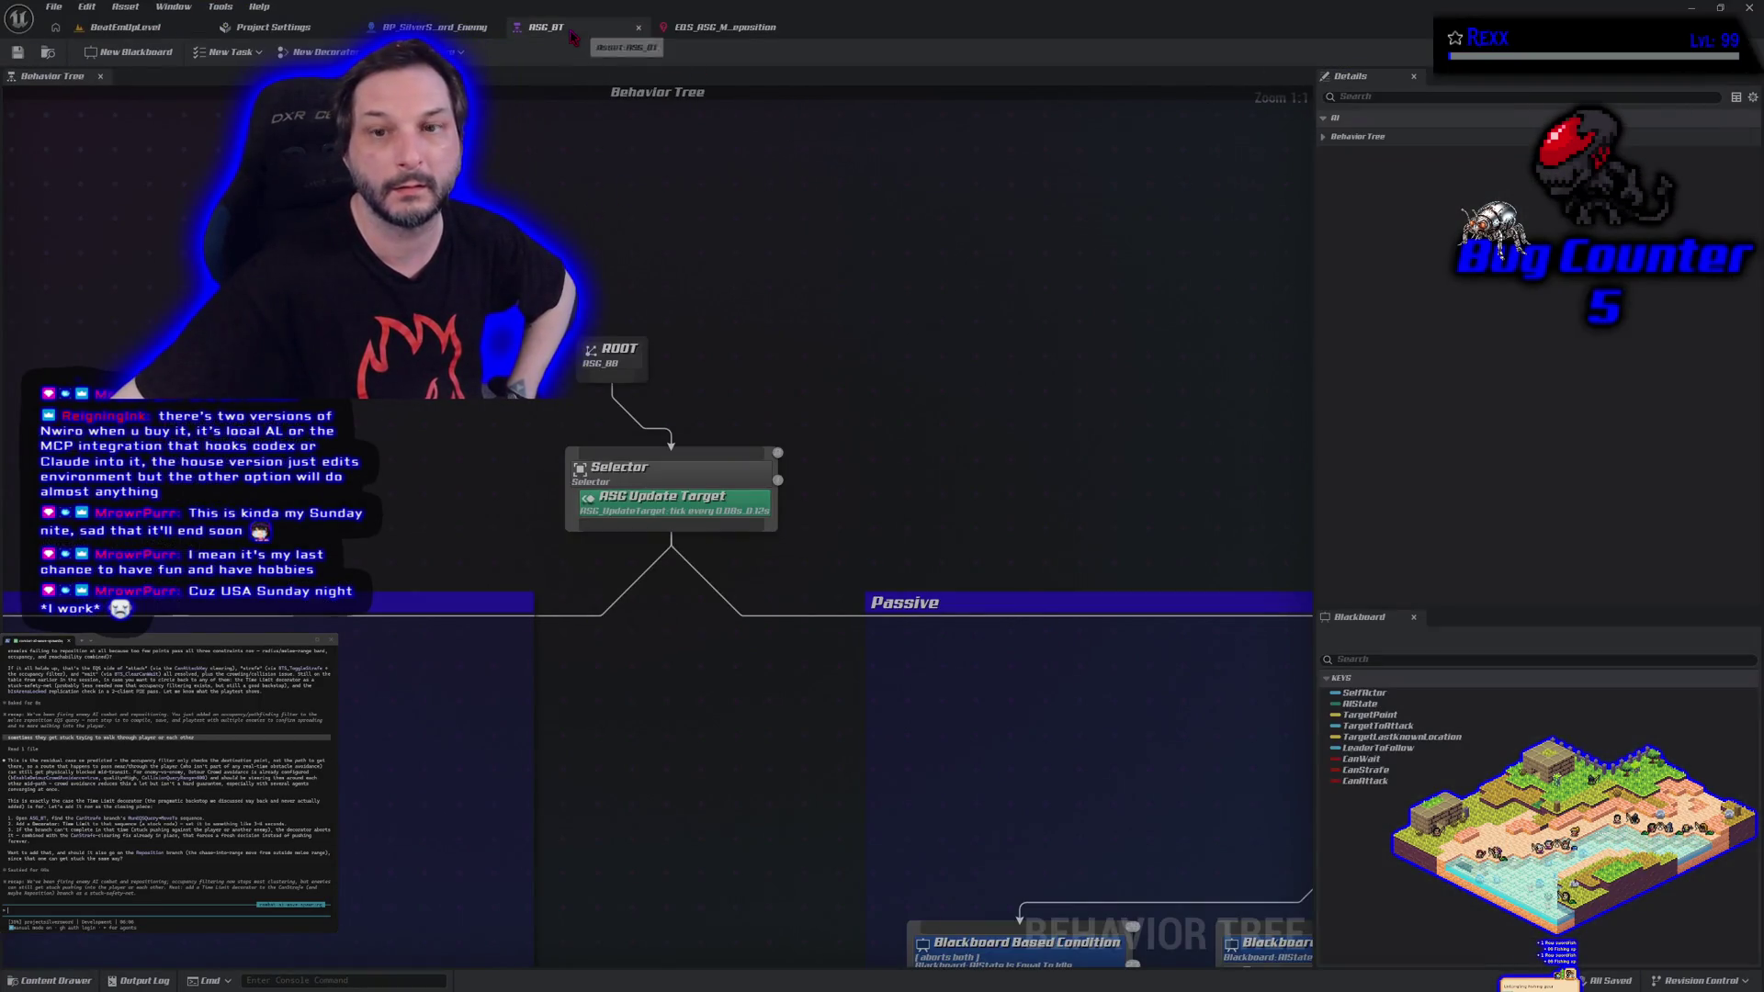
scroll(661, 476, down, 5)
drag(634, 718, 808, 663)
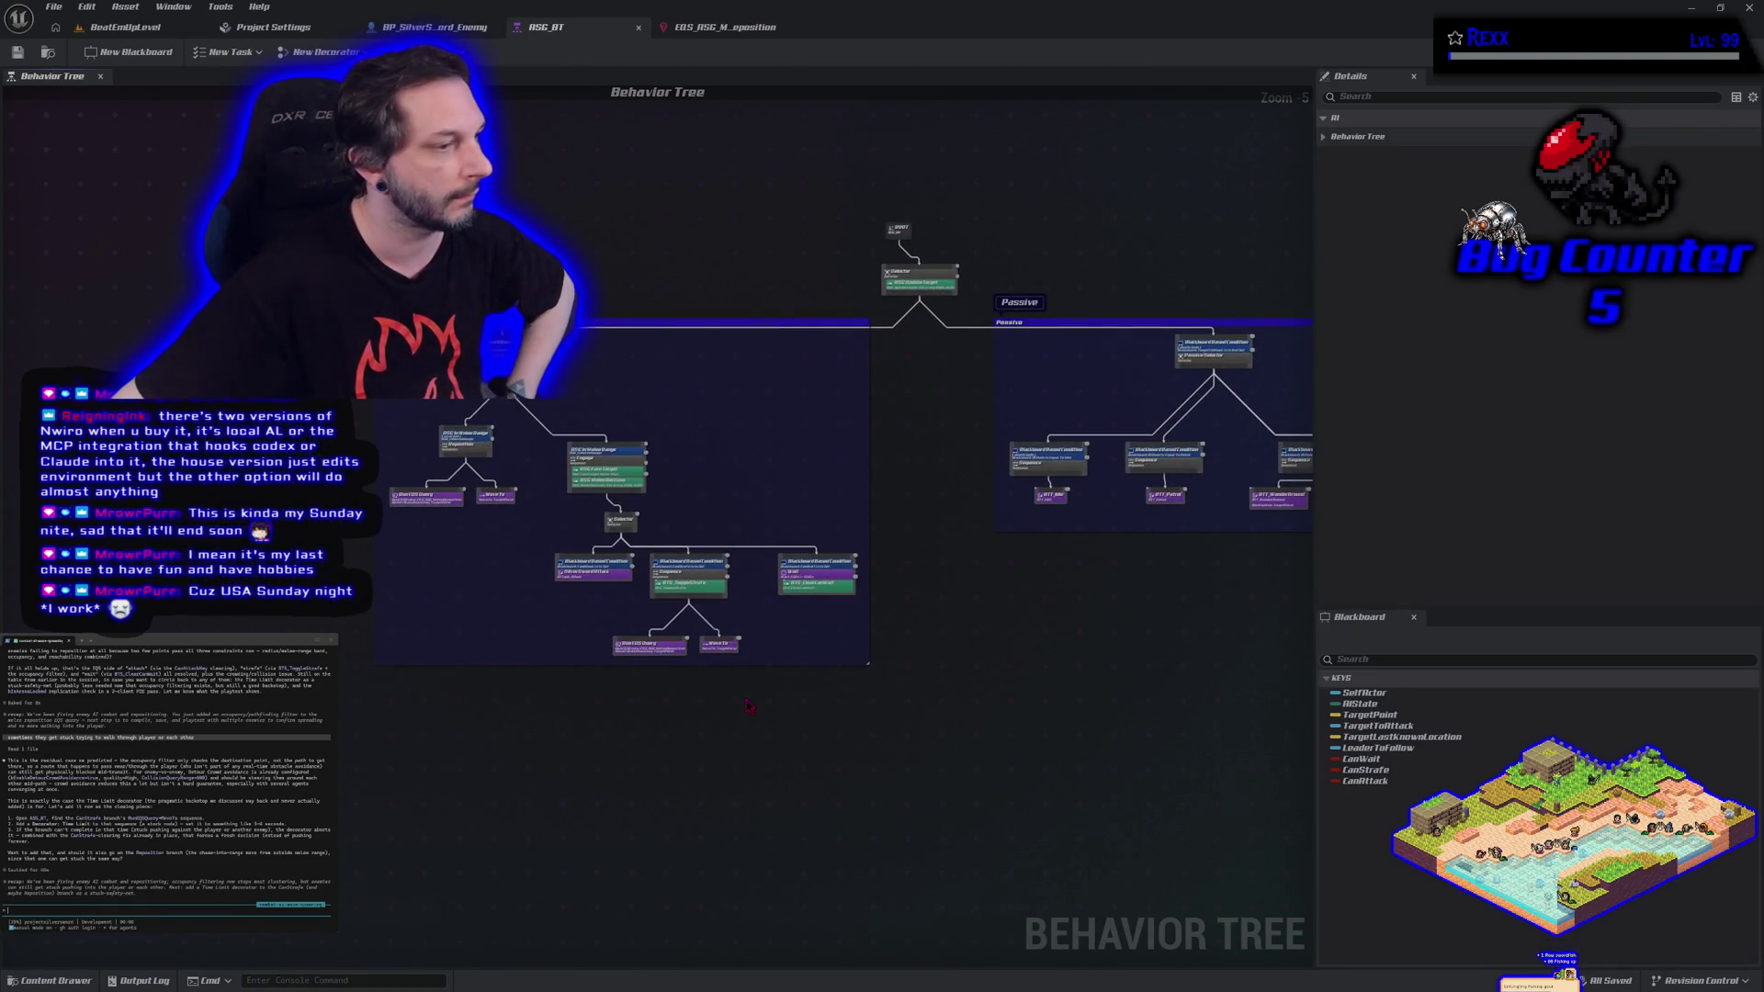
scroll(749, 705, up, 4)
drag(647, 707, 591, 756)
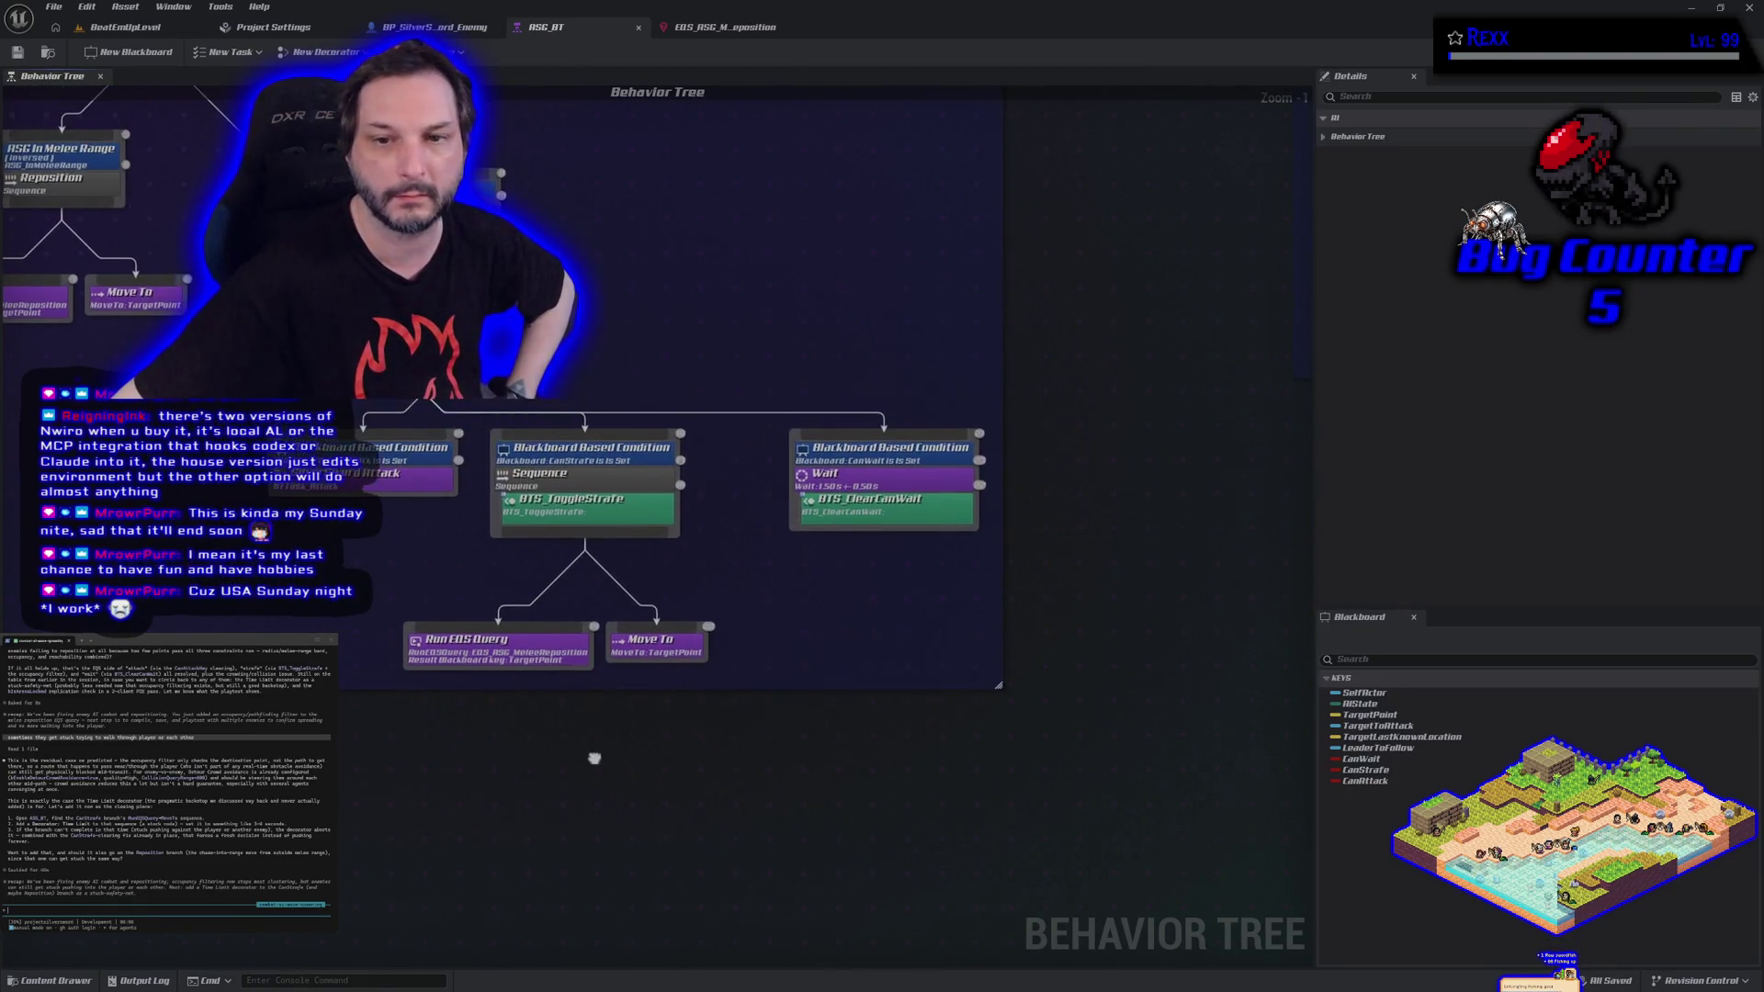
click(597, 480)
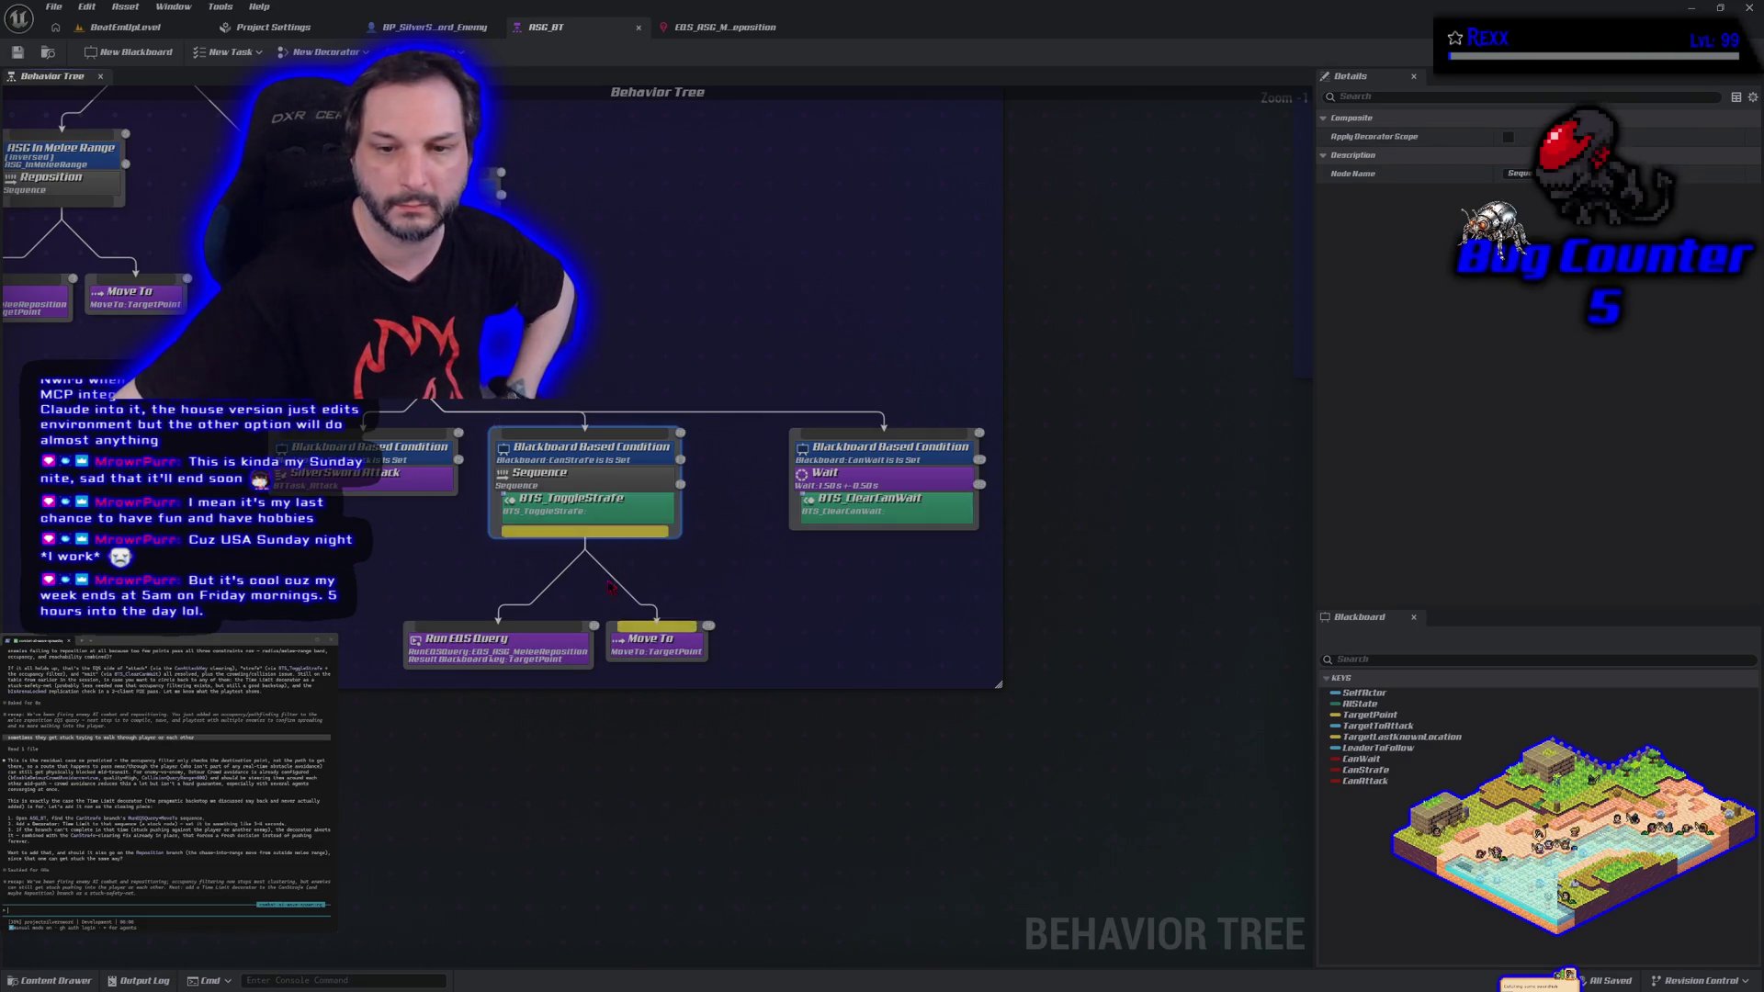
drag(488, 614, 684, 686)
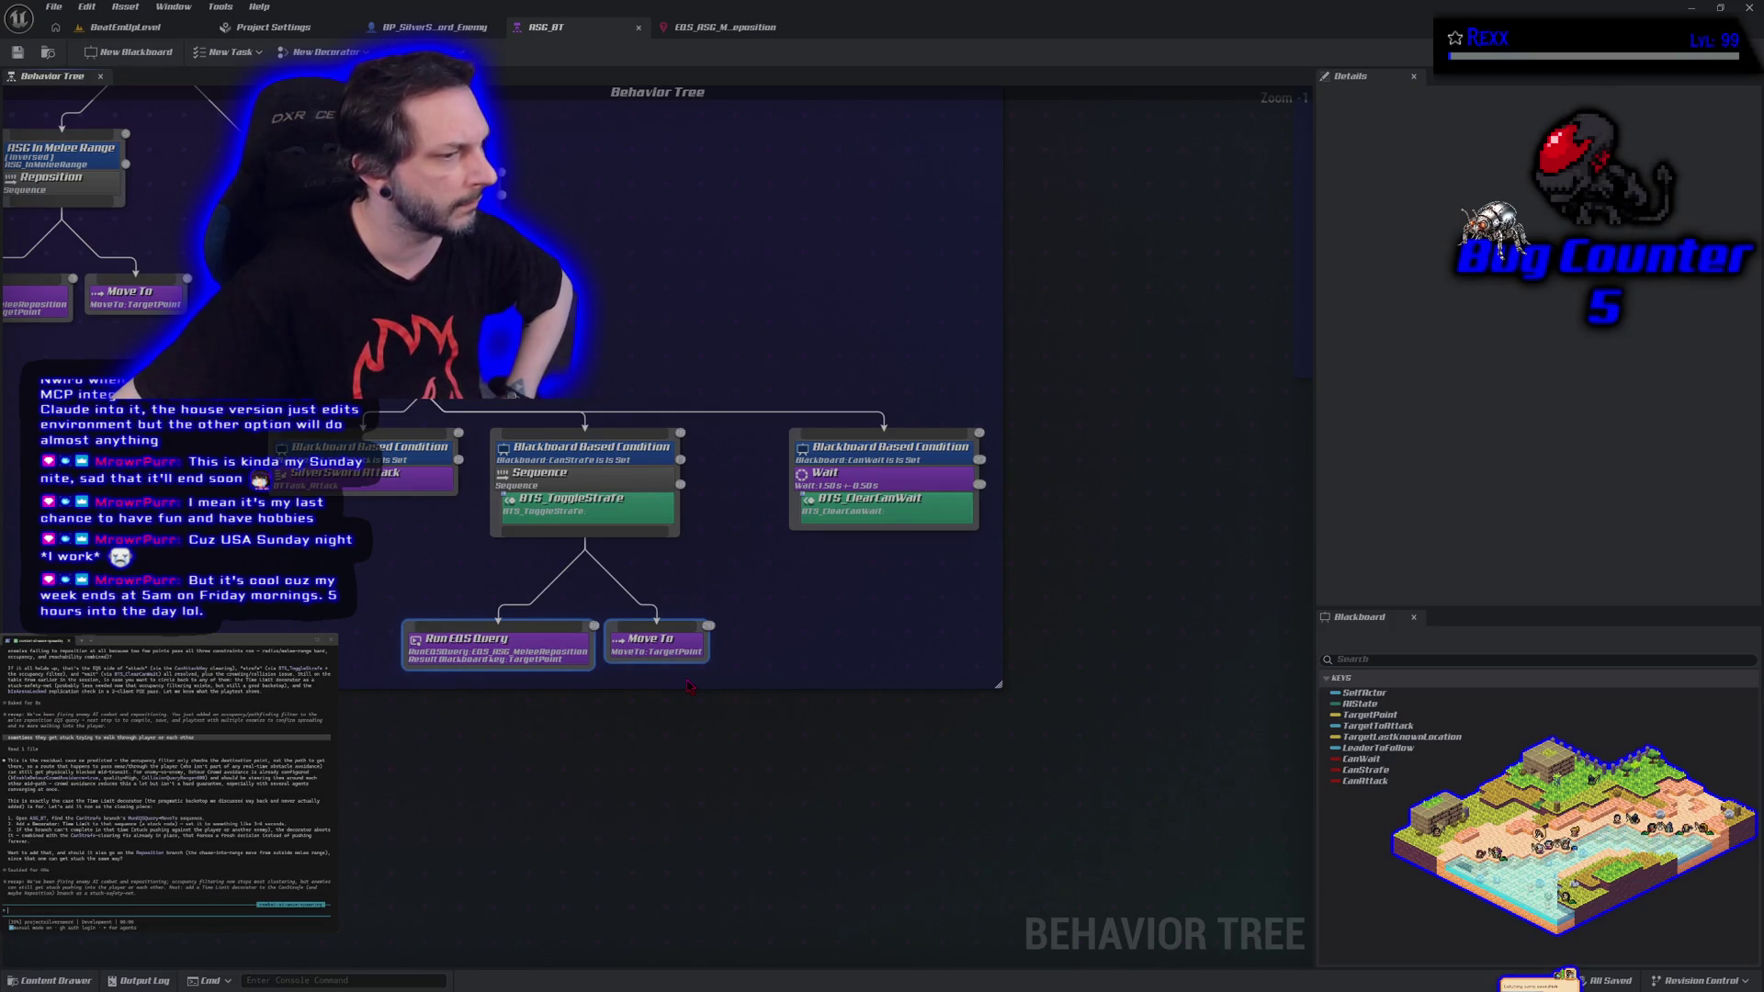
click(643, 588)
Add a Move To task as a child of the strafe Sequence.
drag(585, 532, 506, 562)
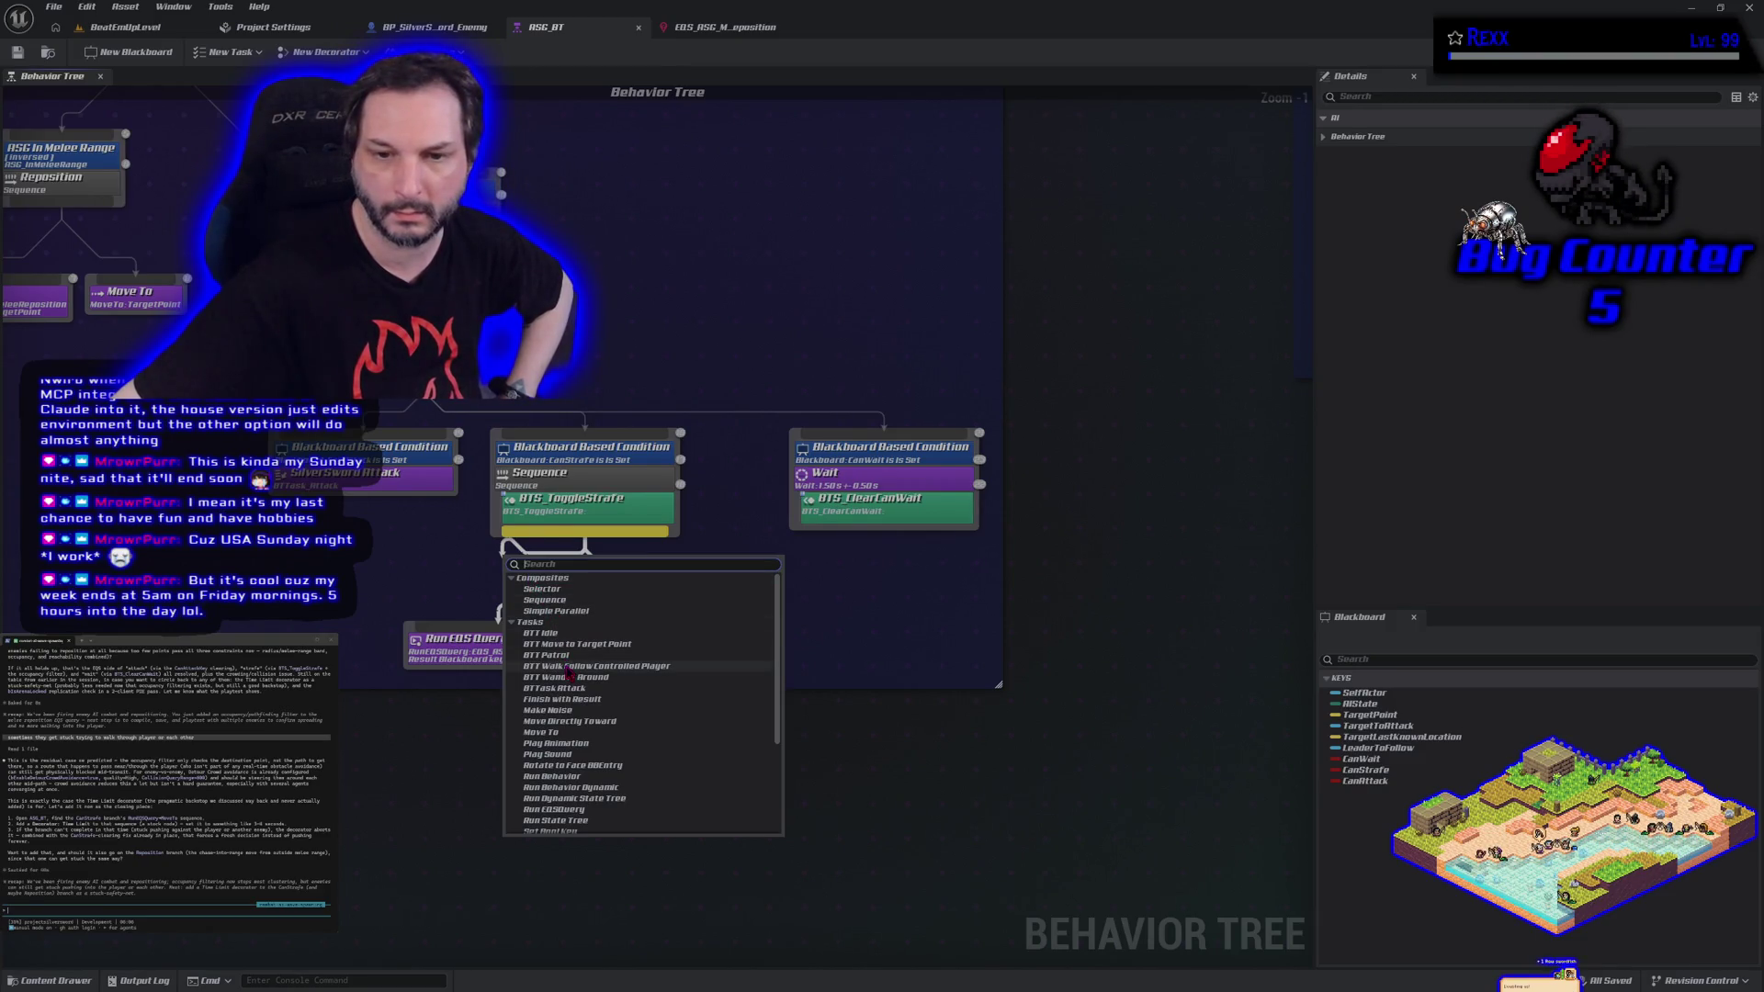
scroll(570, 674, down, 5)
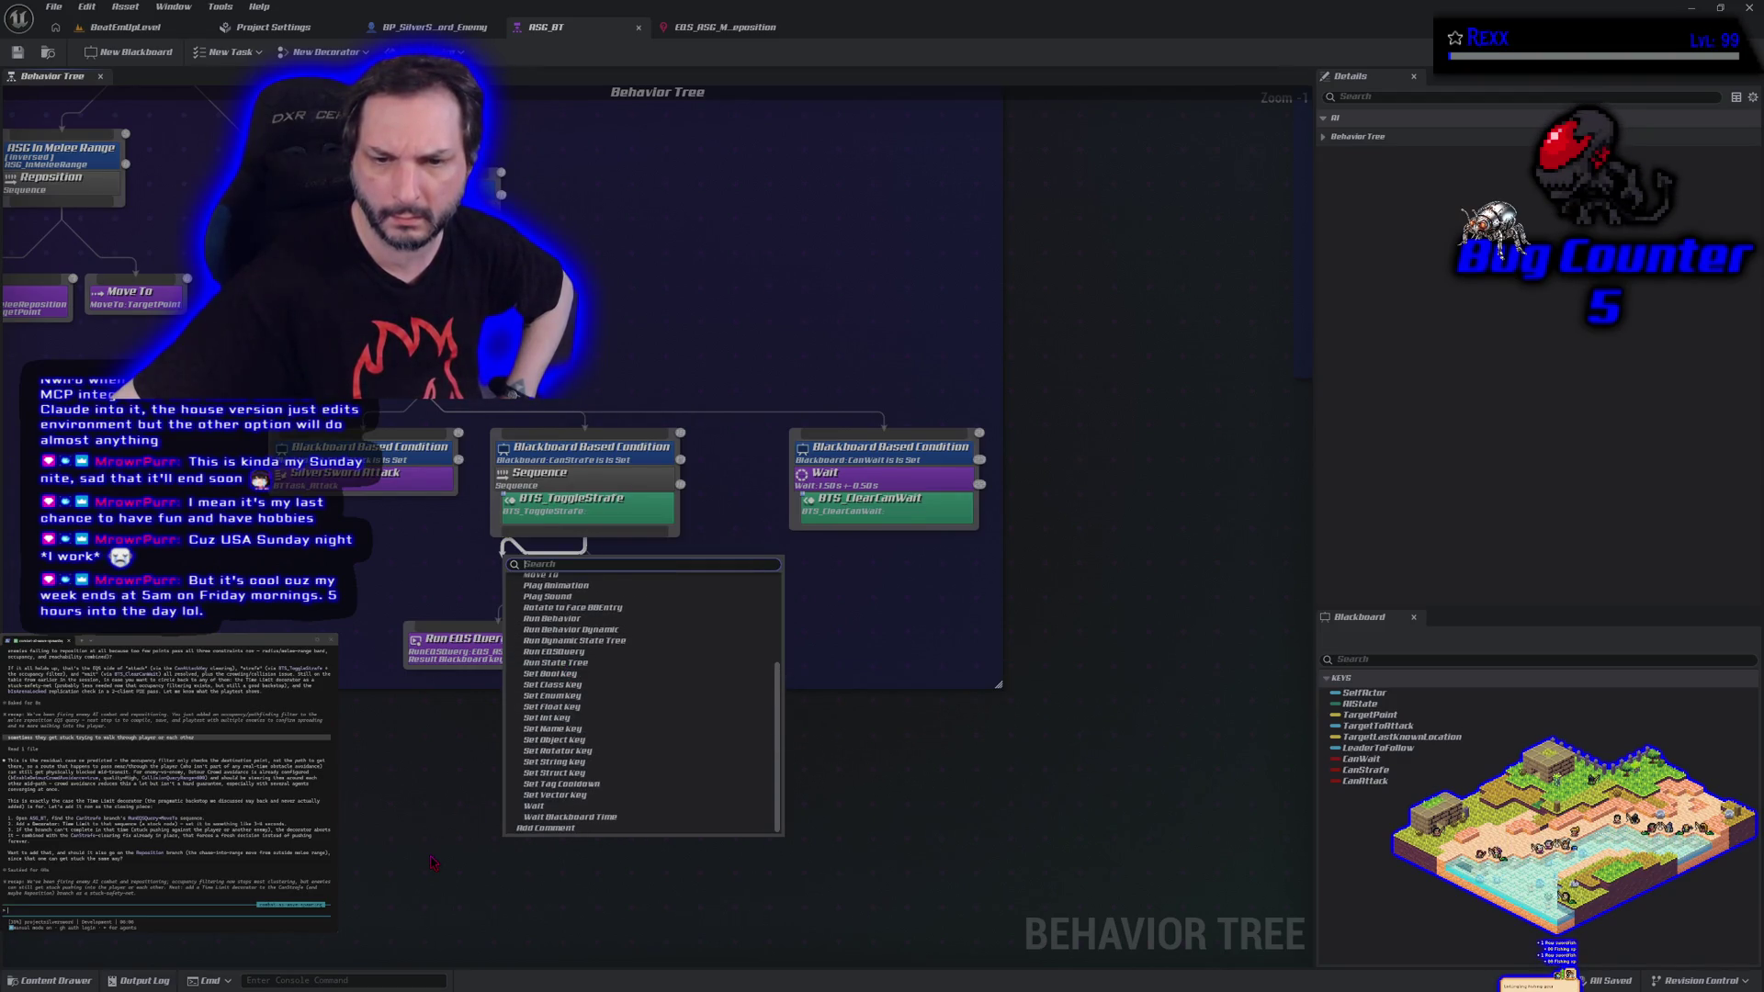
click(542, 576)
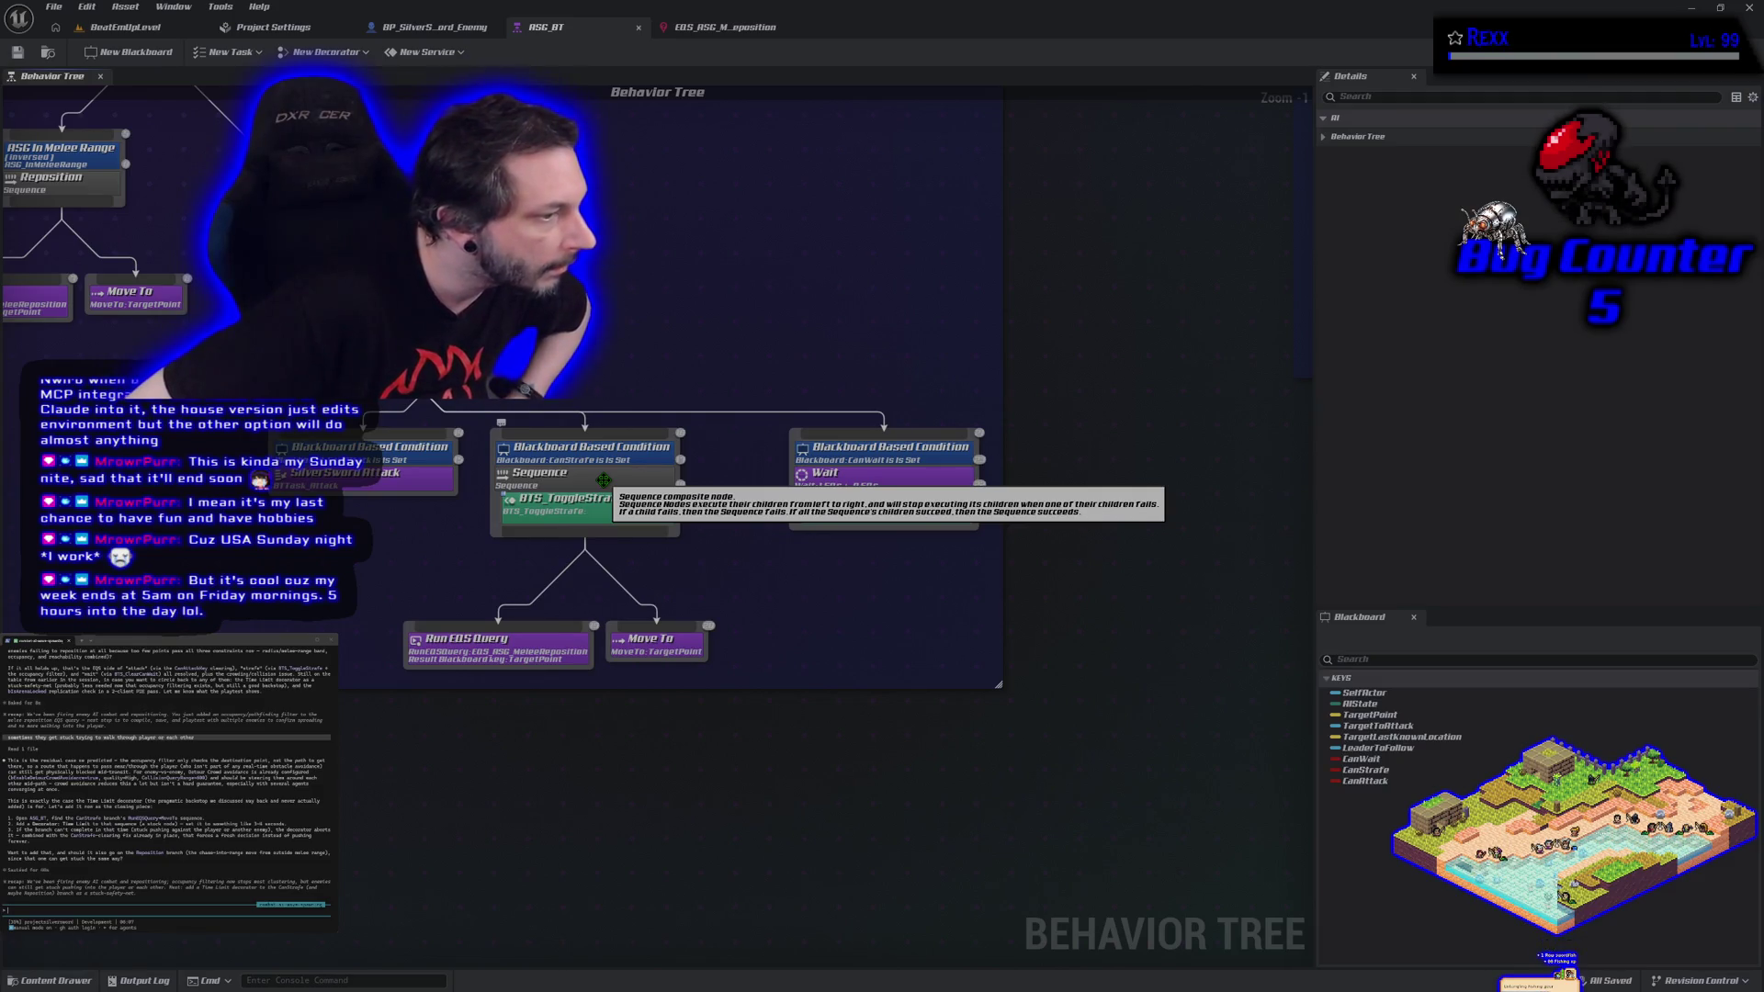
Attach a TimeLimit decorator to the strafe Sequence.
right_click(606, 487)
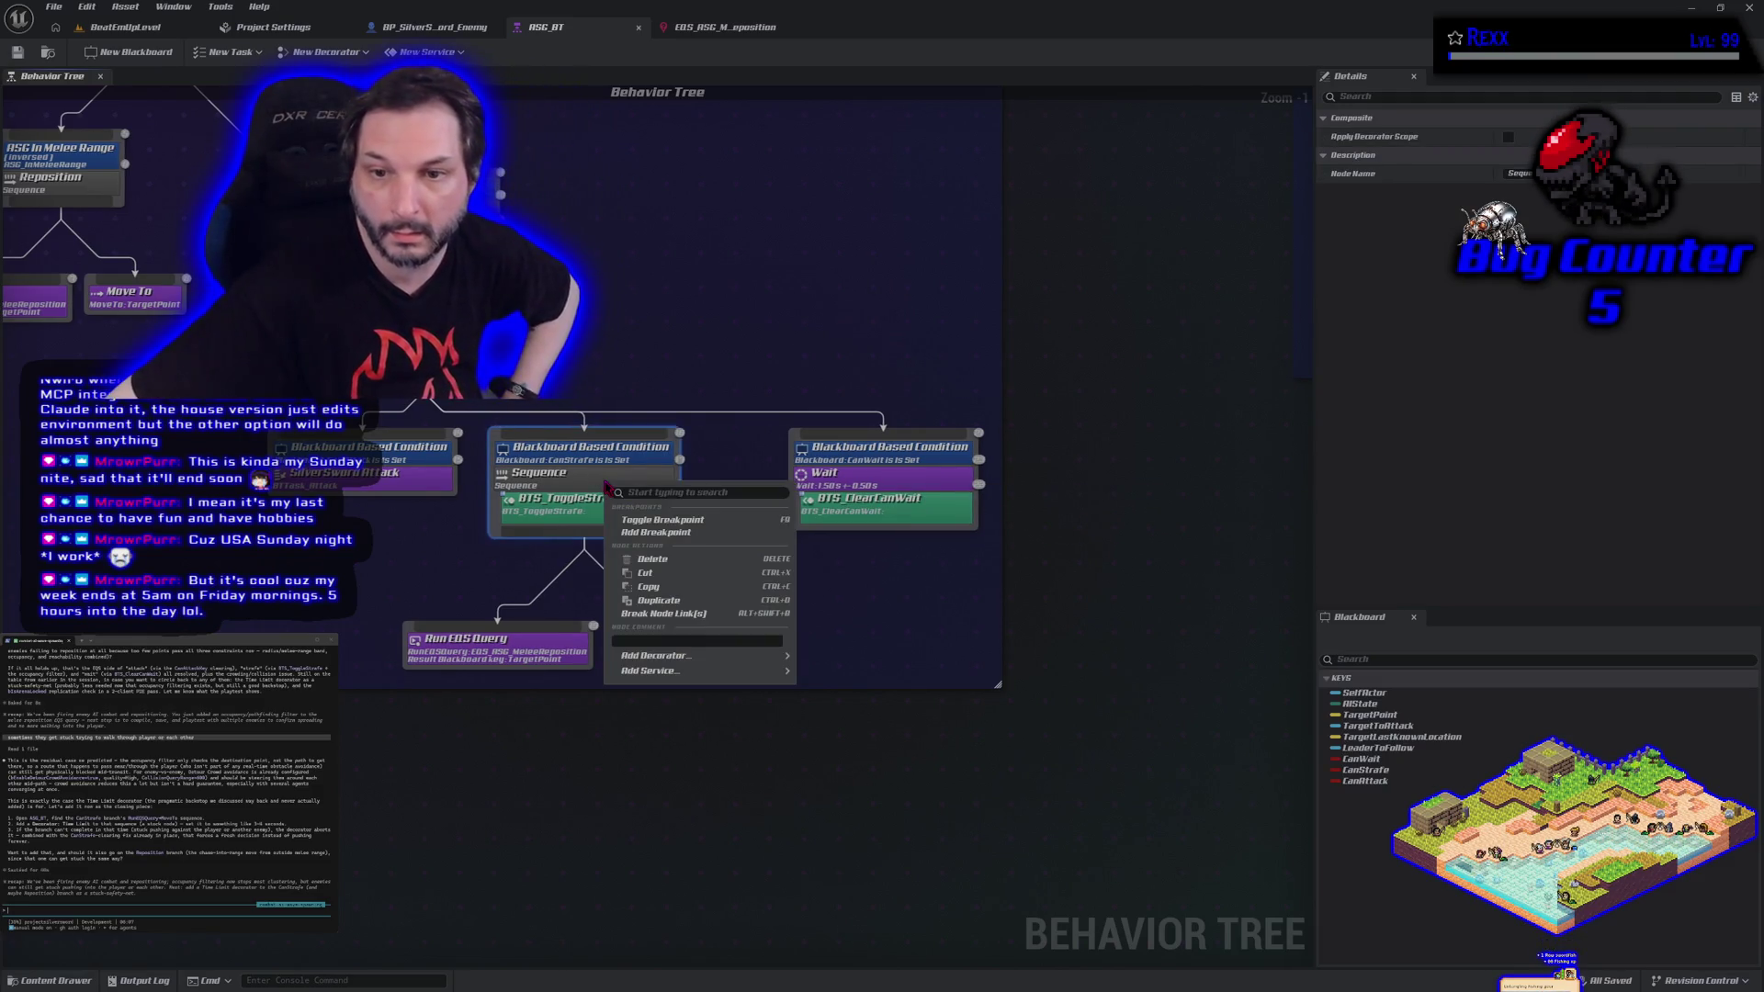
mouse_move(698, 656)
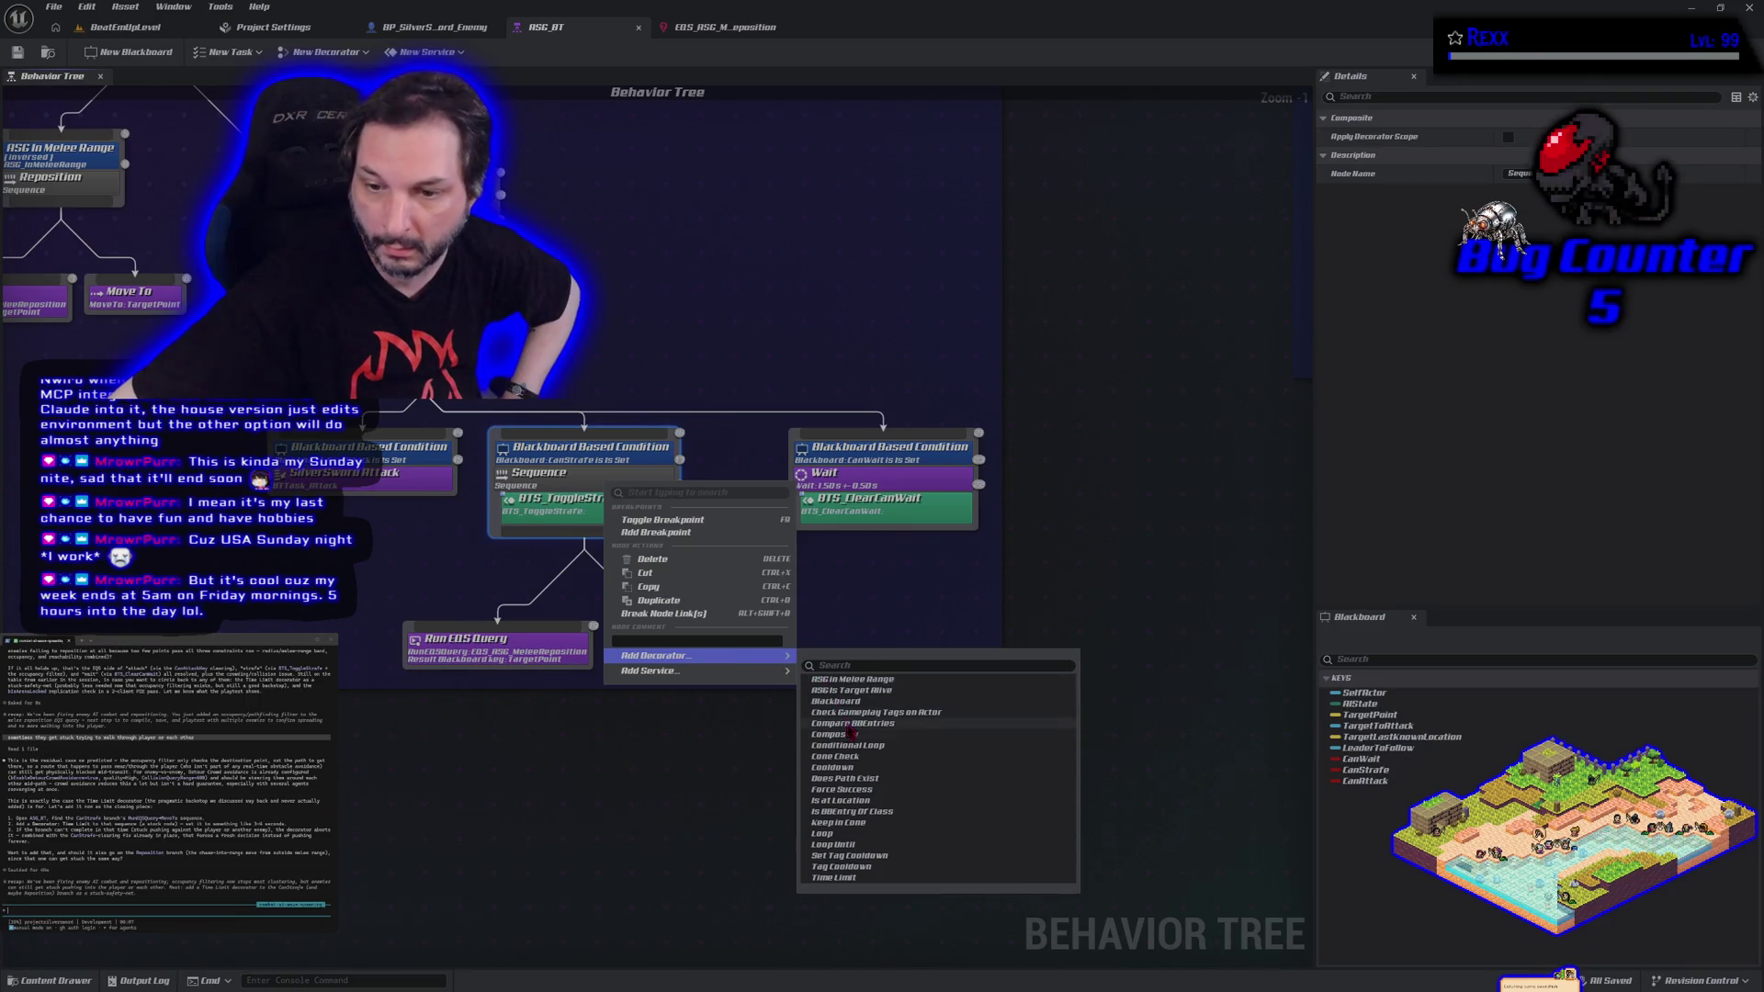
click(866, 880)
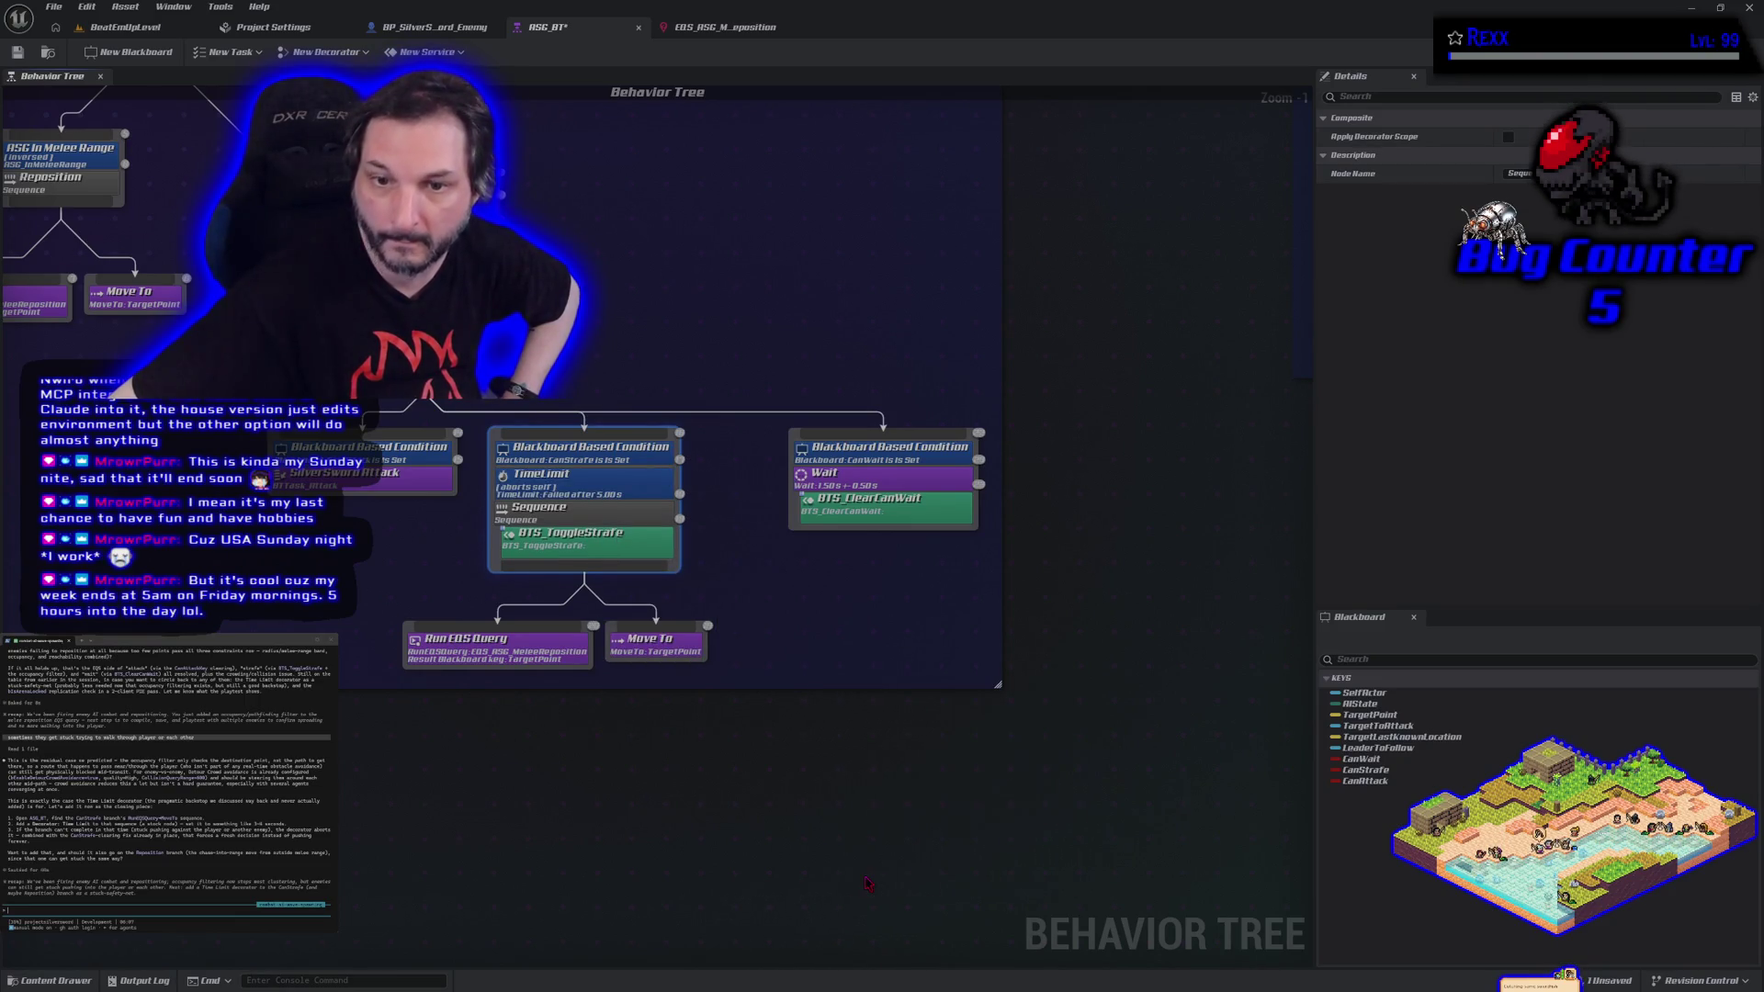
Set the TimeLimit decorator's Time Limit to 3 seconds and save ASG_BT.
click(615, 480)
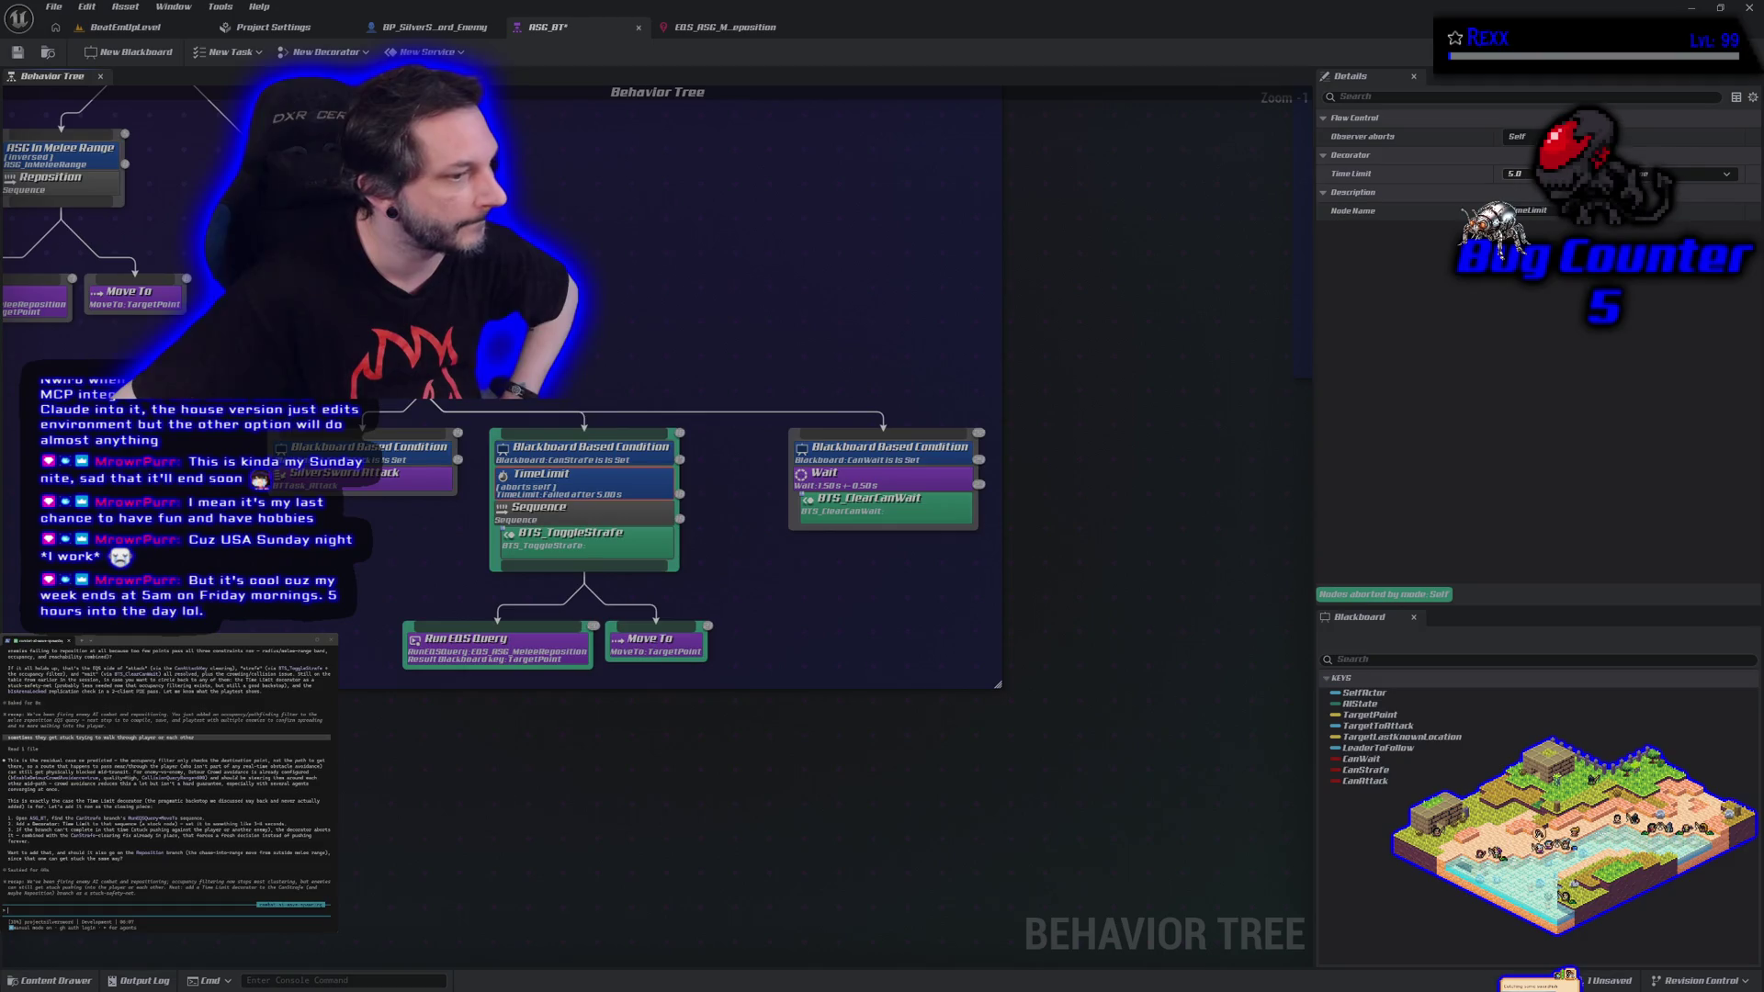
click(1515, 173)
text(4)
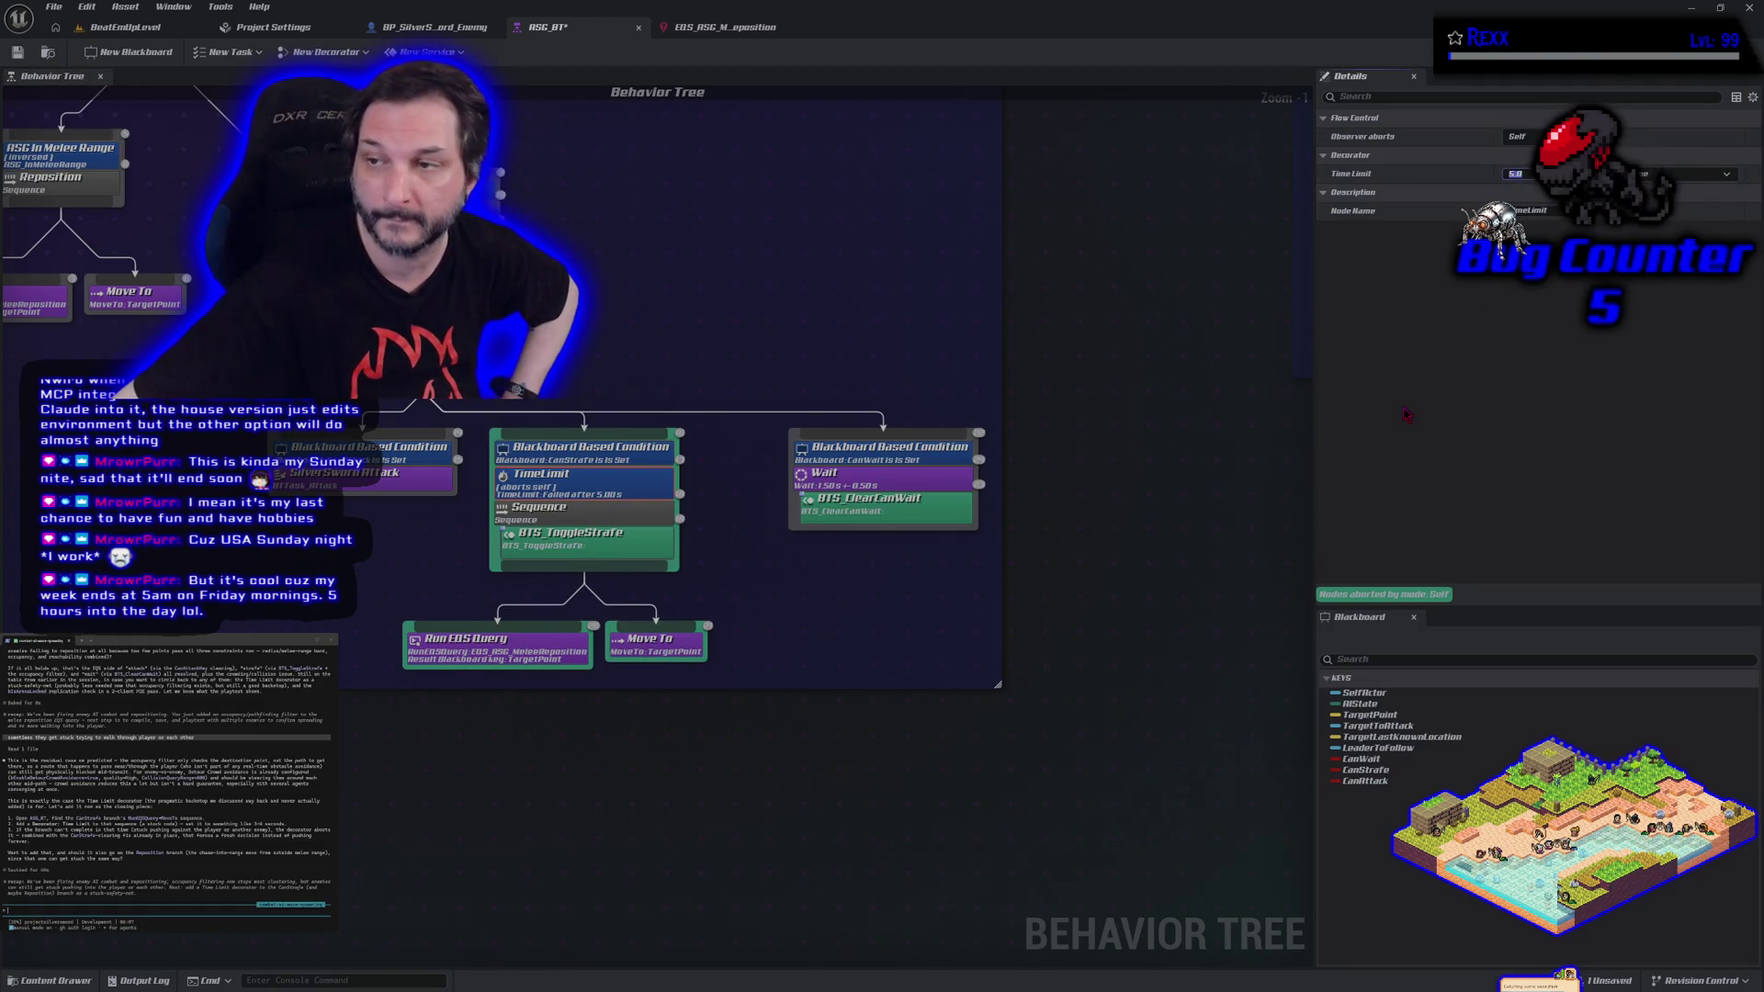
text(3)
key(Return)
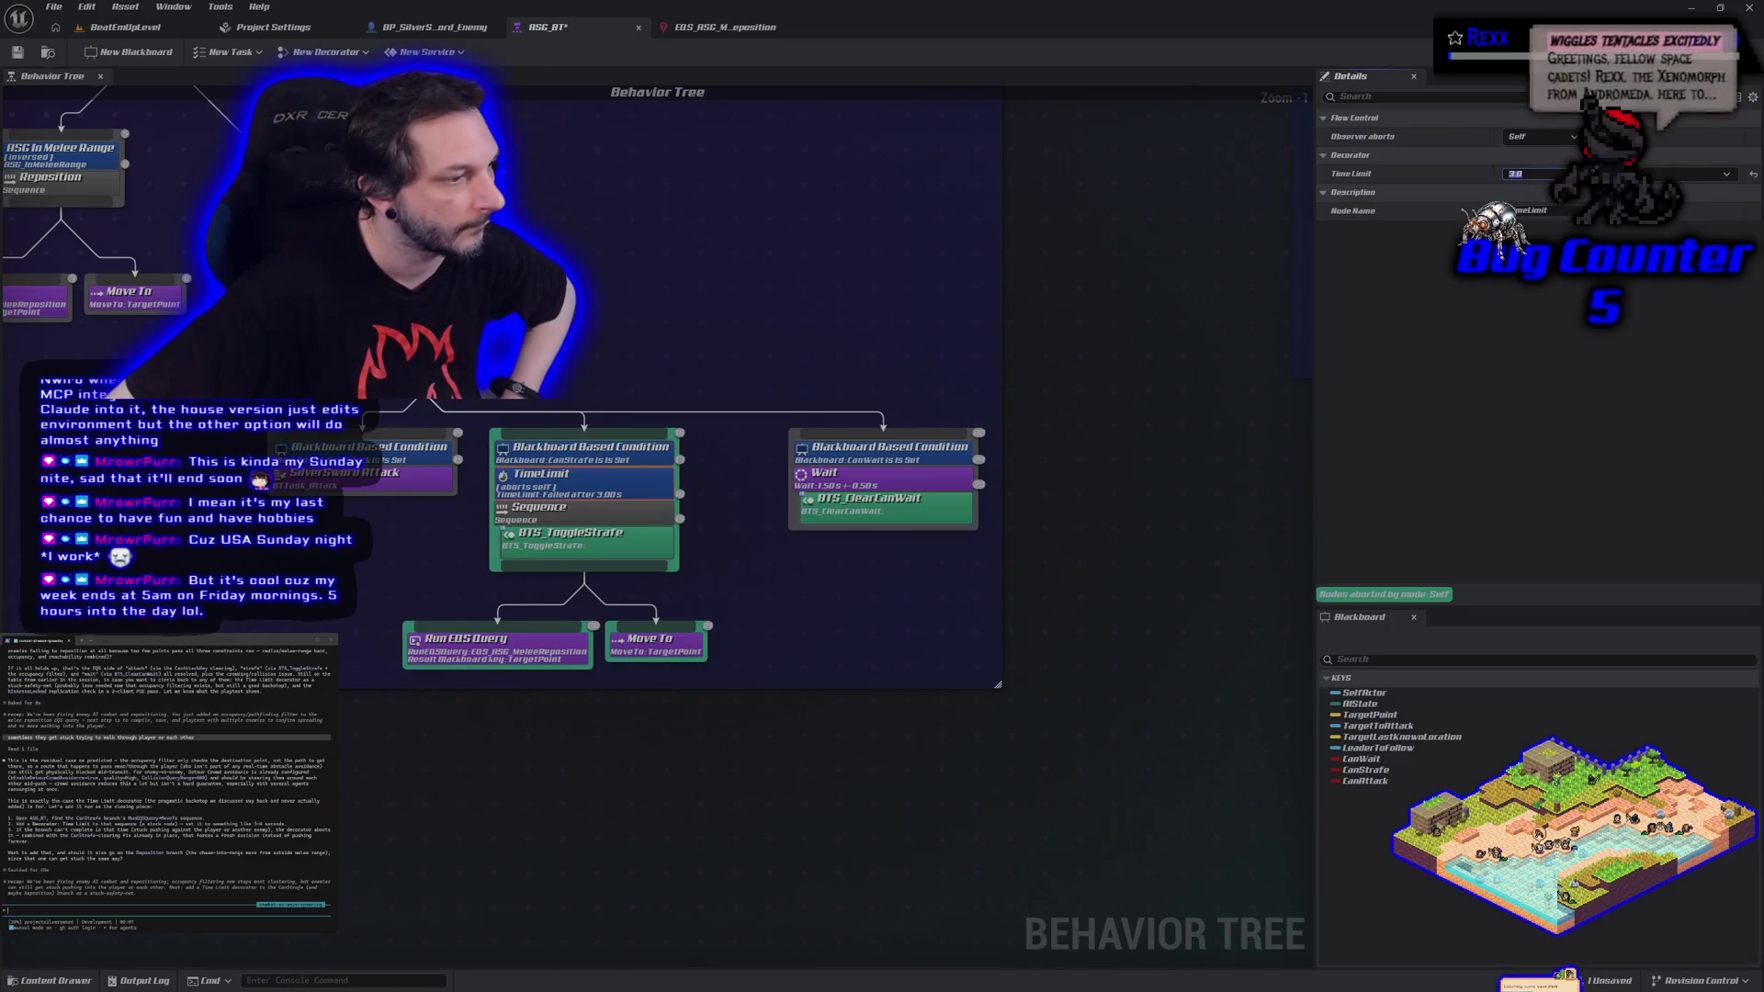
key(ctrl+s)
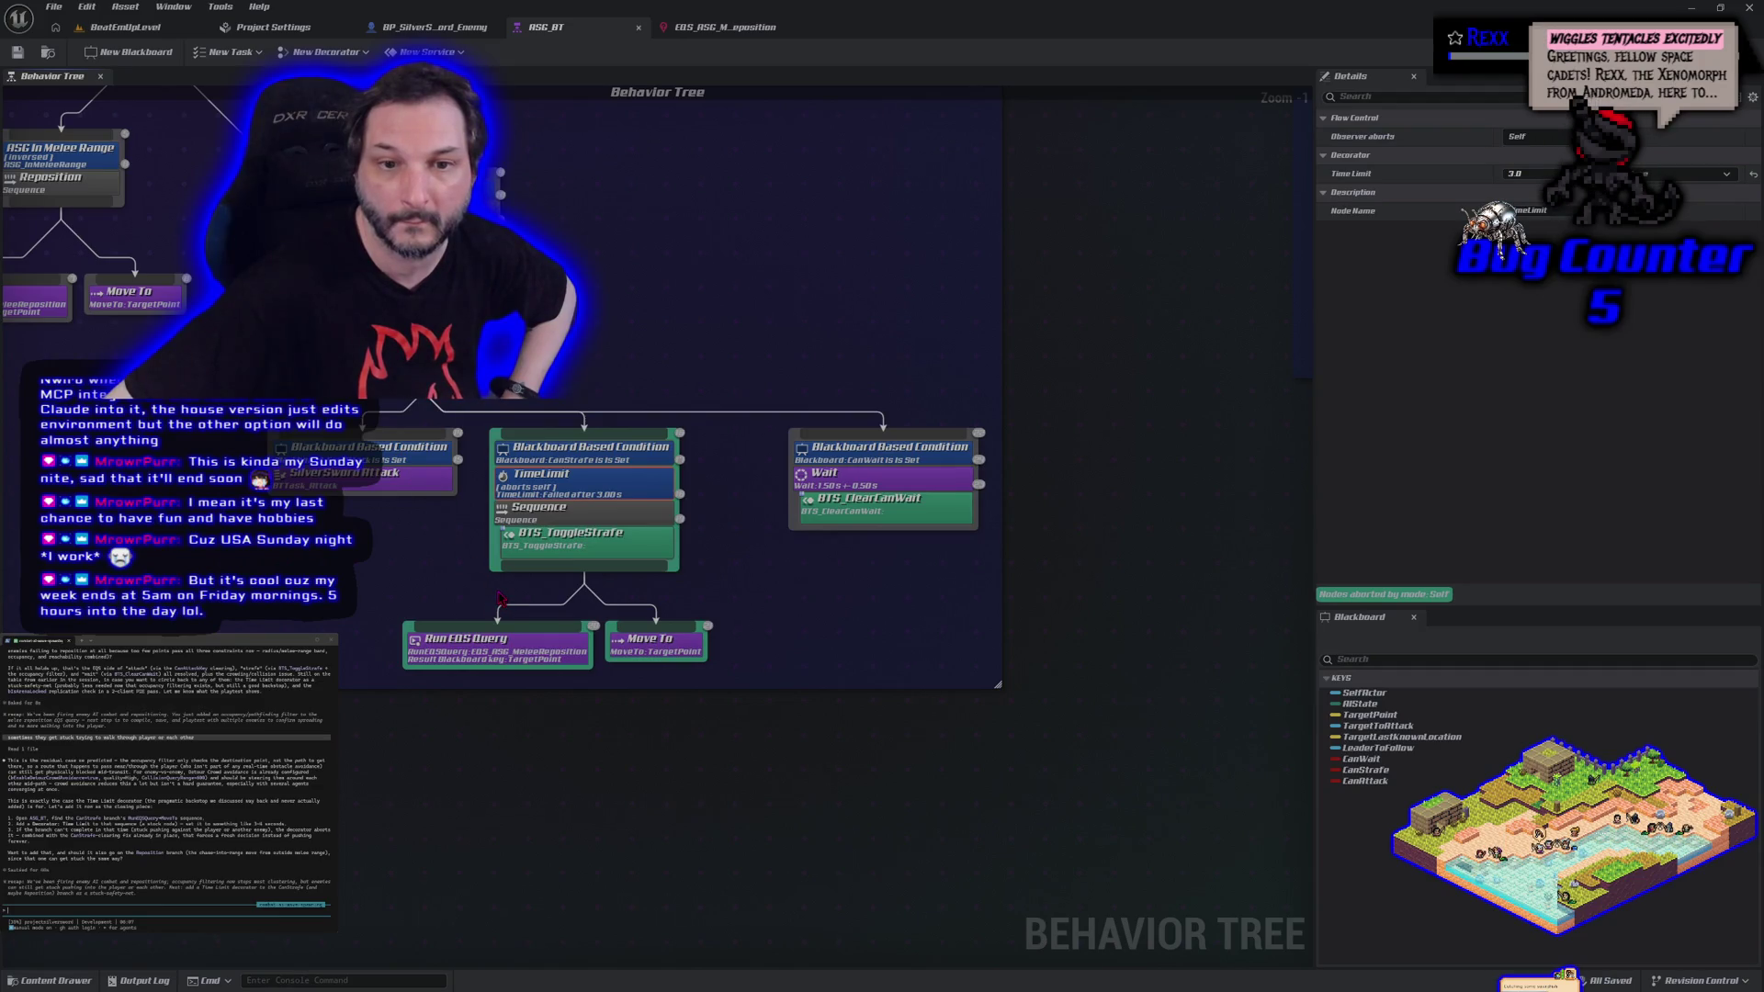
mouse_move(332, 560)
mouse_down()
mouse_move(504, 582)
mouse_move(539, 610)
mouse_move(536, 677)
mouse_move(493, 673)
mouse_up()
scroll(493, 679, down, 4)
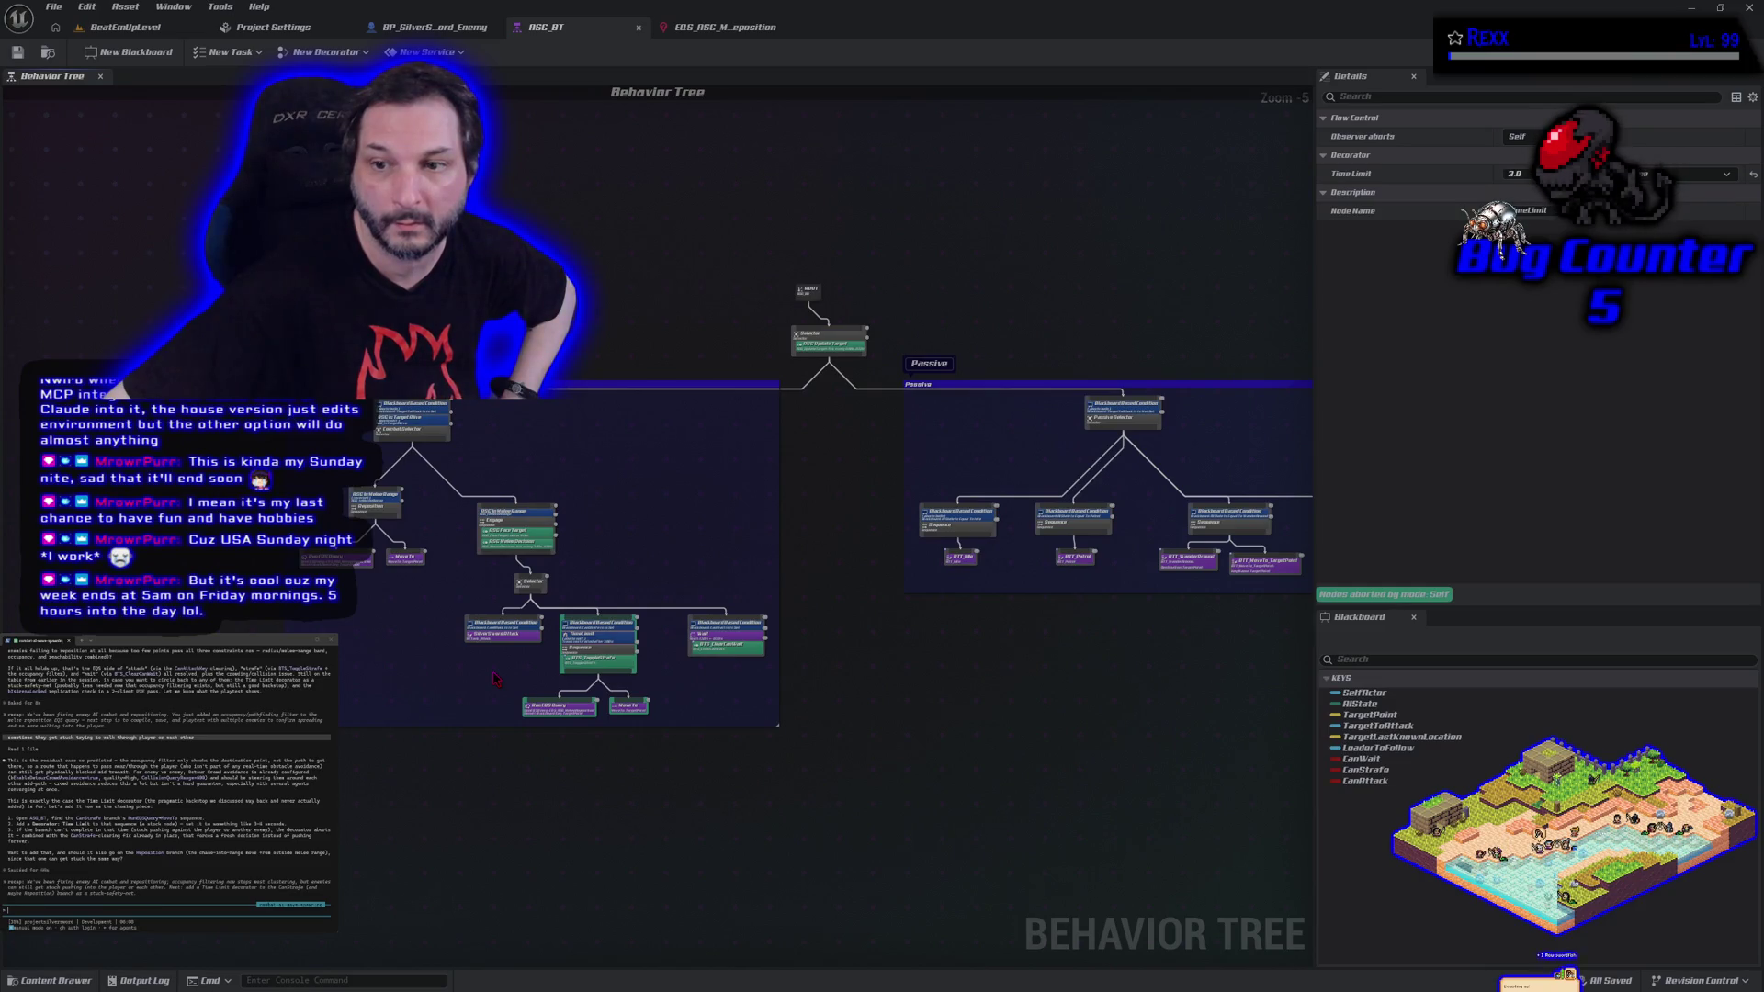
Check the strafe Sequence's TimeLimit decorator value and save ASG_BT again.
scroll(493, 679, up, 4)
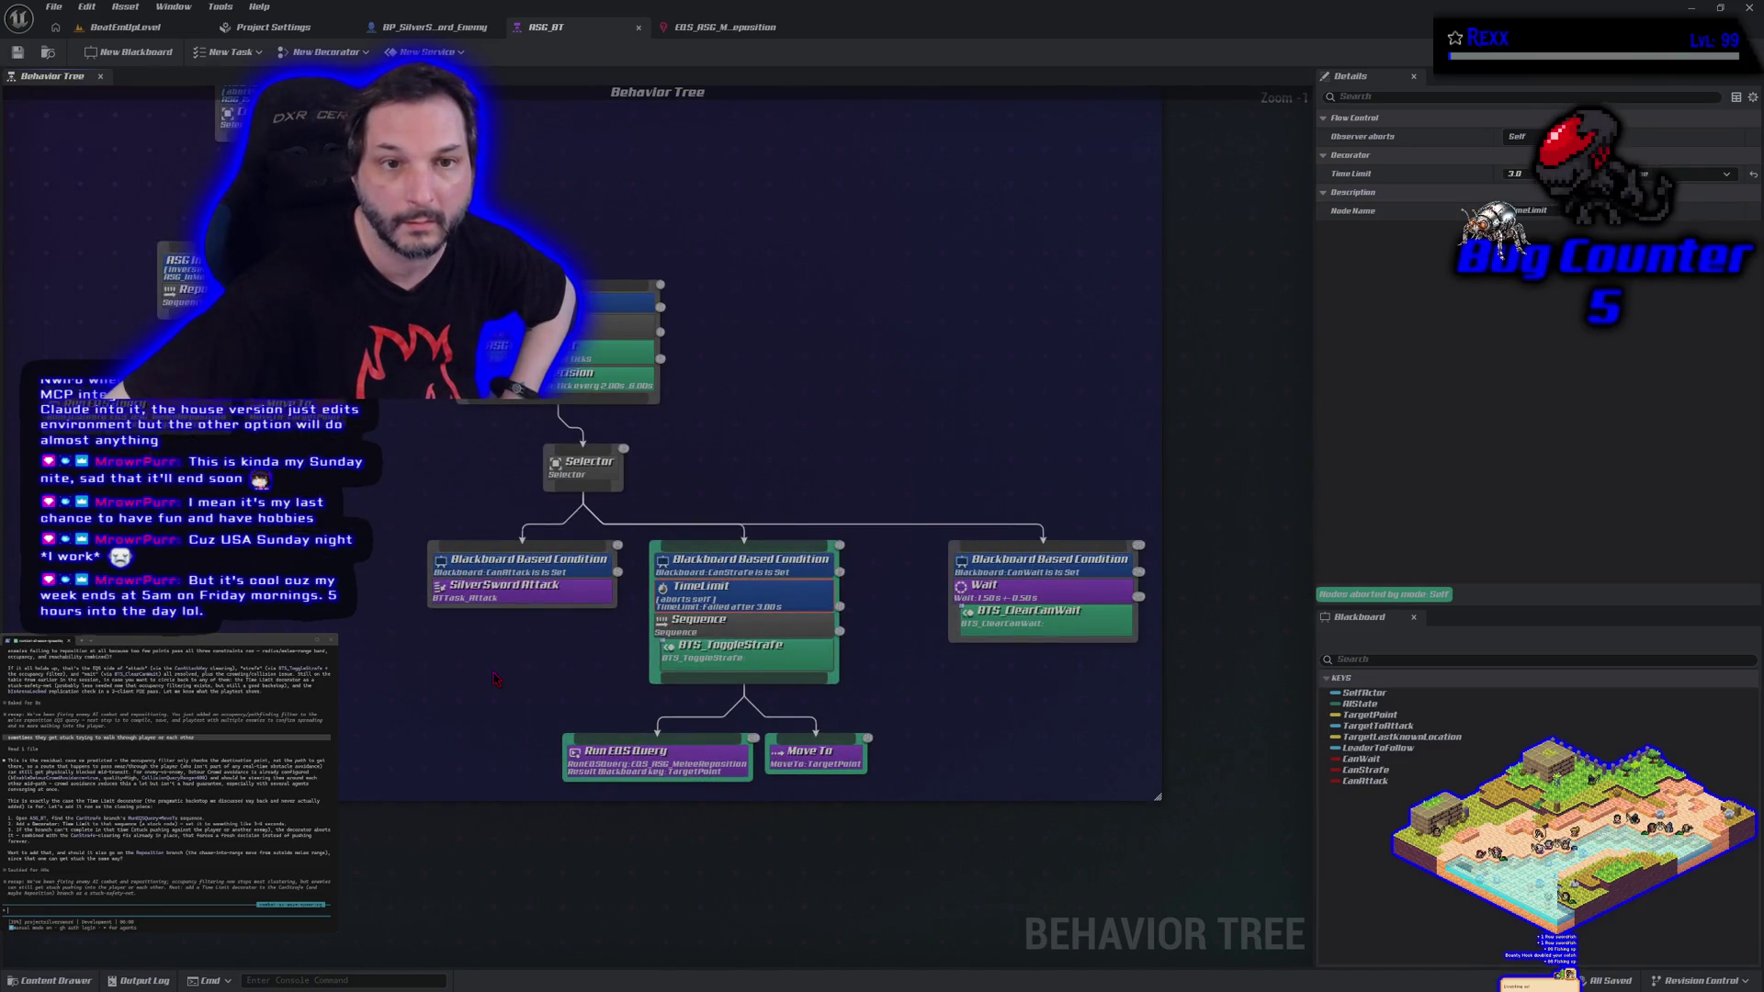
click(698, 620)
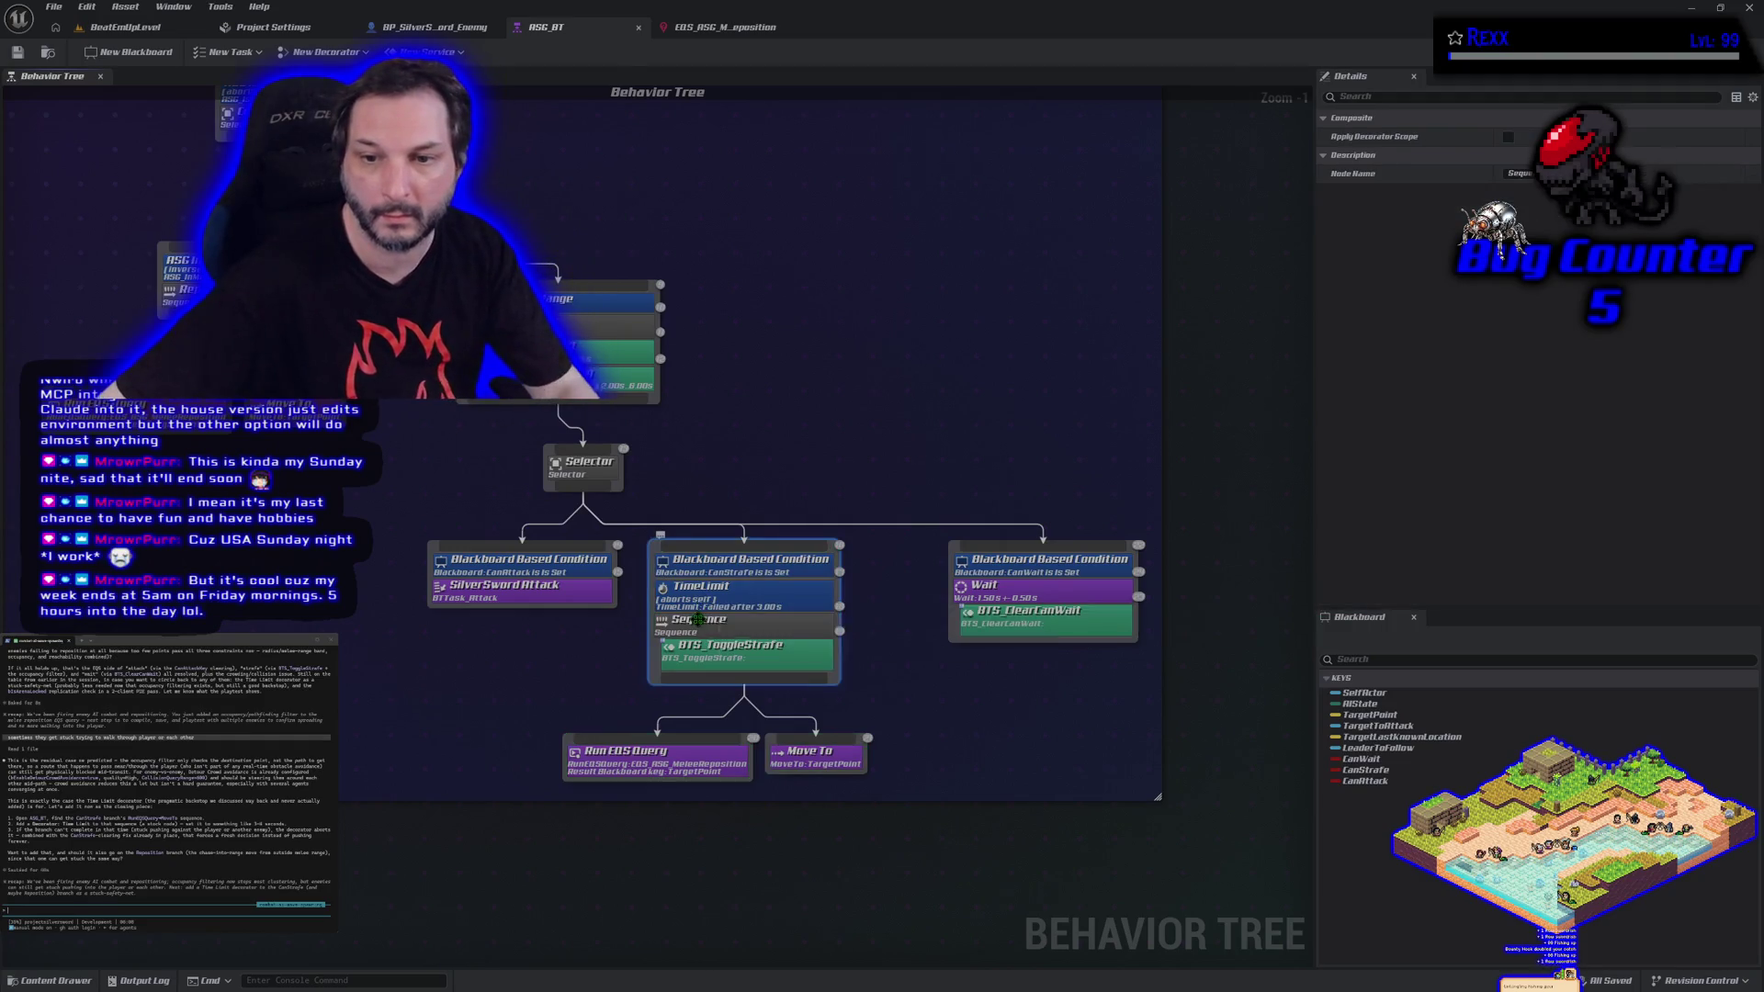
click(700, 595)
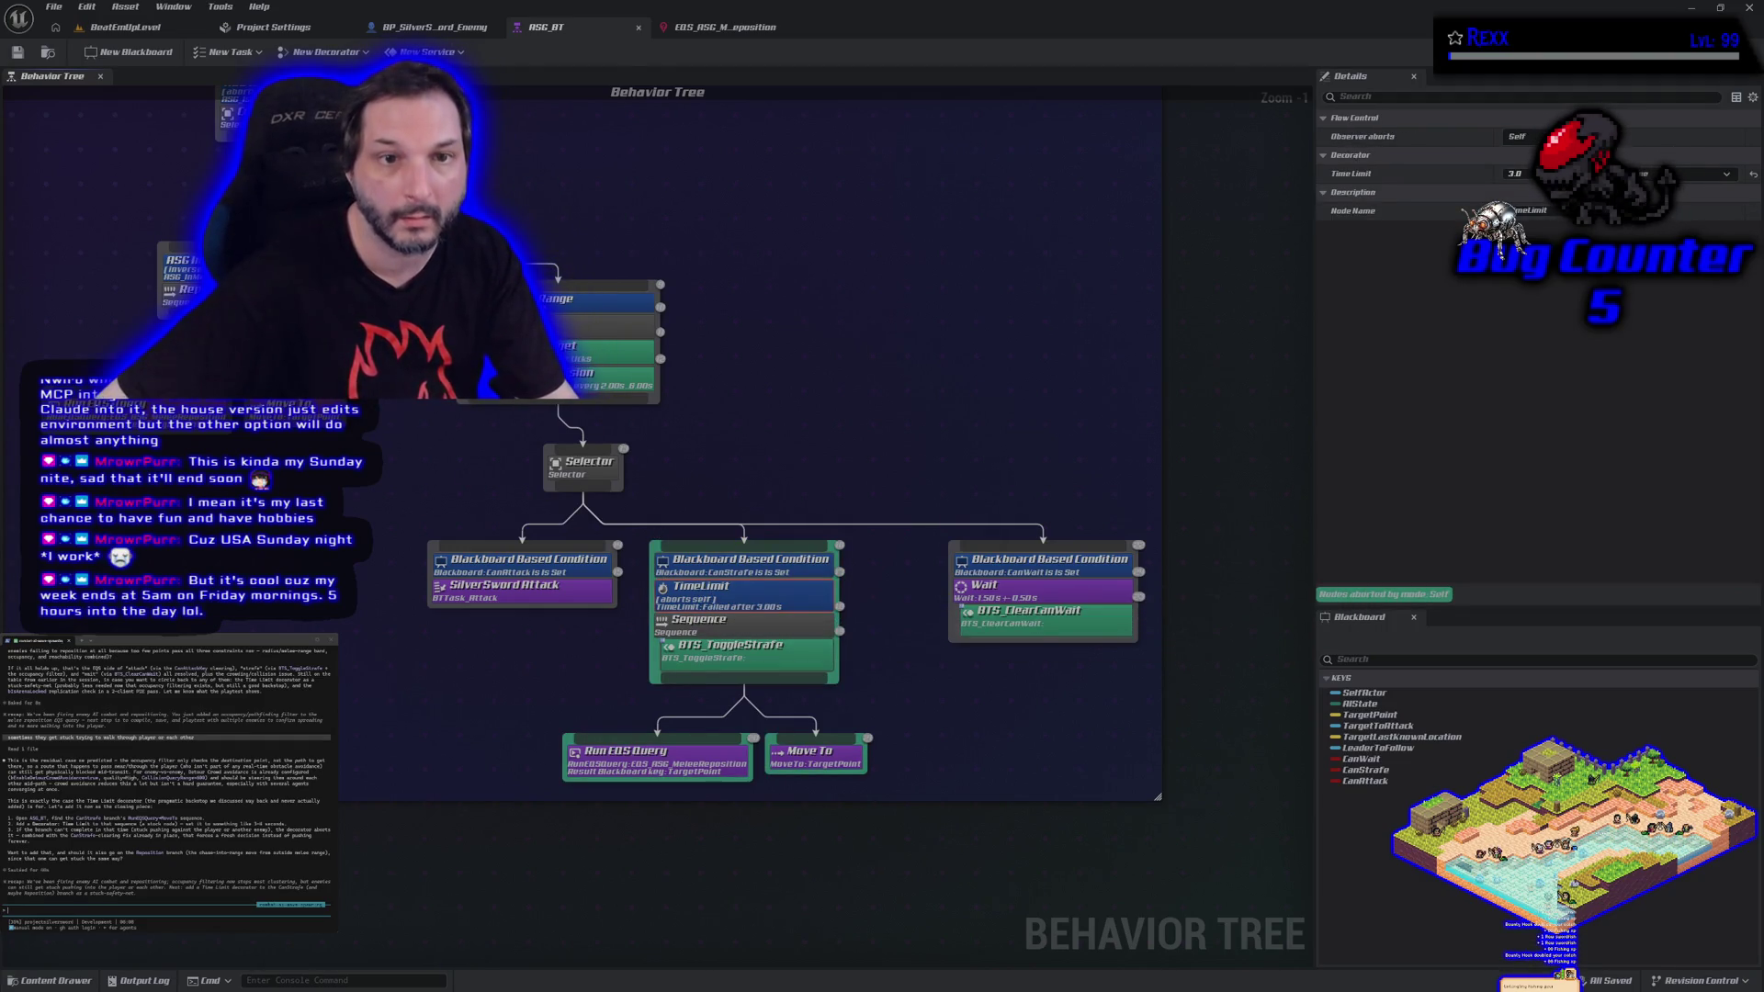
key(ctrl+v)
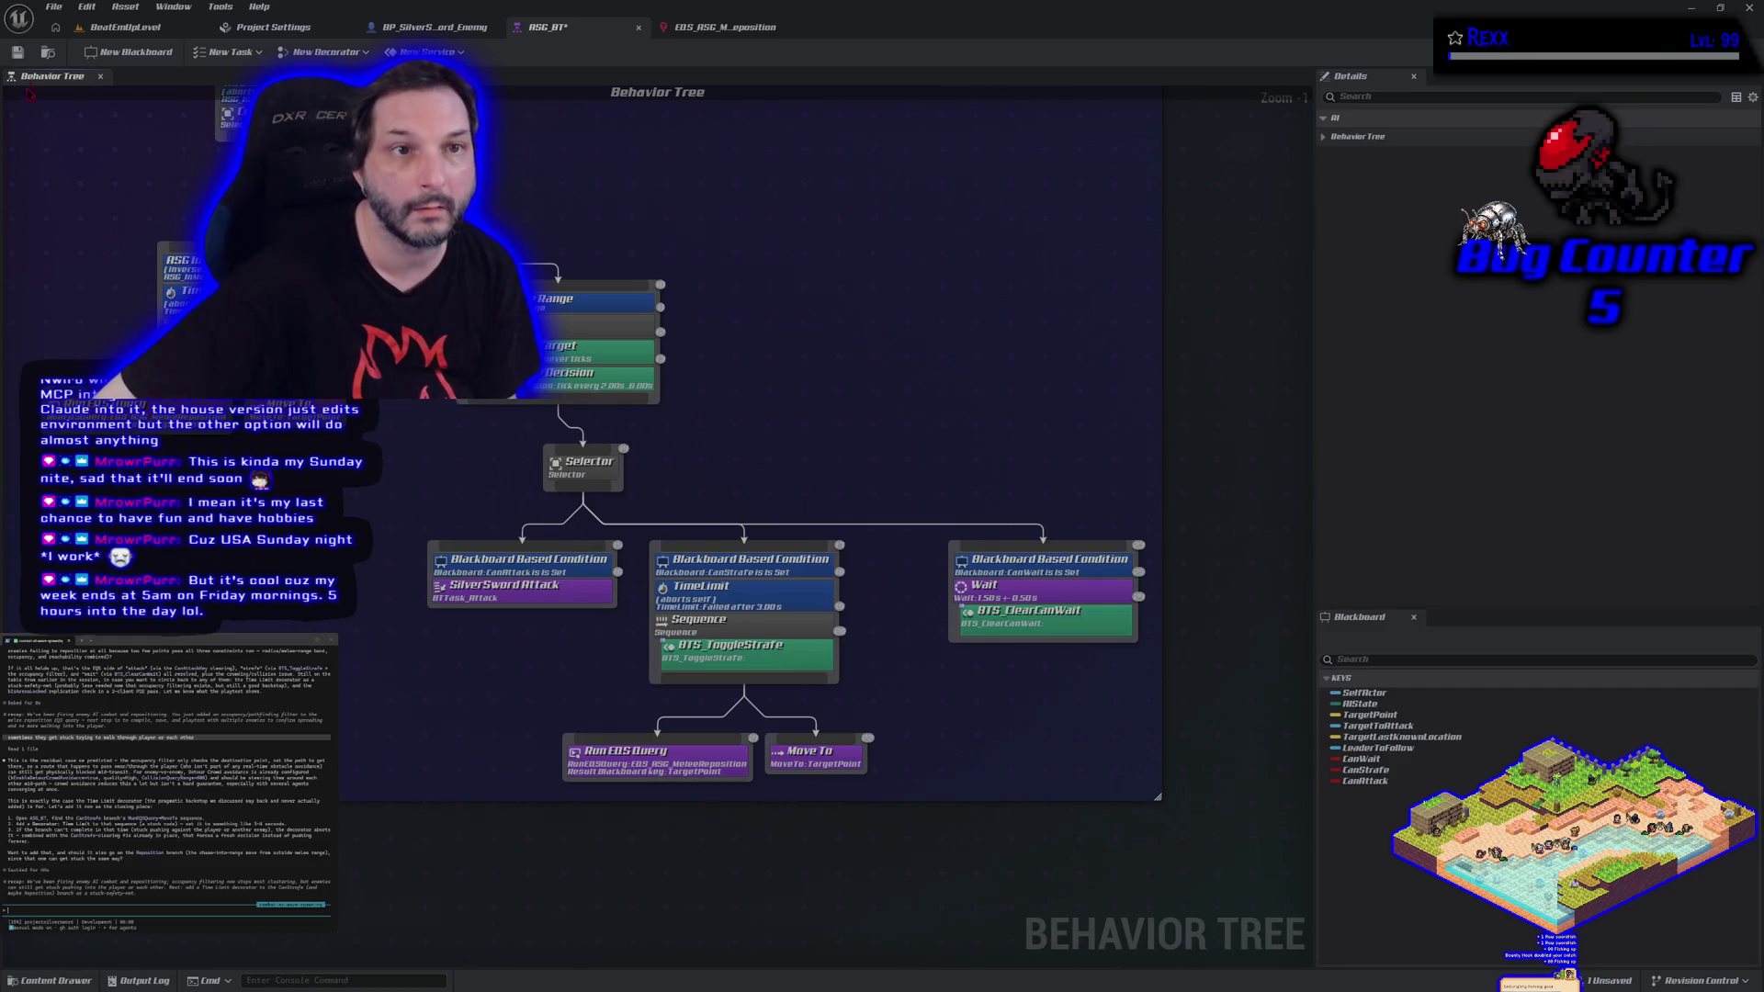
click(18, 51)
Paste the prepared notes into the Claude terminal prompt and submit them.
scroll(542, 434, down, 4)
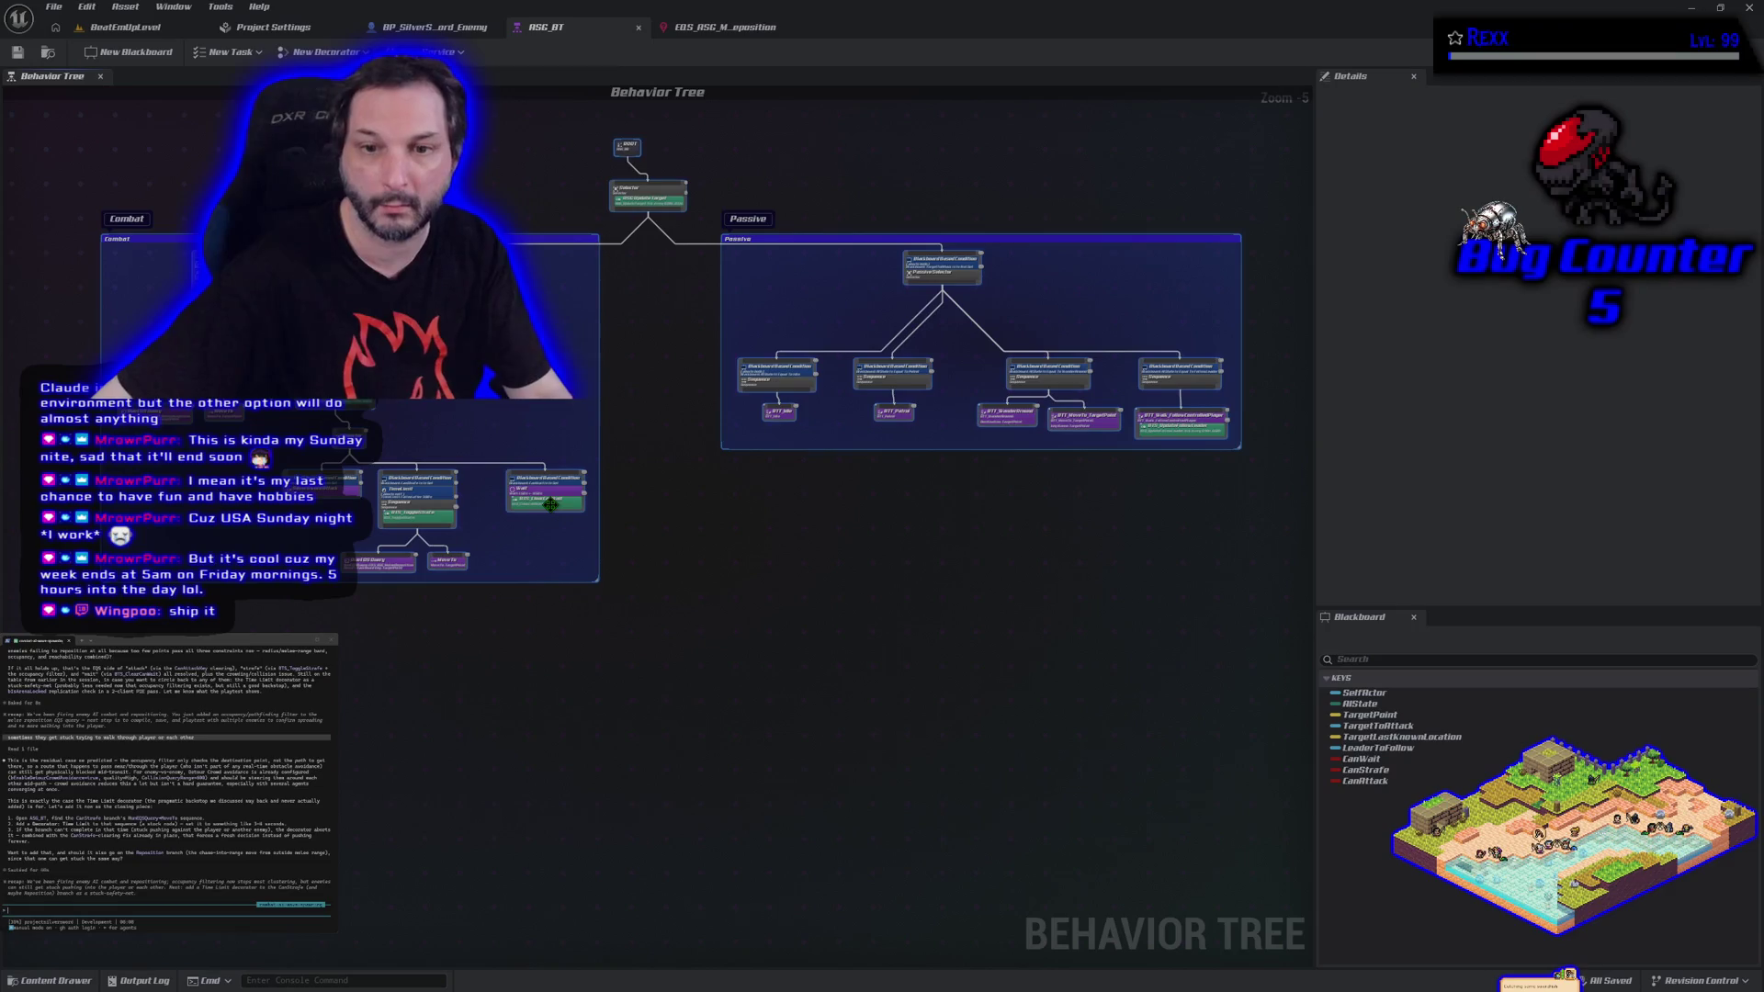
click(535, 904)
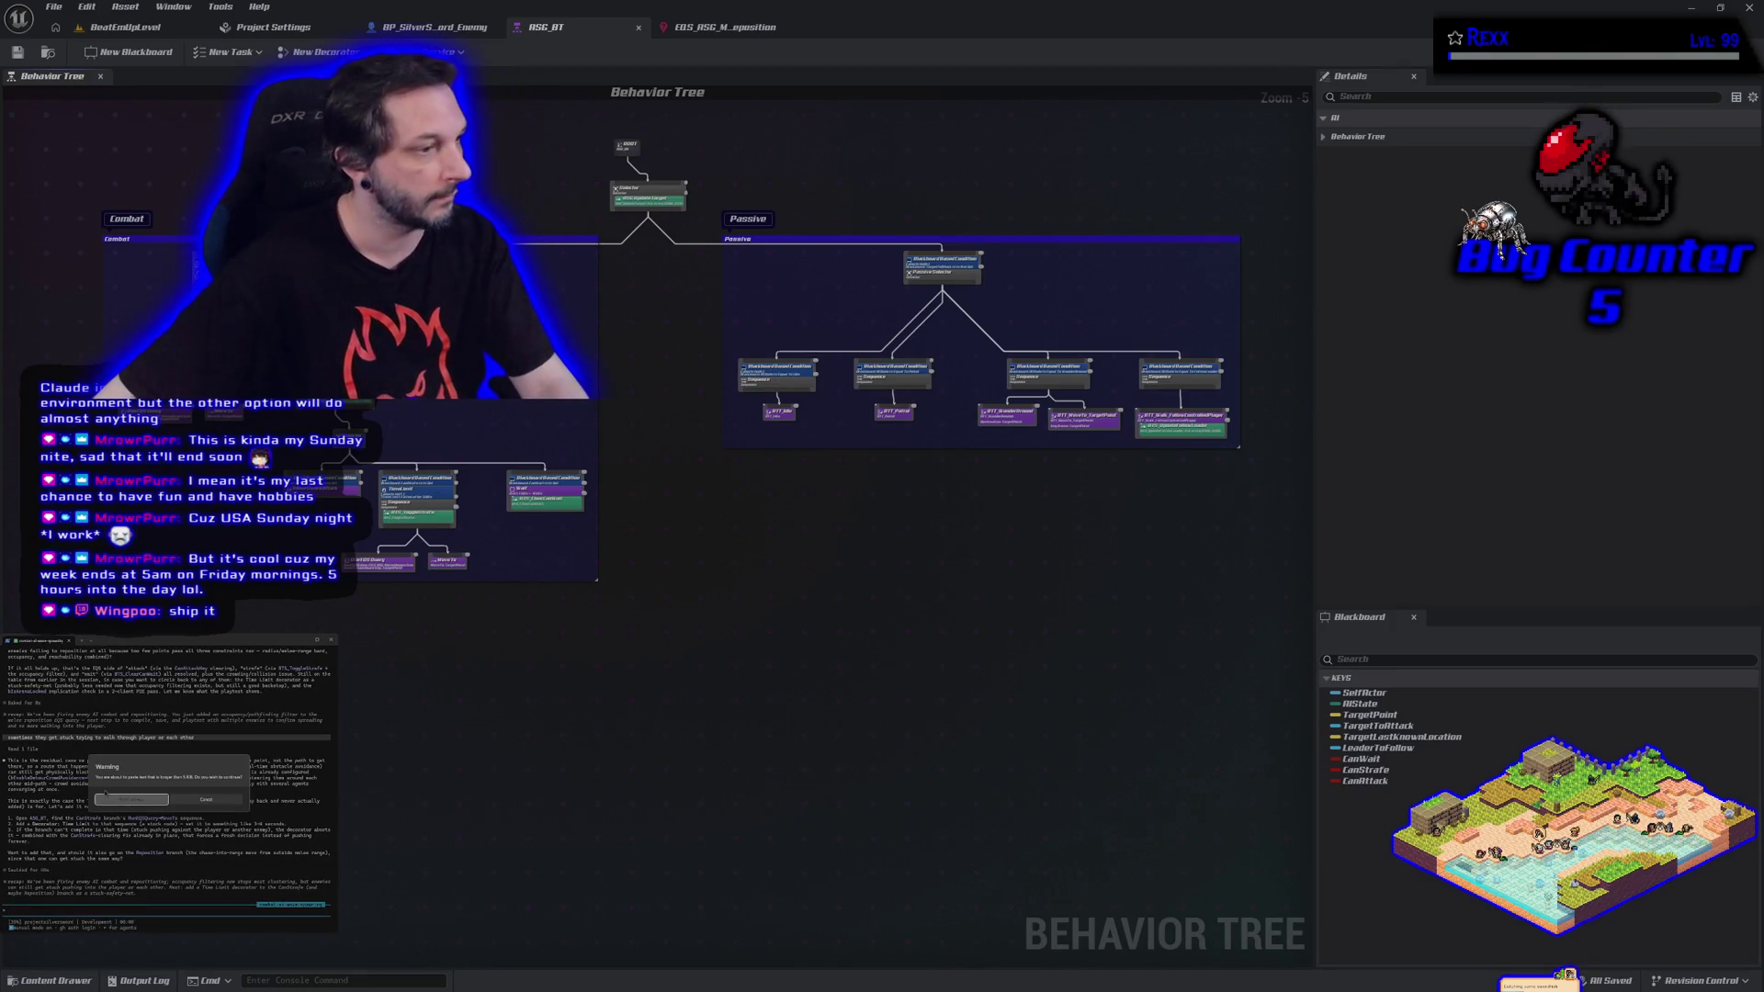
key(ctrl+v)
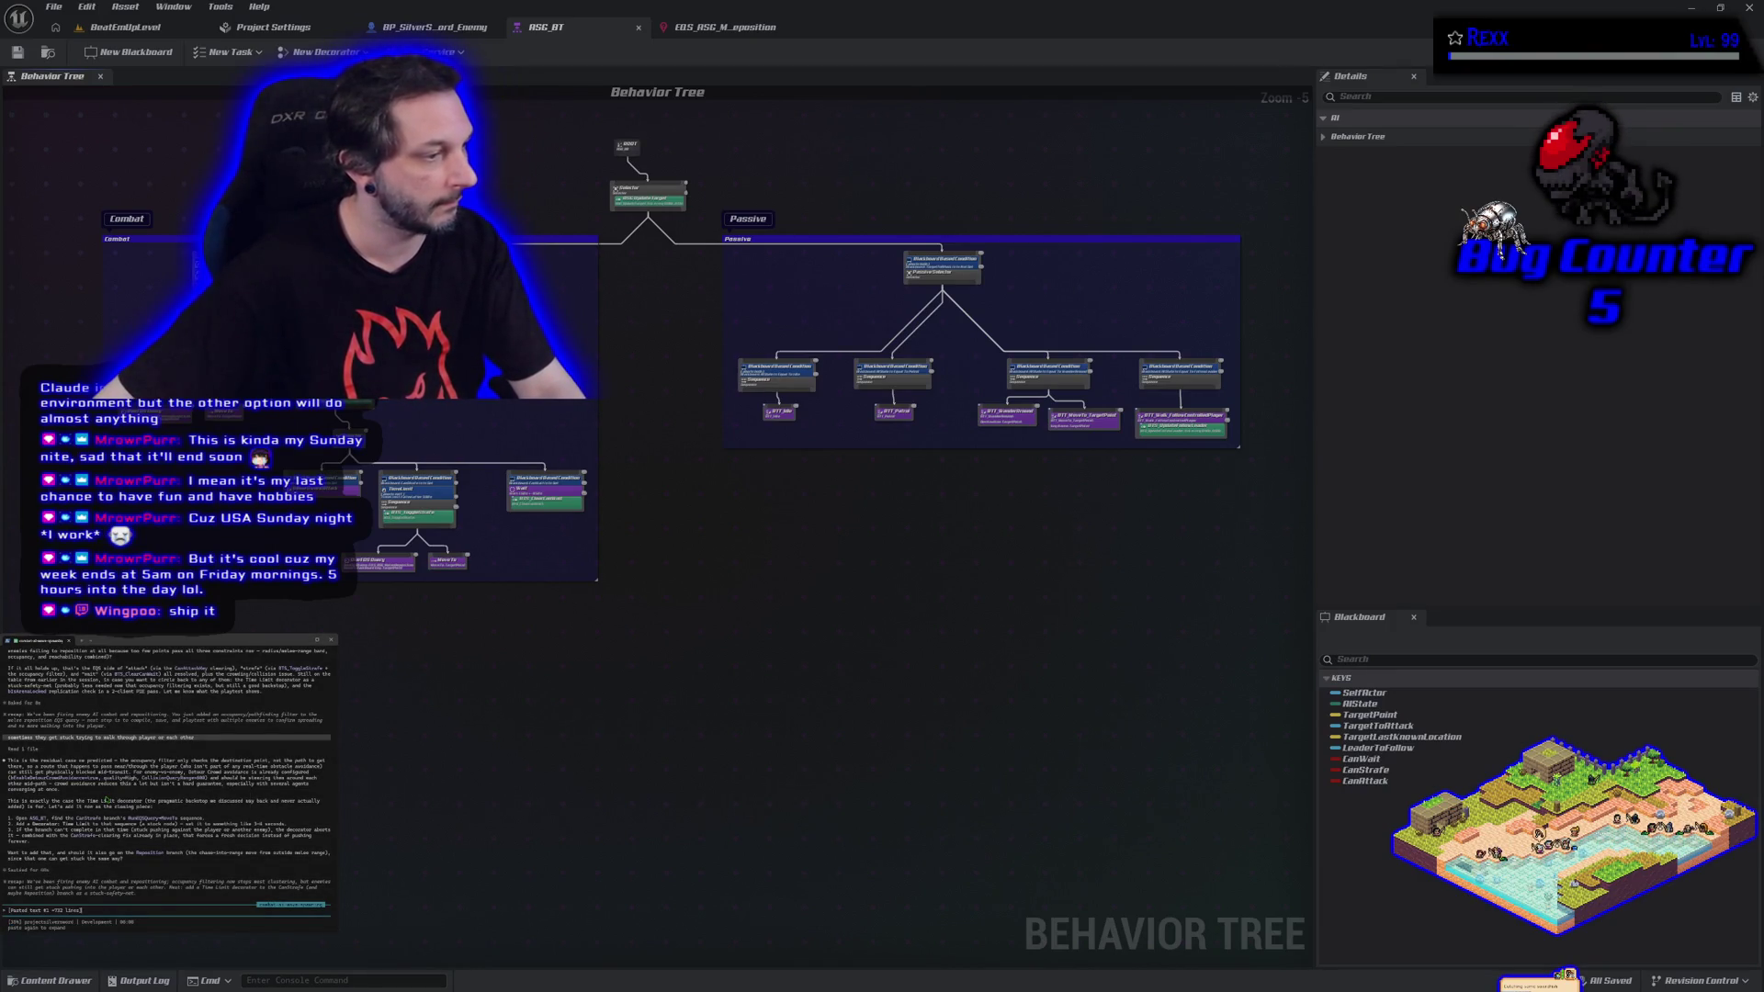
key(Return)
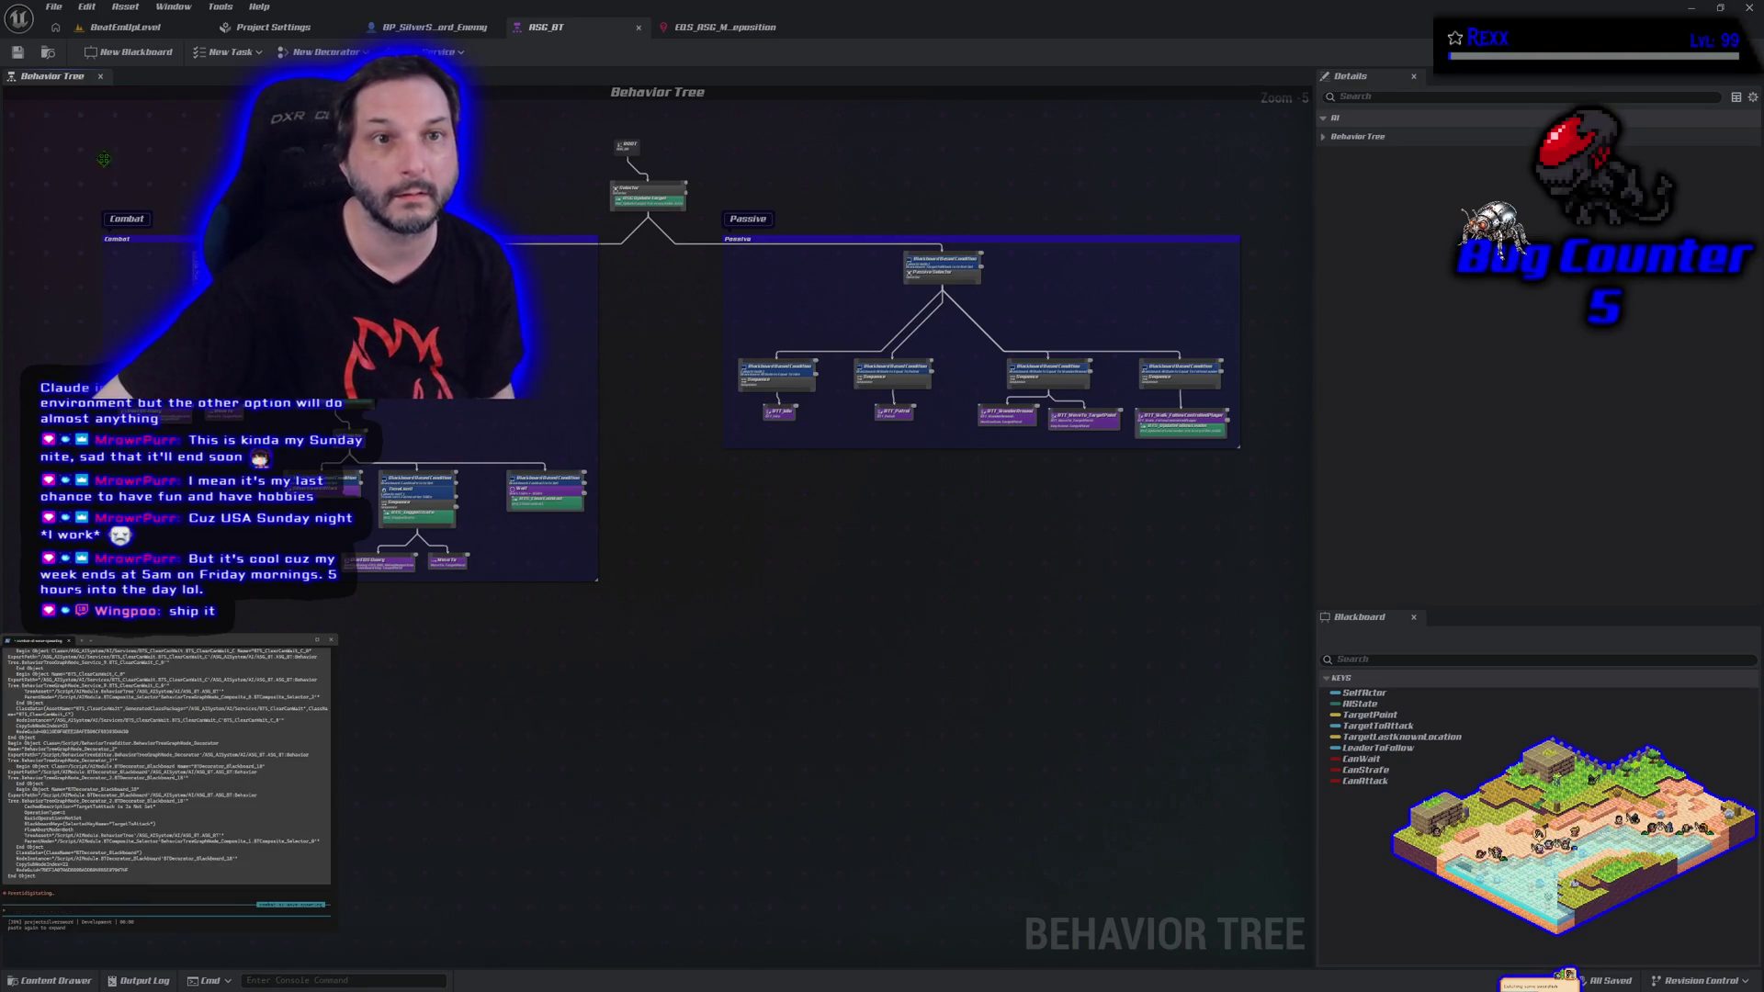
Switch to BeatEmUpLevel and frame all three test dummies alongside the 1M and 2M blocks.
click(155, 29)
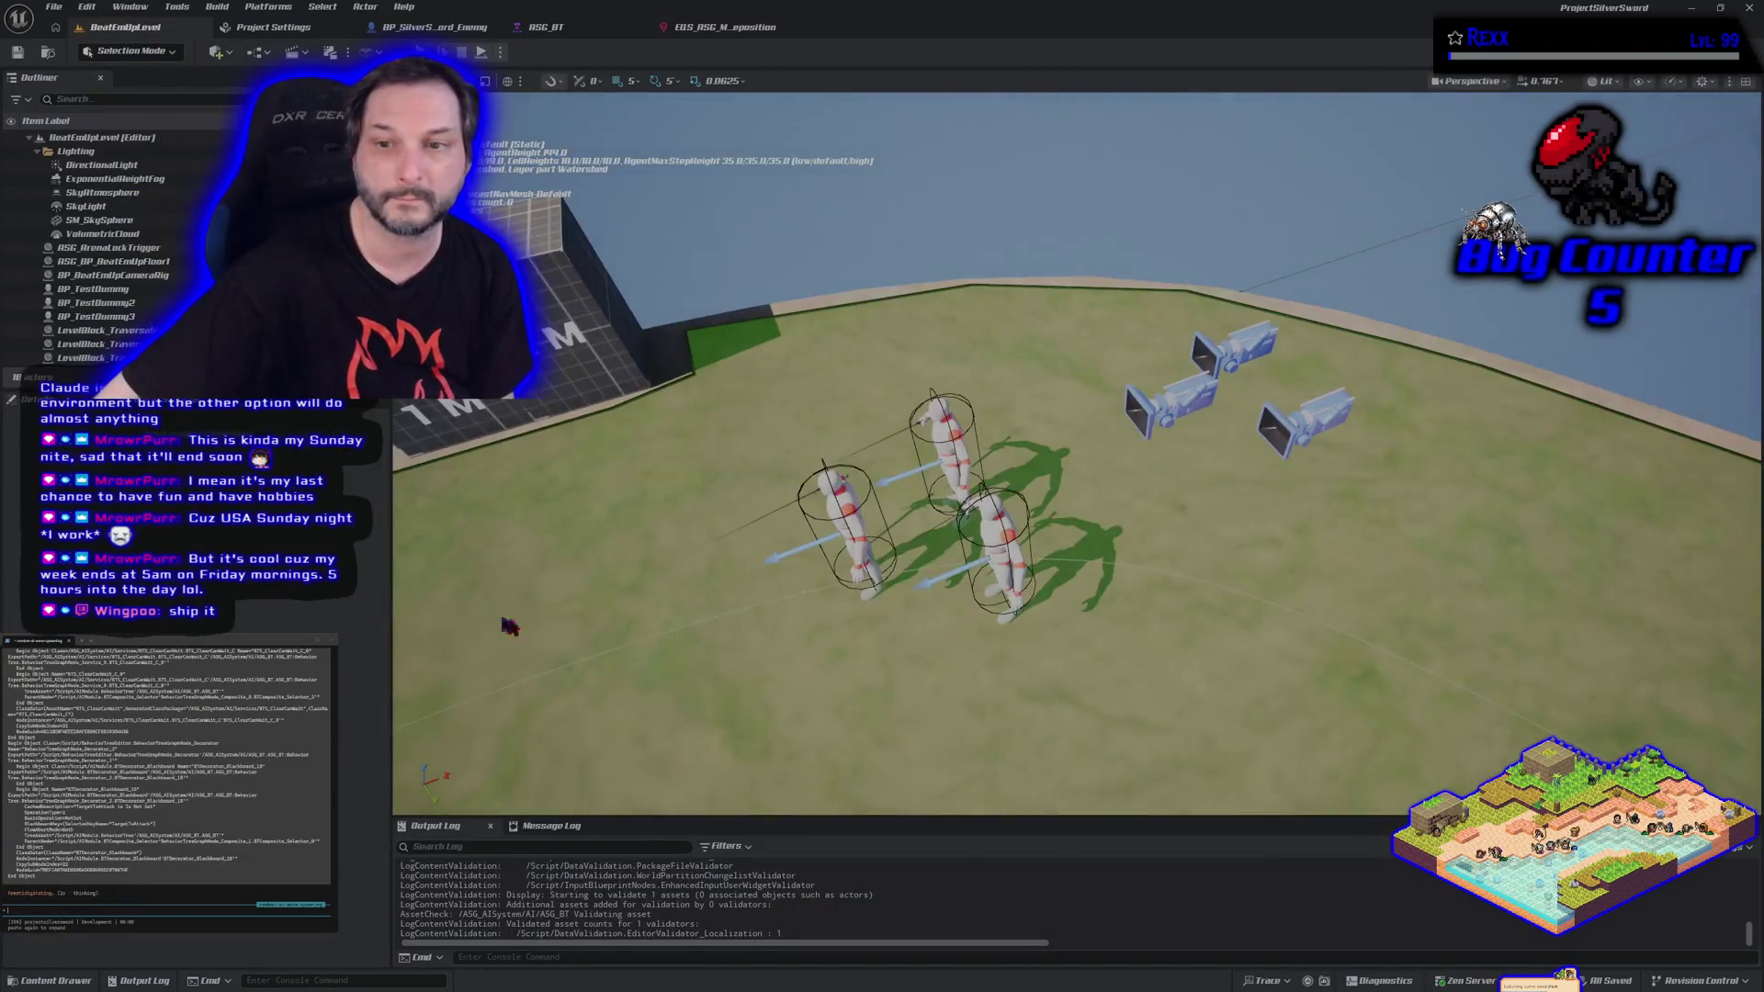
scroll(1075, 451, up, 10)
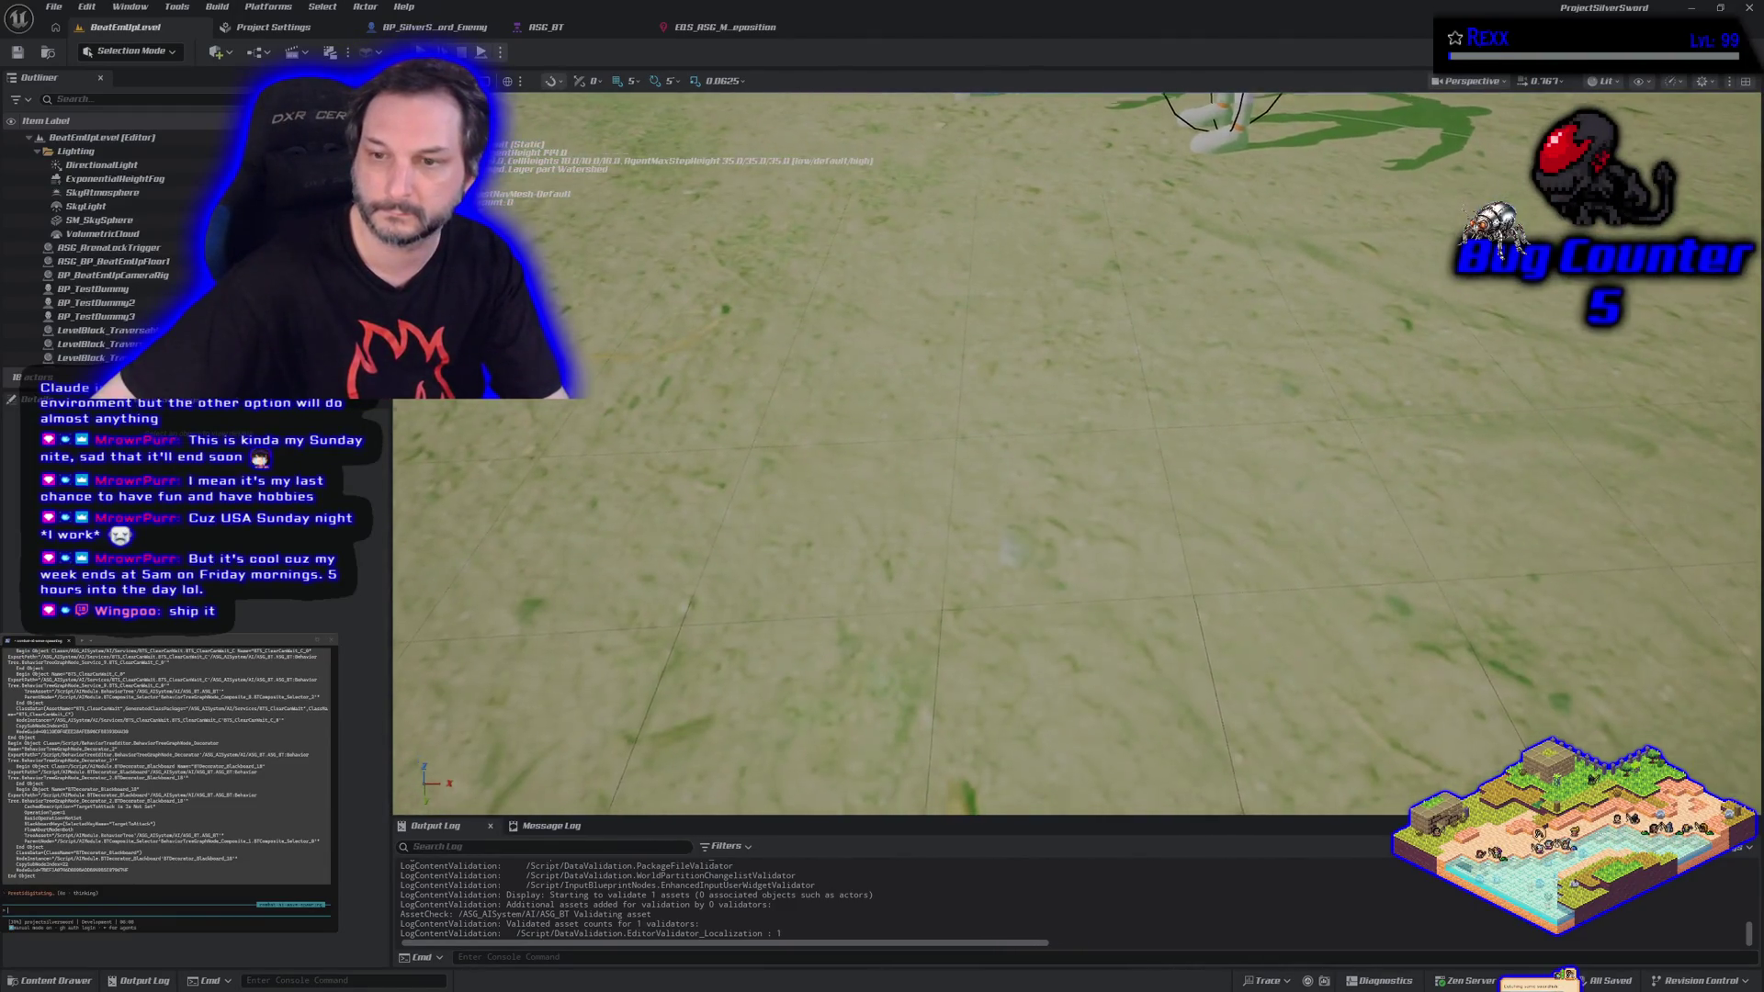
drag(1075, 451, 900, 460)
scroll(1075, 450, down, 5)
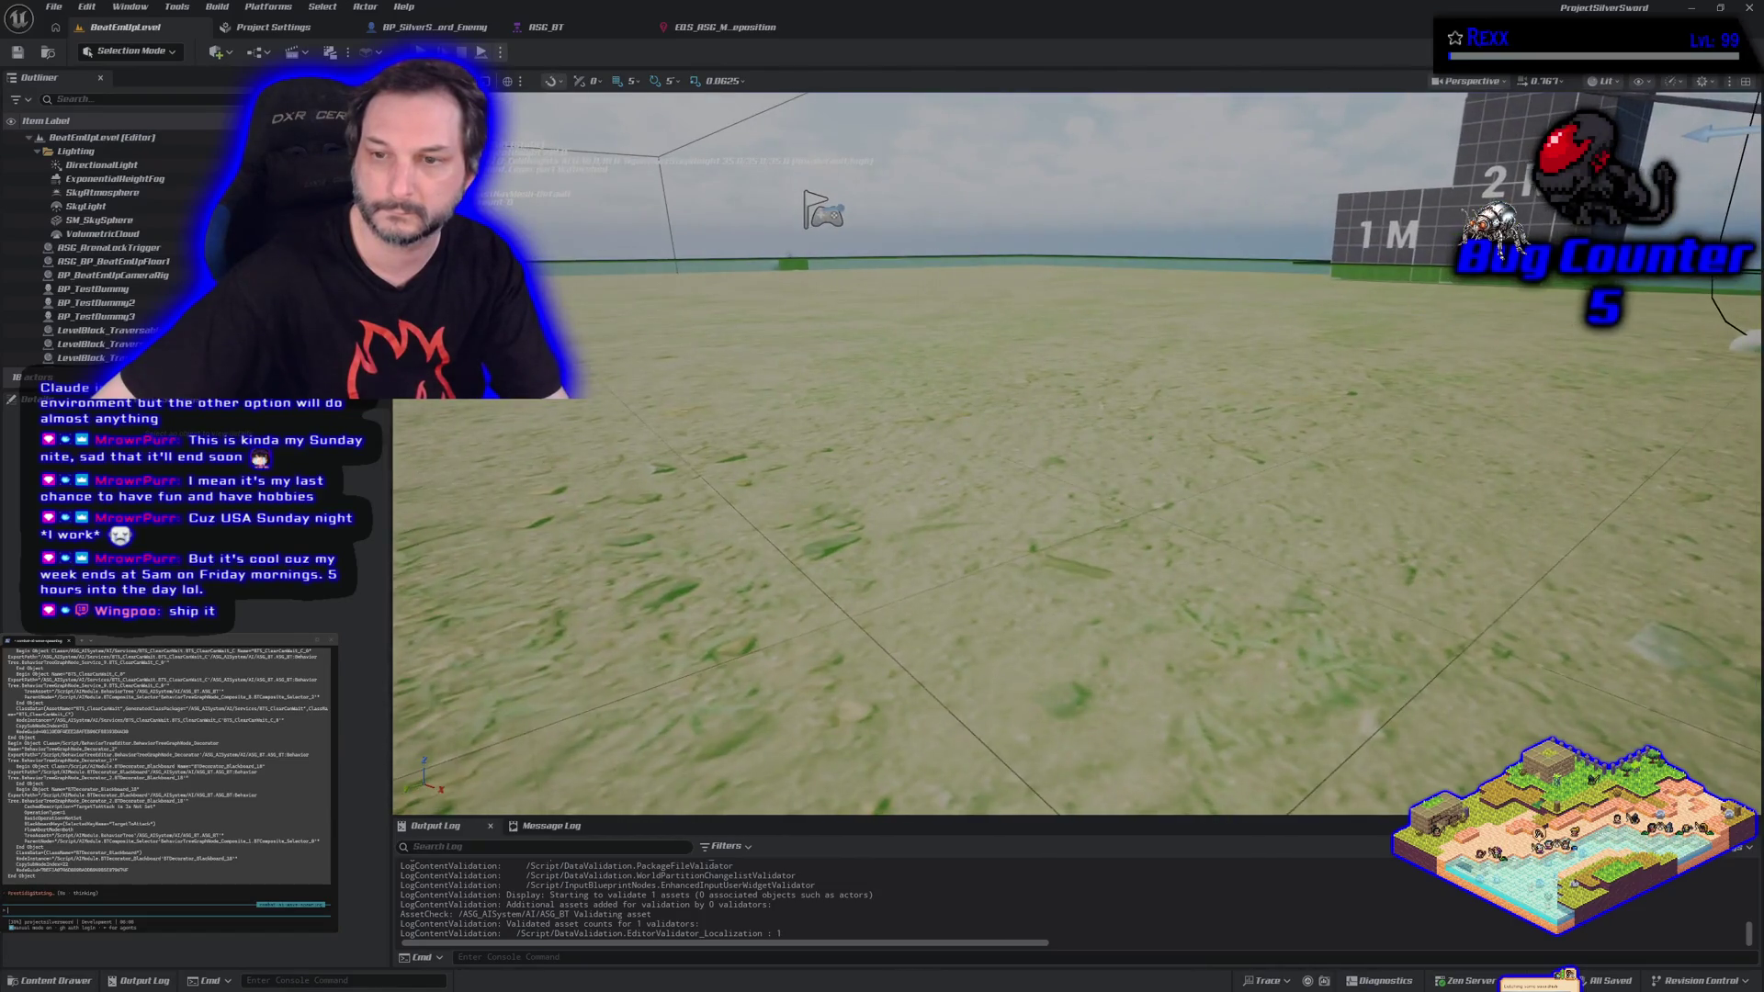
drag(1075, 450, 1011, 455)
scroll(1075, 450, up, 5)
scroll(1075, 450, down, 5)
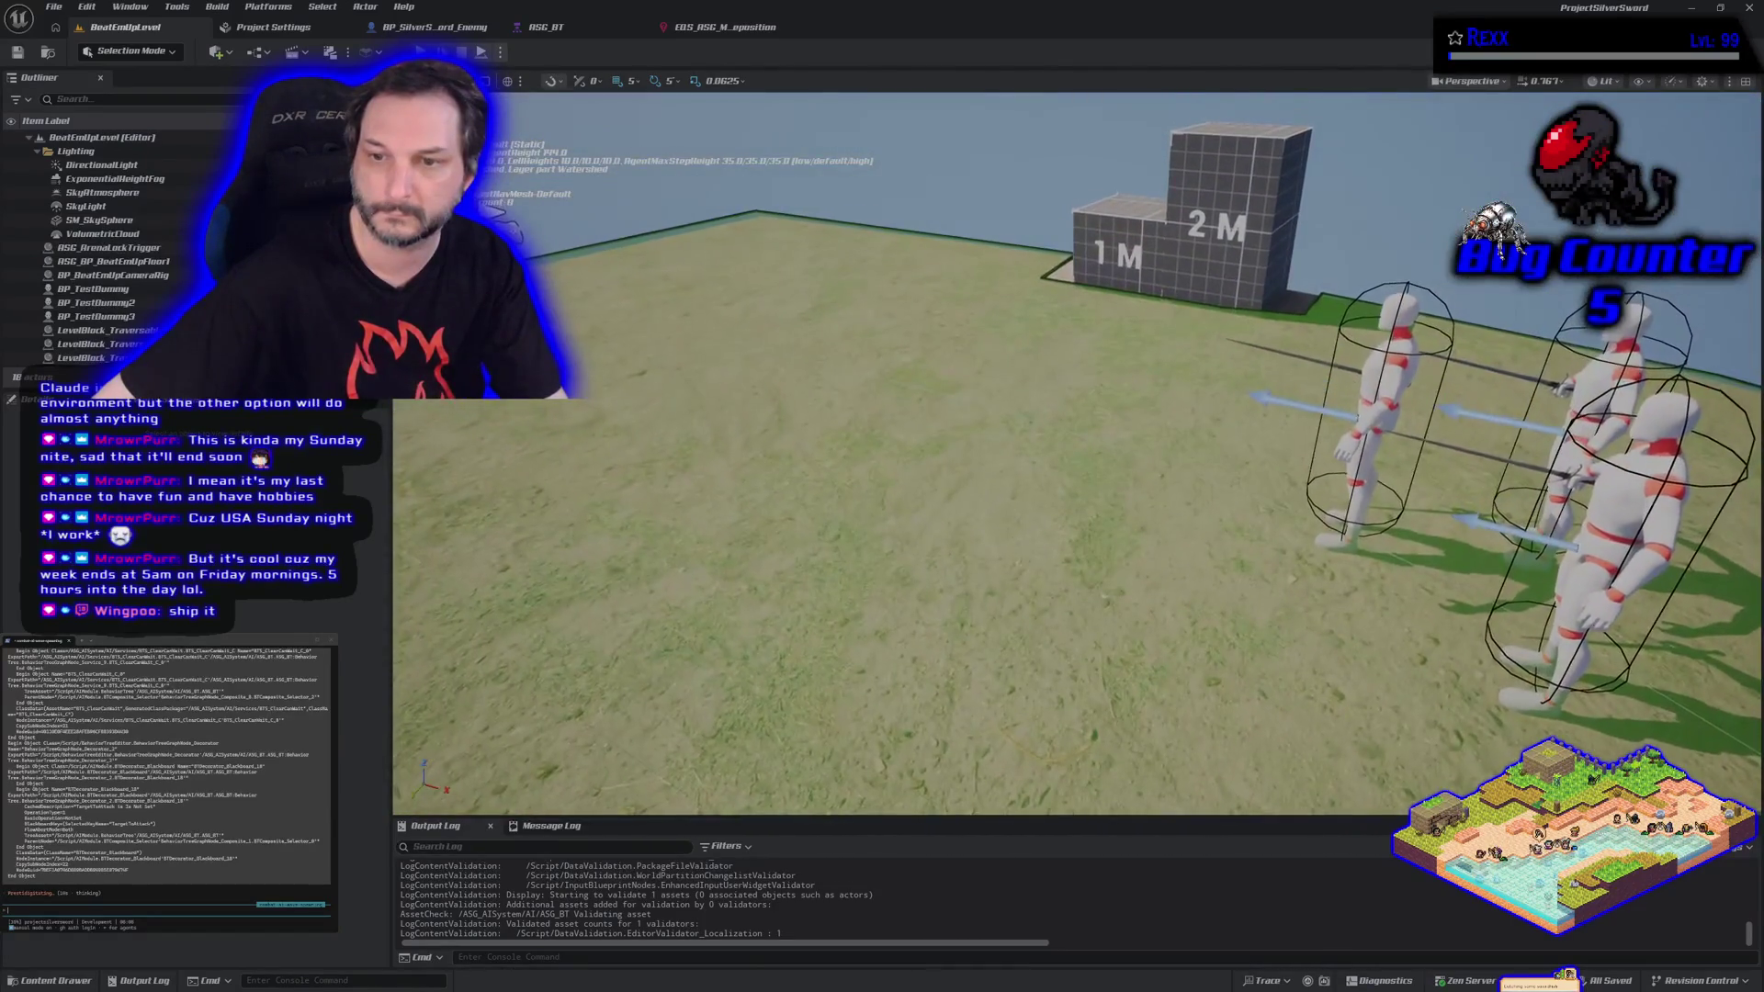
scroll(1075, 450, down, 1)
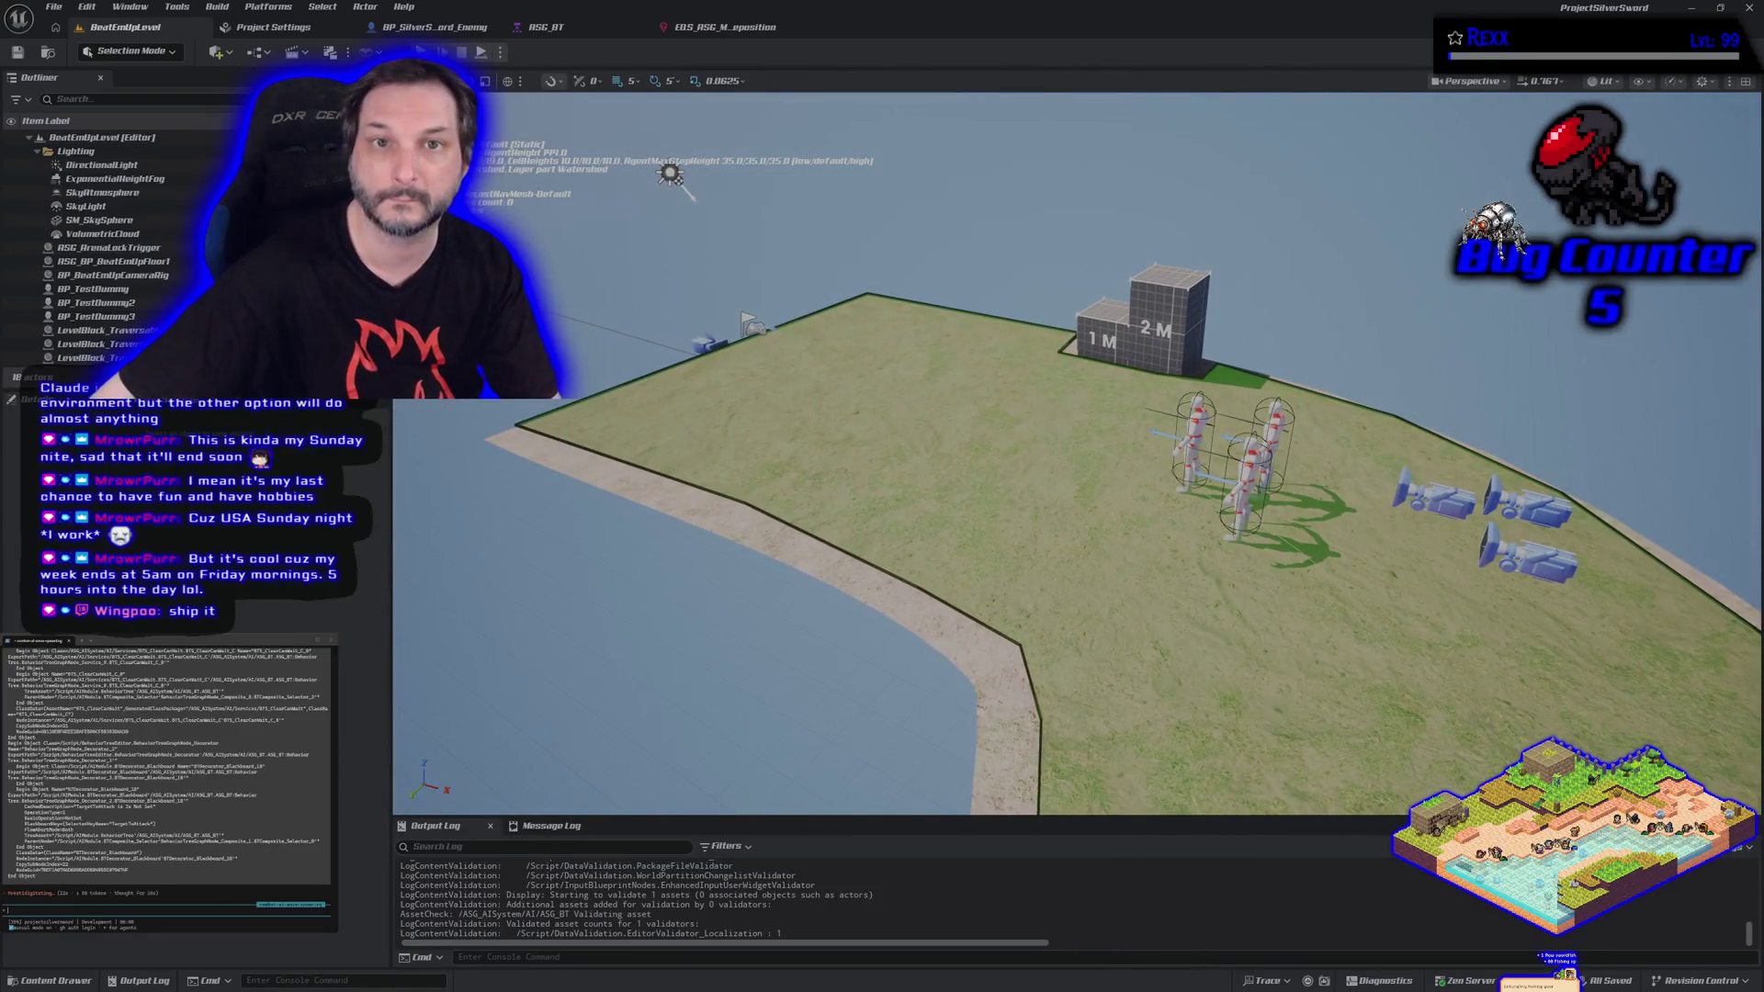
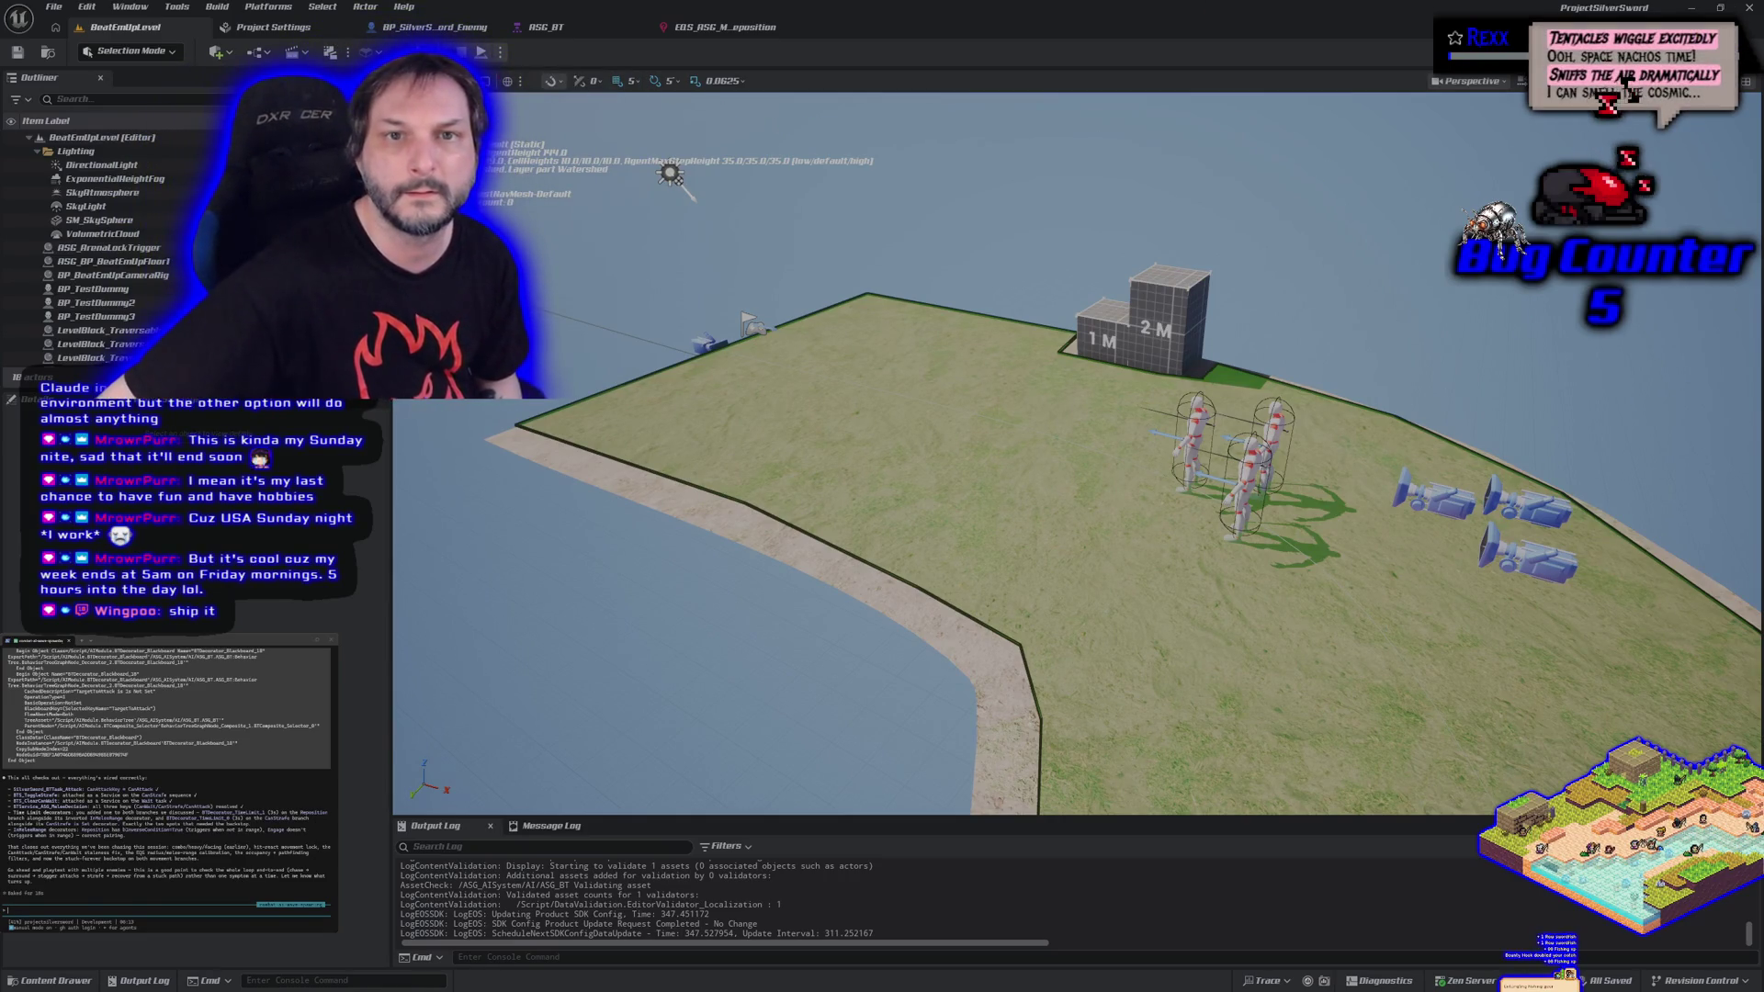
Launch a Play-In-Editor session with Alt+P to test the sword character against the AI dummies.
key(alt+p)
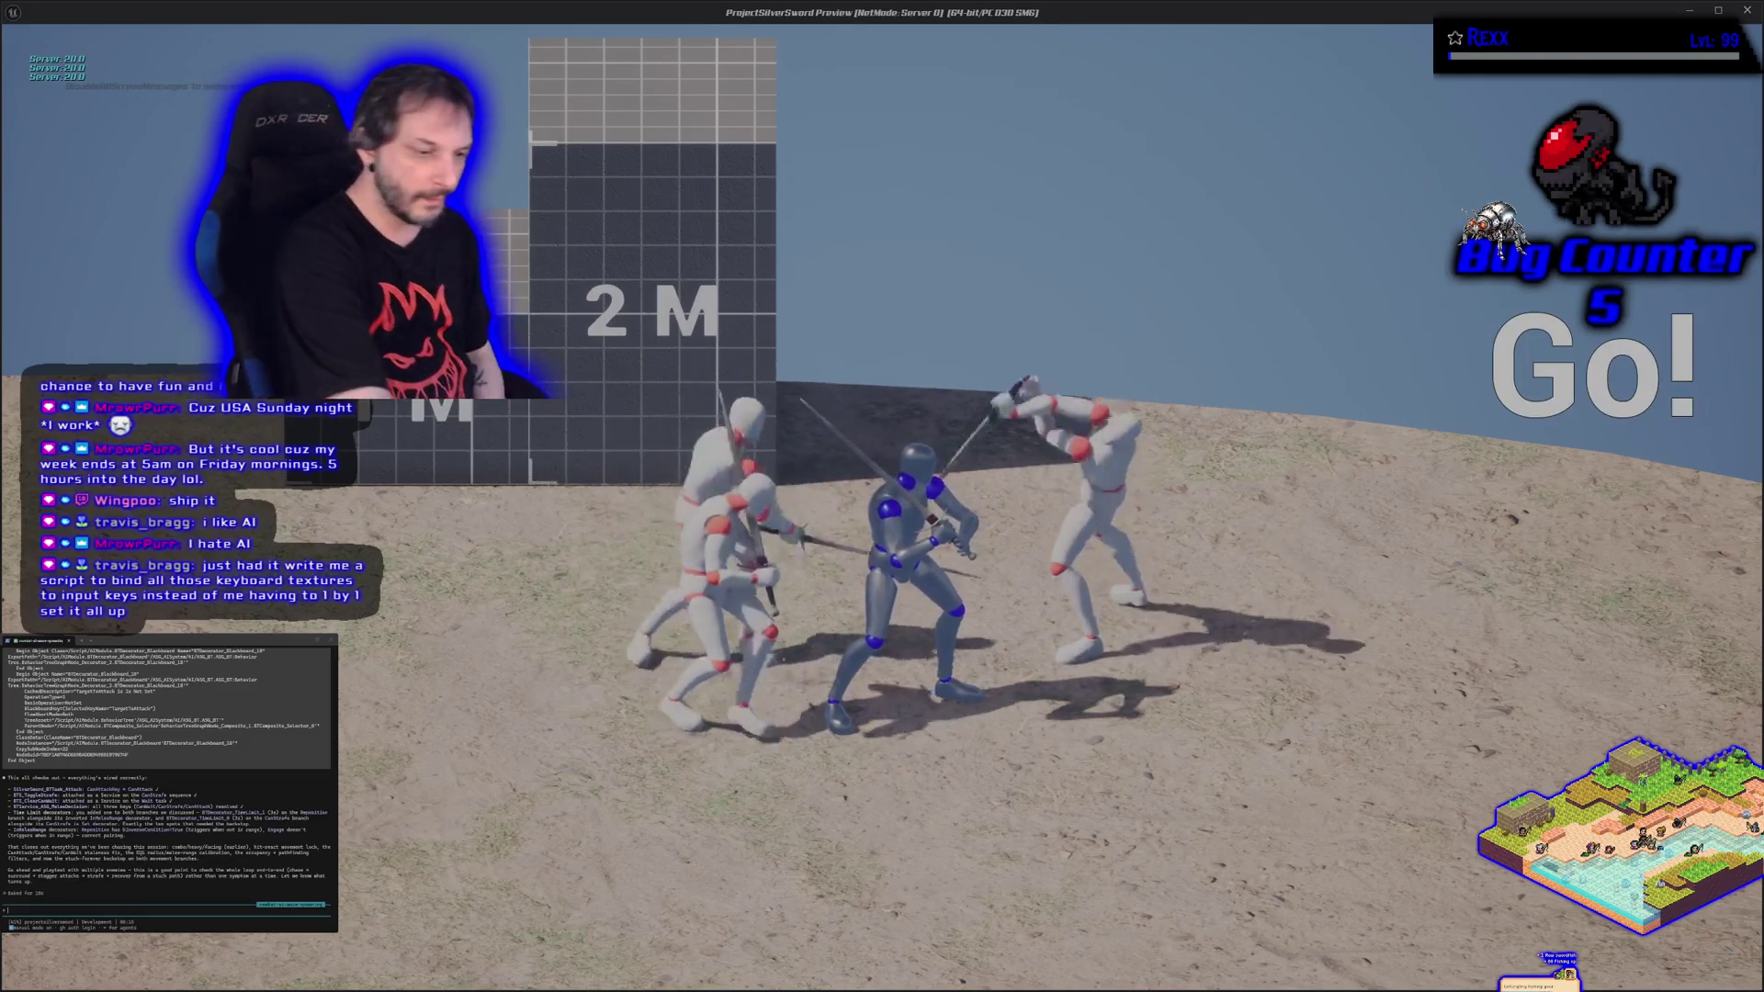
Stop the play session and submit a question about staggering attacks in the agent terminal.
key(Escape)
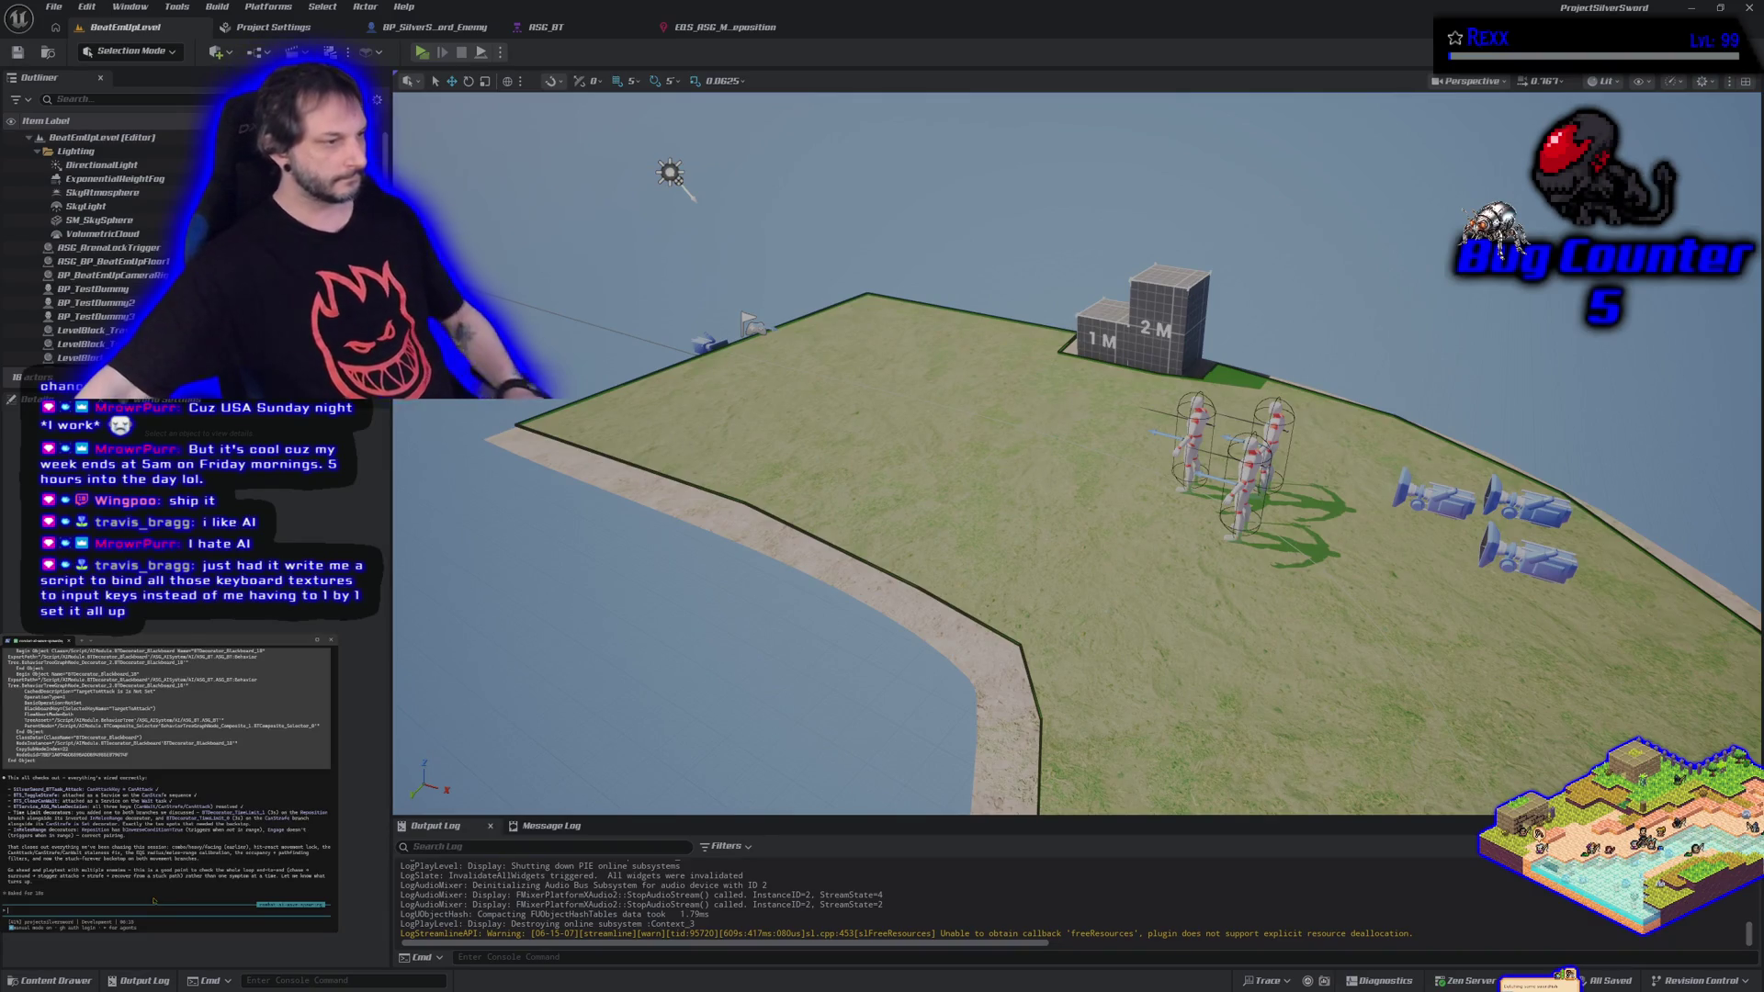
text(4)
text(ger attacks?)
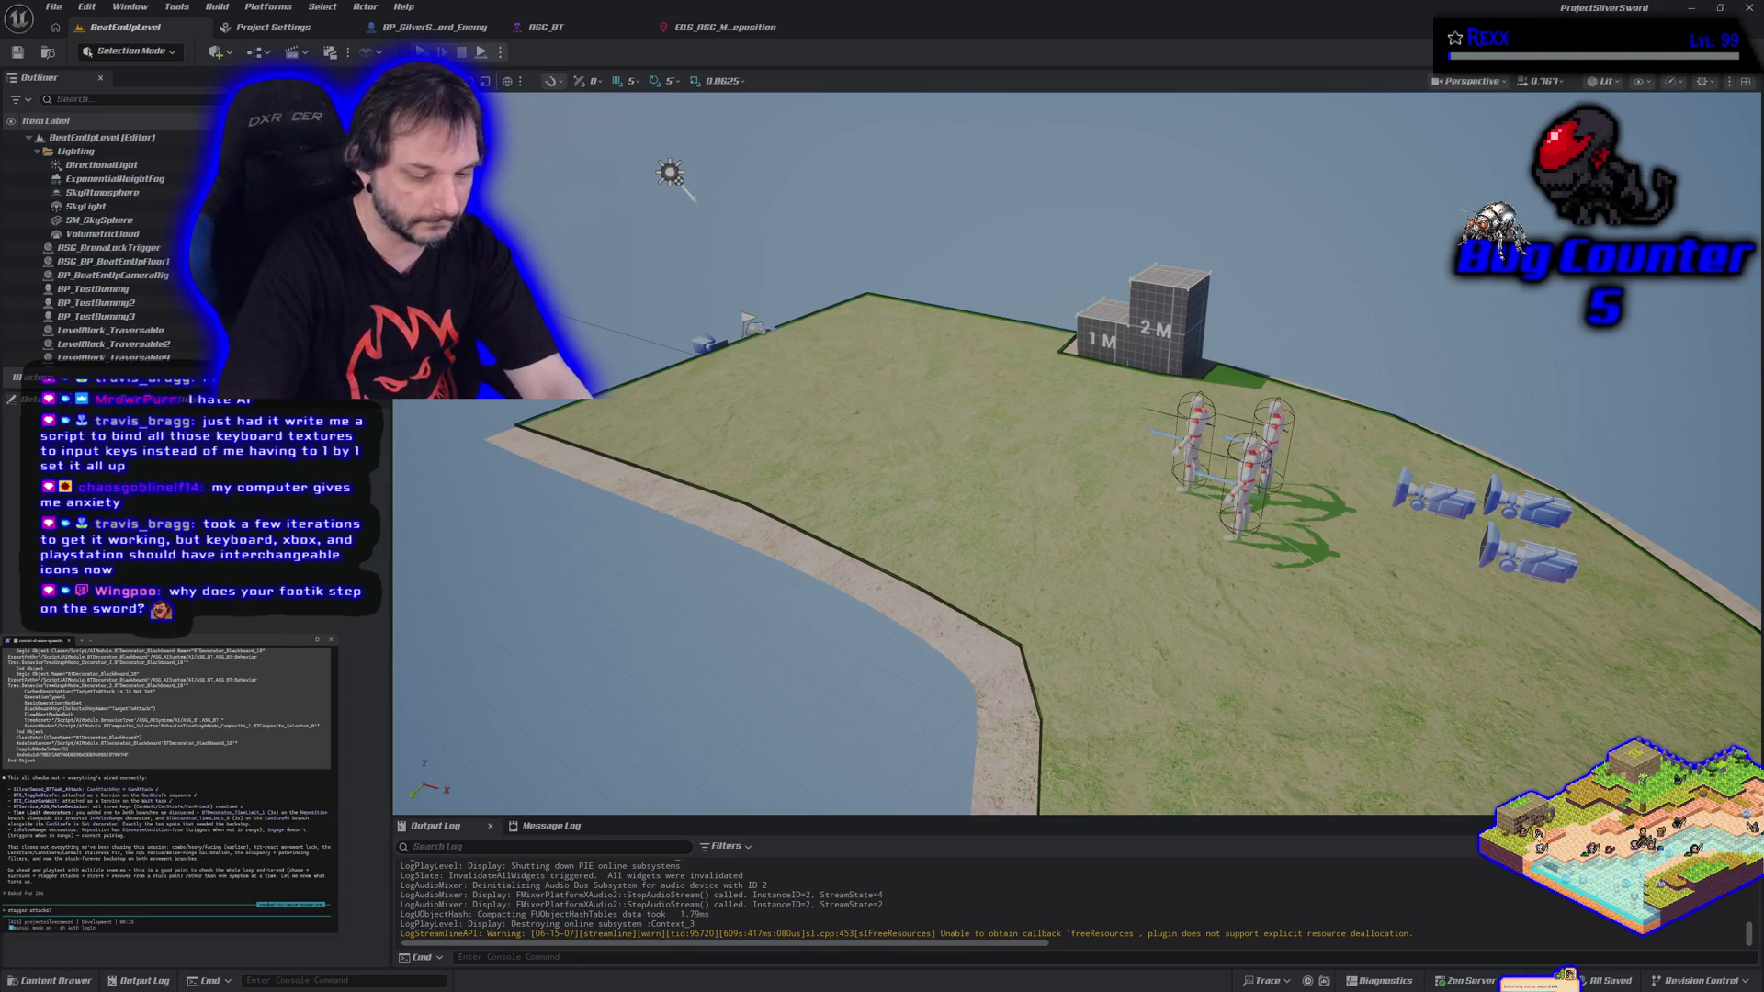
key(Return)
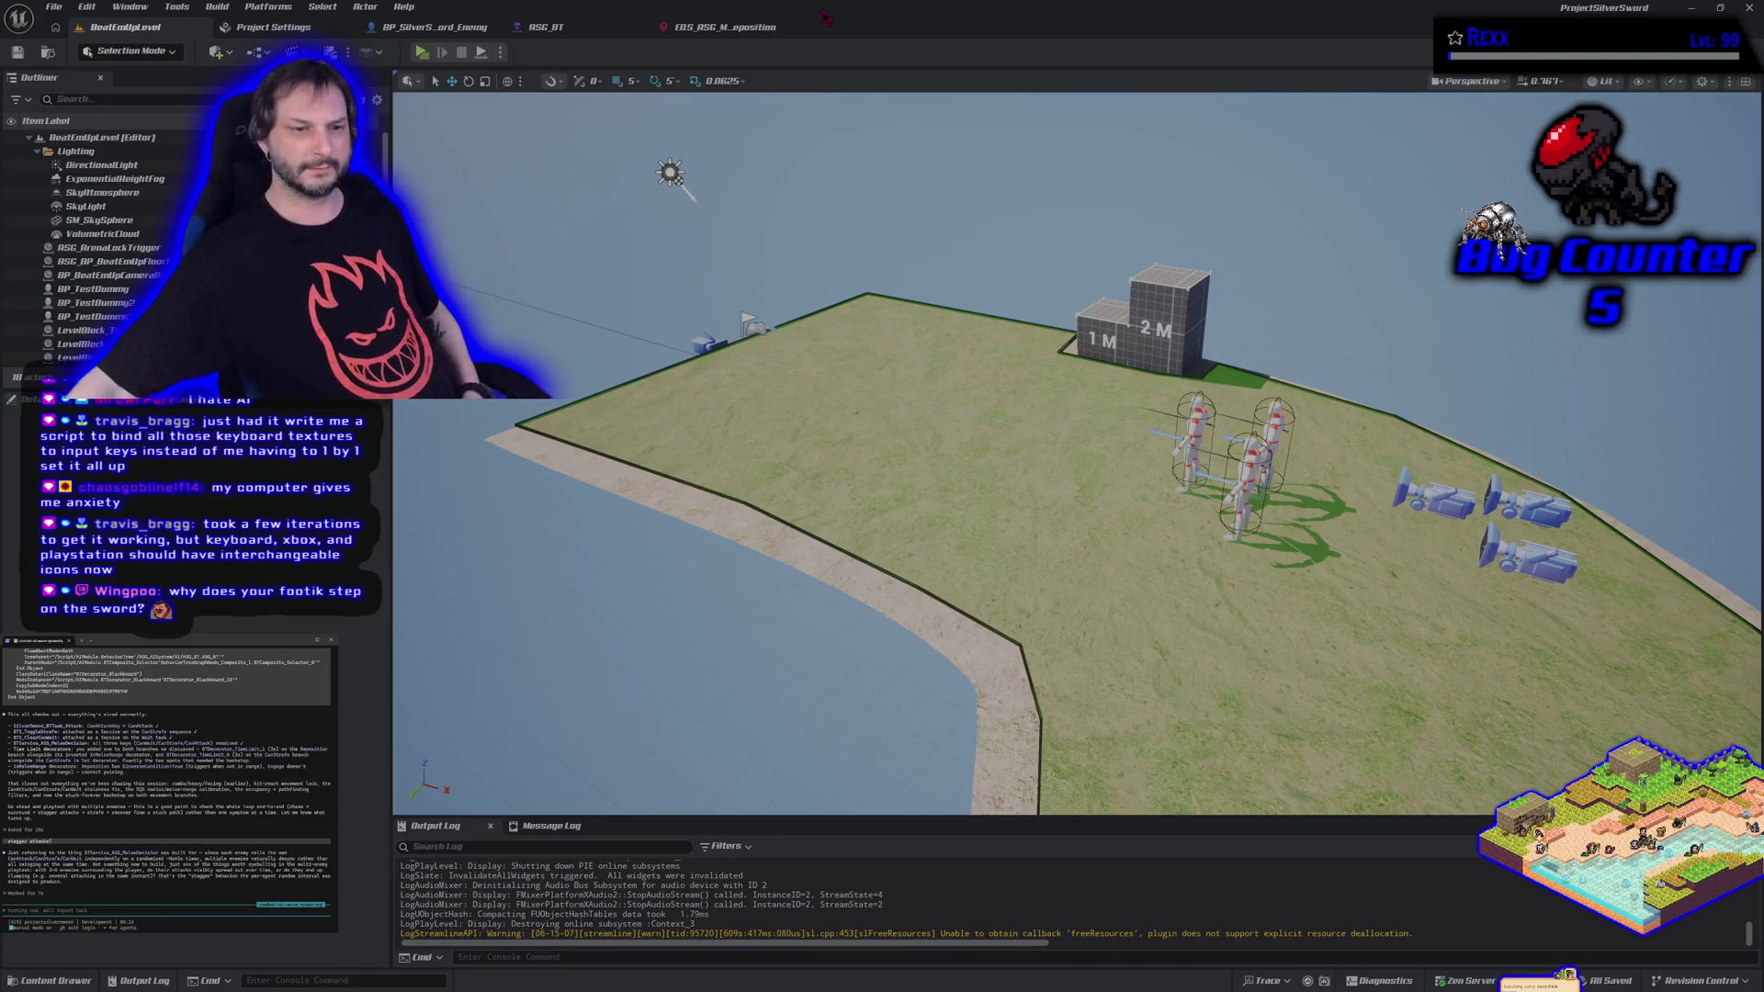
Bring up the Content Drawer asset browser.
click(70, 982)
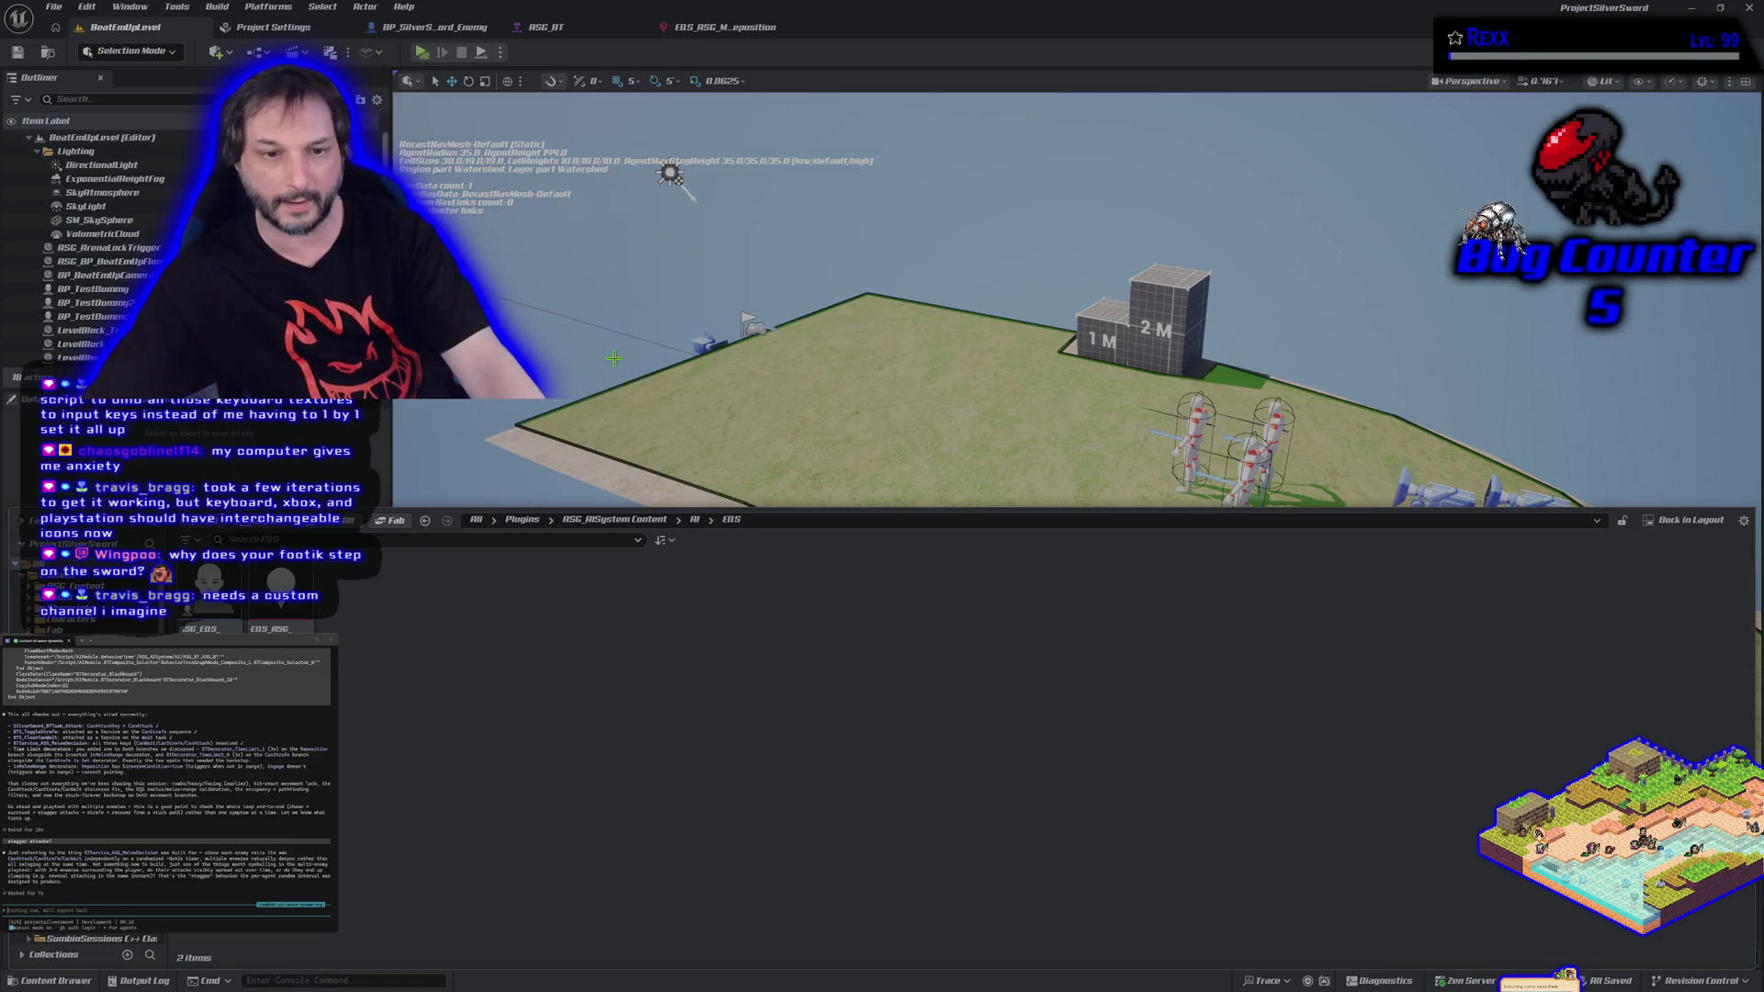
scroll(620, 225, up, 10)
scroll(621, 225, up, 10)
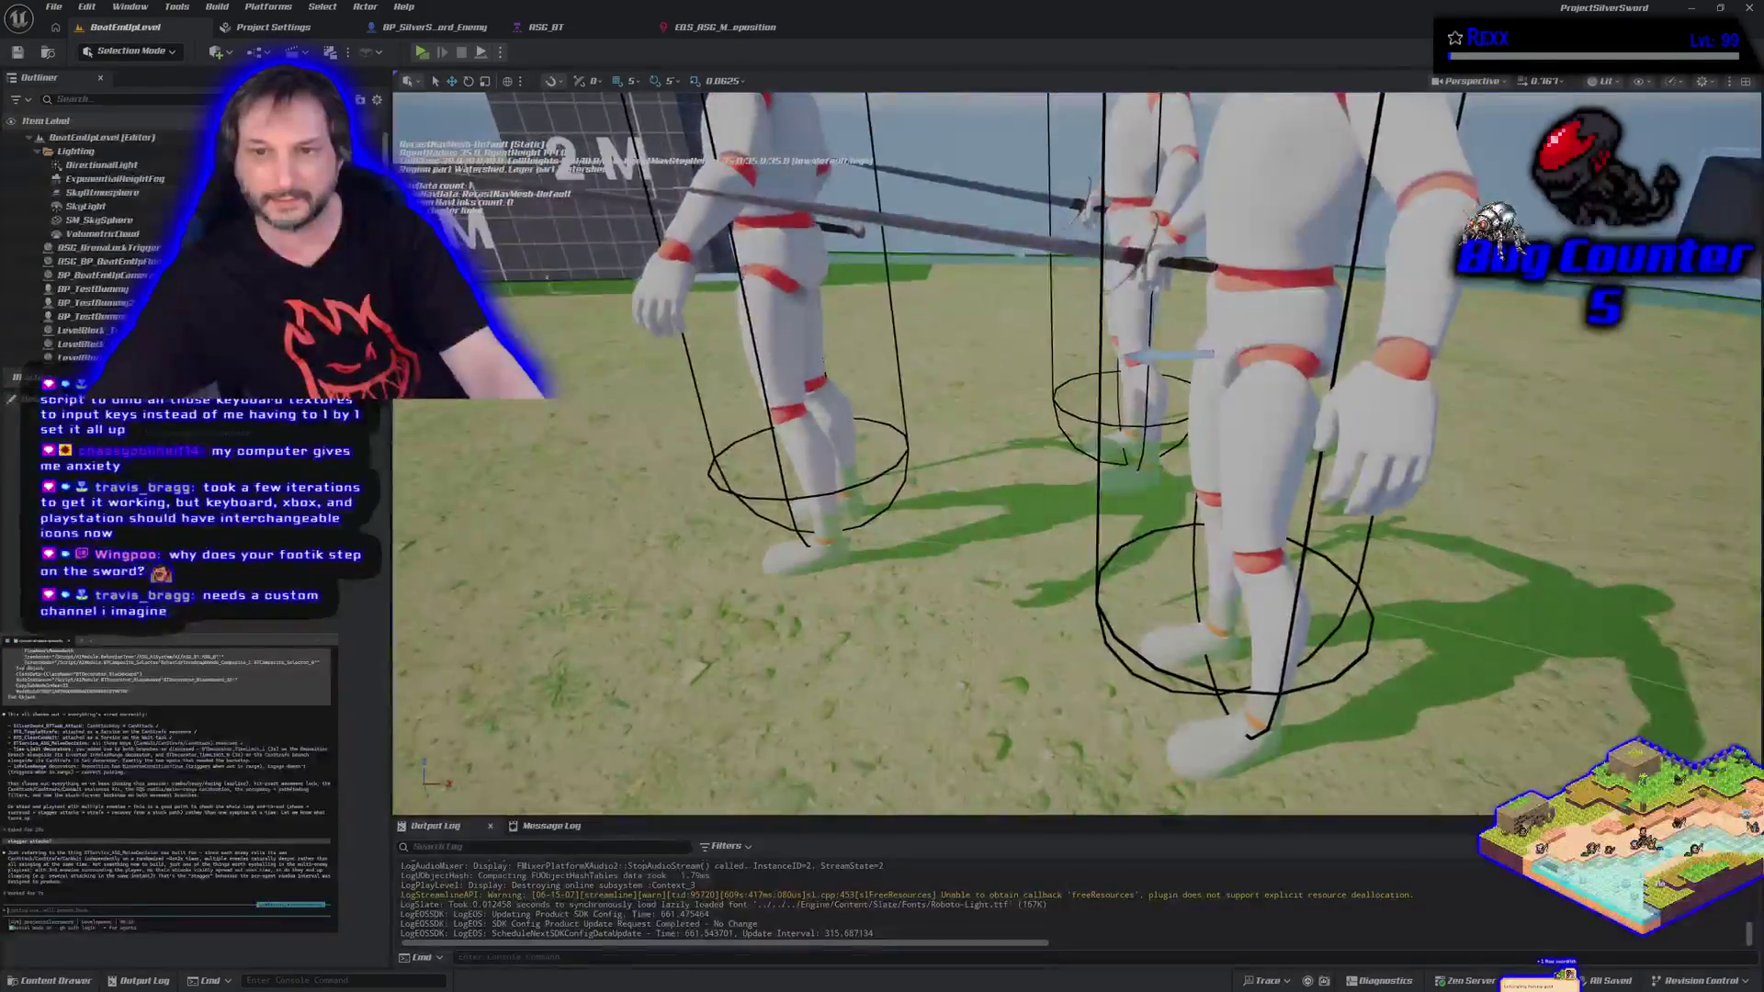
click(81, 980)
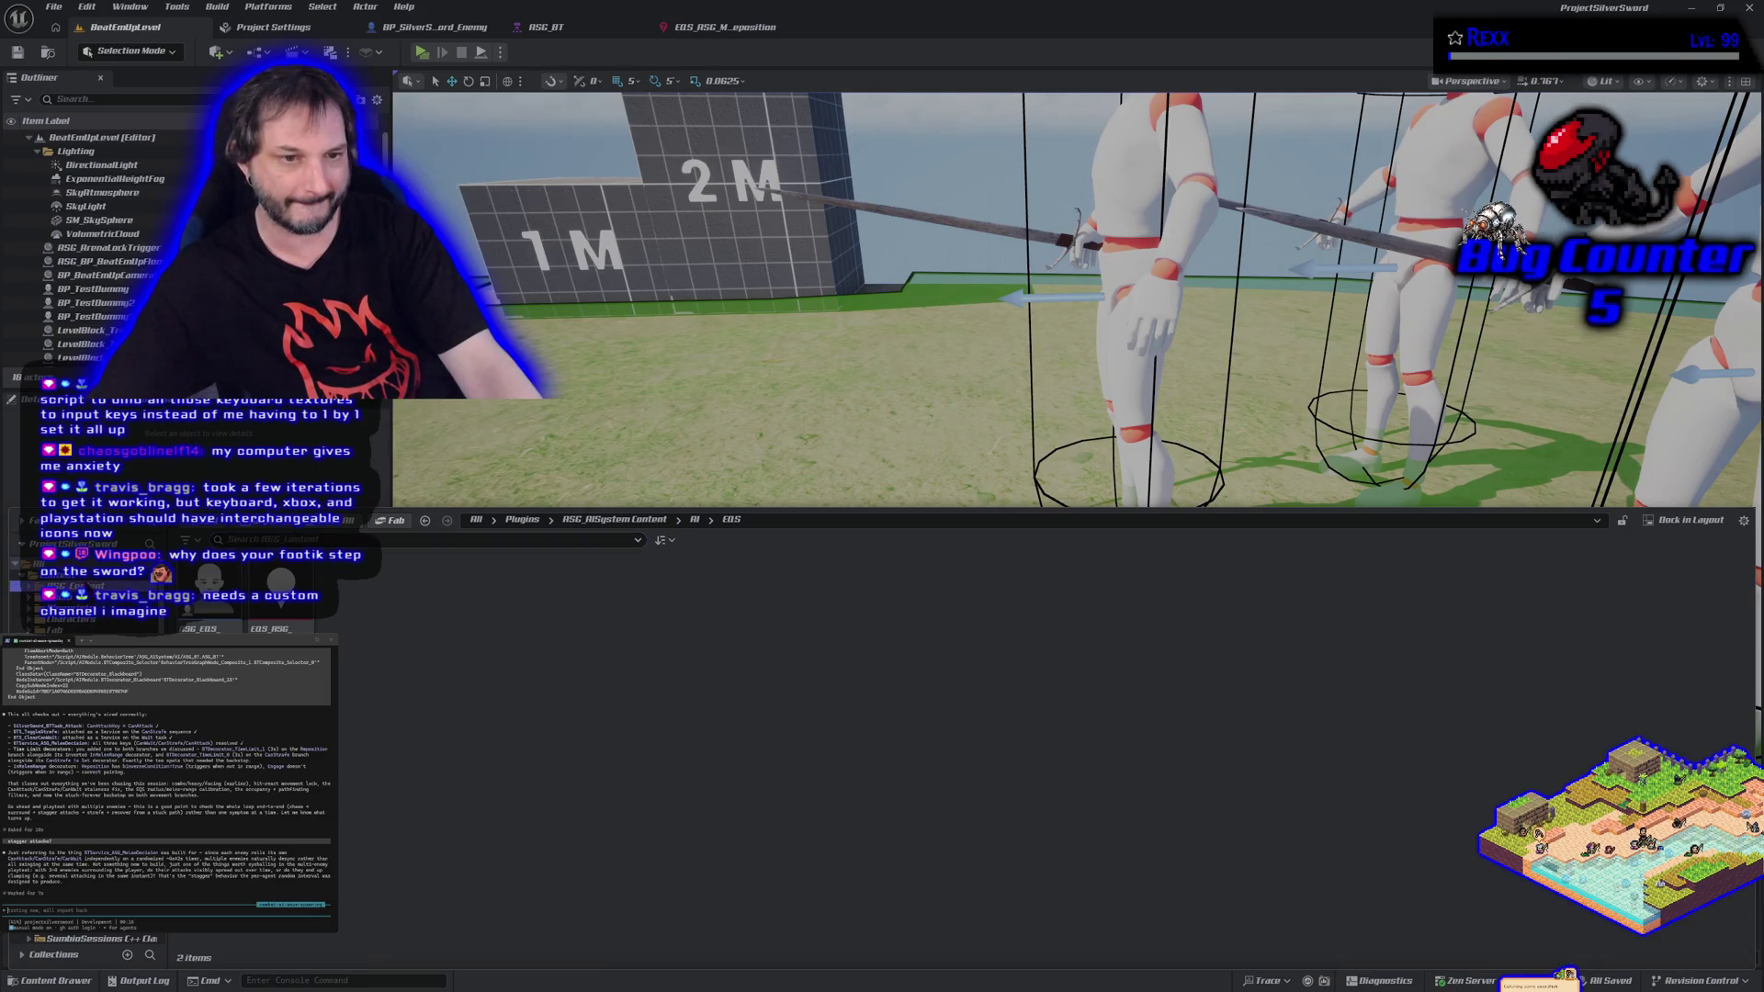
Browse to ASG_Content > Meshes > Longsword > SkeletalMesh and drag the Longsword mesh into the level.
click(69, 586)
double_click(567, 593)
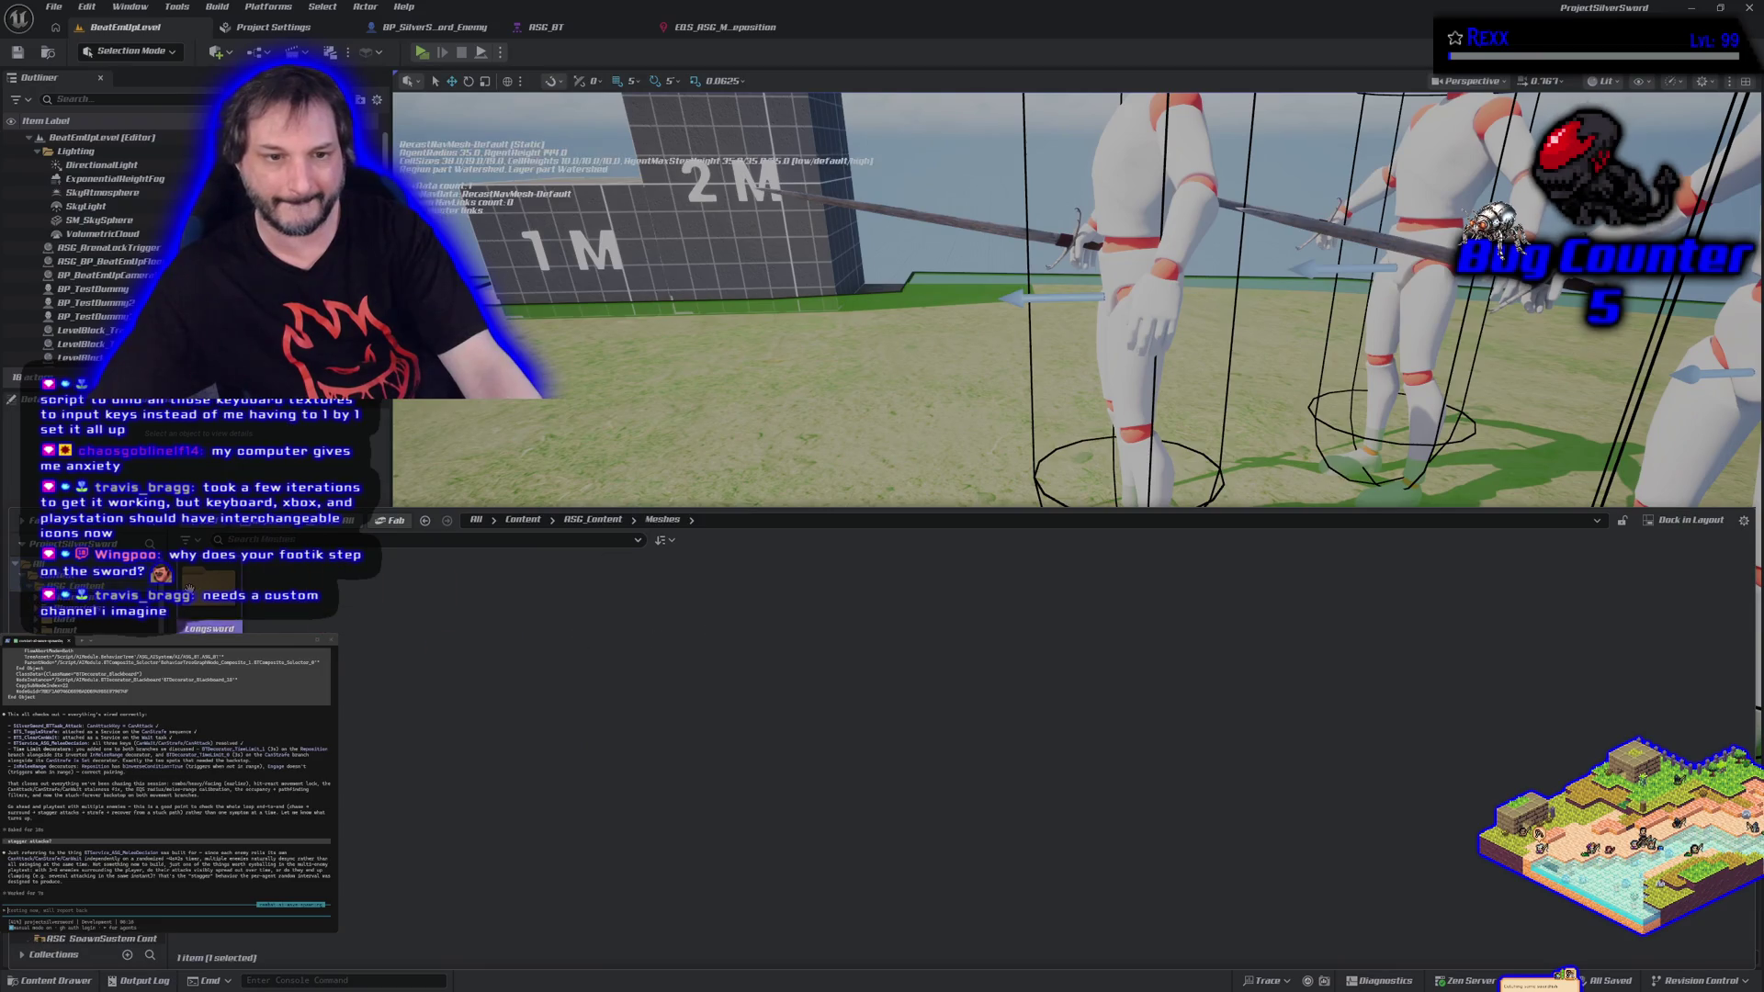
double_click(190, 591)
double_click(280, 593)
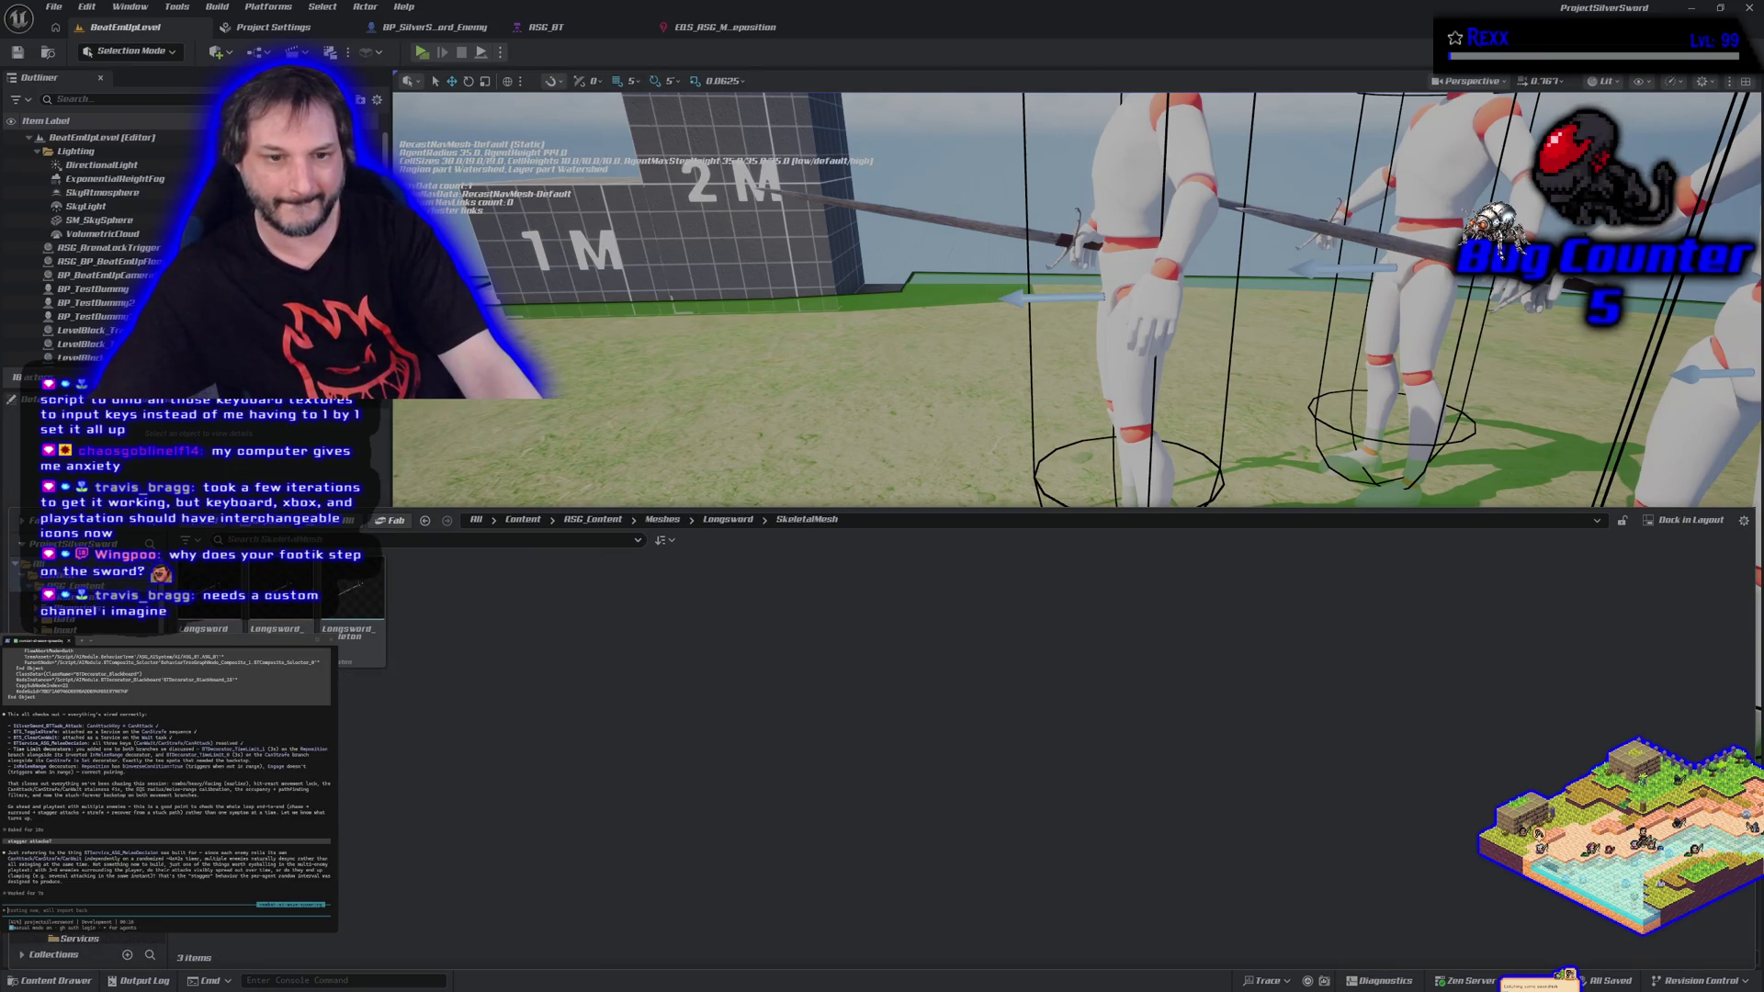
mouse_move(201, 597)
mouse_down()
mouse_move(1204, 500)
mouse_move(1268, 551)
mouse_move(1118, 512)
mouse_up()
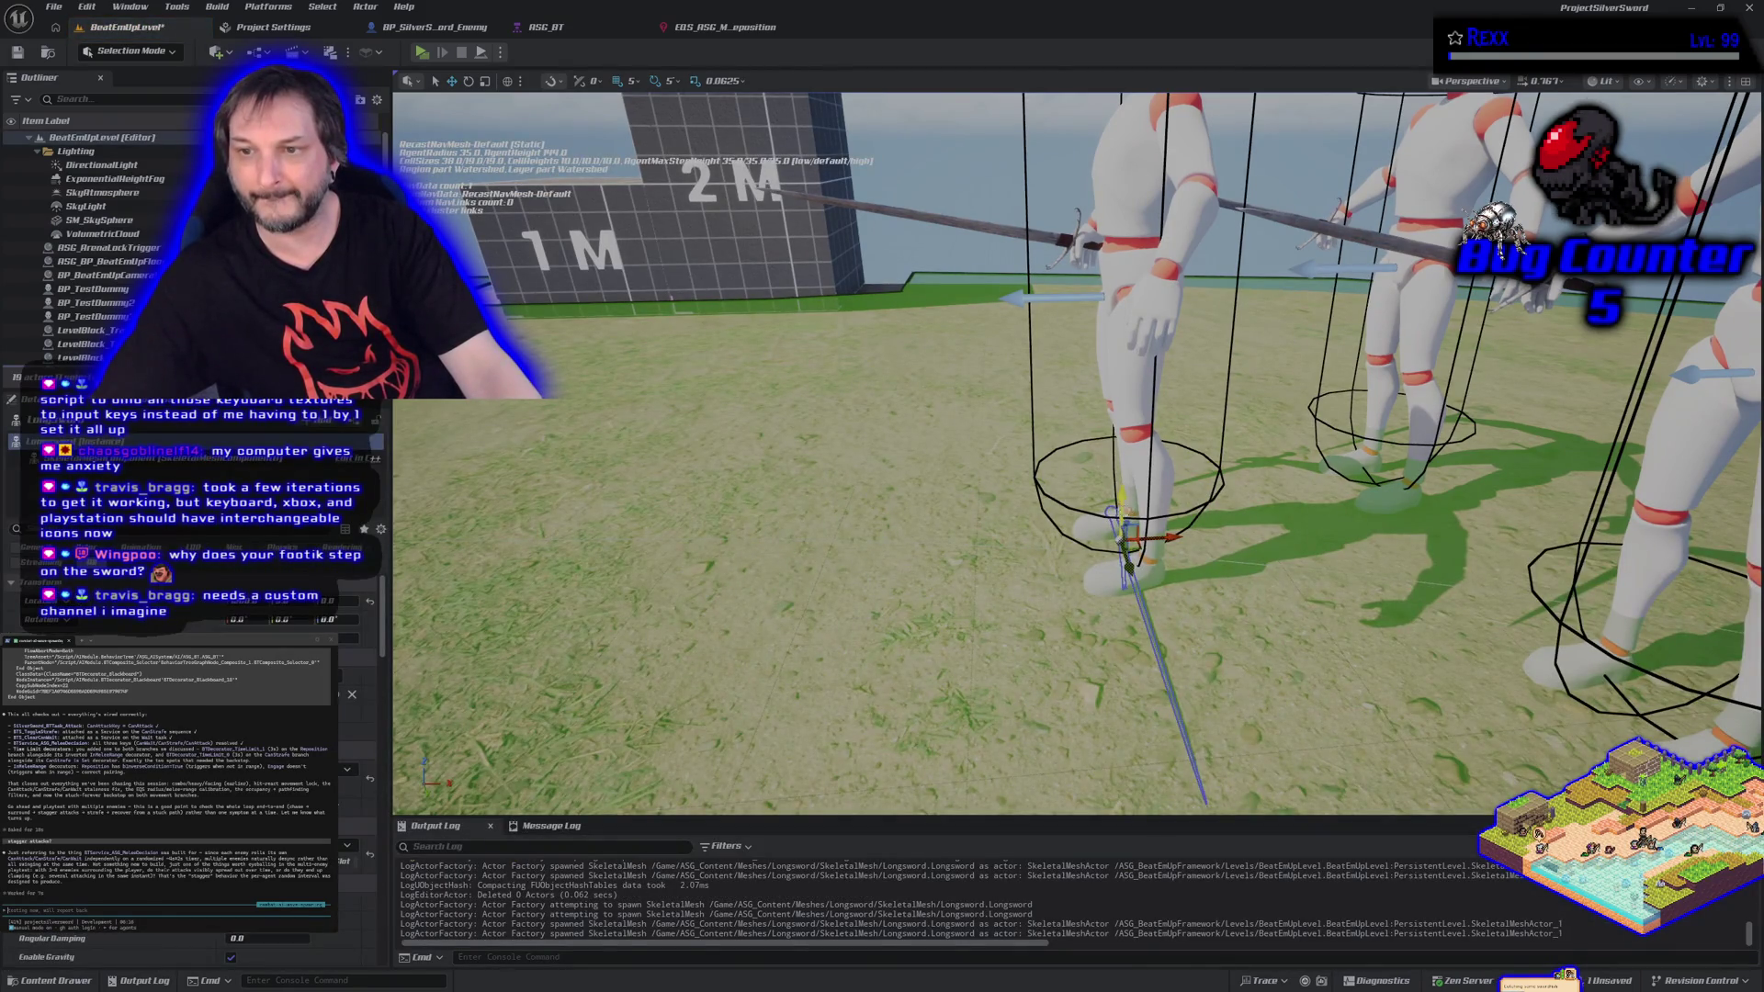
Raise the Longsword to Z 30 and rotate it to point toward the camera.
drag(1123, 446, 1152, 471)
key(e)
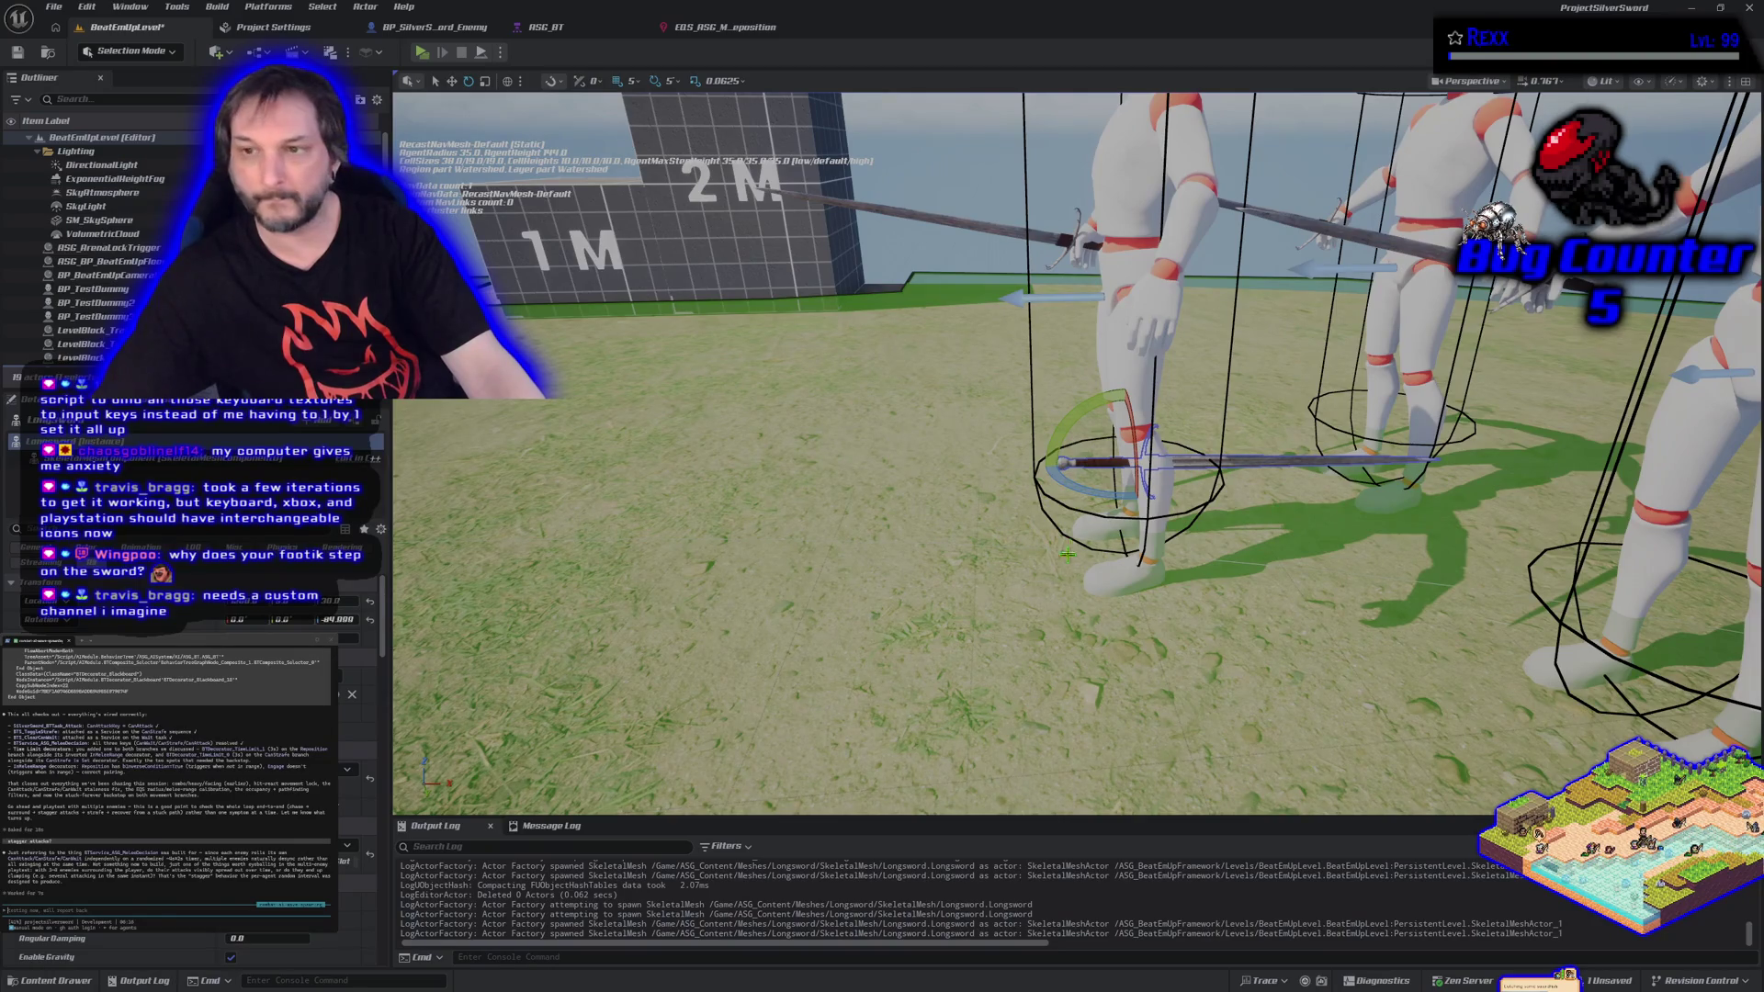
drag(1129, 421, 1137, 433)
key(w)
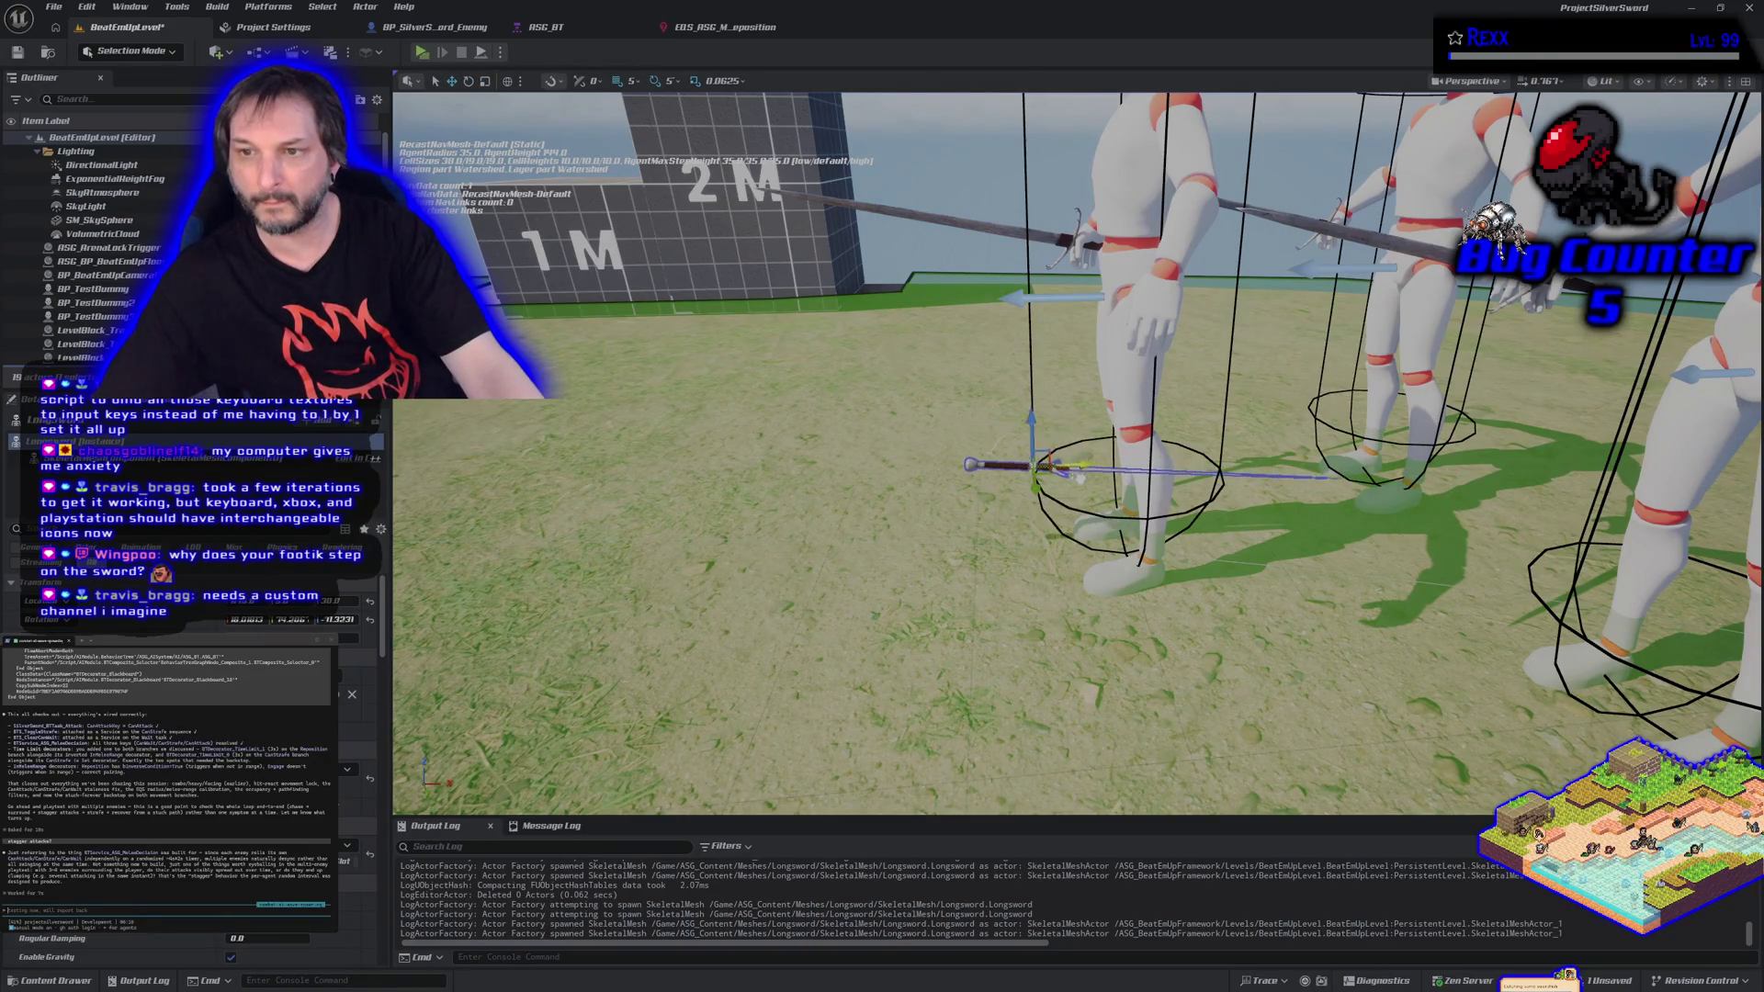
Slide the sword between the dummies' legs and swing it to a diagonal angle.
mouse_move(919, 551)
mouse_down()
mouse_move(1029, 552)
mouse_move(1093, 478)
mouse_up()
mouse_move(959, 520)
mouse_down()
mouse_move(1045, 526)
mouse_move(919, 597)
mouse_move(994, 515)
mouse_move(994, 534)
mouse_move(946, 523)
mouse_up()
mouse_move(918, 588)
mouse_down()
mouse_move(919, 524)
mouse_move(873, 468)
mouse_up()
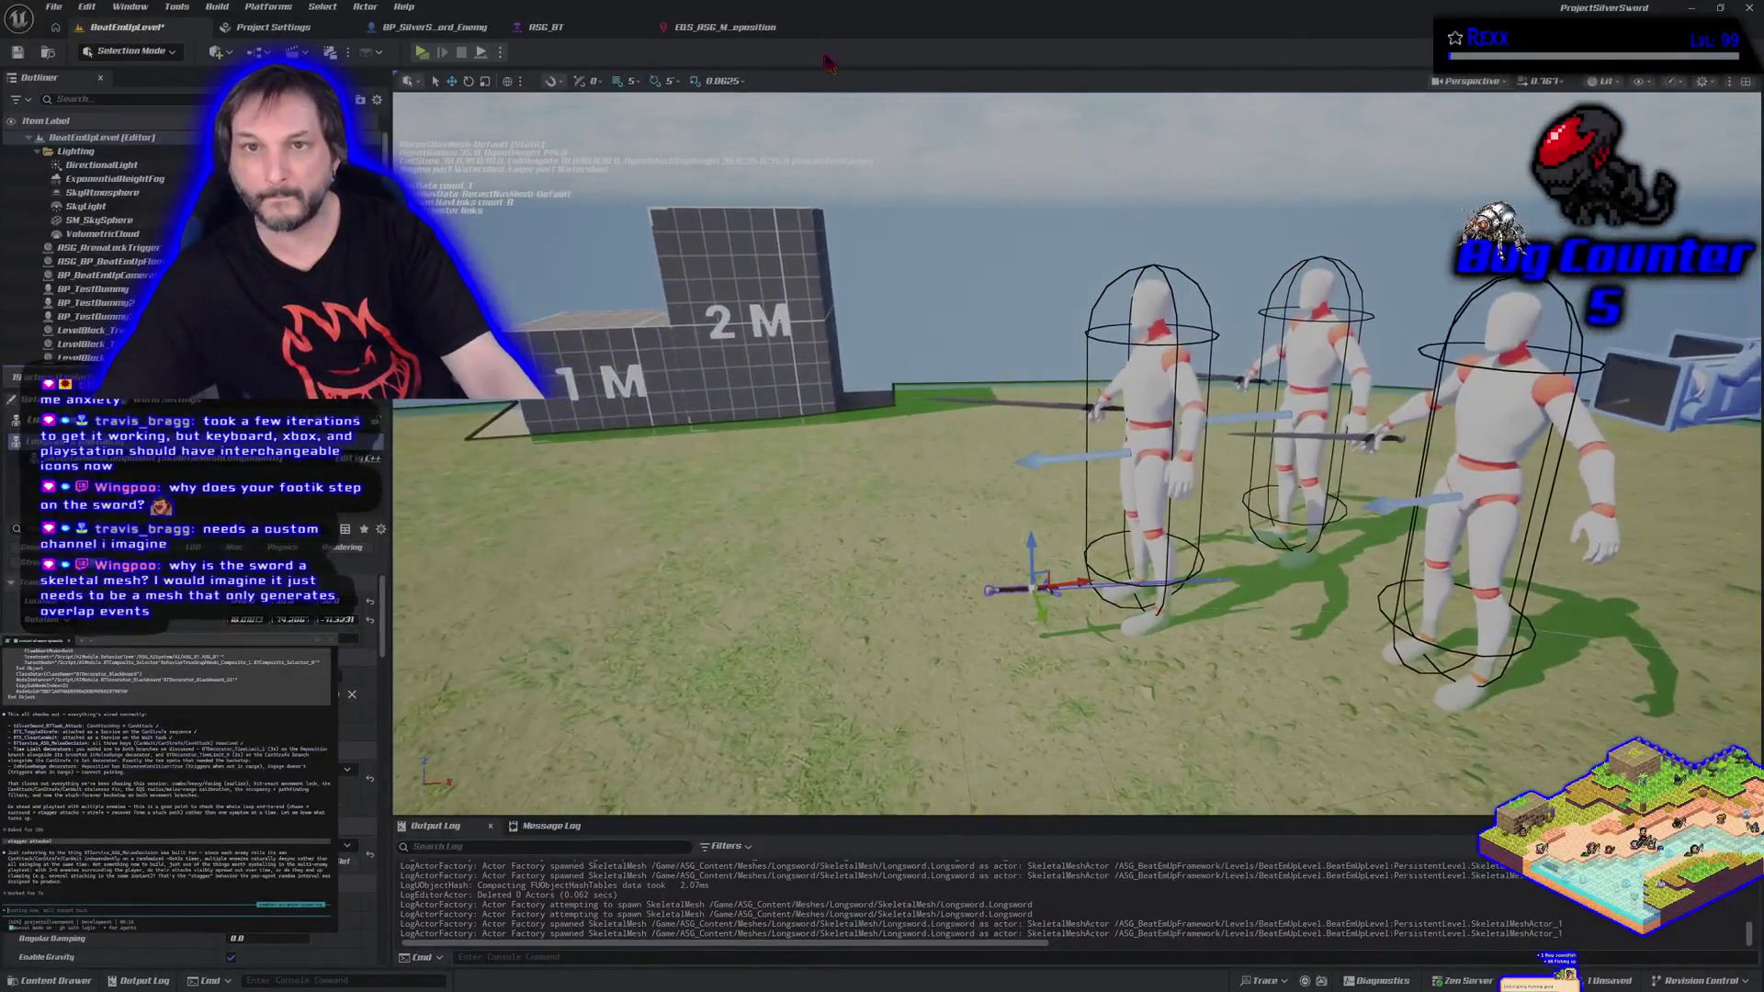
click(505, 52)
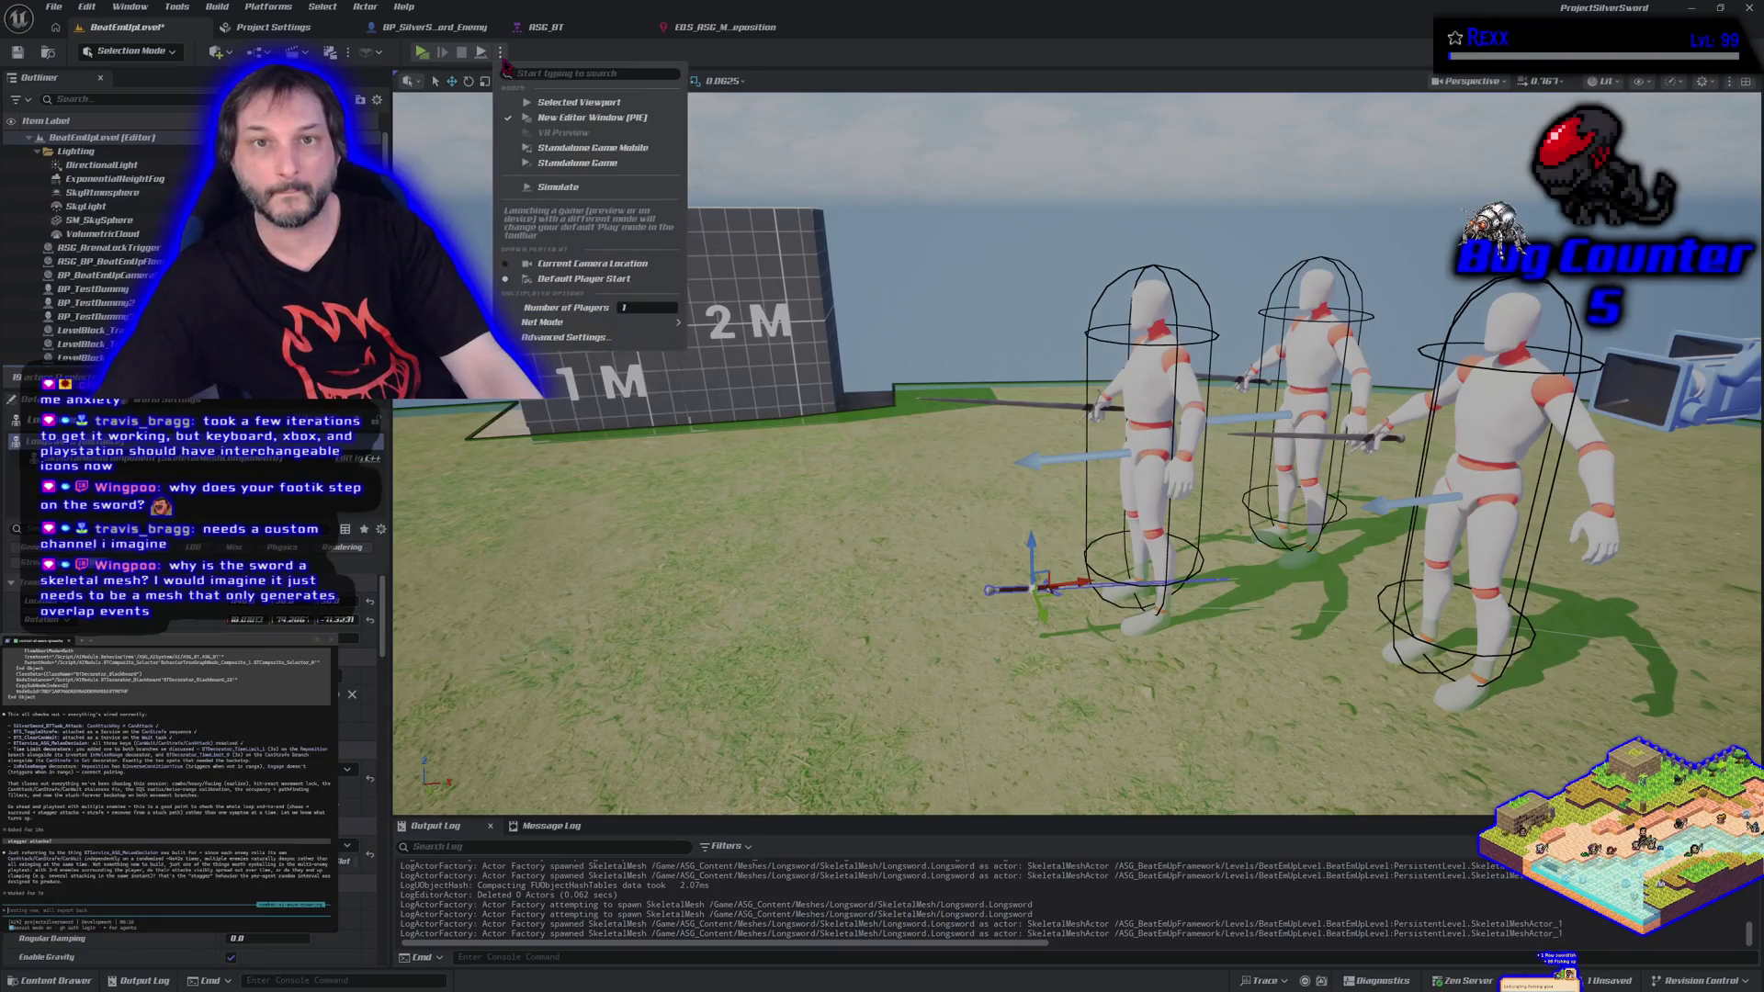
click(579, 188)
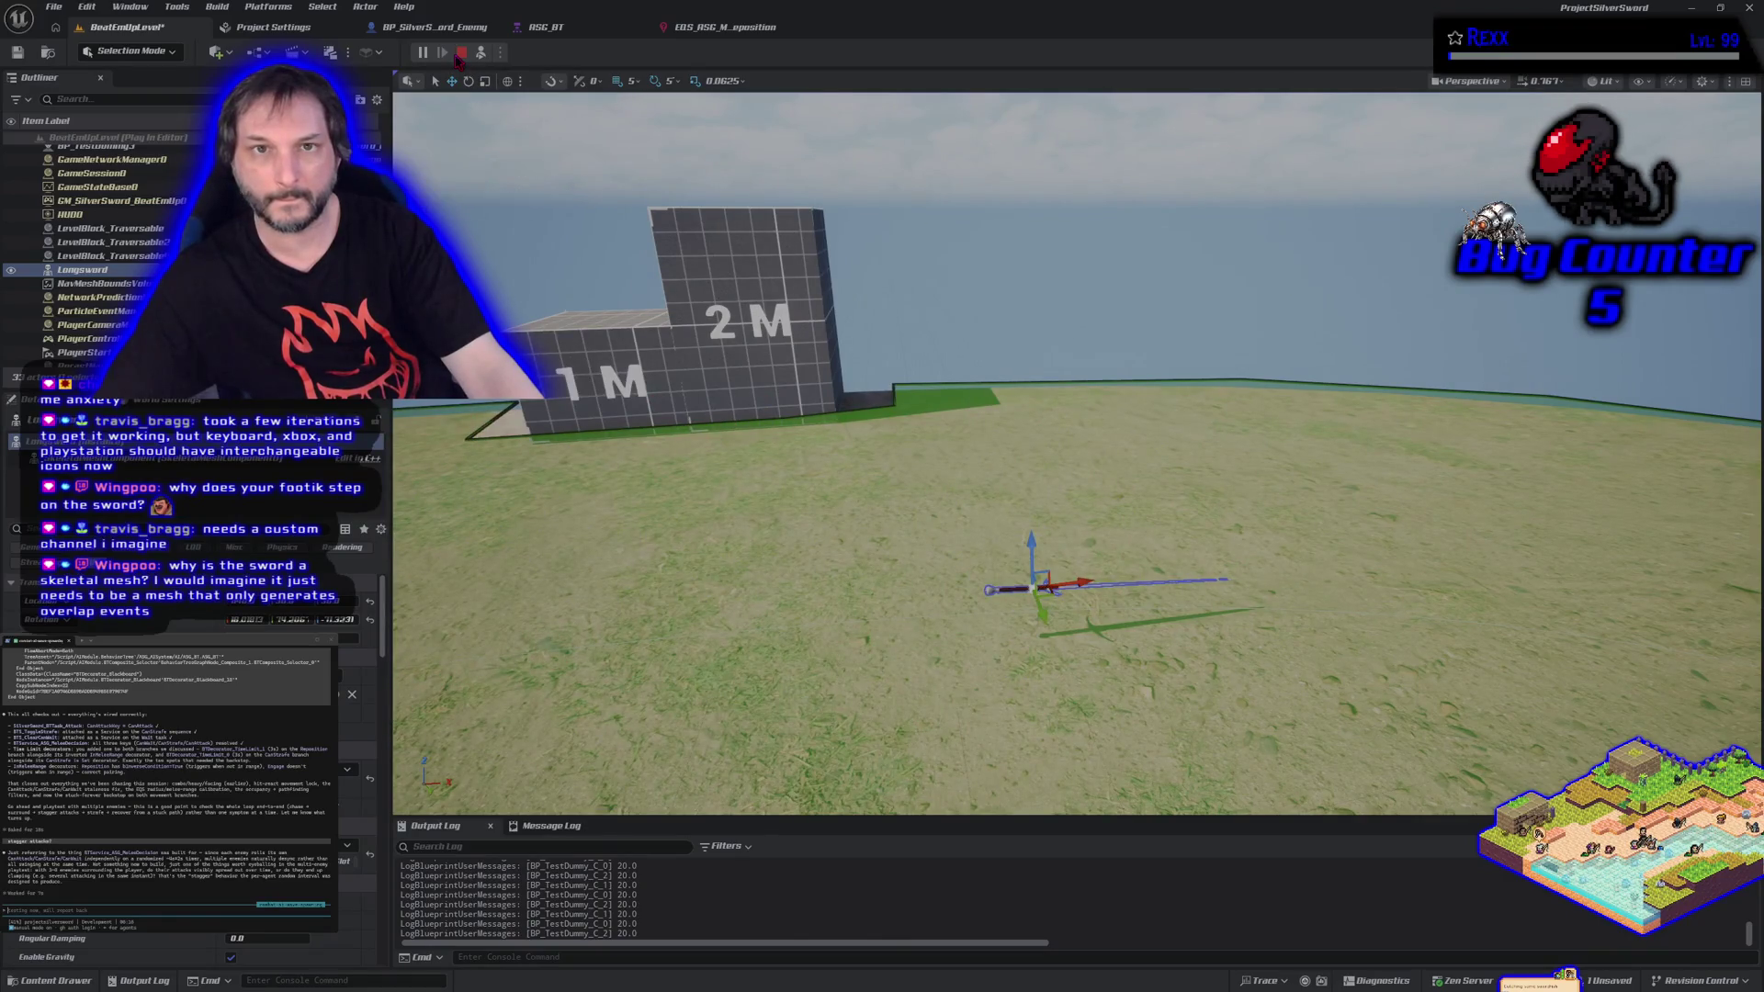
click(461, 54)
click(501, 53)
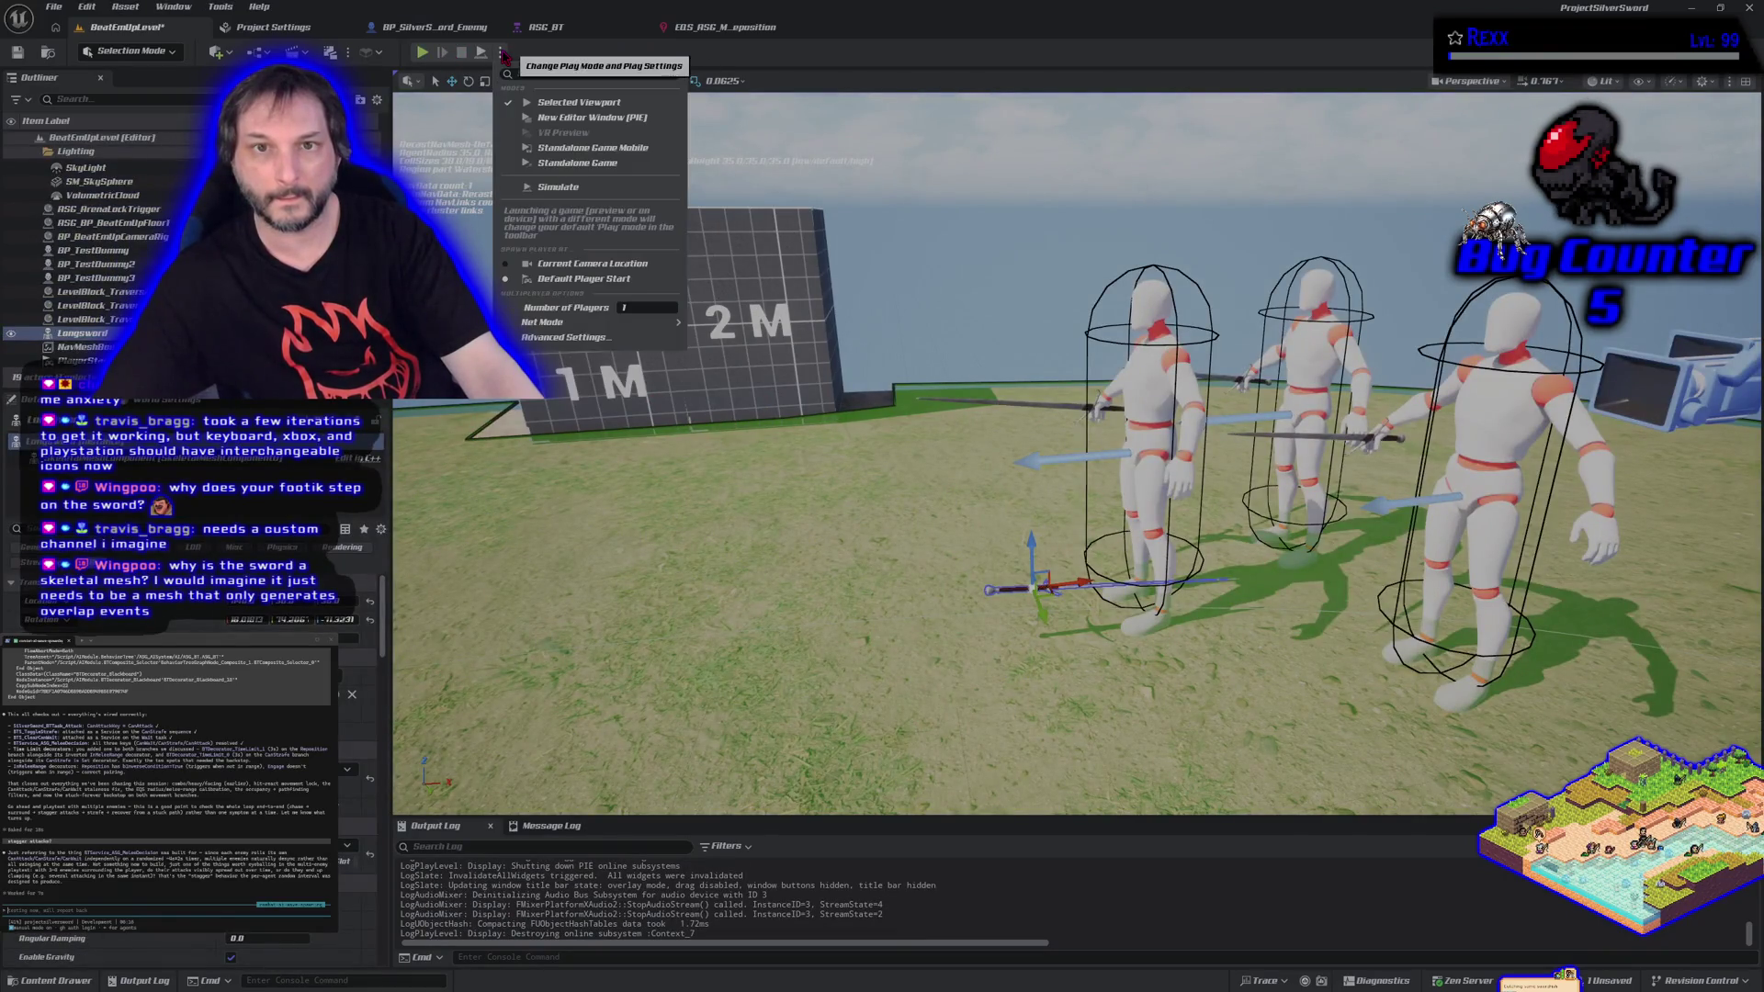
click(561, 196)
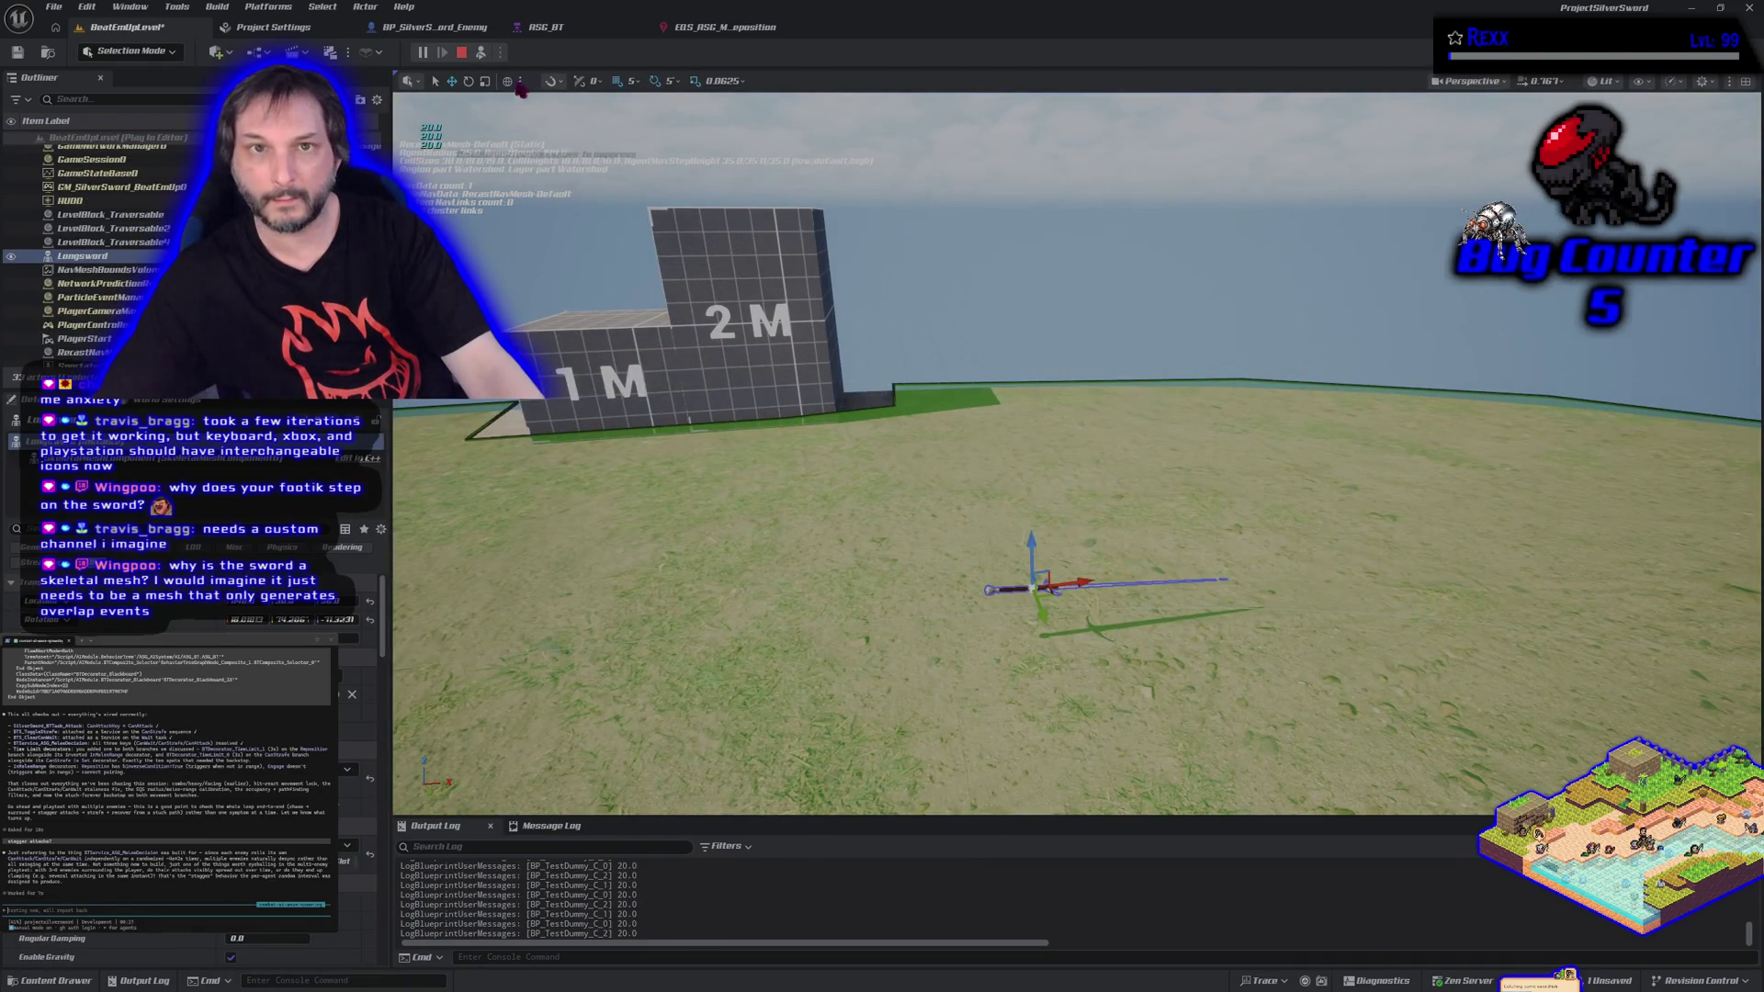
click(462, 54)
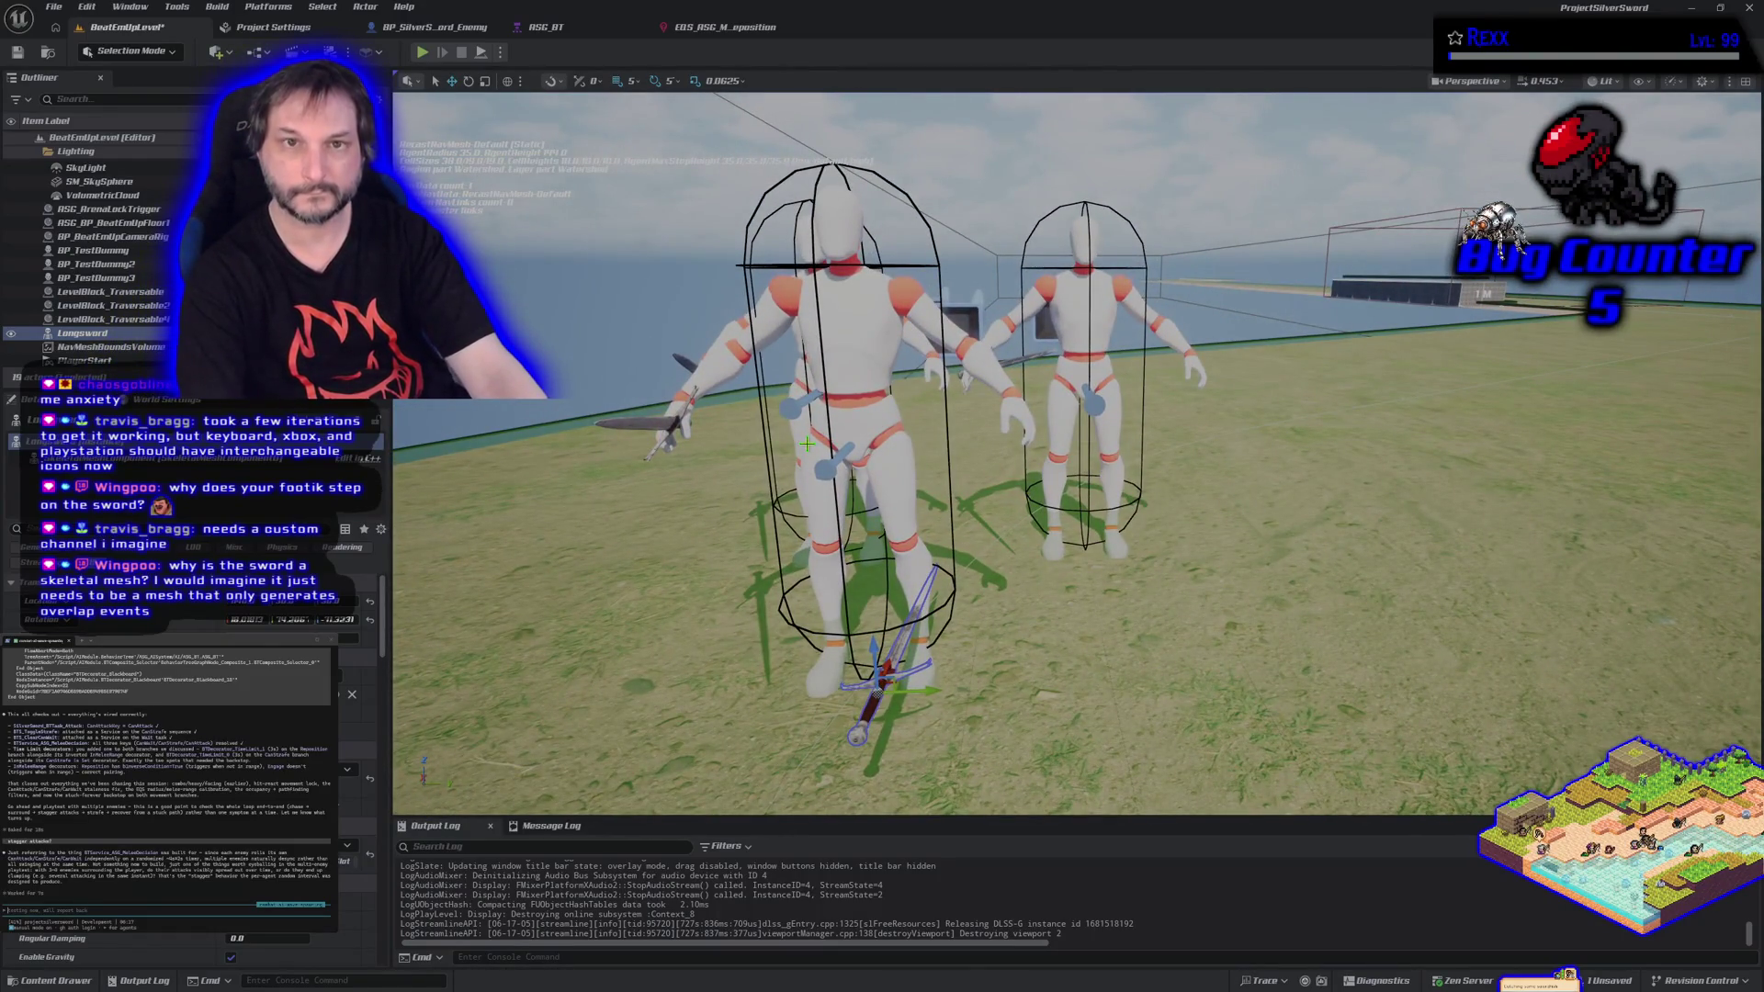
click(421, 53)
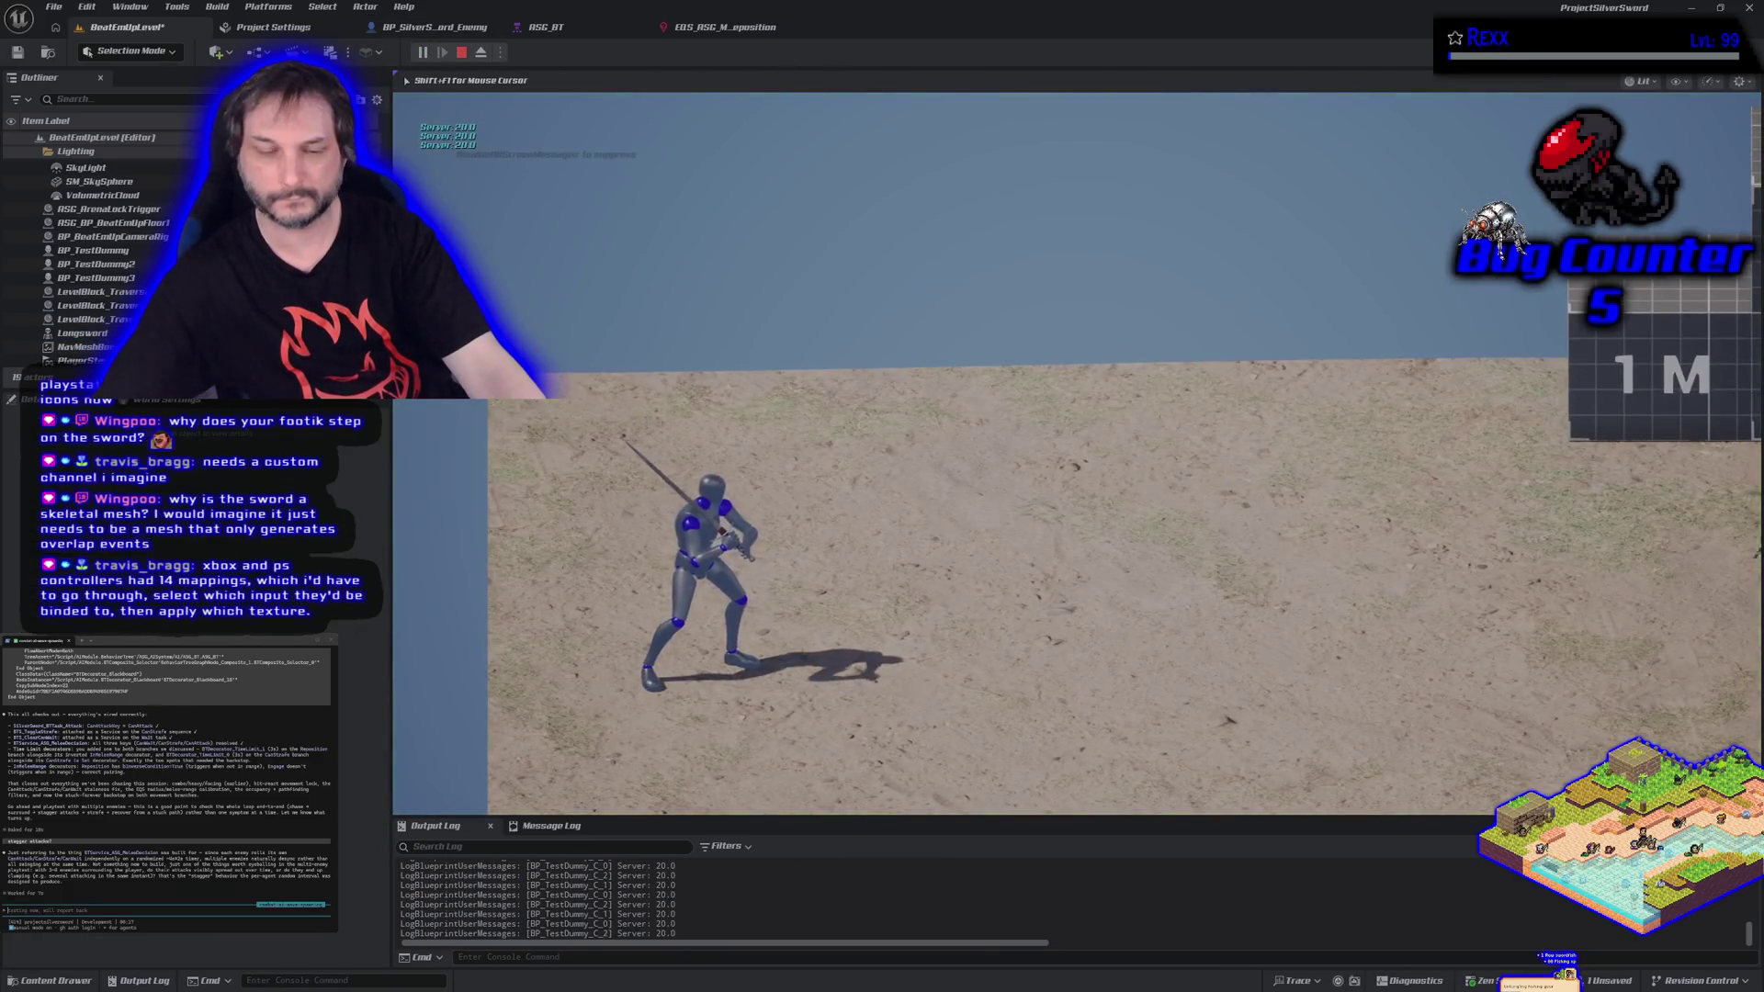
key(Escape)
key(f)
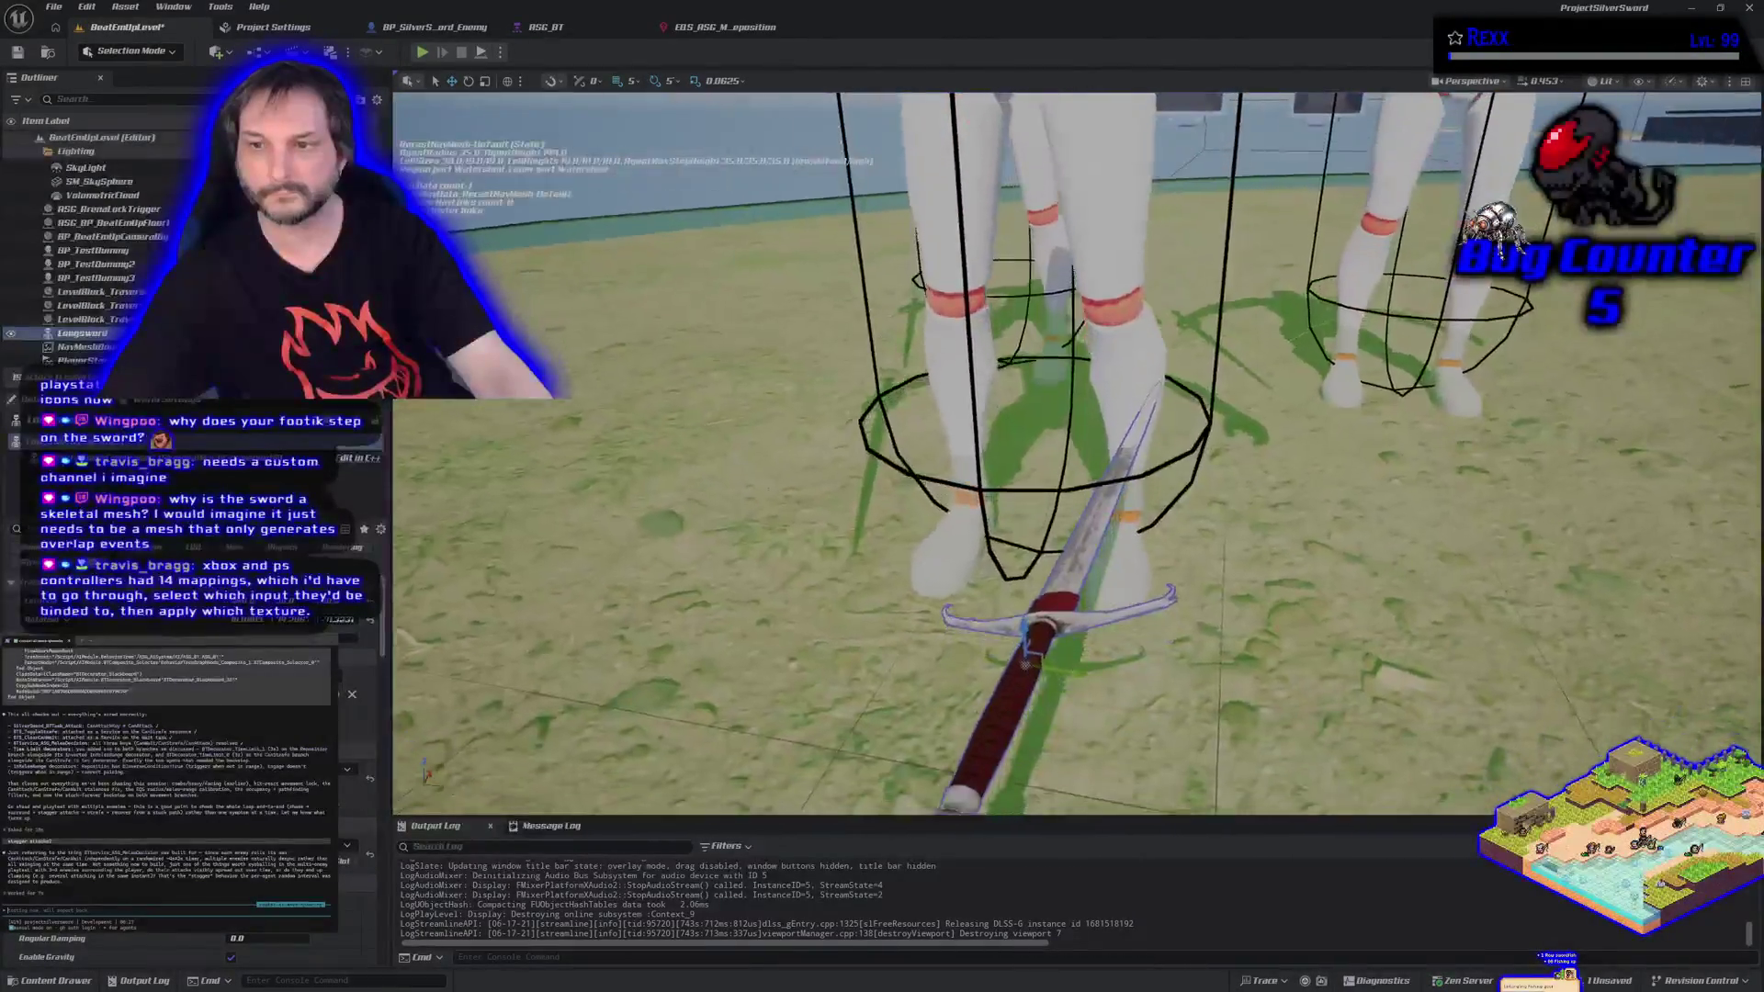
click(502, 53)
click(549, 195)
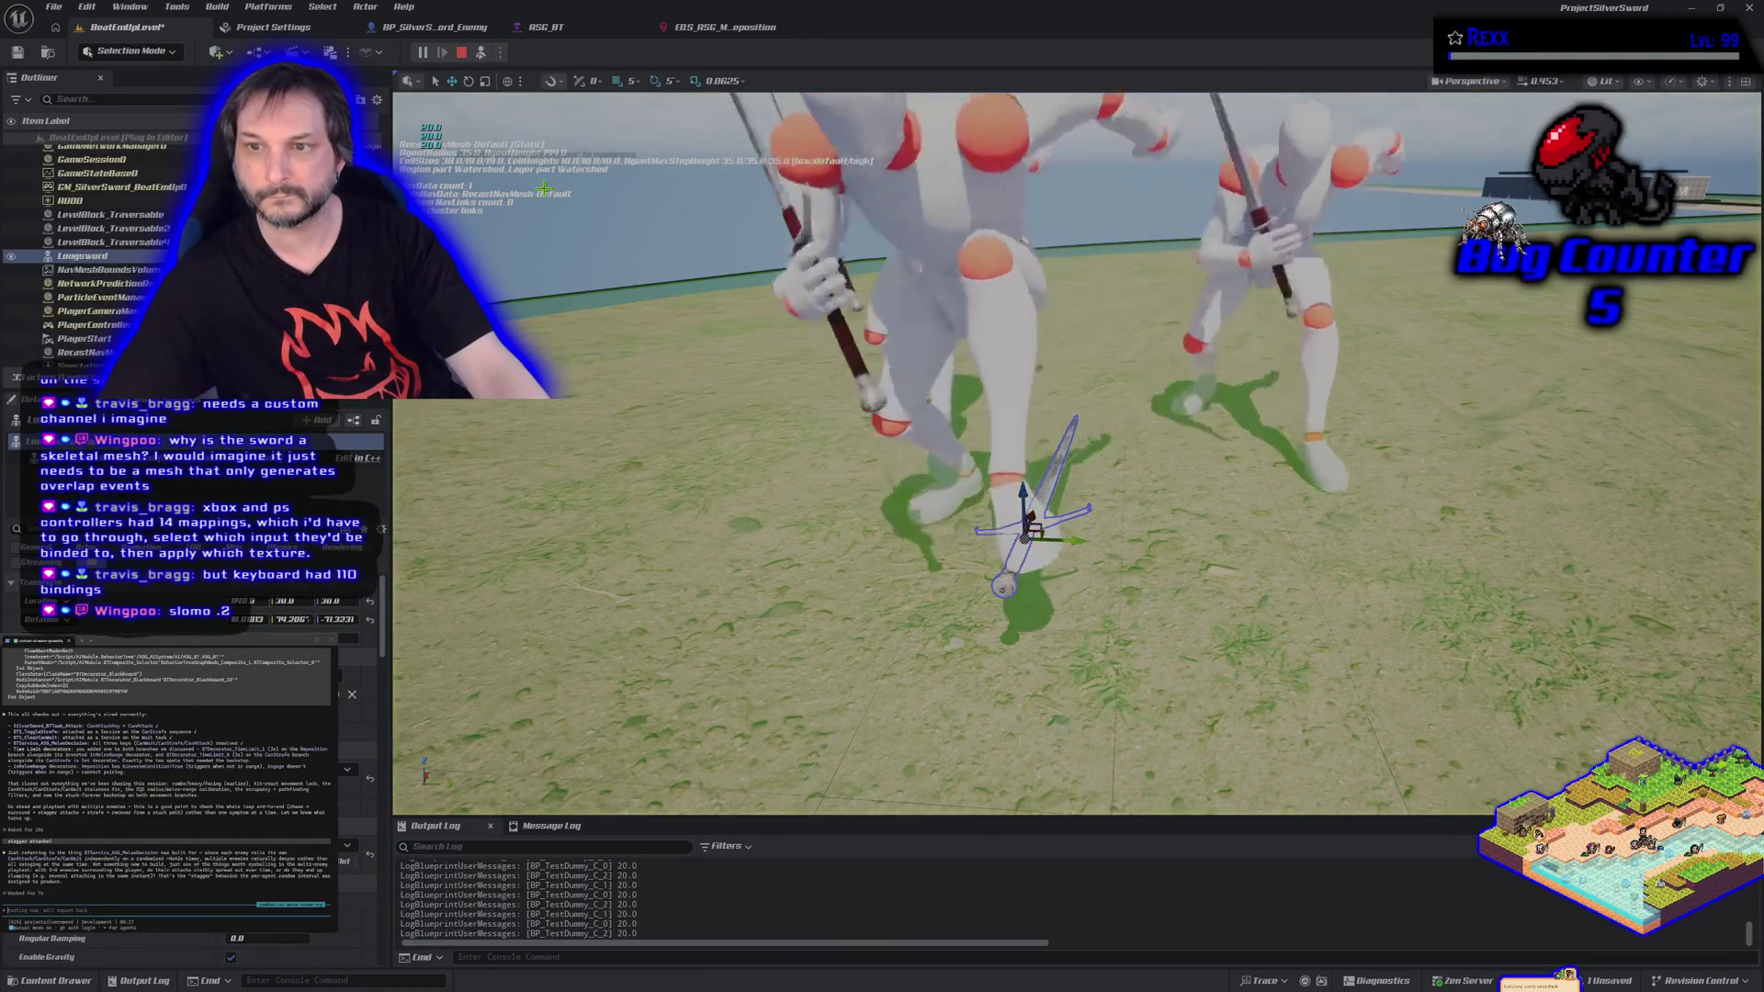
key(Escape)
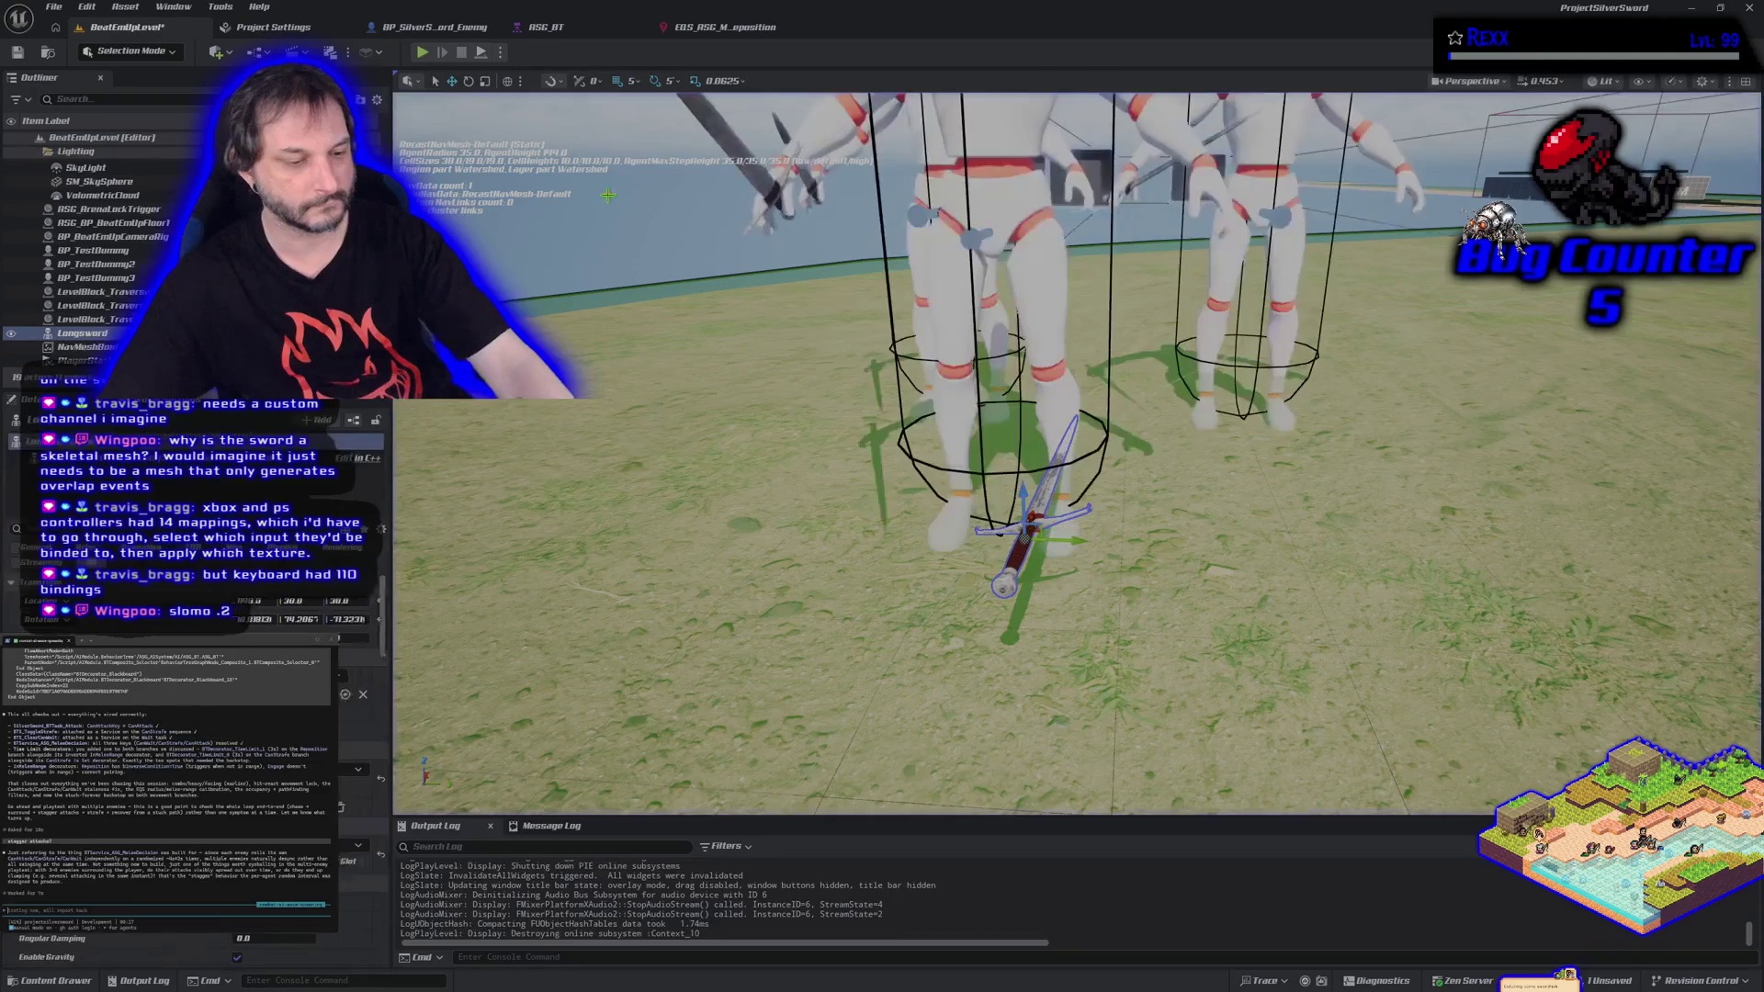
mouse_move(757, 544)
mouse_down()
mouse_move(680, 560)
mouse_move(673, 515)
mouse_up()
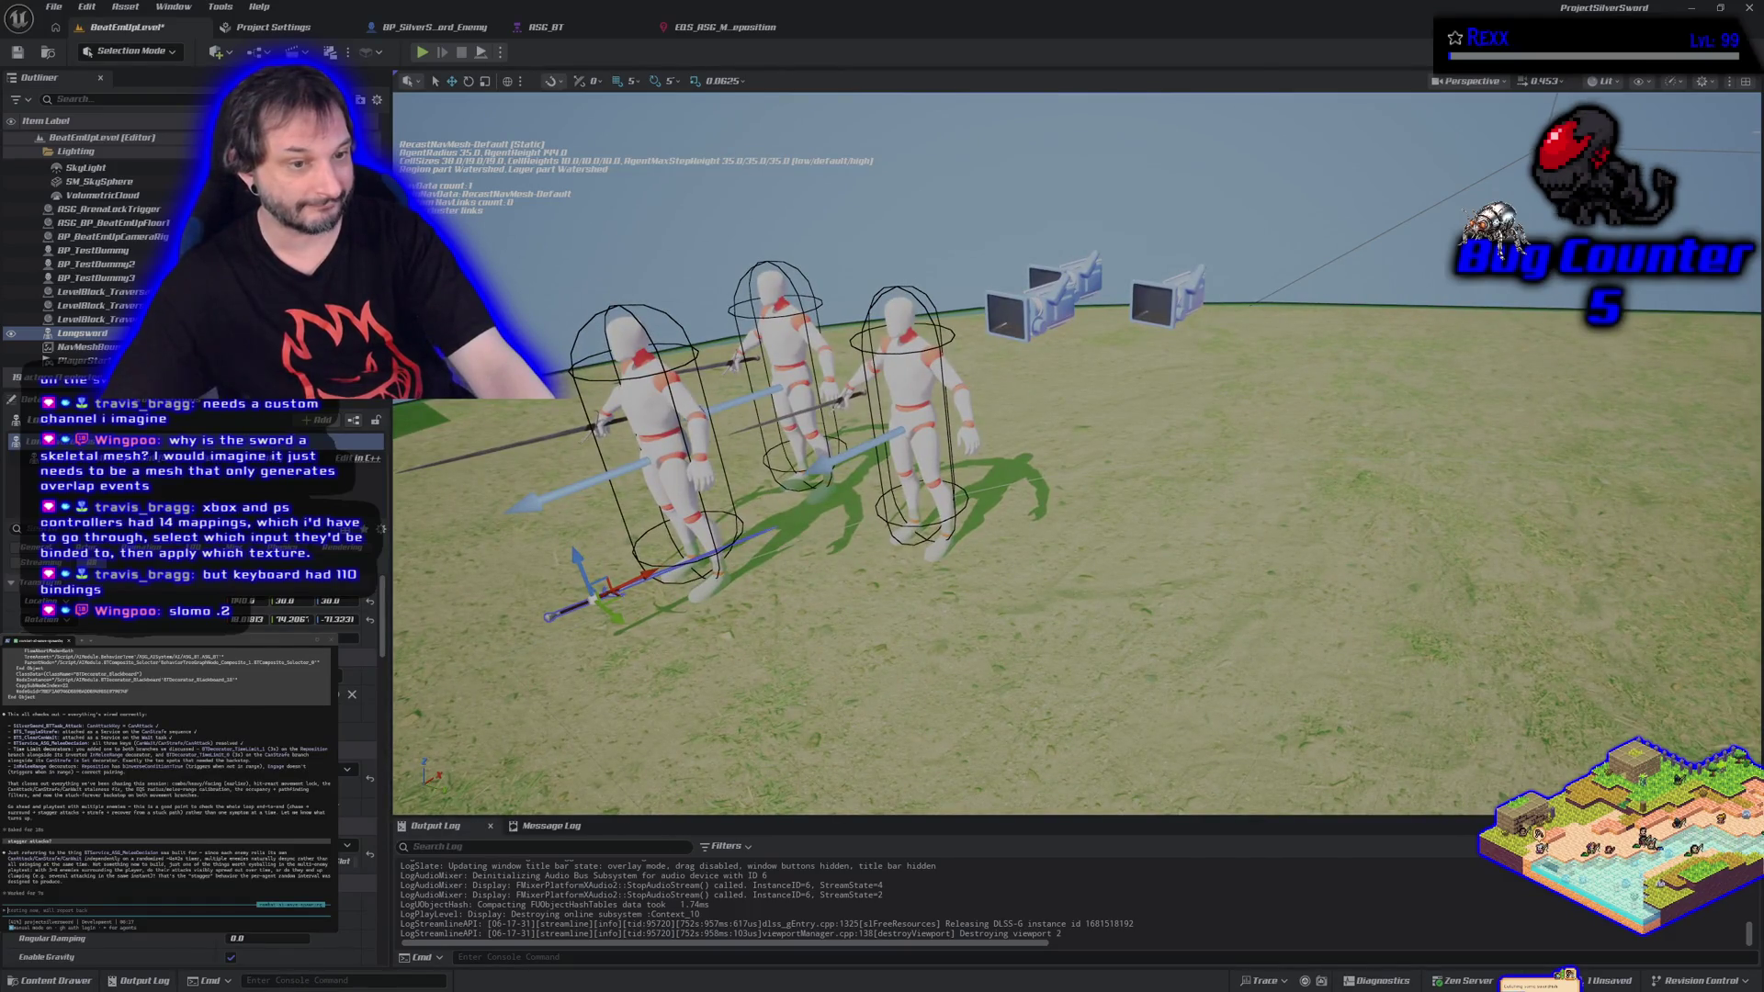
mouse_move(674, 515)
mouse_down()
mouse_move(679, 452)
mouse_move(680, 468)
mouse_up()
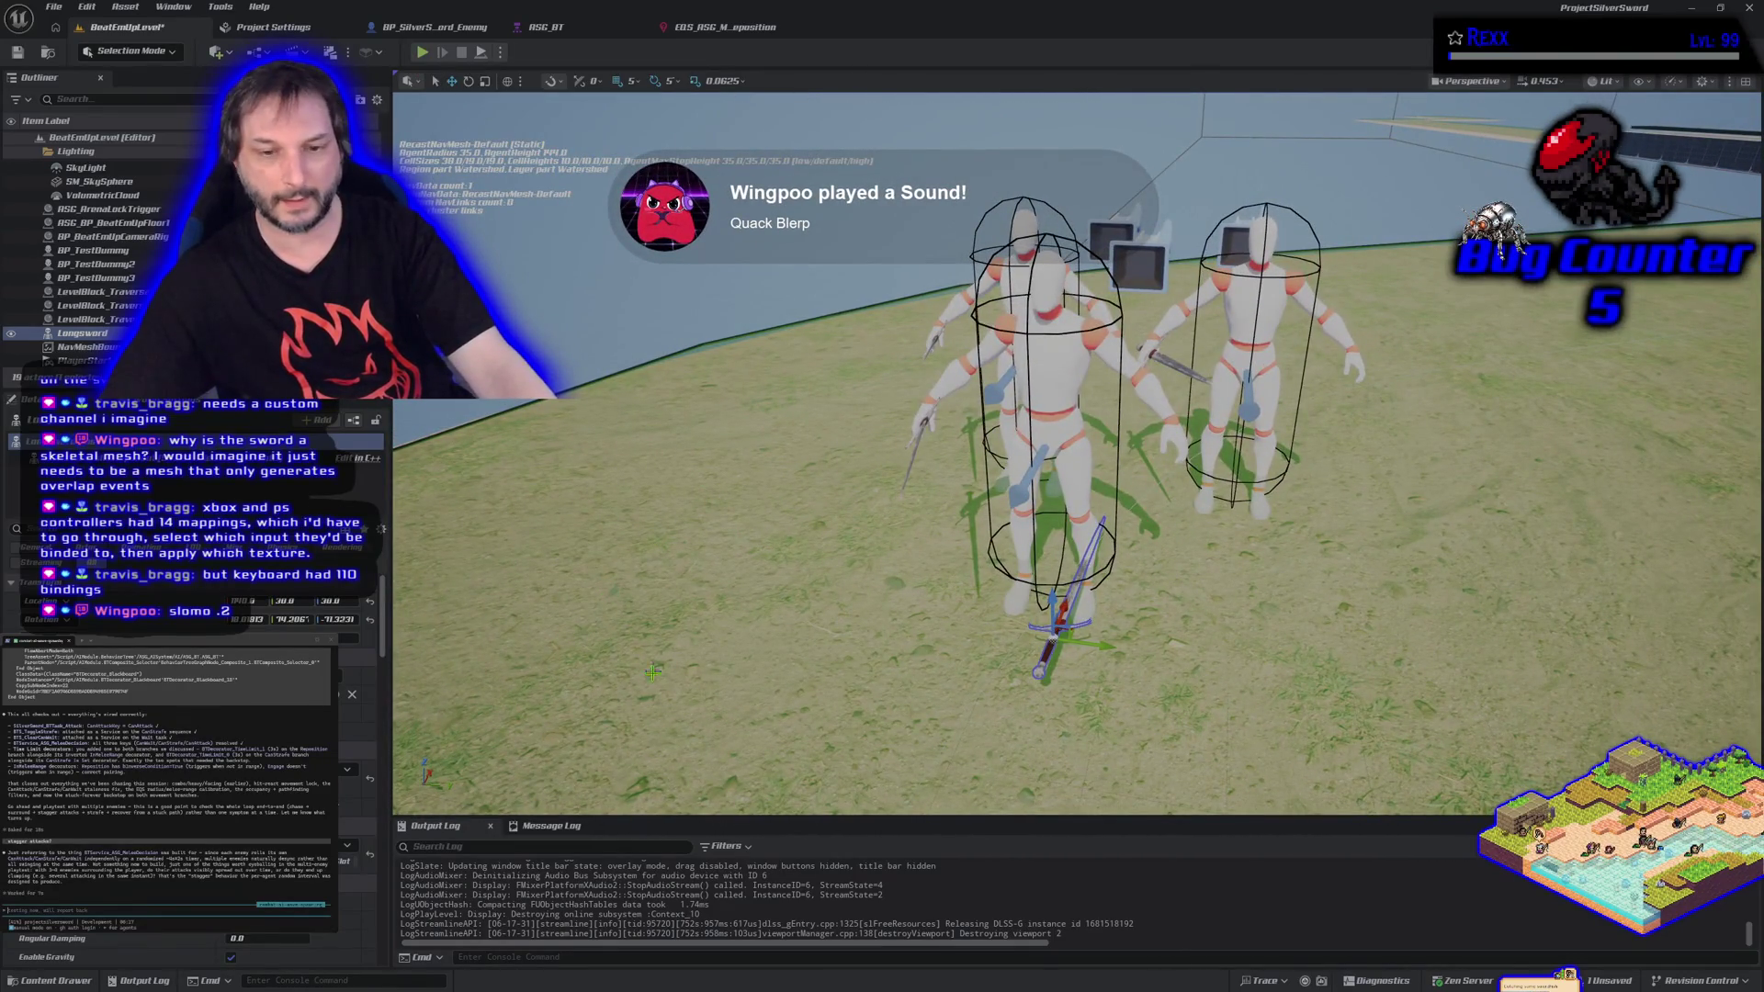
Run the console command 'slomo 0.2' to slow the game to 0.2 speed.
click(521, 960)
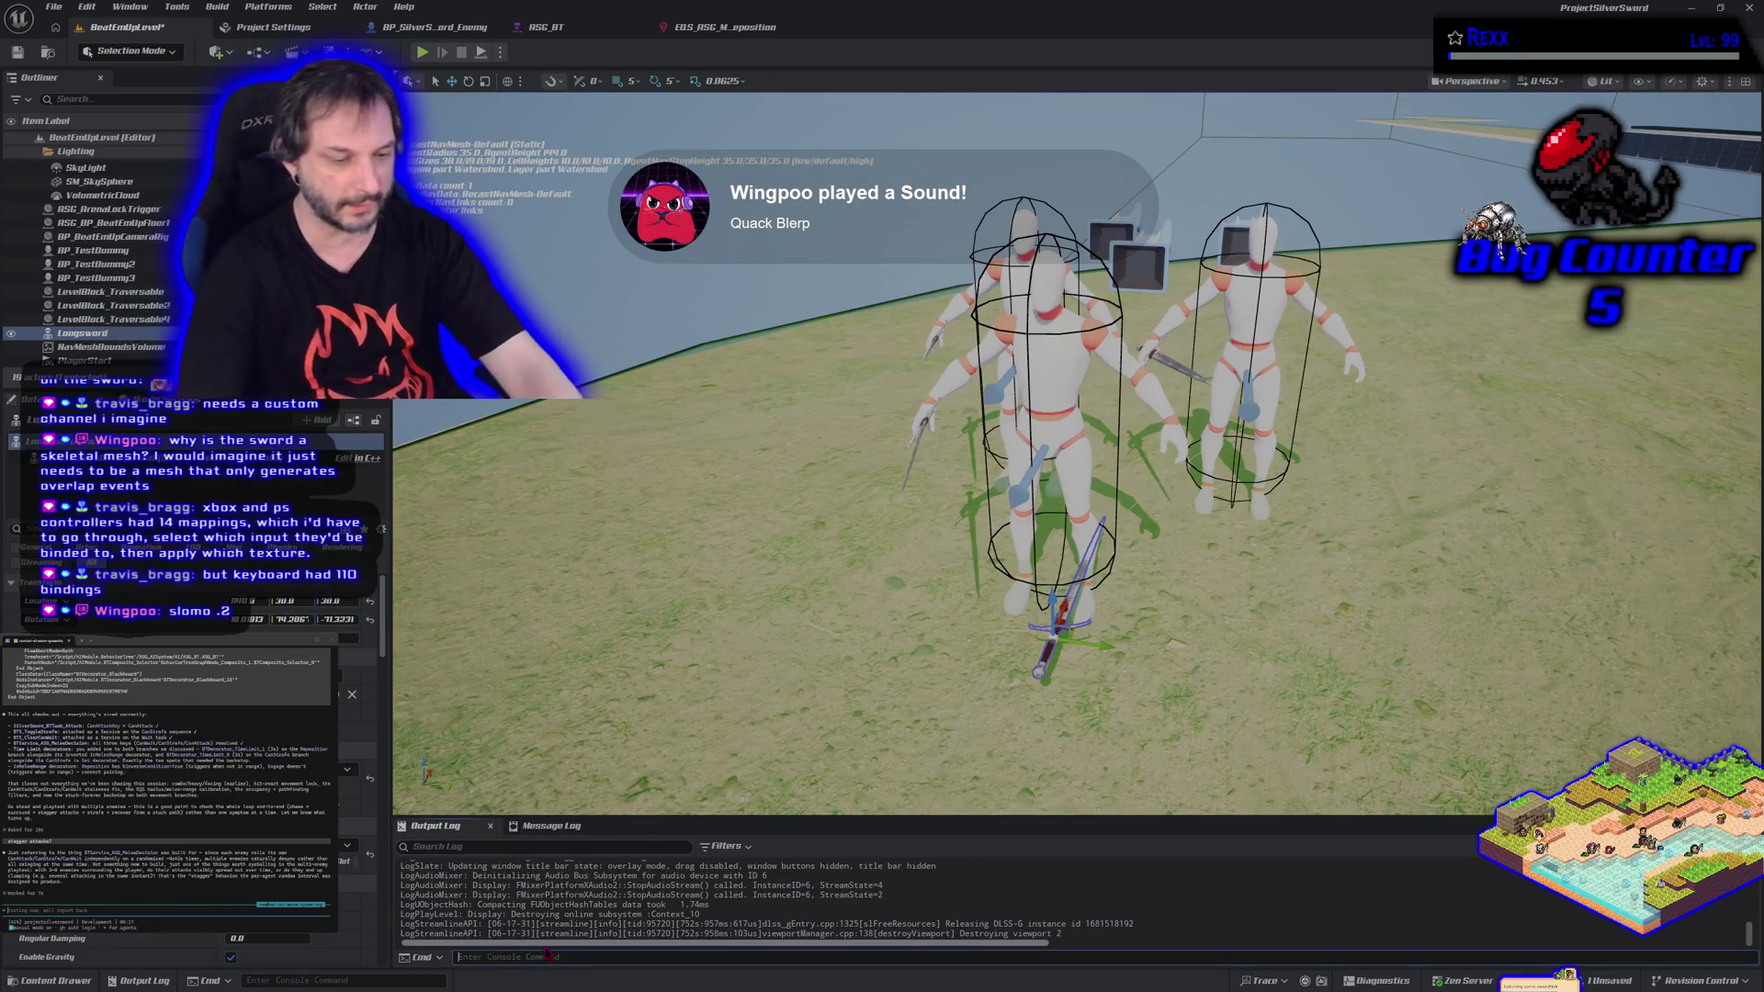
text(slomo 0.)
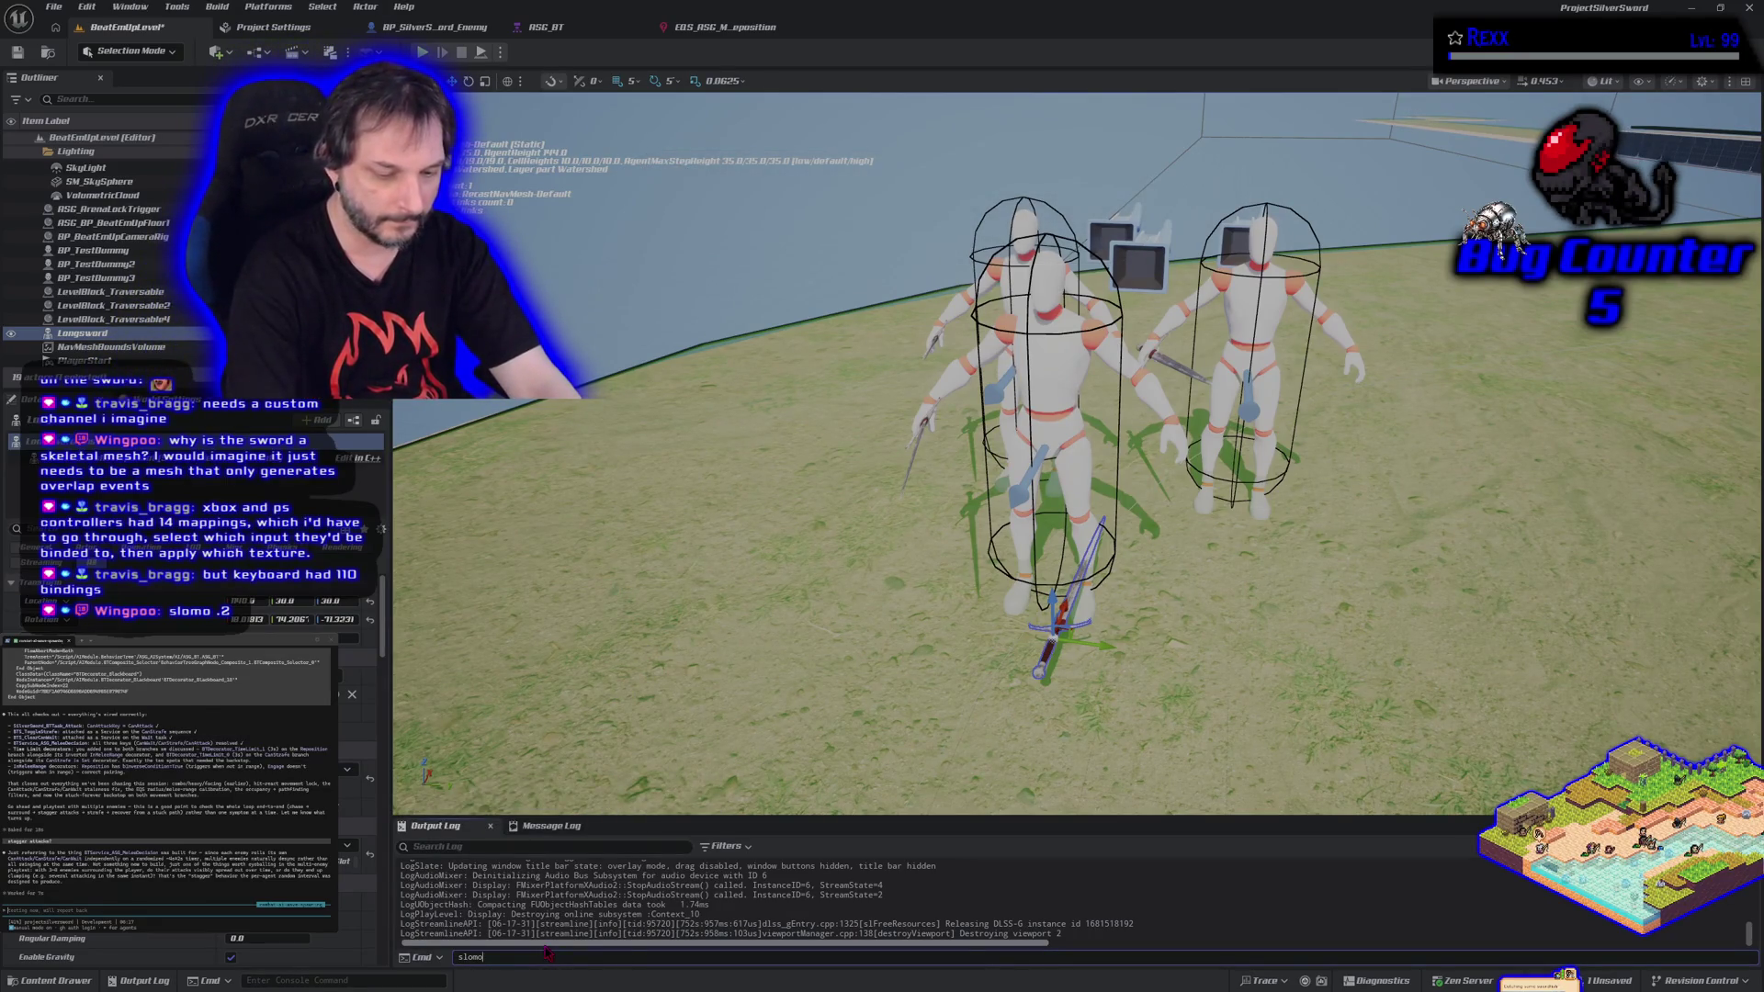
text(2)
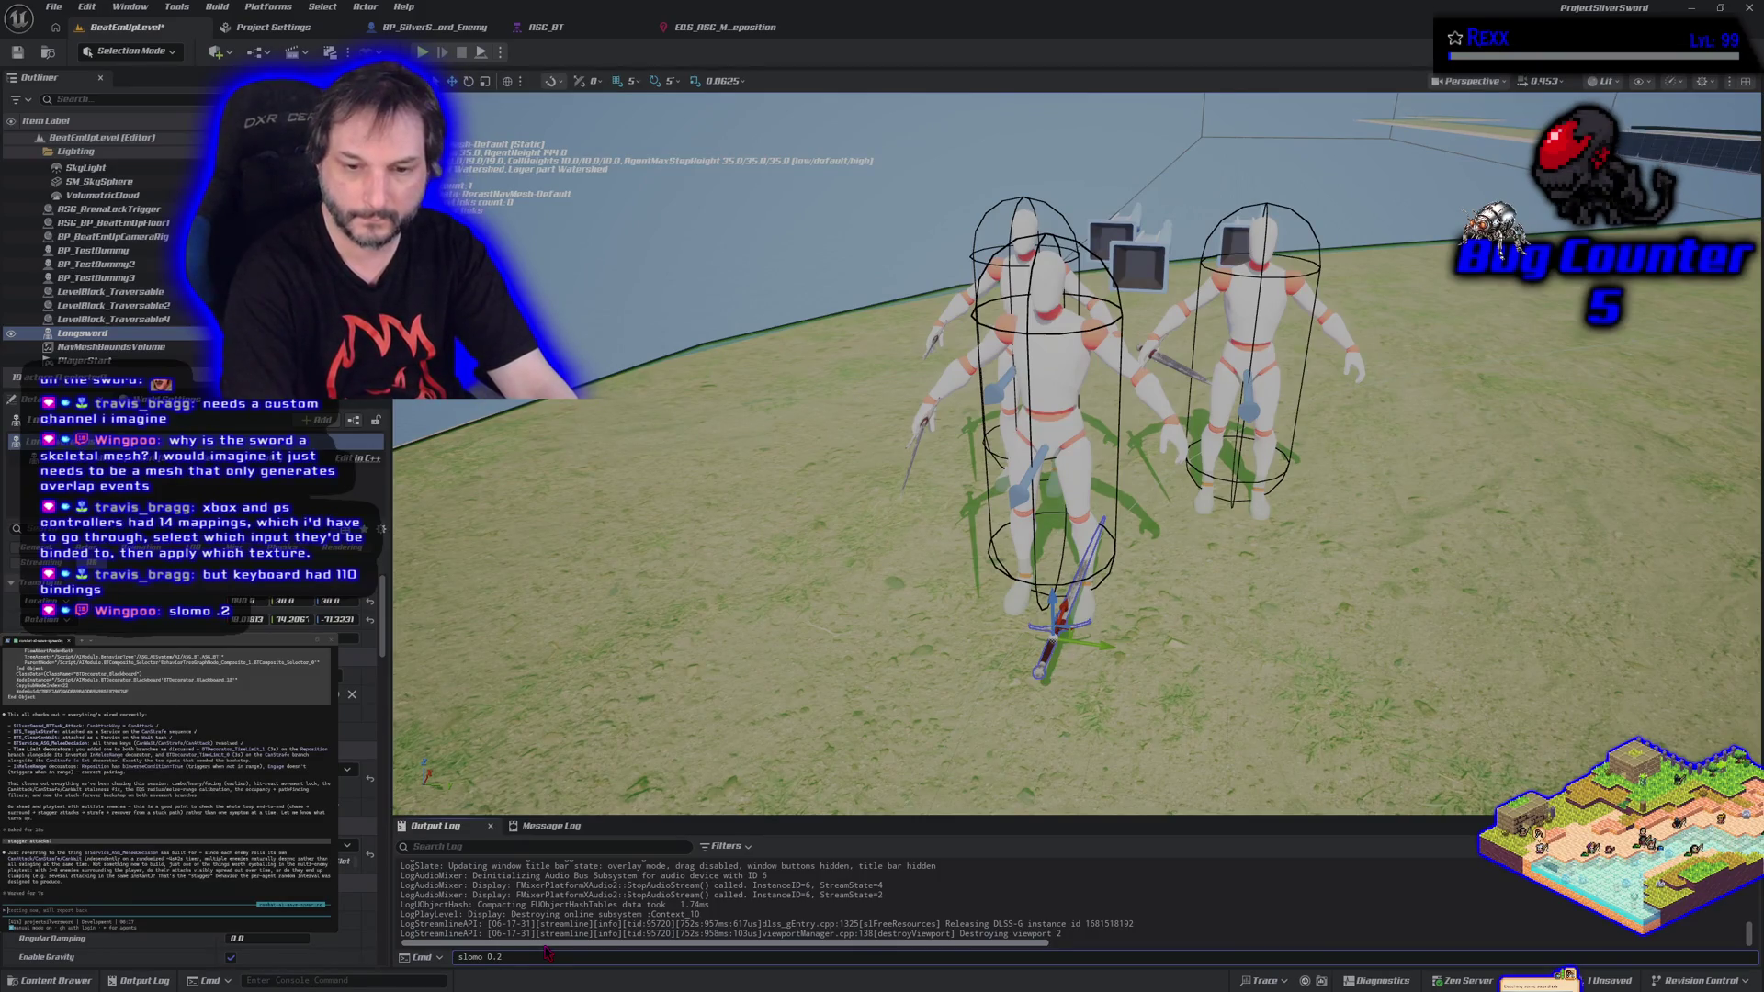
key(Return)
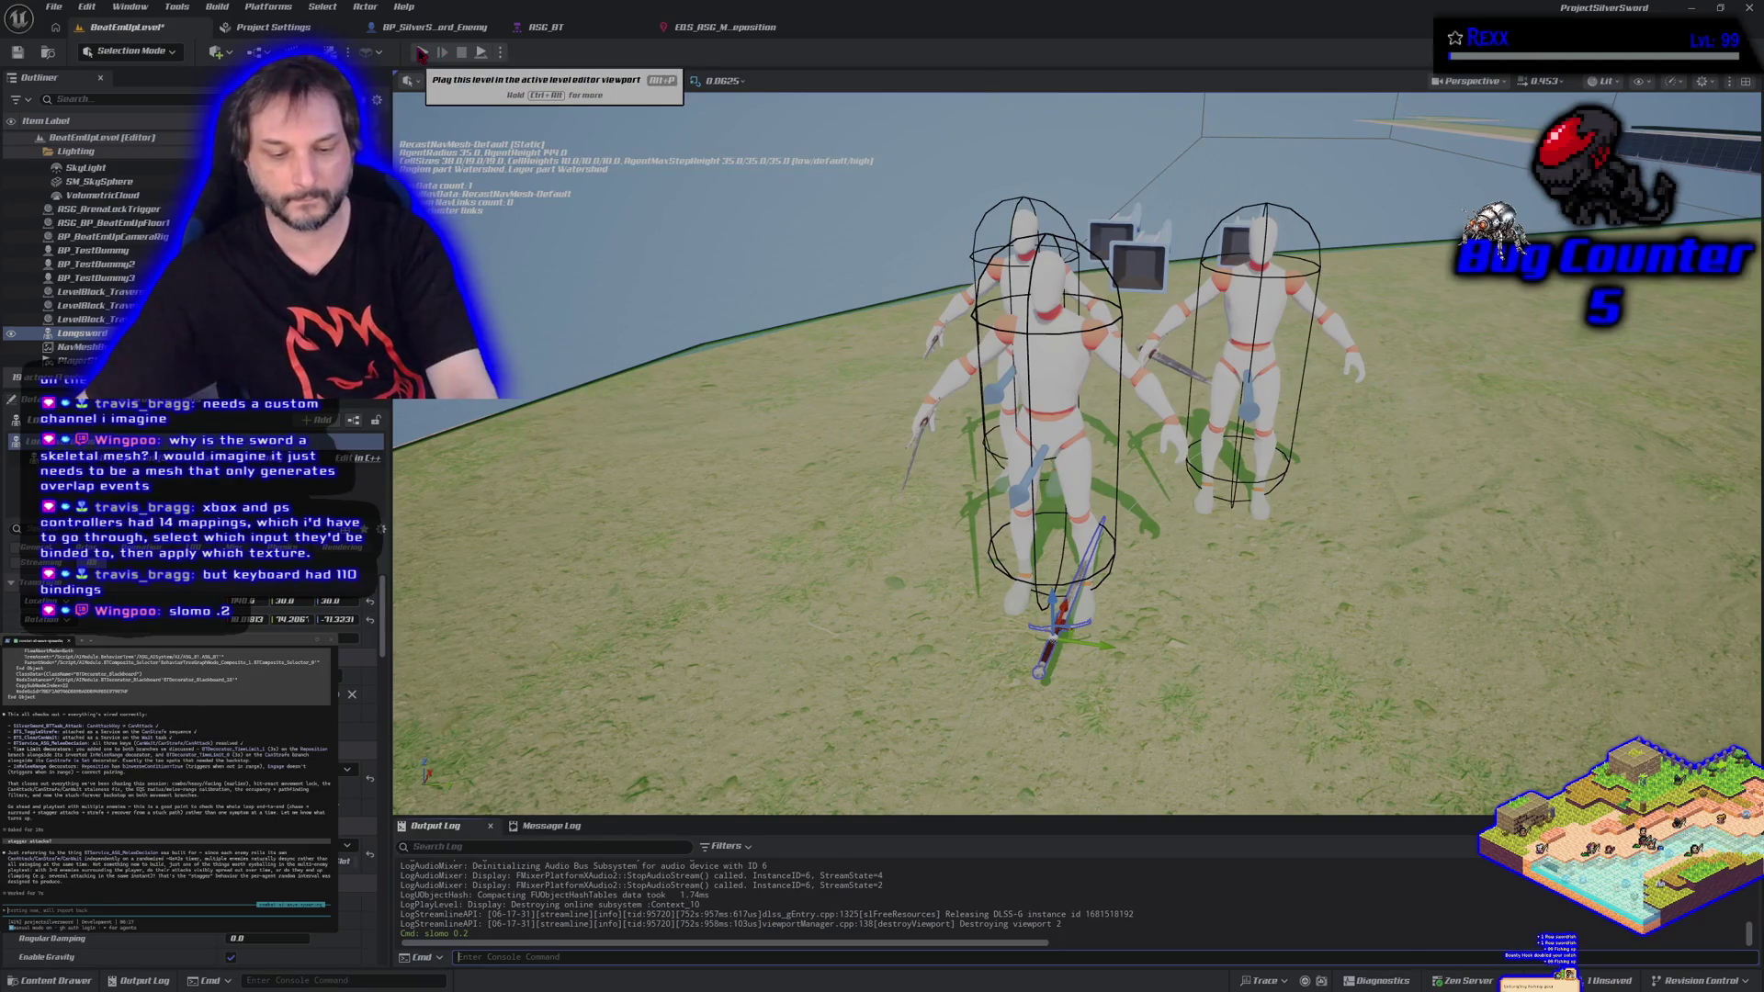
Start a slow-motion playtest, stop it, and fly the view over to the caged dummies.
key(alt+p)
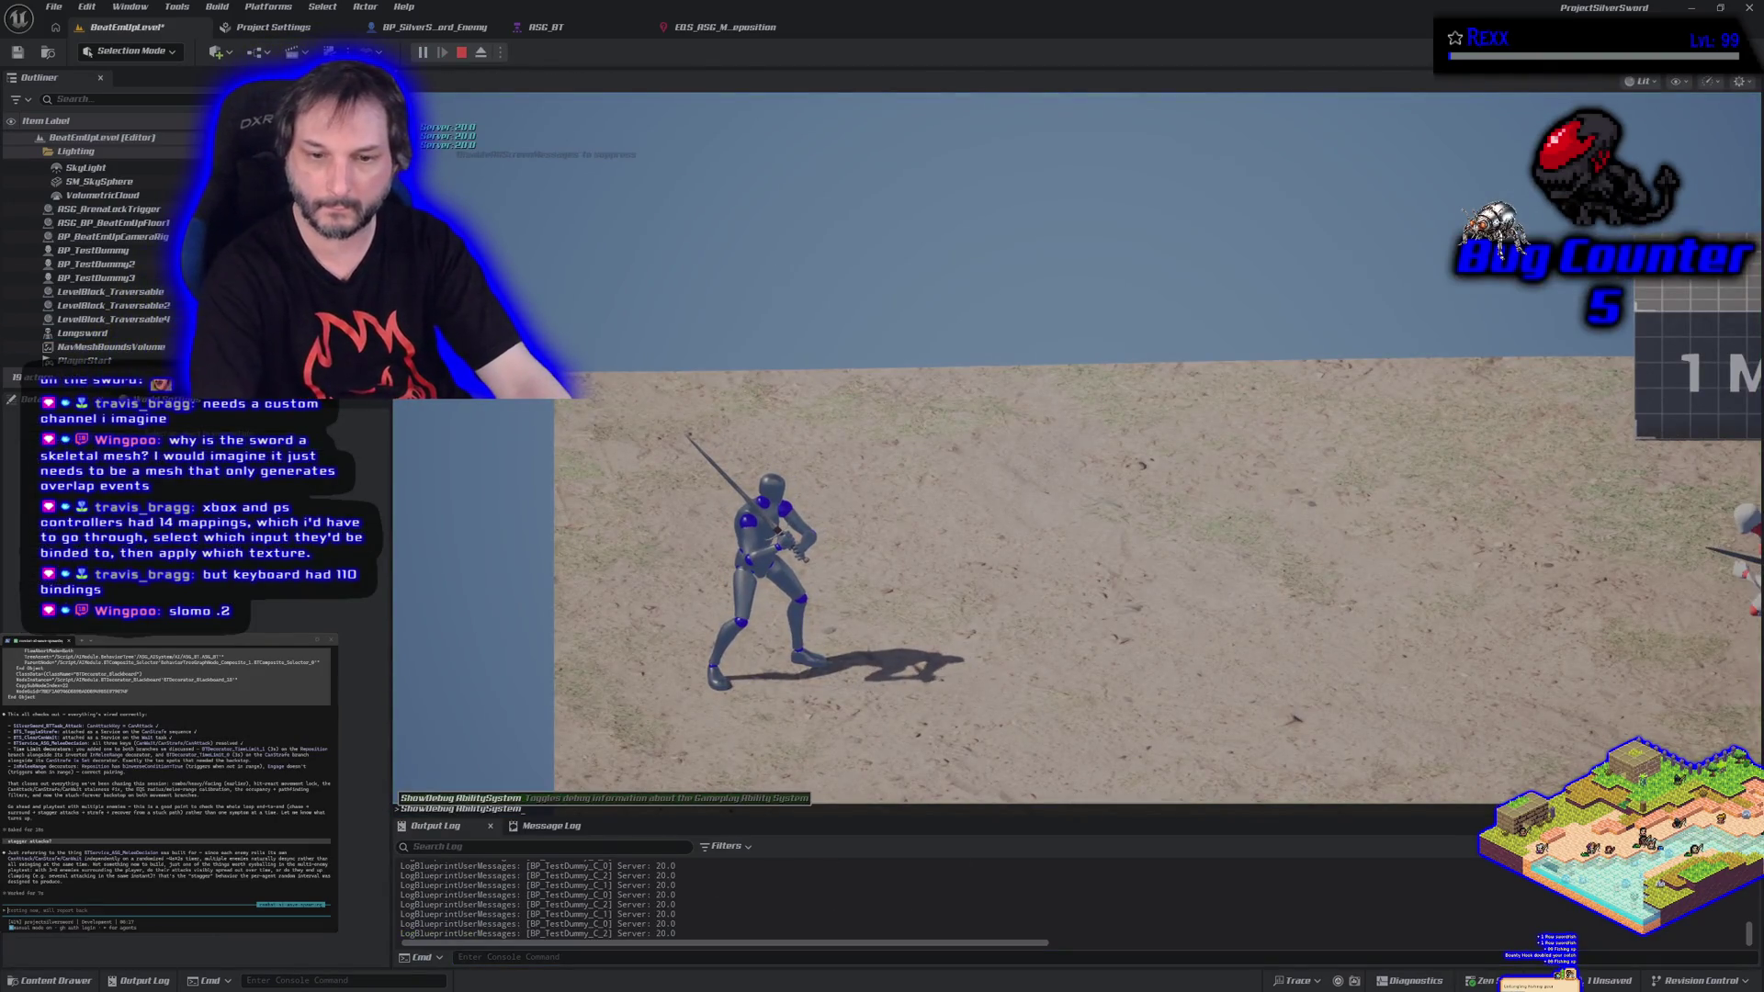
key(Escape)
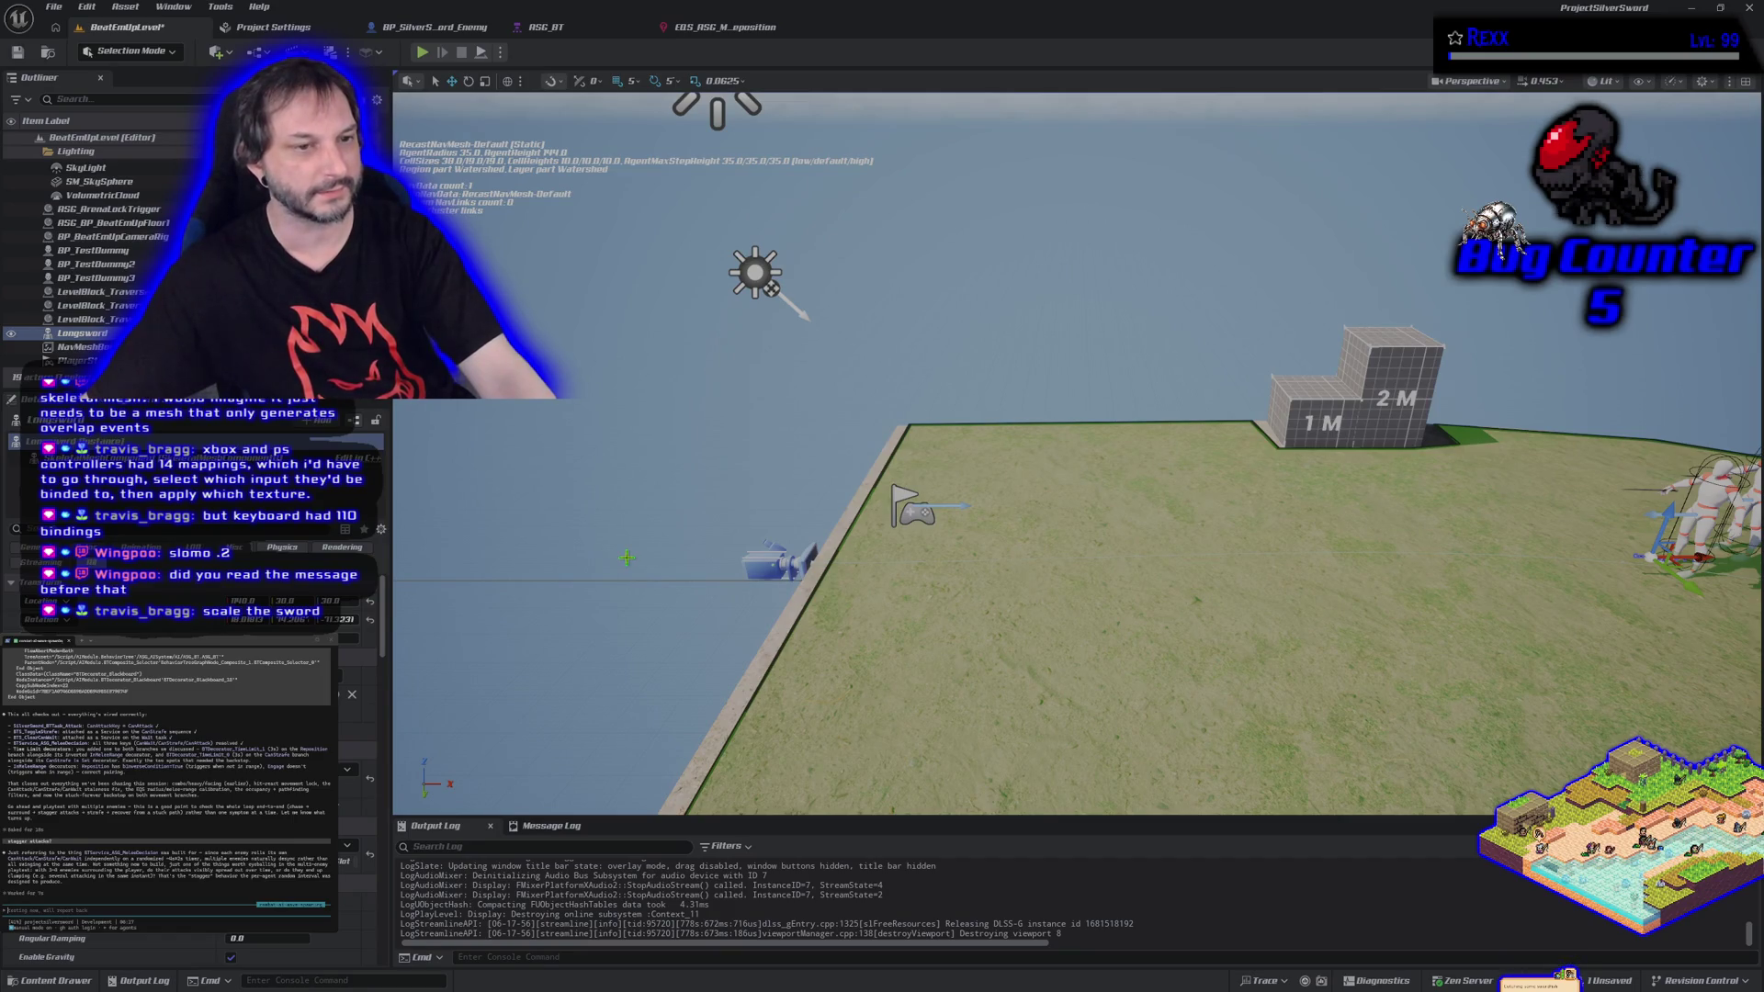
mouse_move(575, 510)
mouse_down()
mouse_move(478, 492)
mouse_move(576, 511)
mouse_up()
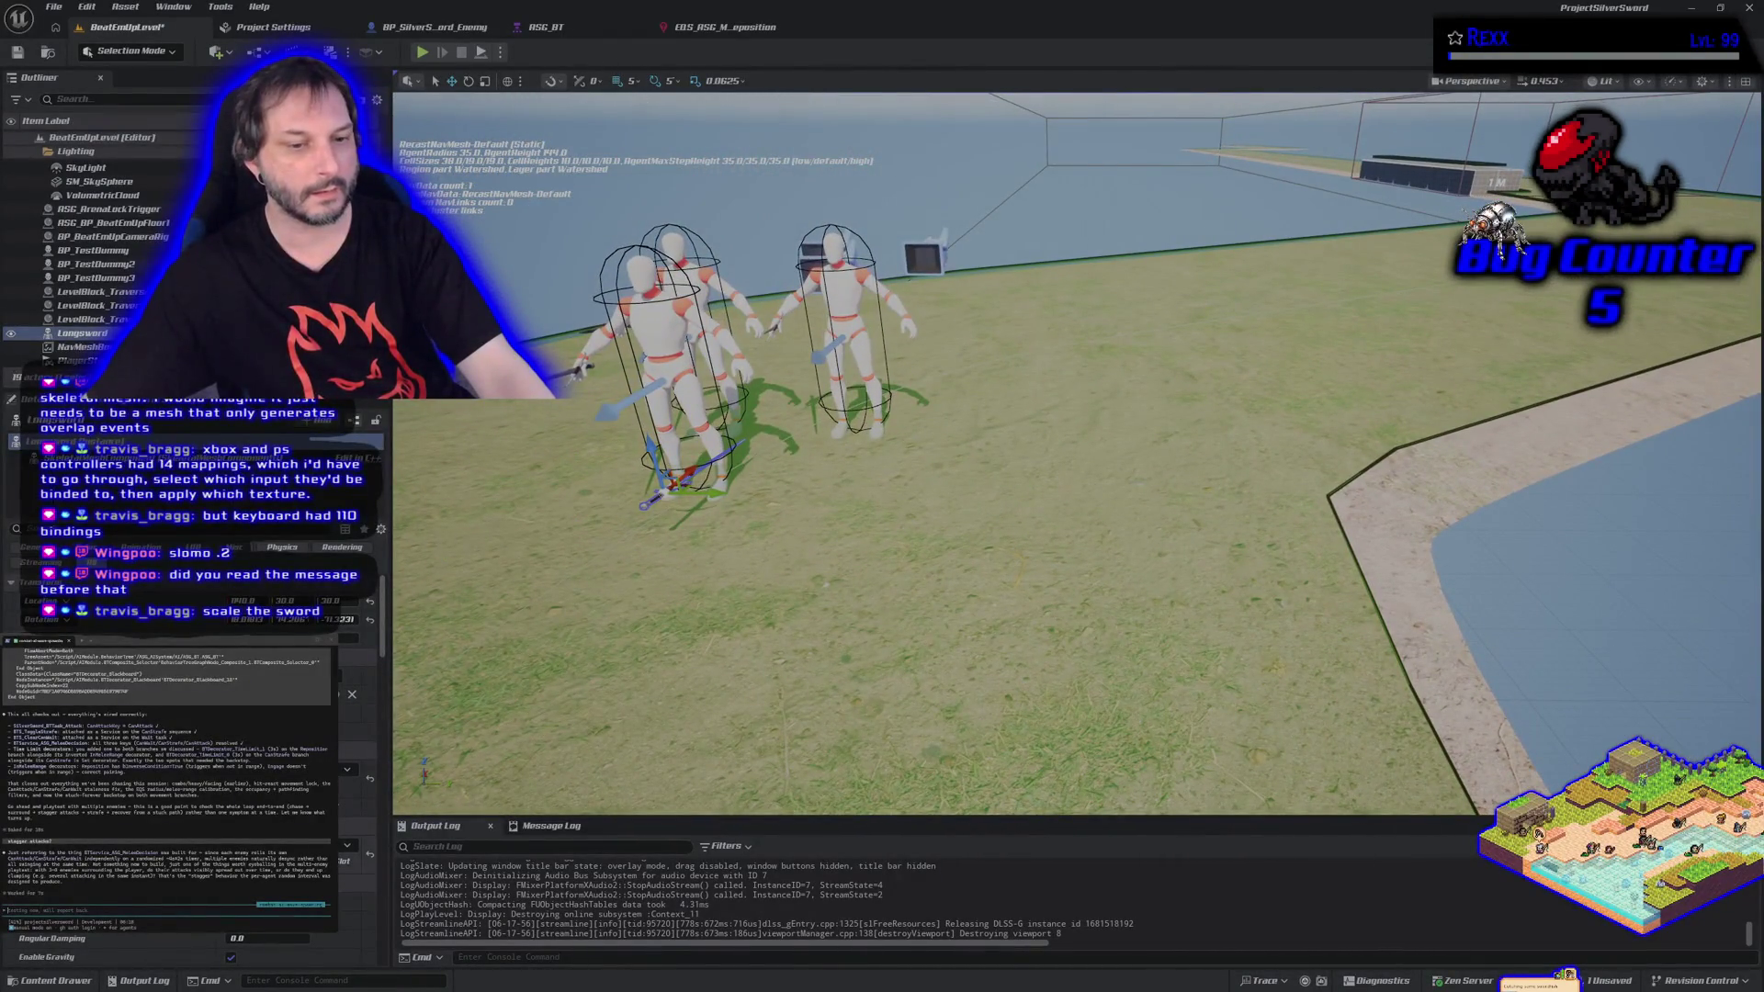
Open the Longsword physics asset, orbit its preview side-on, then return to BeatEmUpLevel.
click(50, 980)
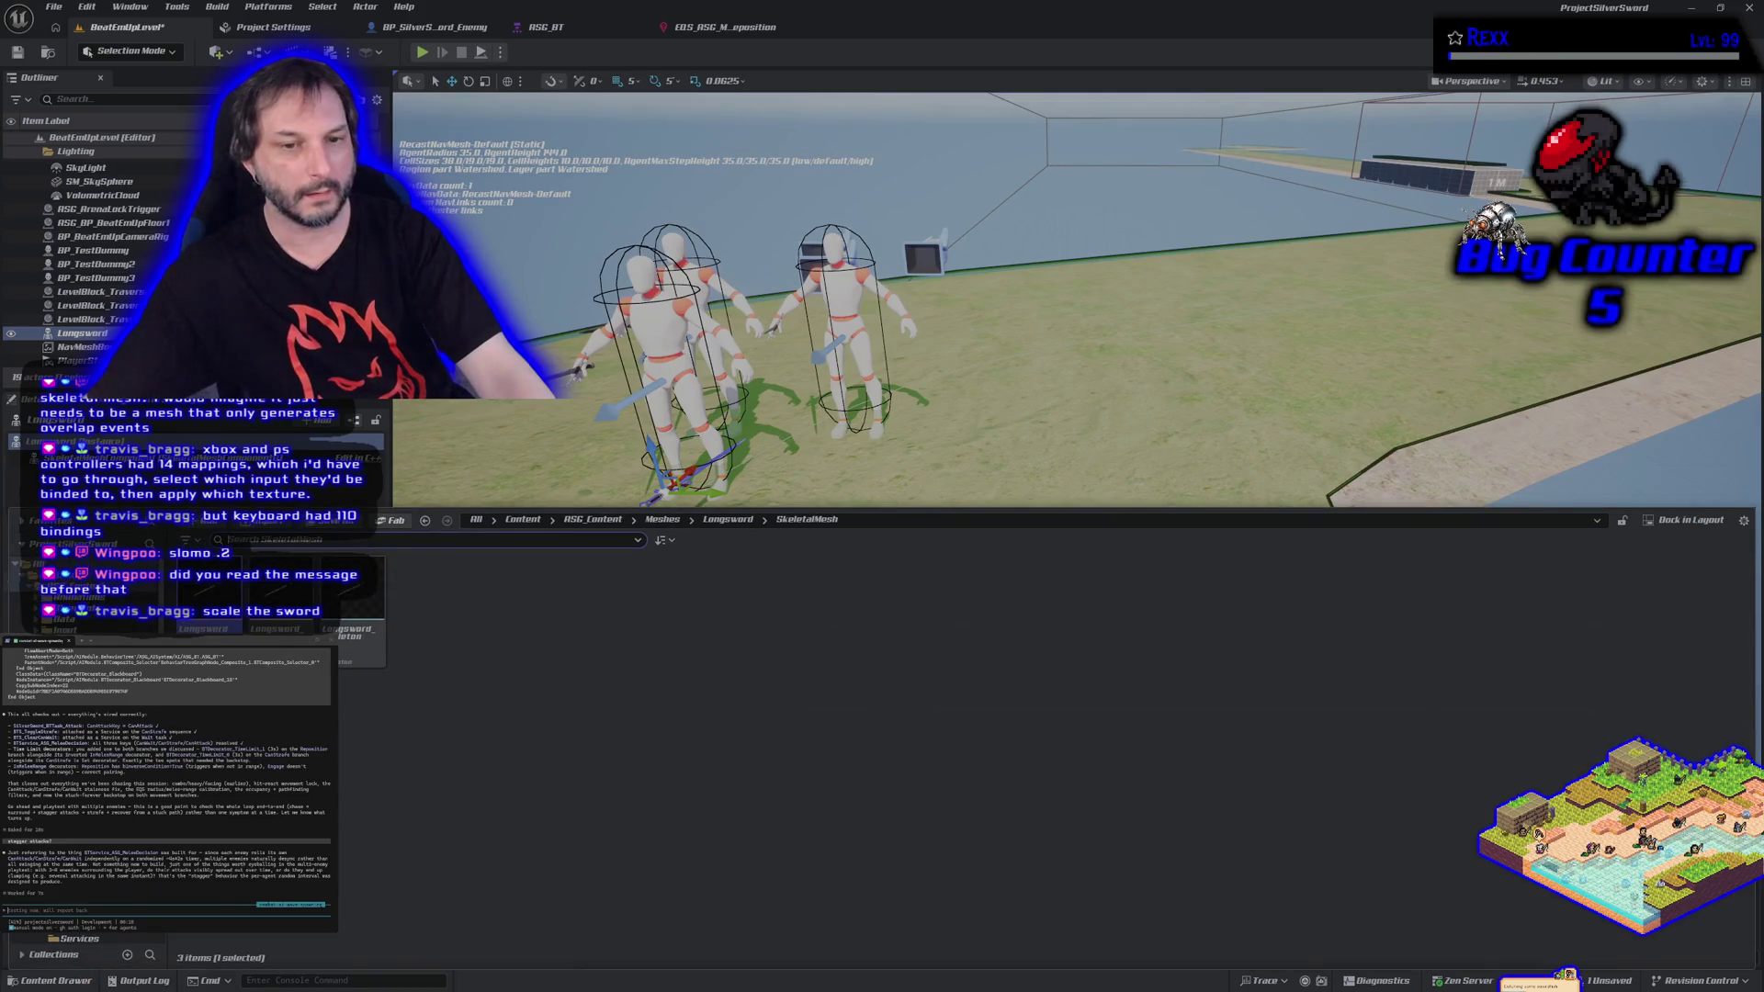
double_click(280, 598)
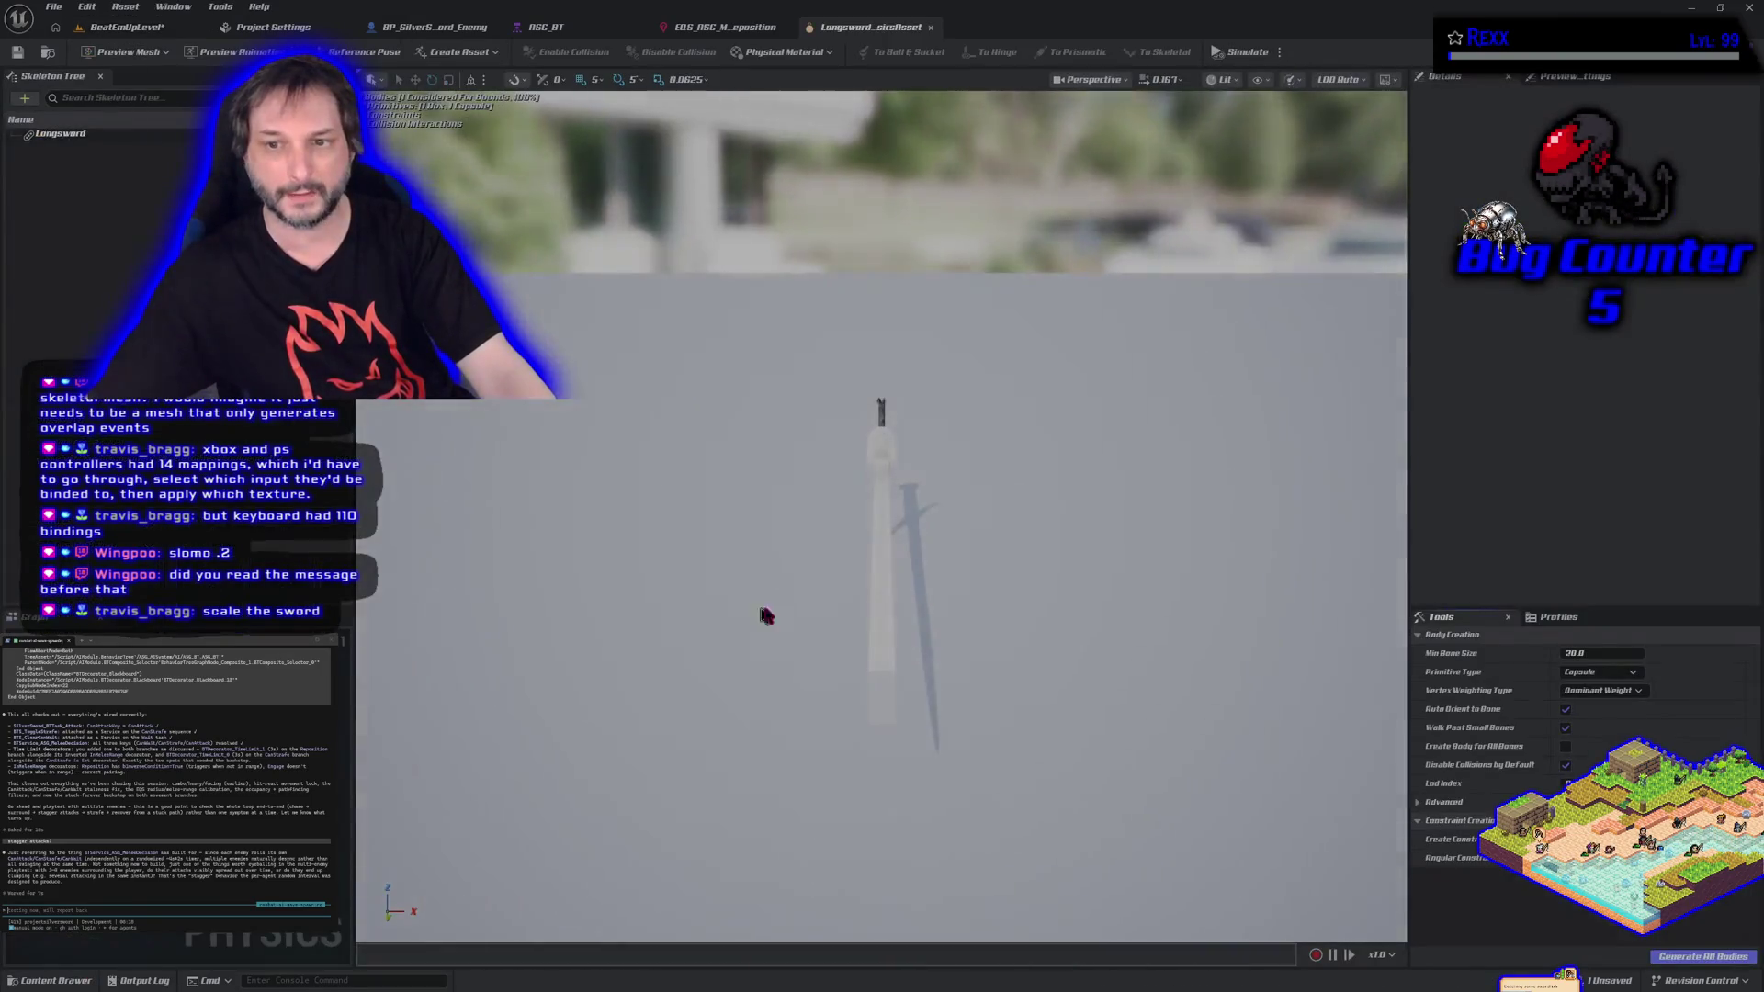
mouse_move(763, 613)
mouse_down()
mouse_move(680, 514)
mouse_move(838, 619)
mouse_up()
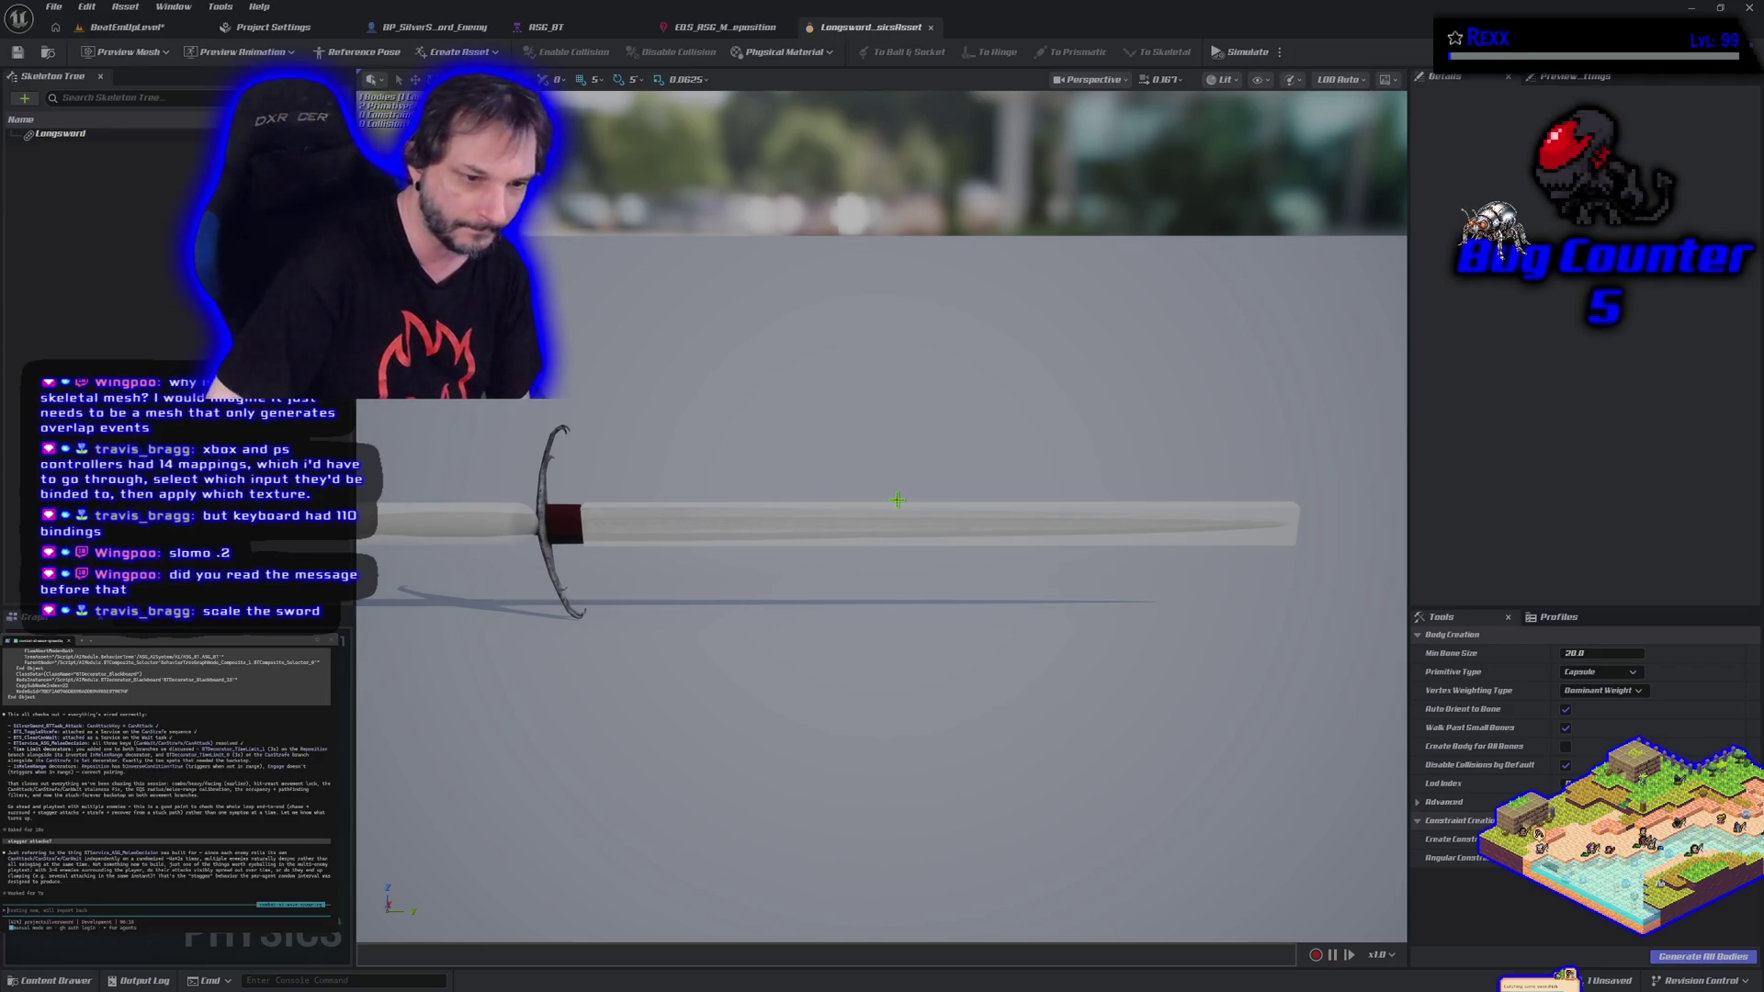
click(129, 26)
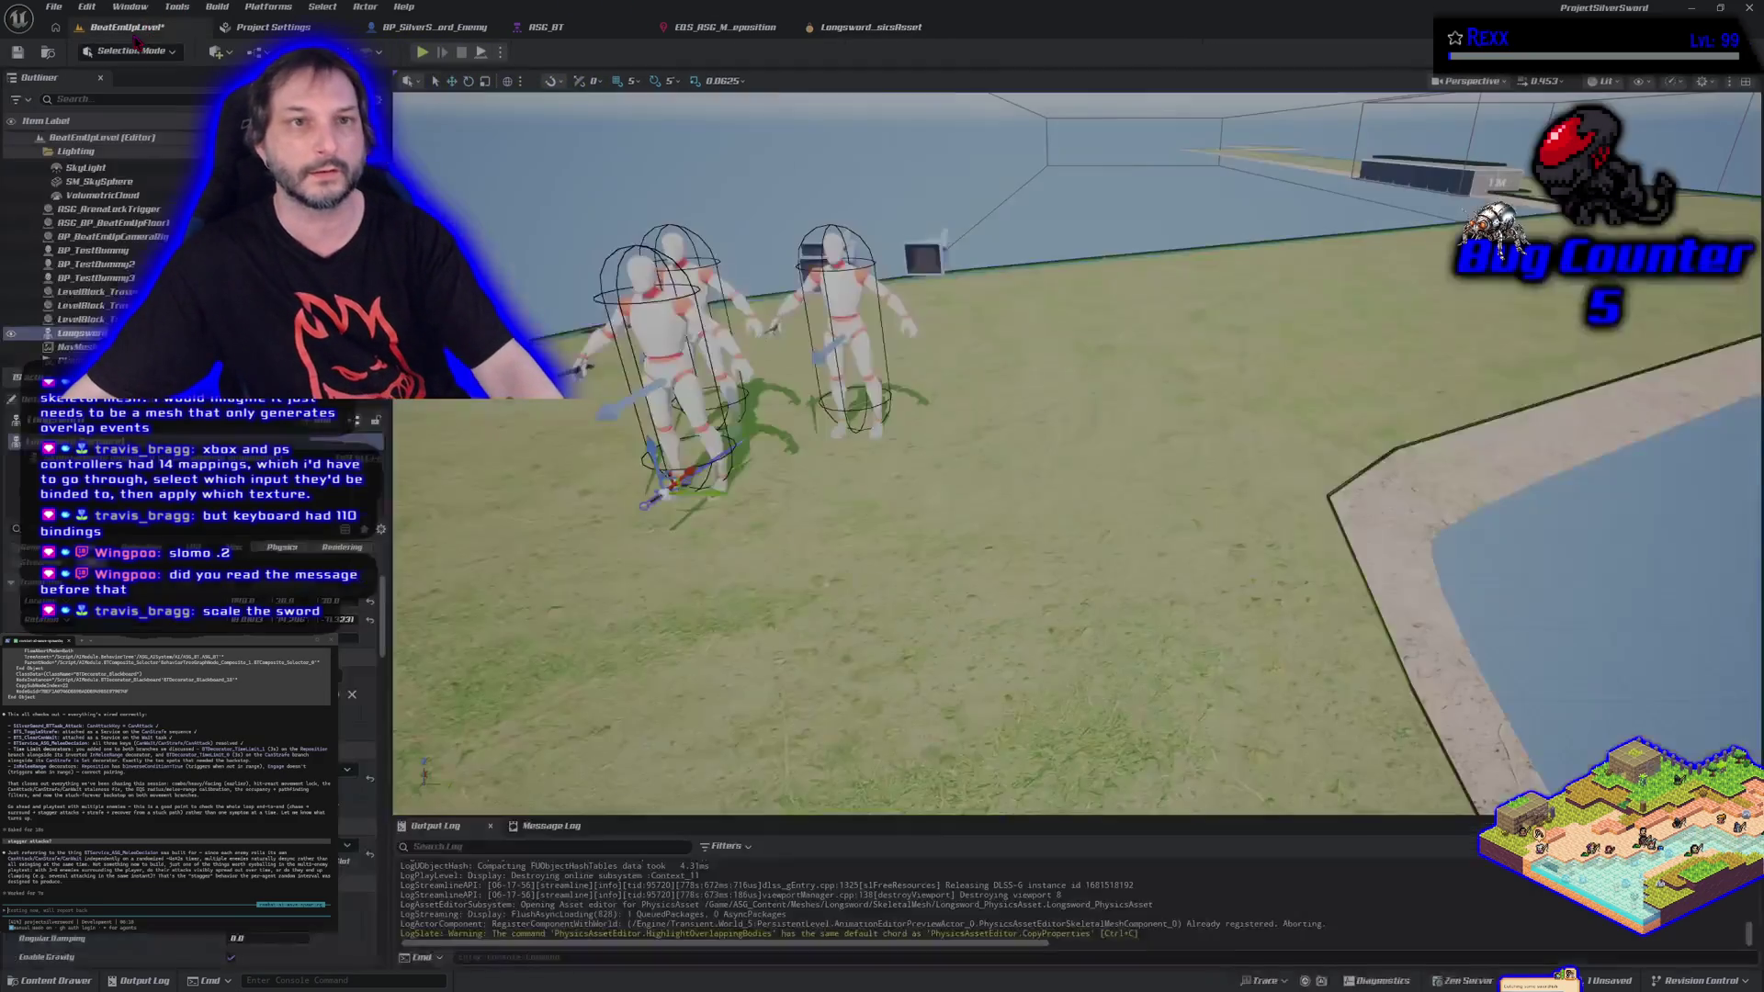
Enlarge the Longsword with the gizmo, undo and redo to compare sizes, and view it from above.
scroll(1075, 450, up, 5)
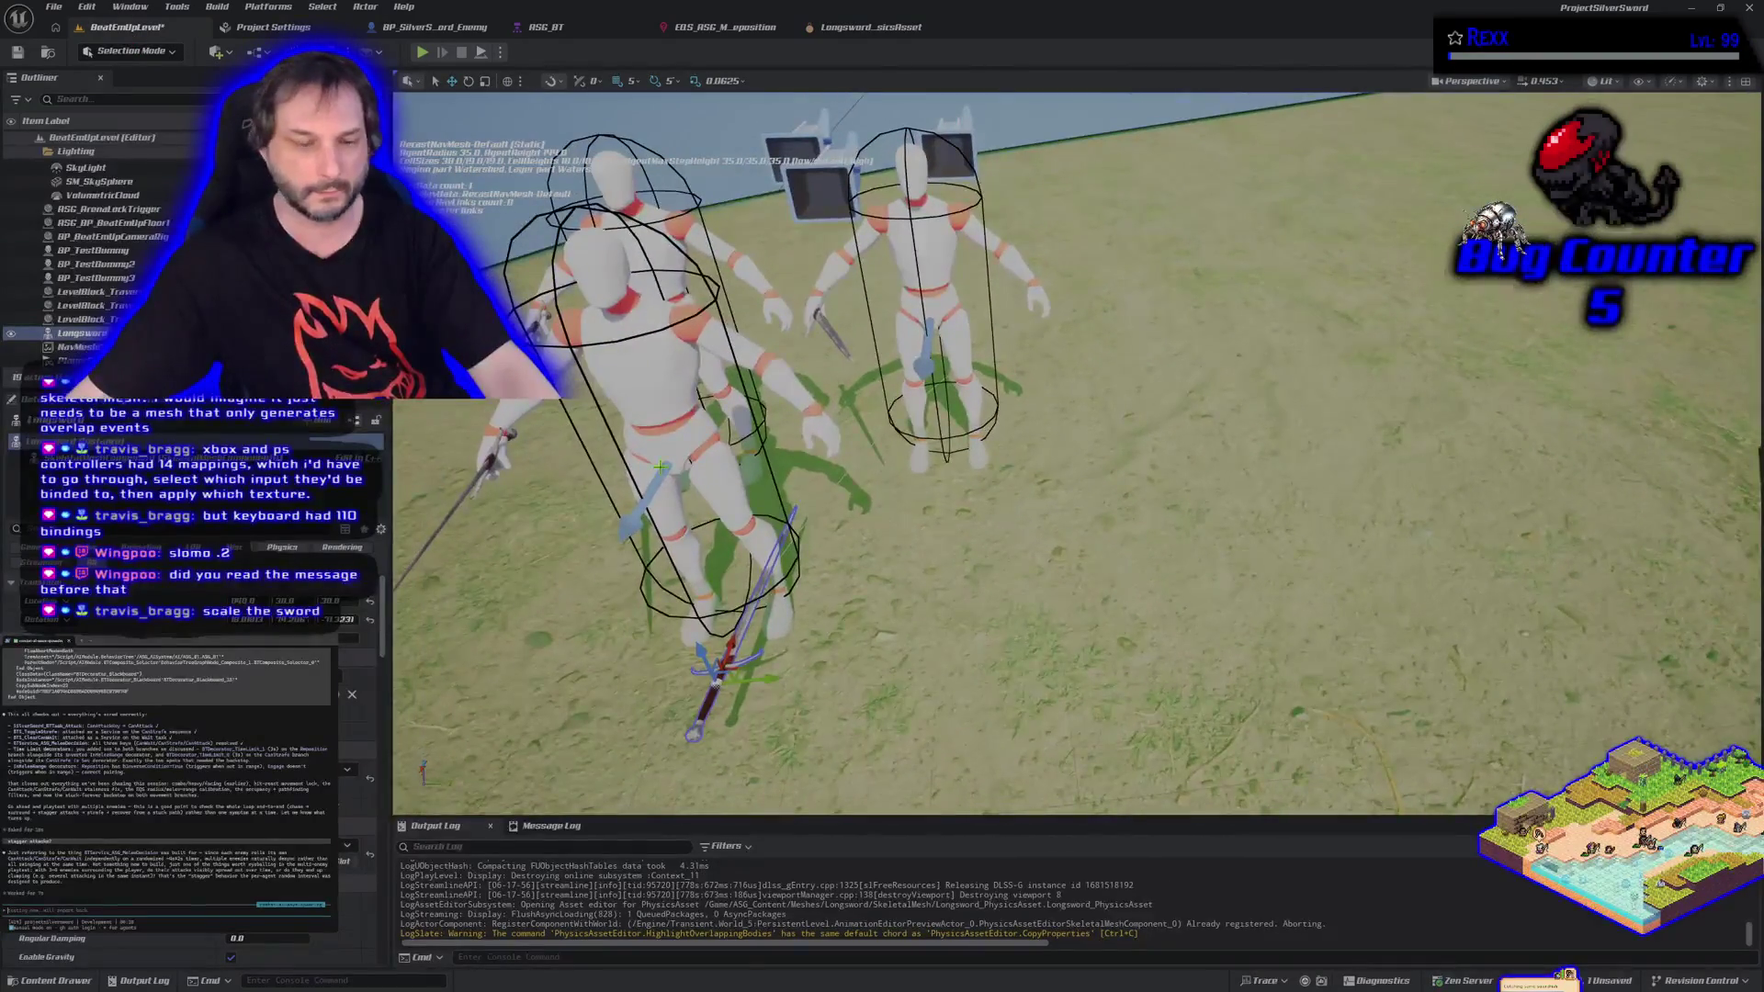
key(w)
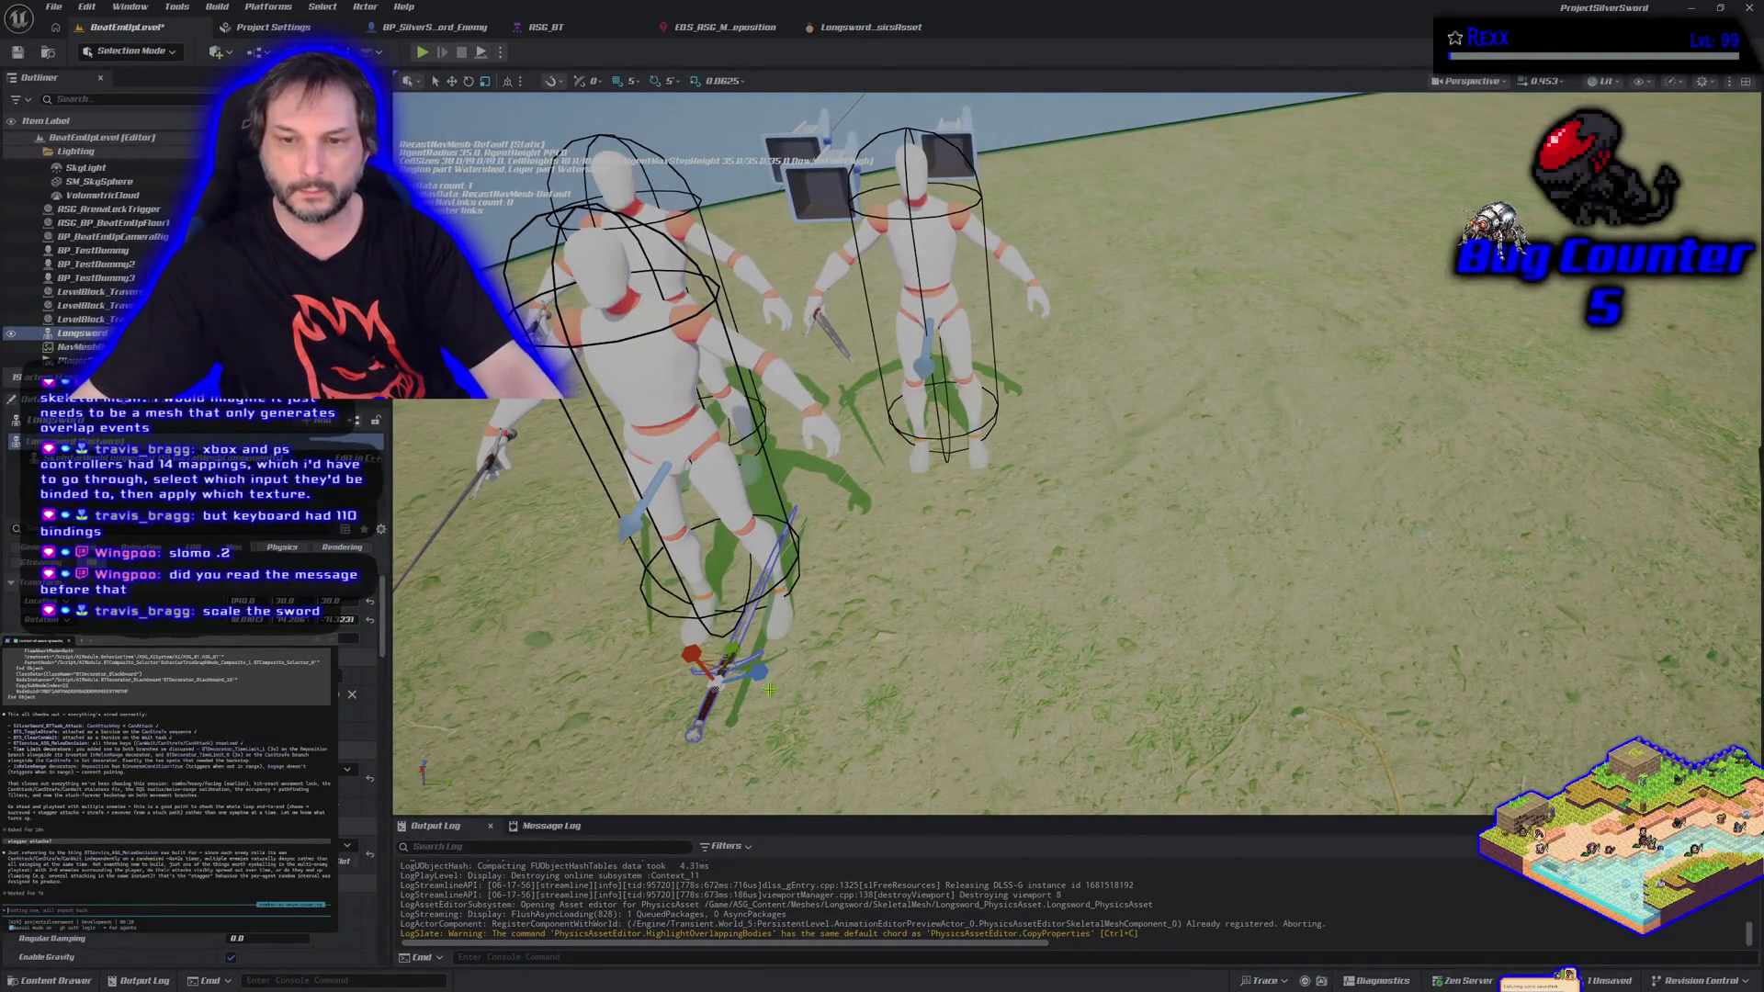
drag(765, 674, 735, 673)
scroll(919, 569, up, 5)
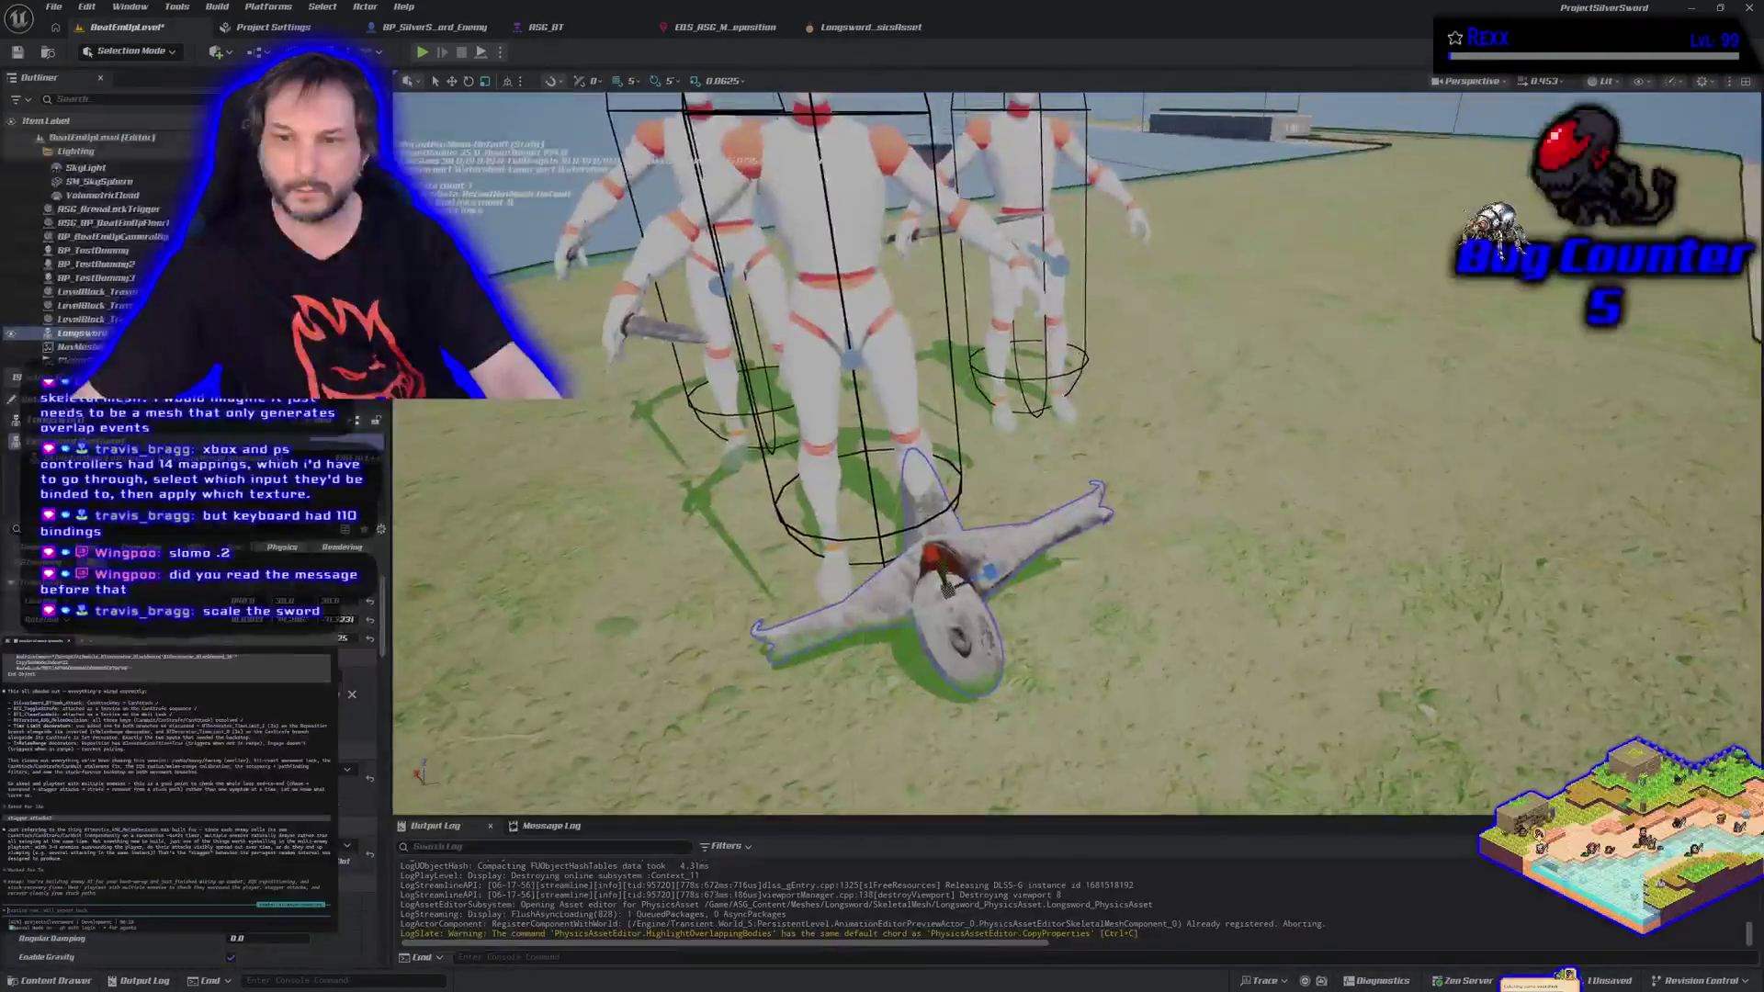
key(ctrl+z)
key(ctrl+z)
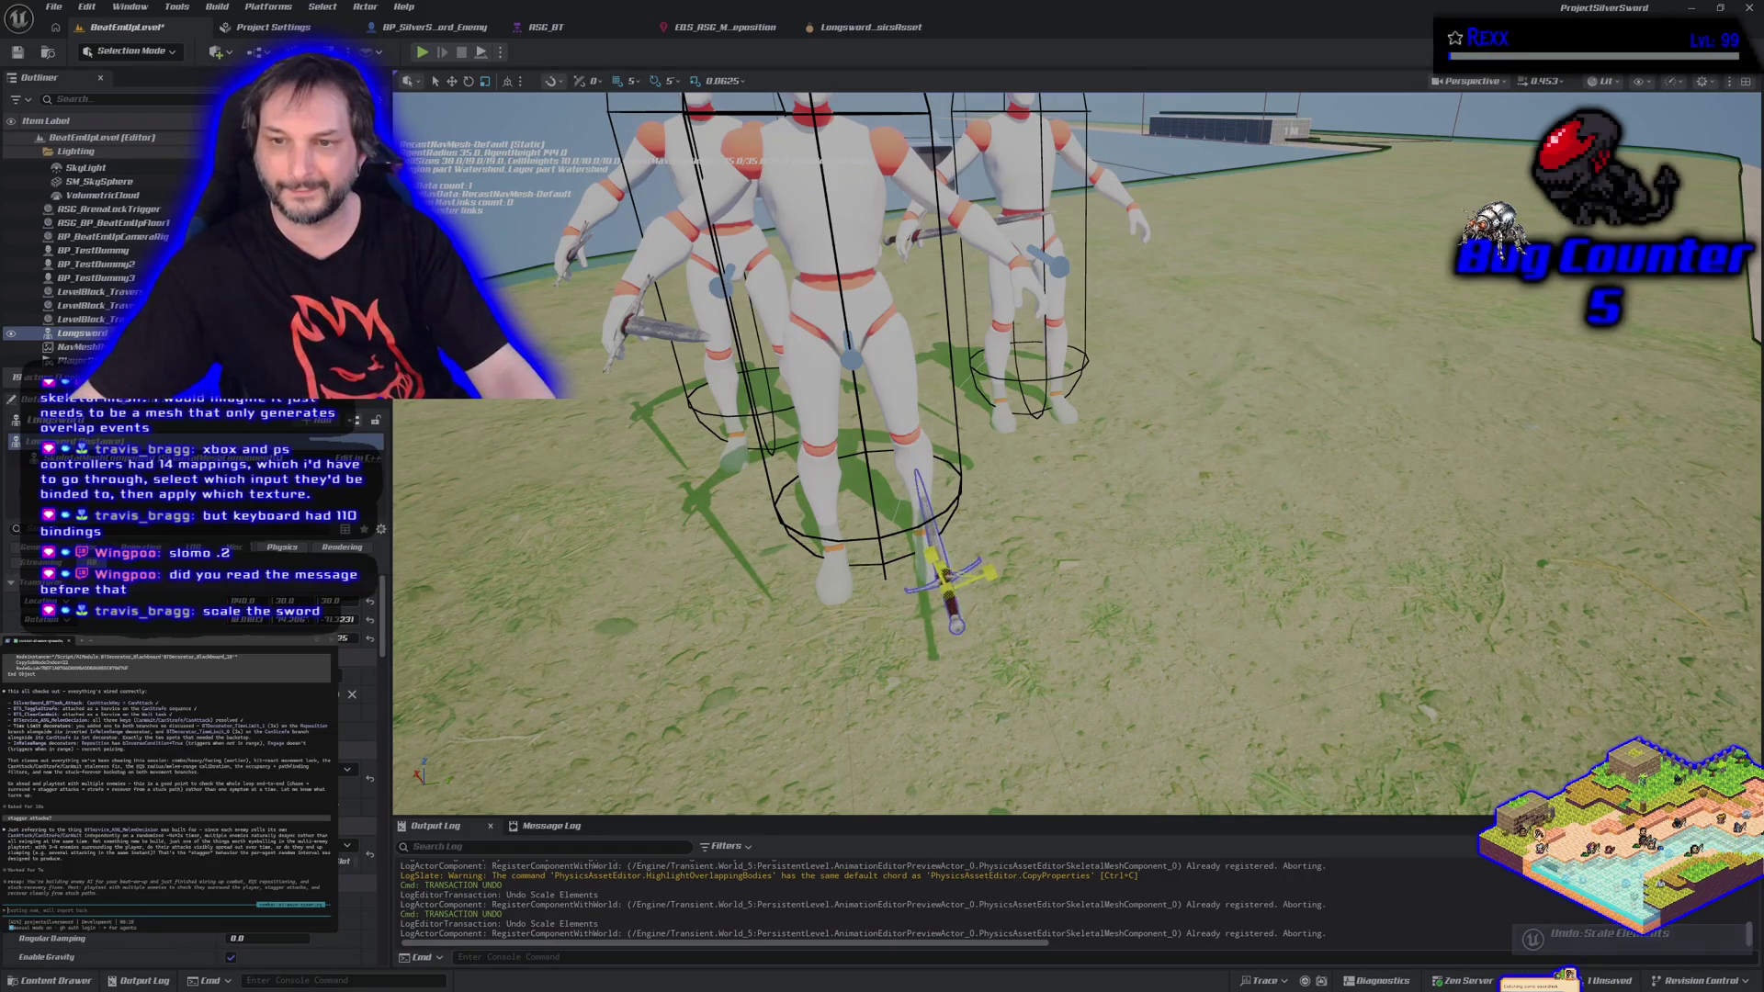
key(ctrl+y)
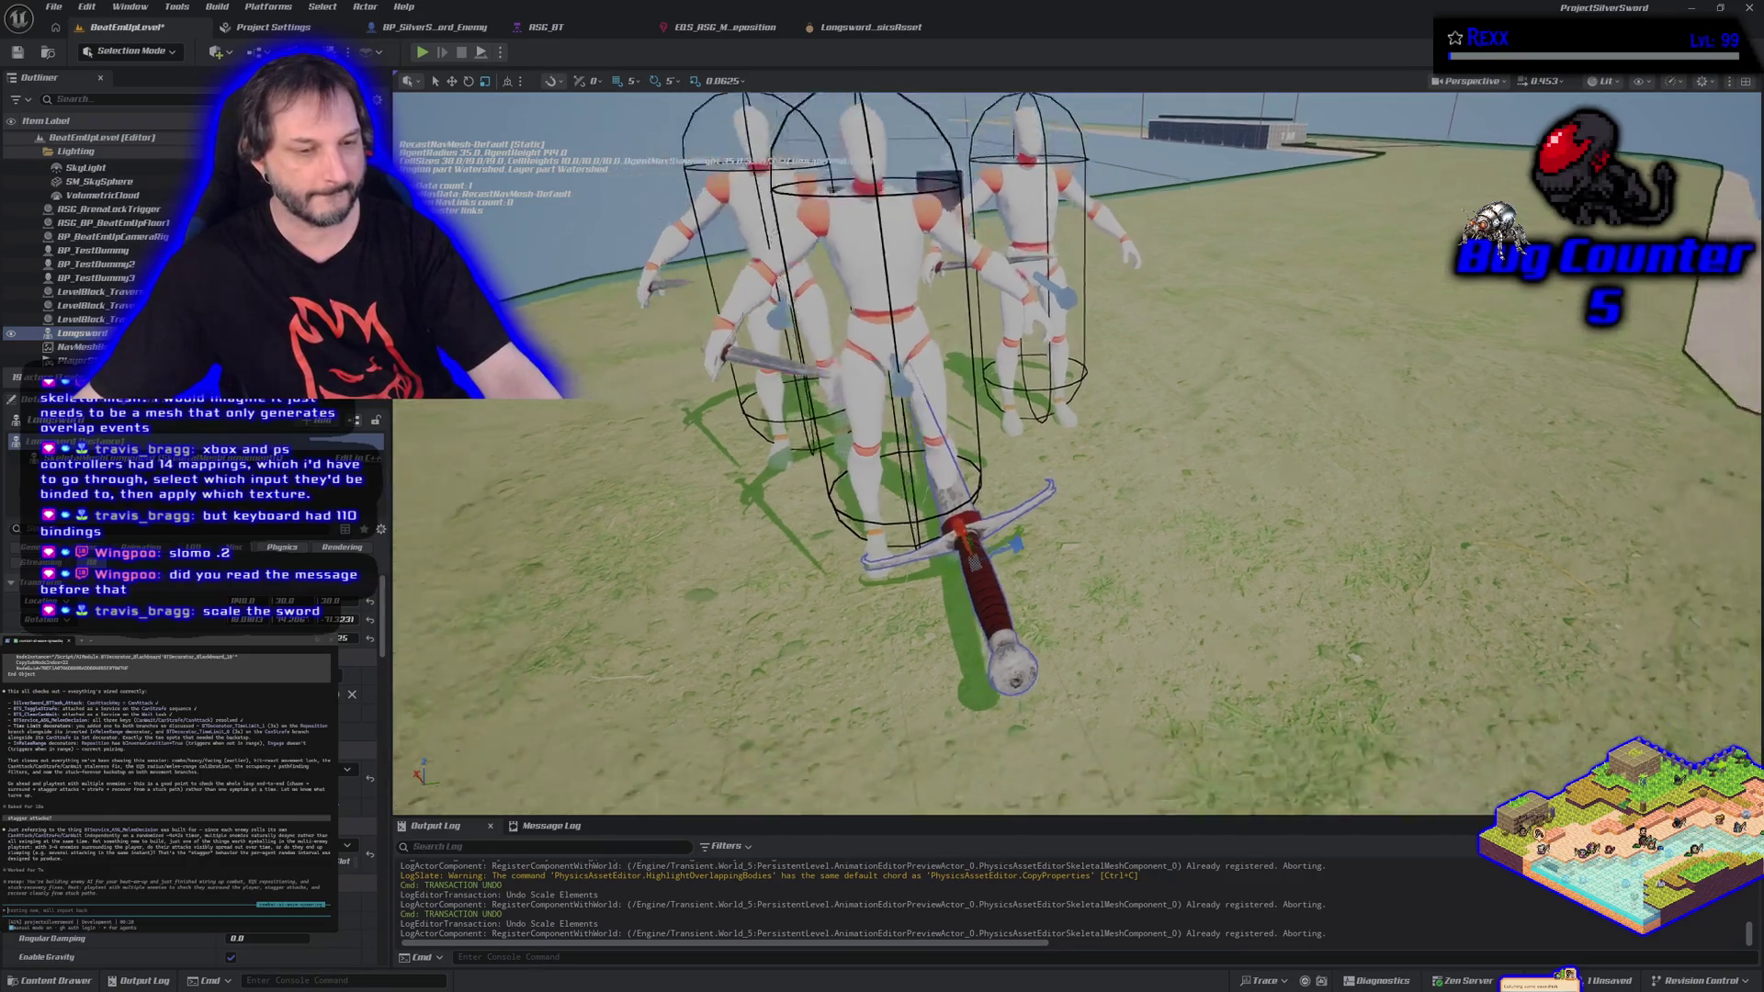
scroll(1076, 450, down, 10)
scroll(1077, 450, up, 10)
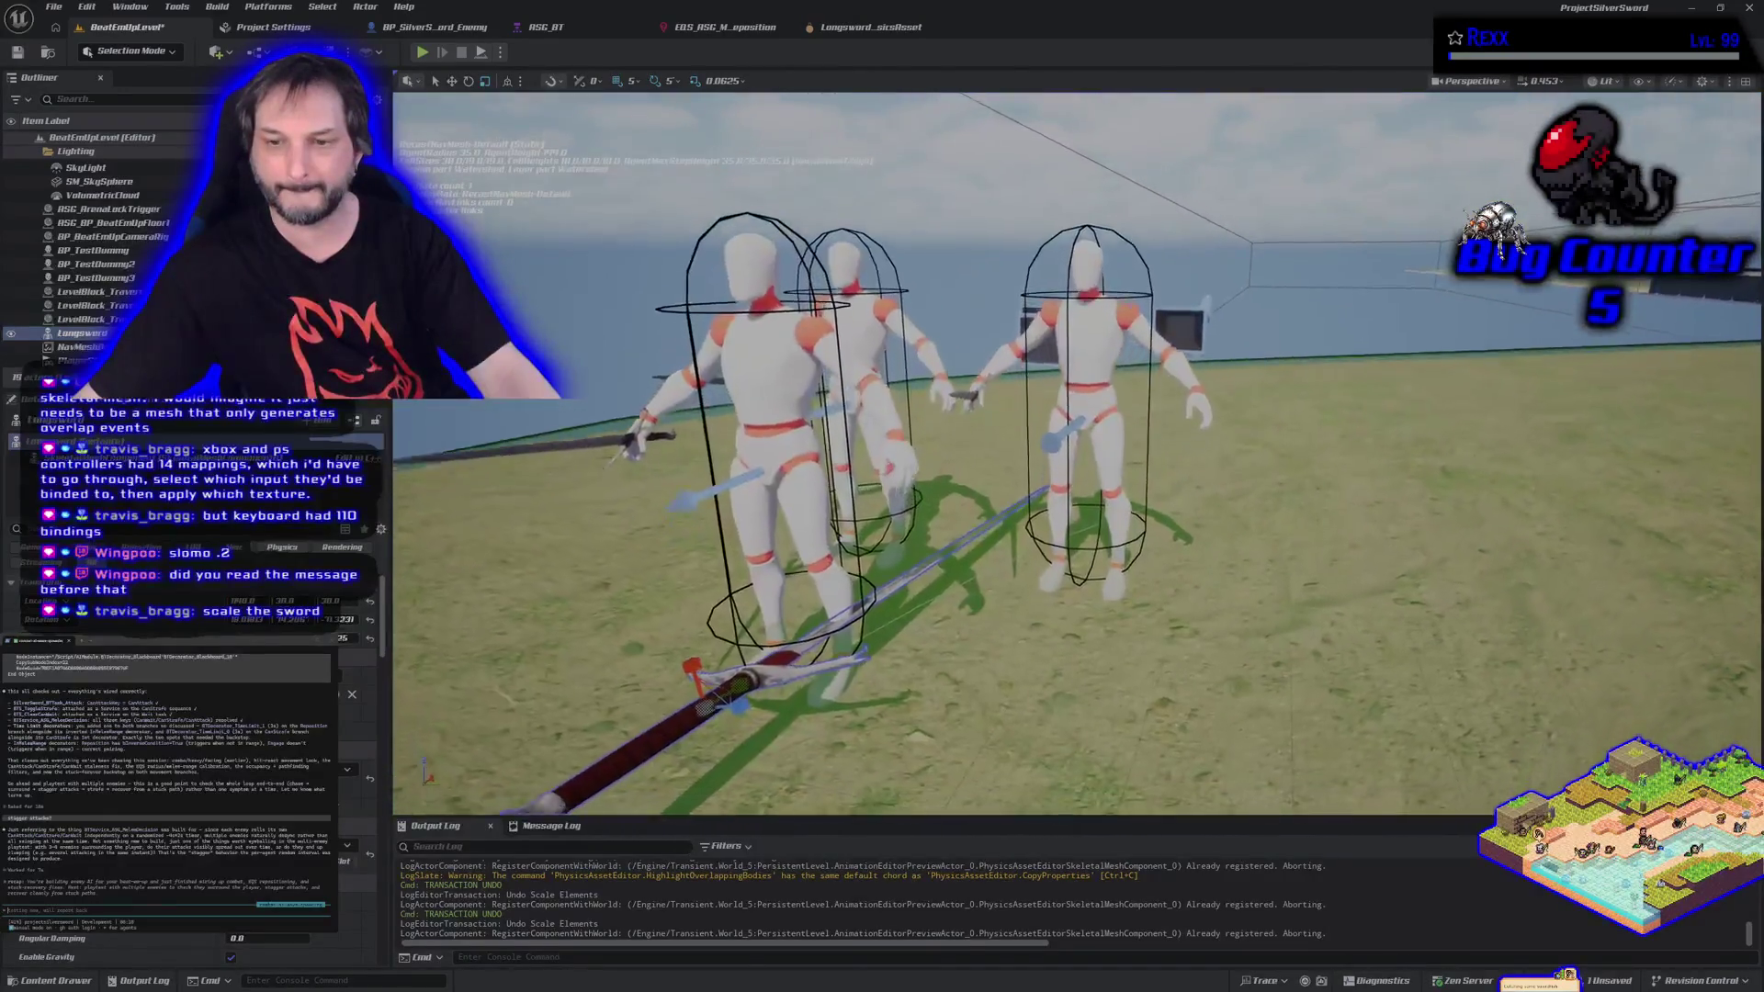
drag(1050, 595, 1037, 581)
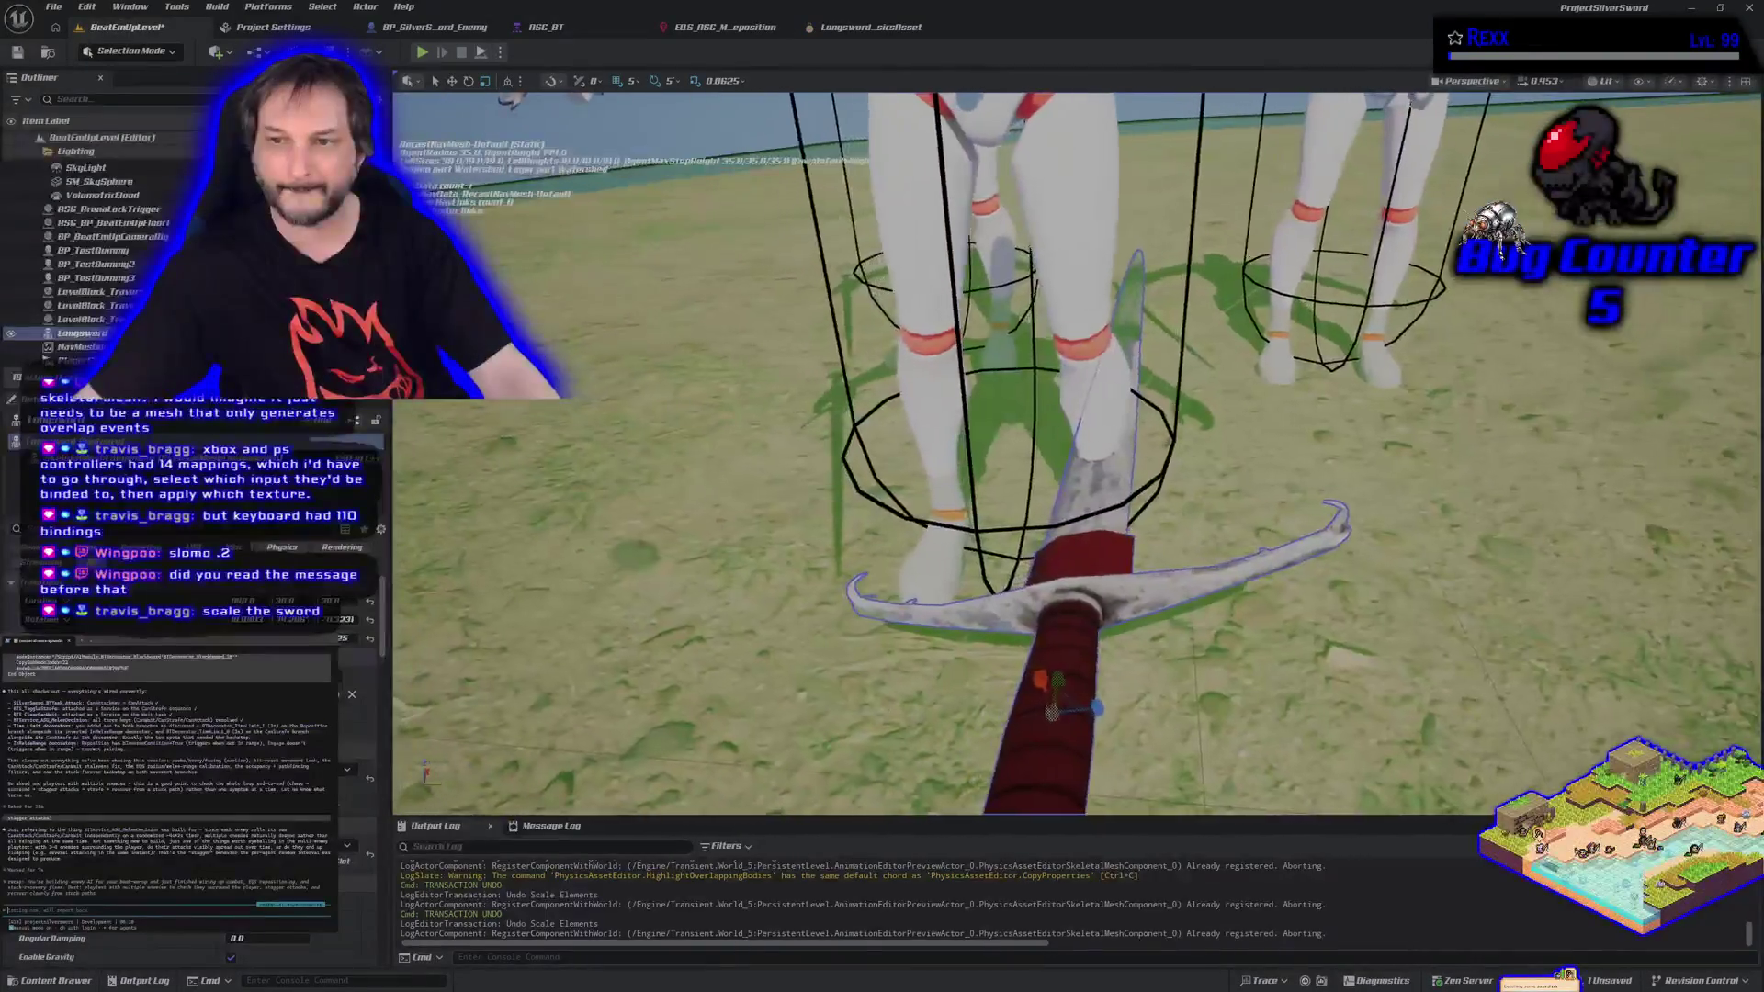
scroll(1038, 581, down, 5)
scroll(1037, 581, down, 2)
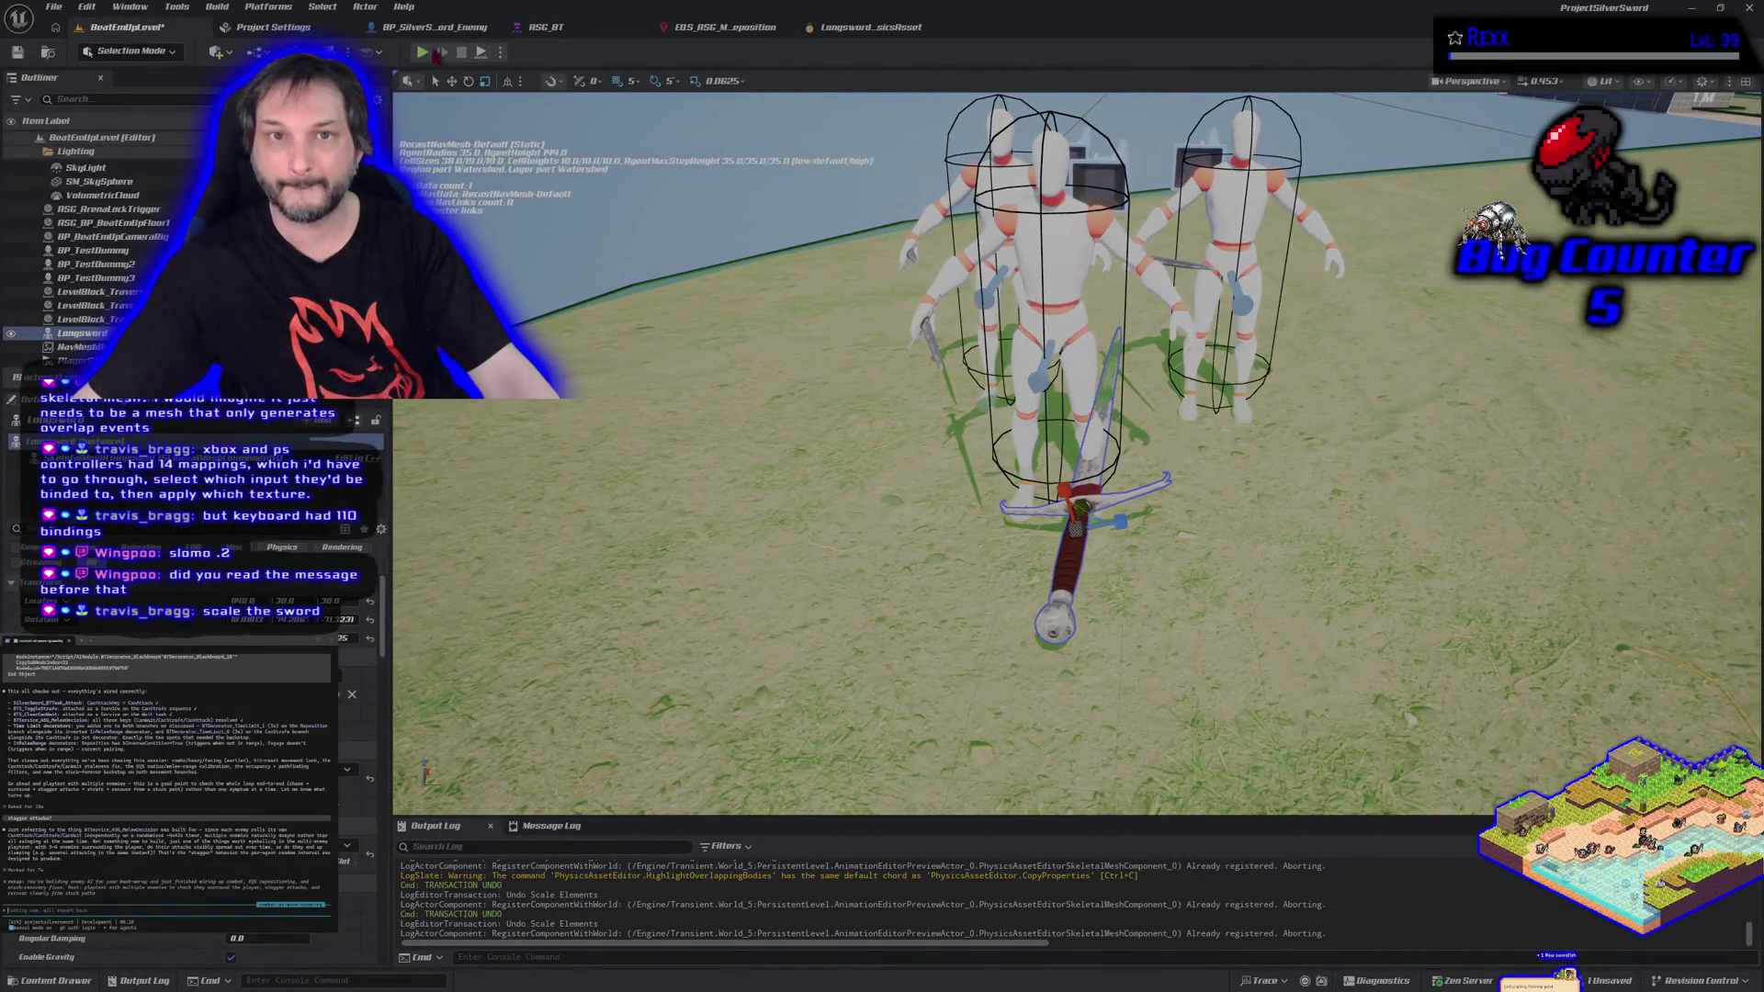
Run a quick playtest, focus on the sword, and start a Simulate session without a player.
click(421, 52)
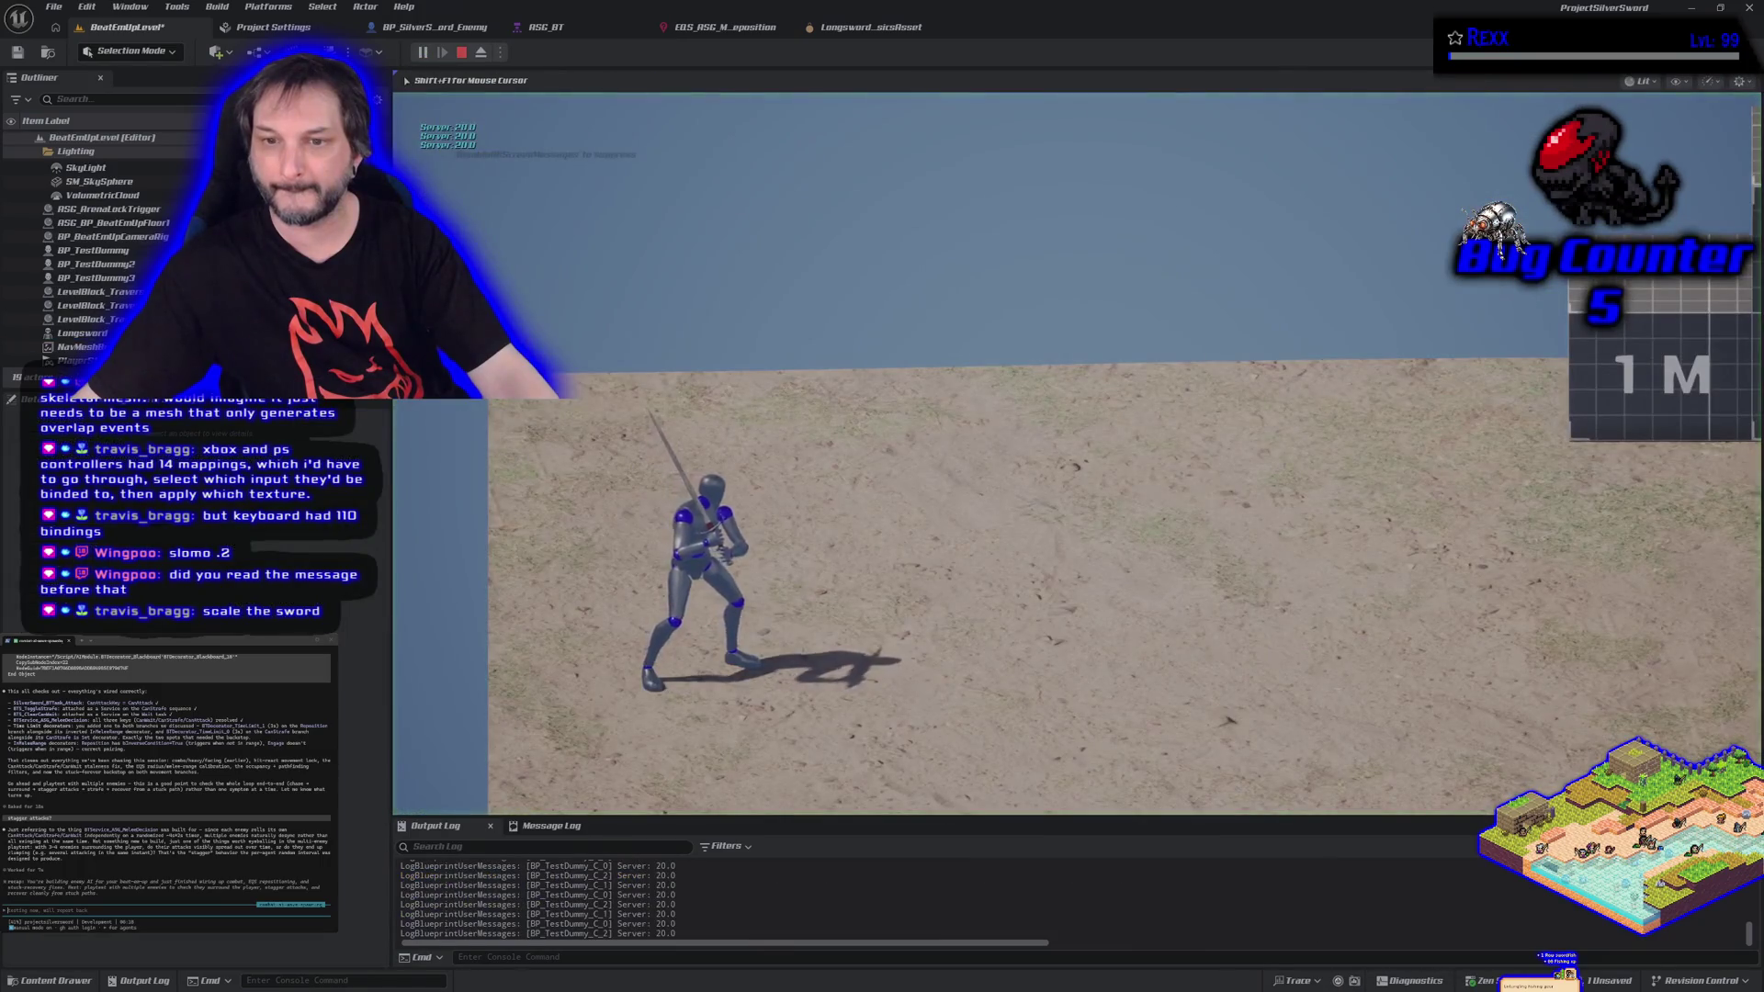
key(Escape)
key(f)
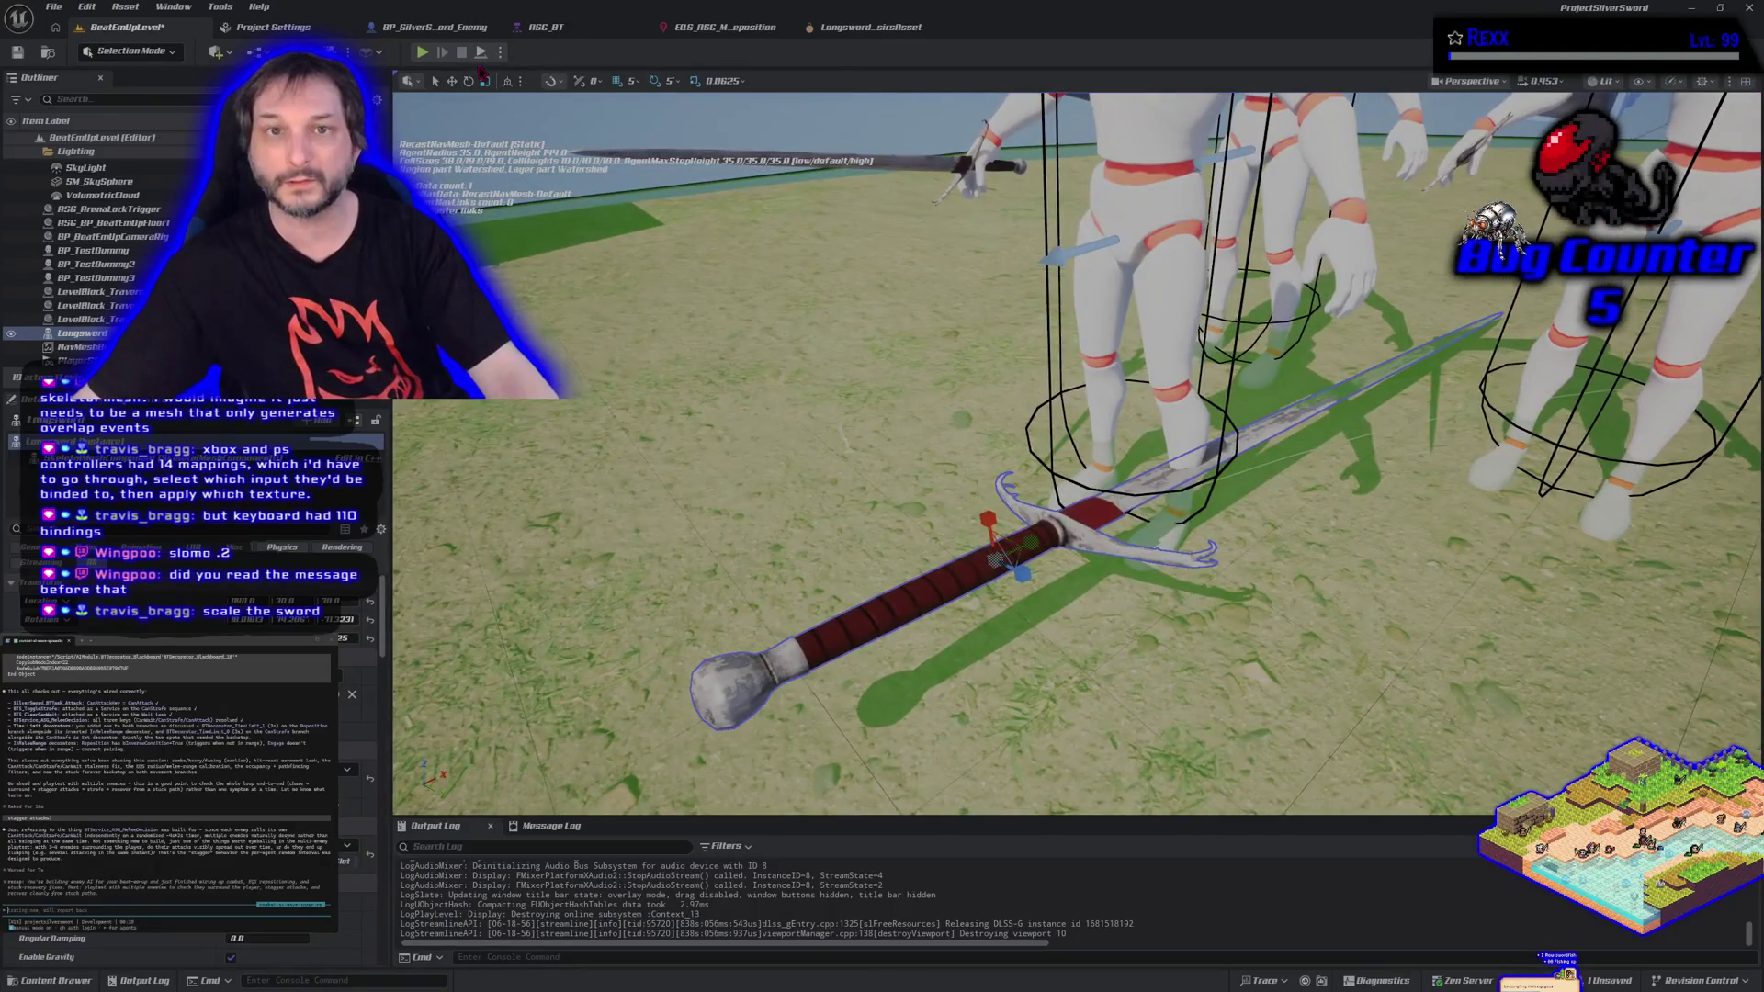
click(501, 52)
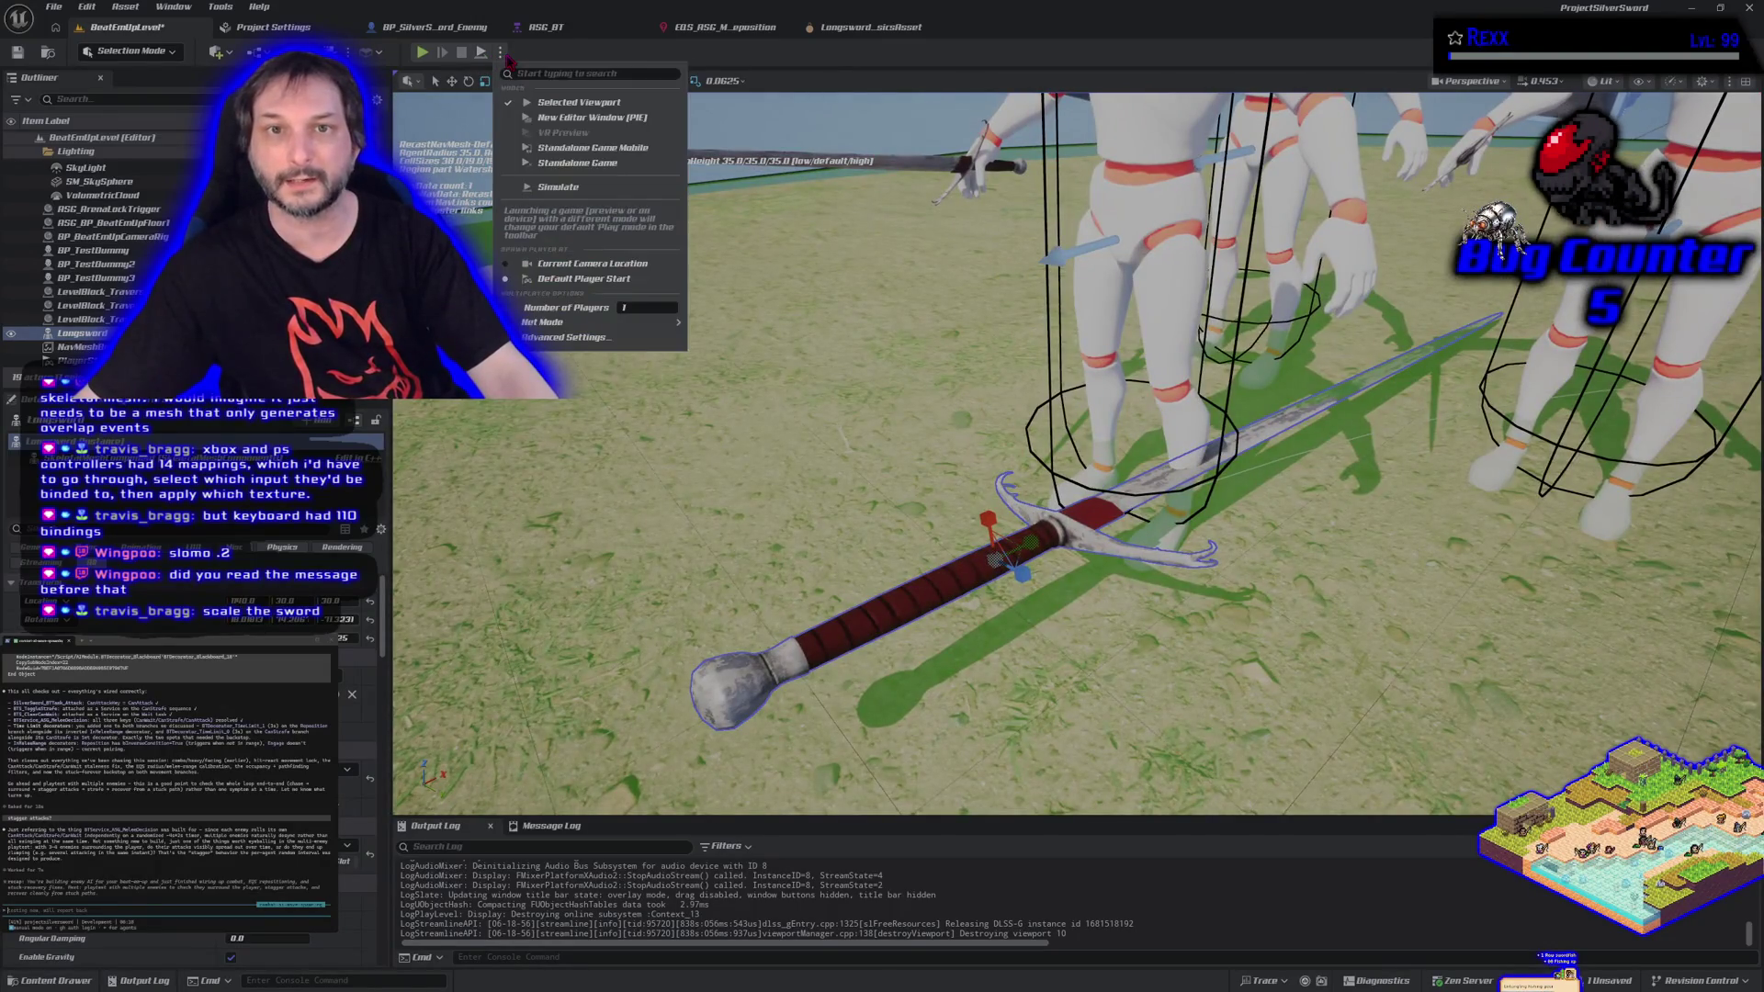
click(561, 187)
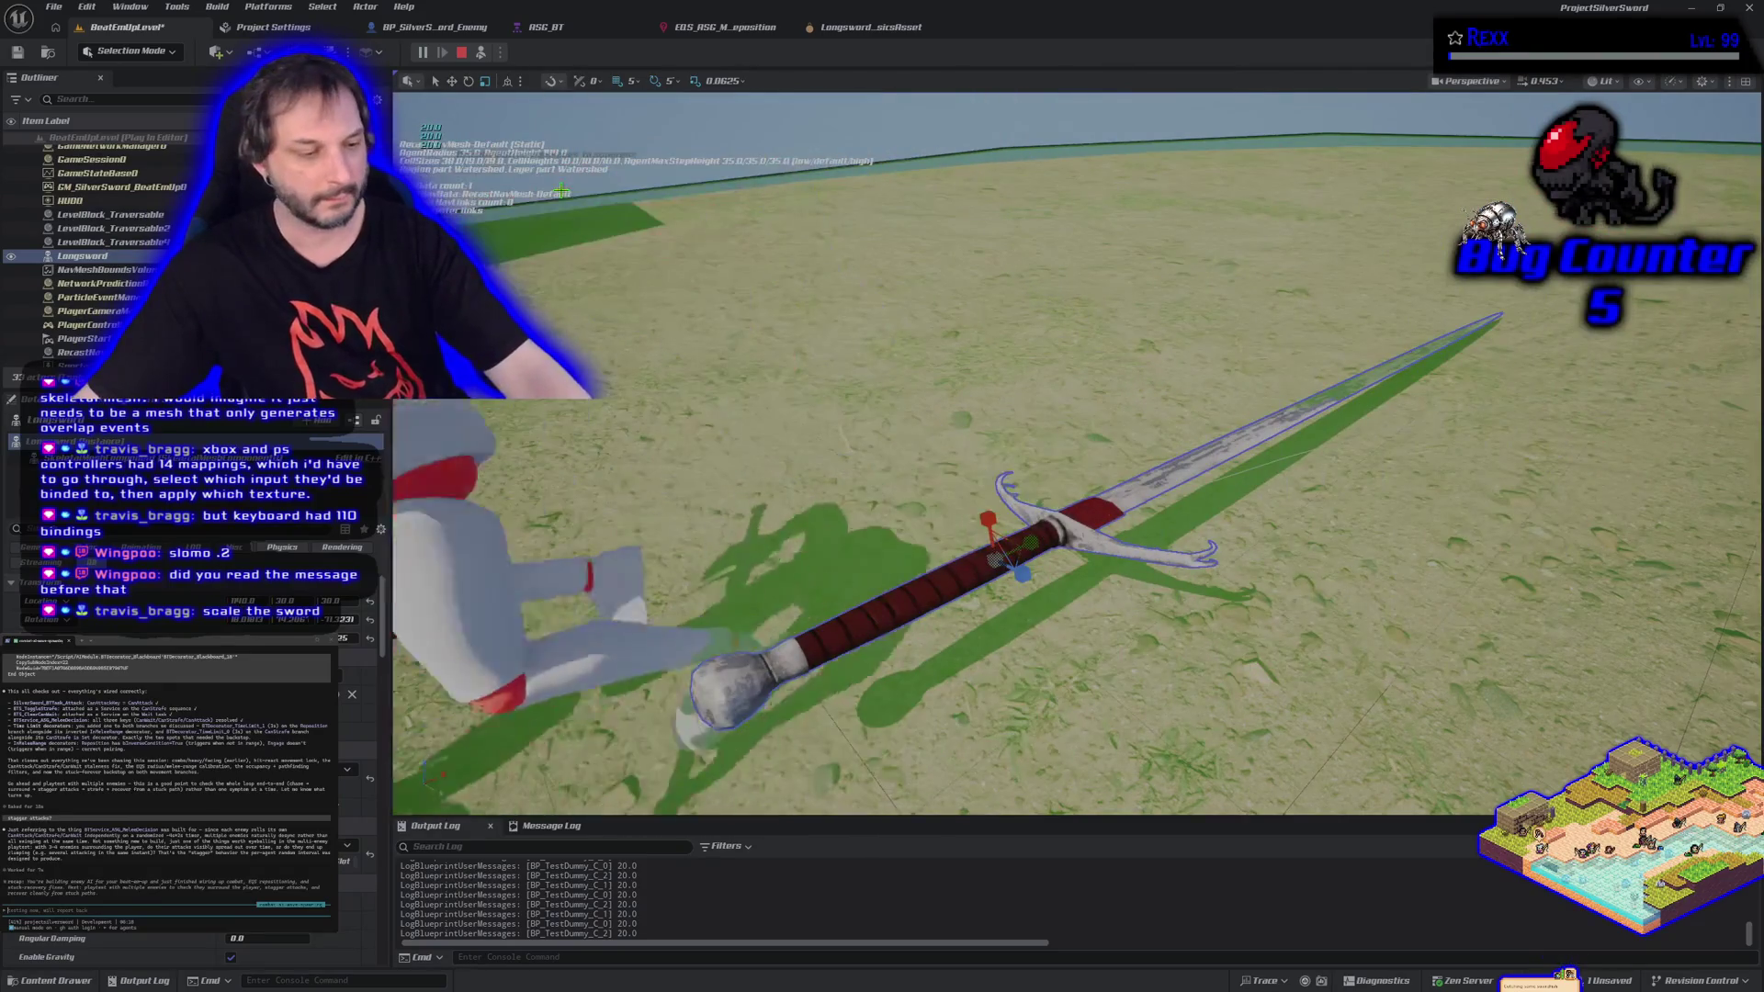
Check the ASG_BT behavior tree, then return to BeatEmUpLevel.
click(545, 28)
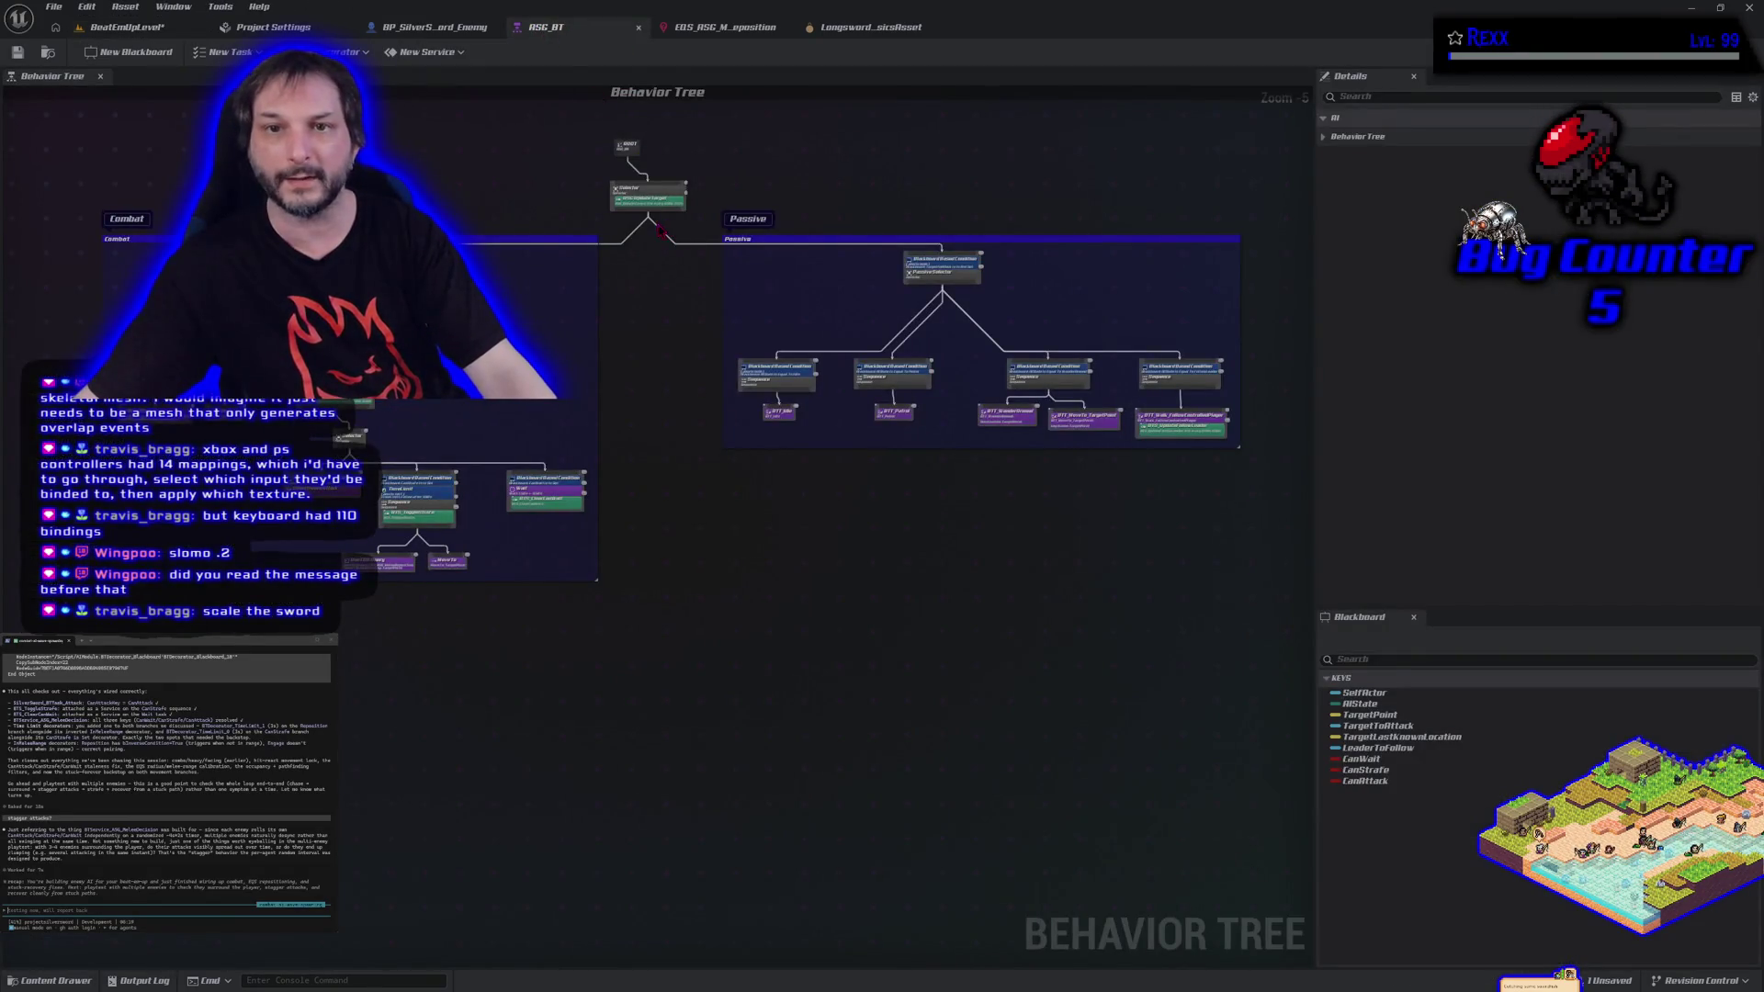
scroll(660, 230, up, 5)
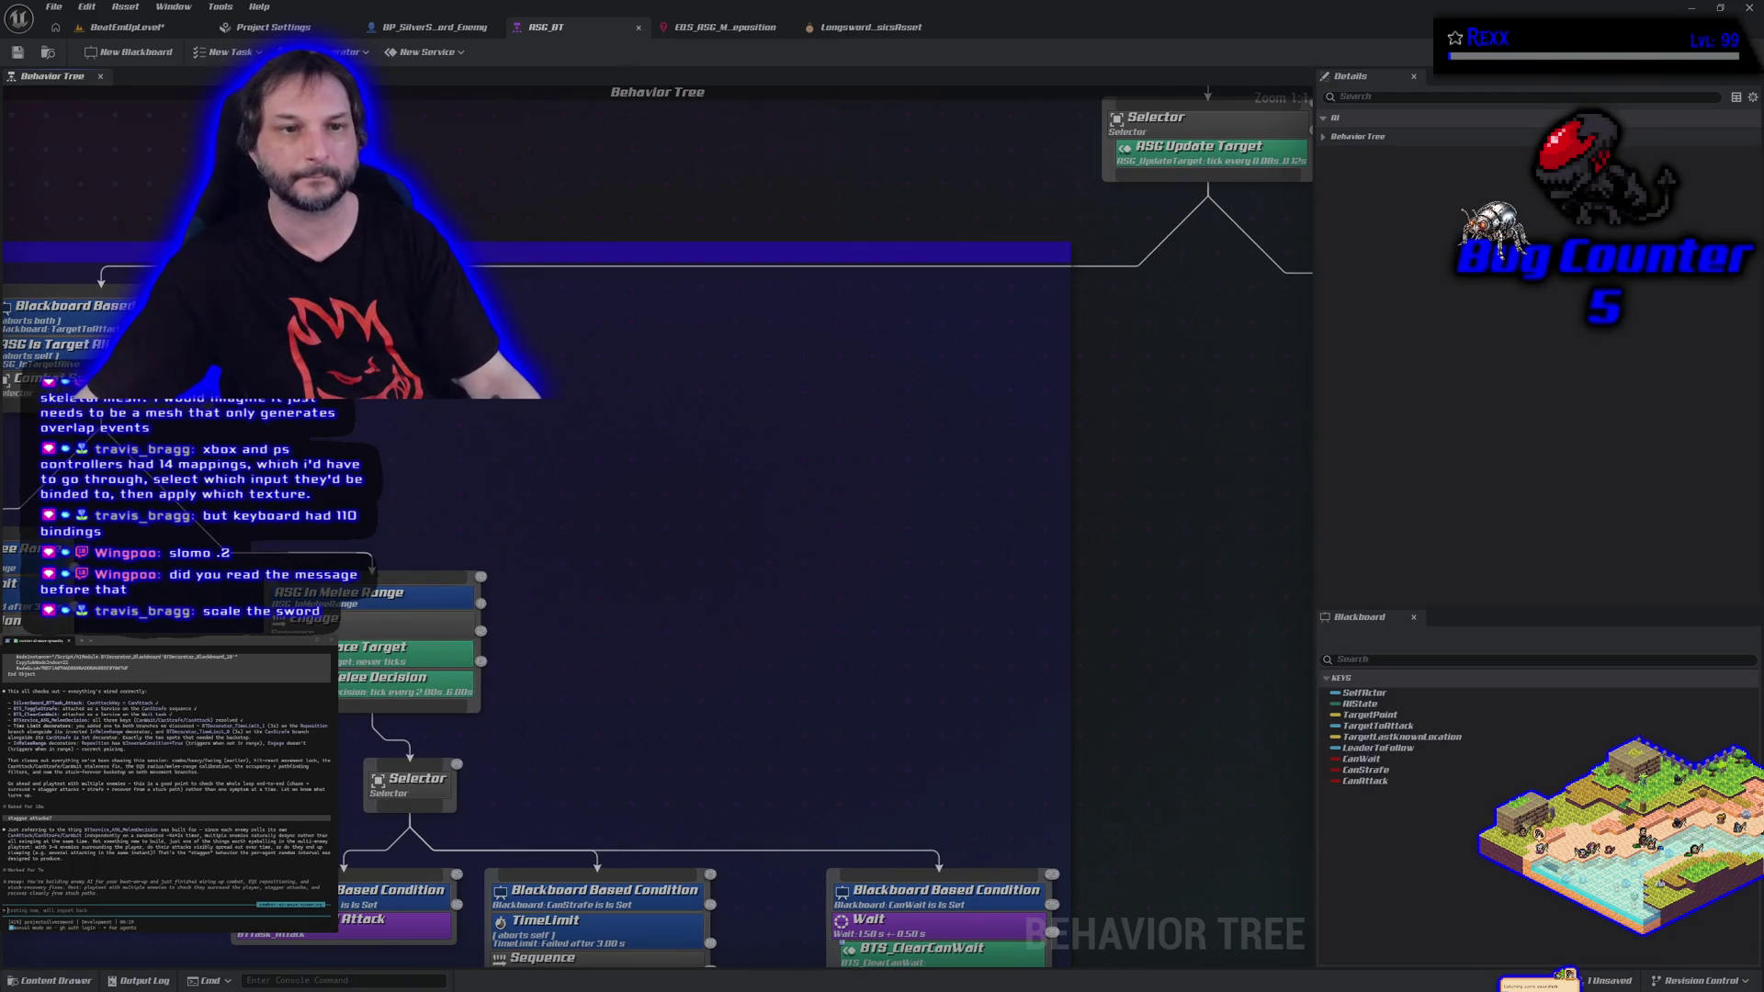
click(119, 27)
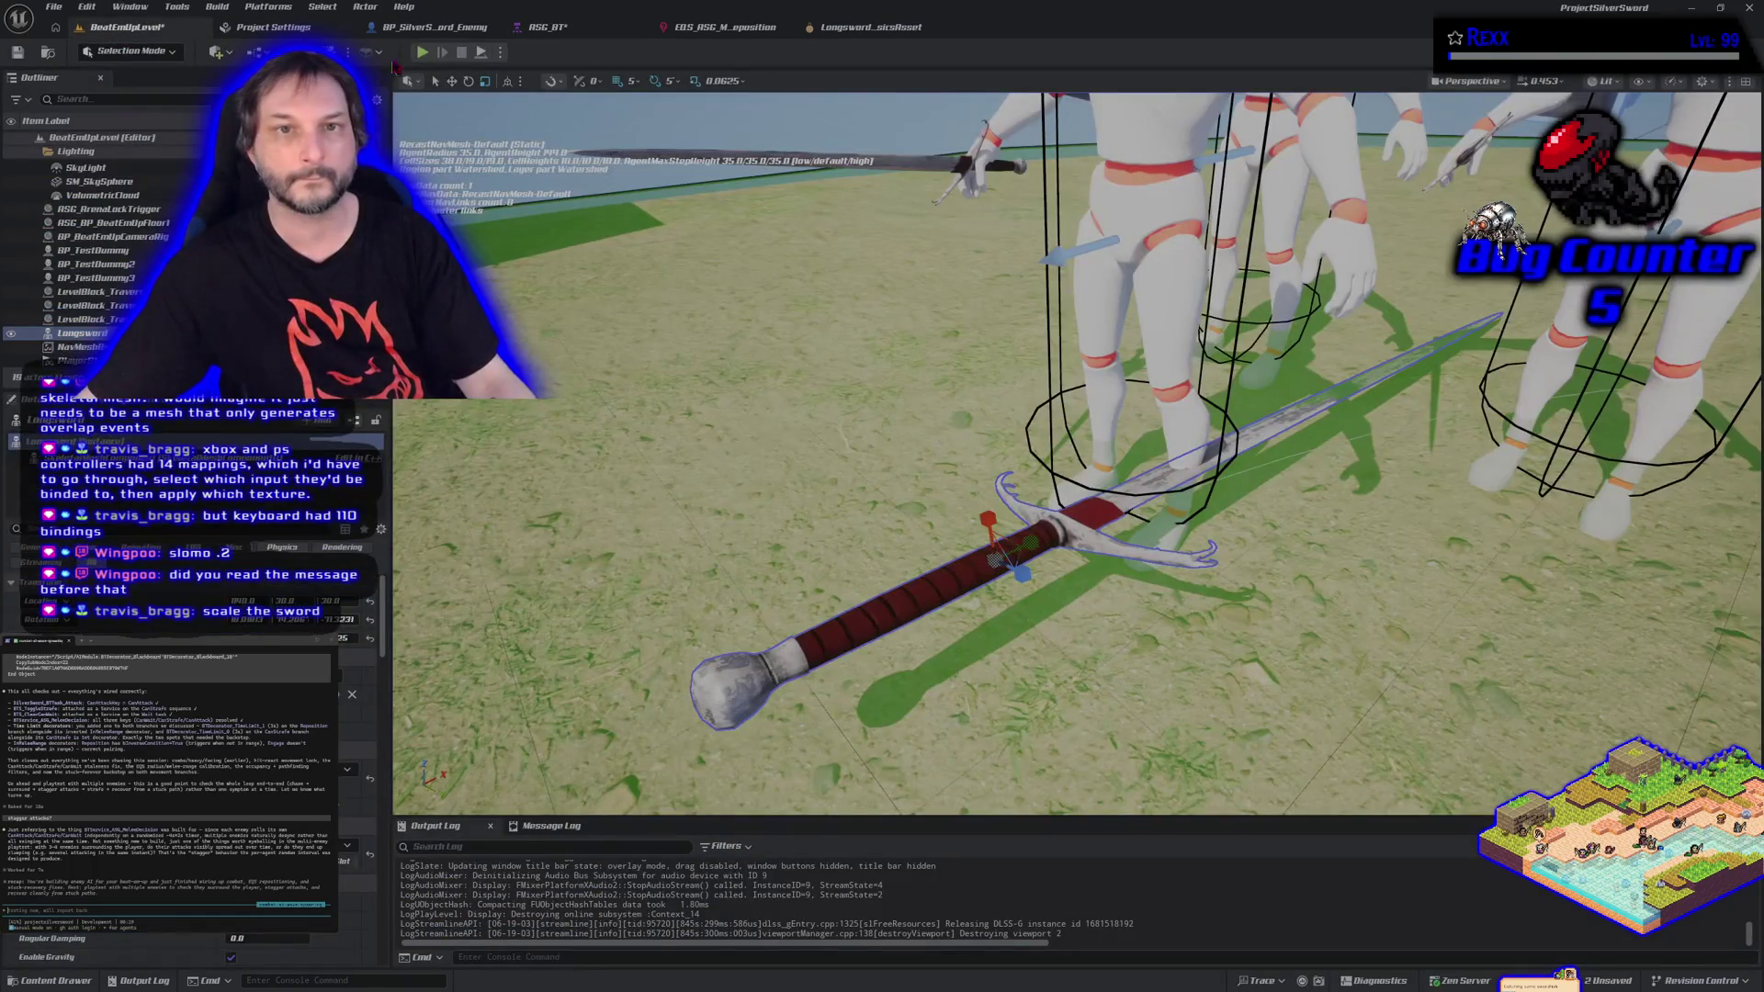
Play the level running the character toward the enemies, stop, and start a new session from Play options.
click(424, 53)
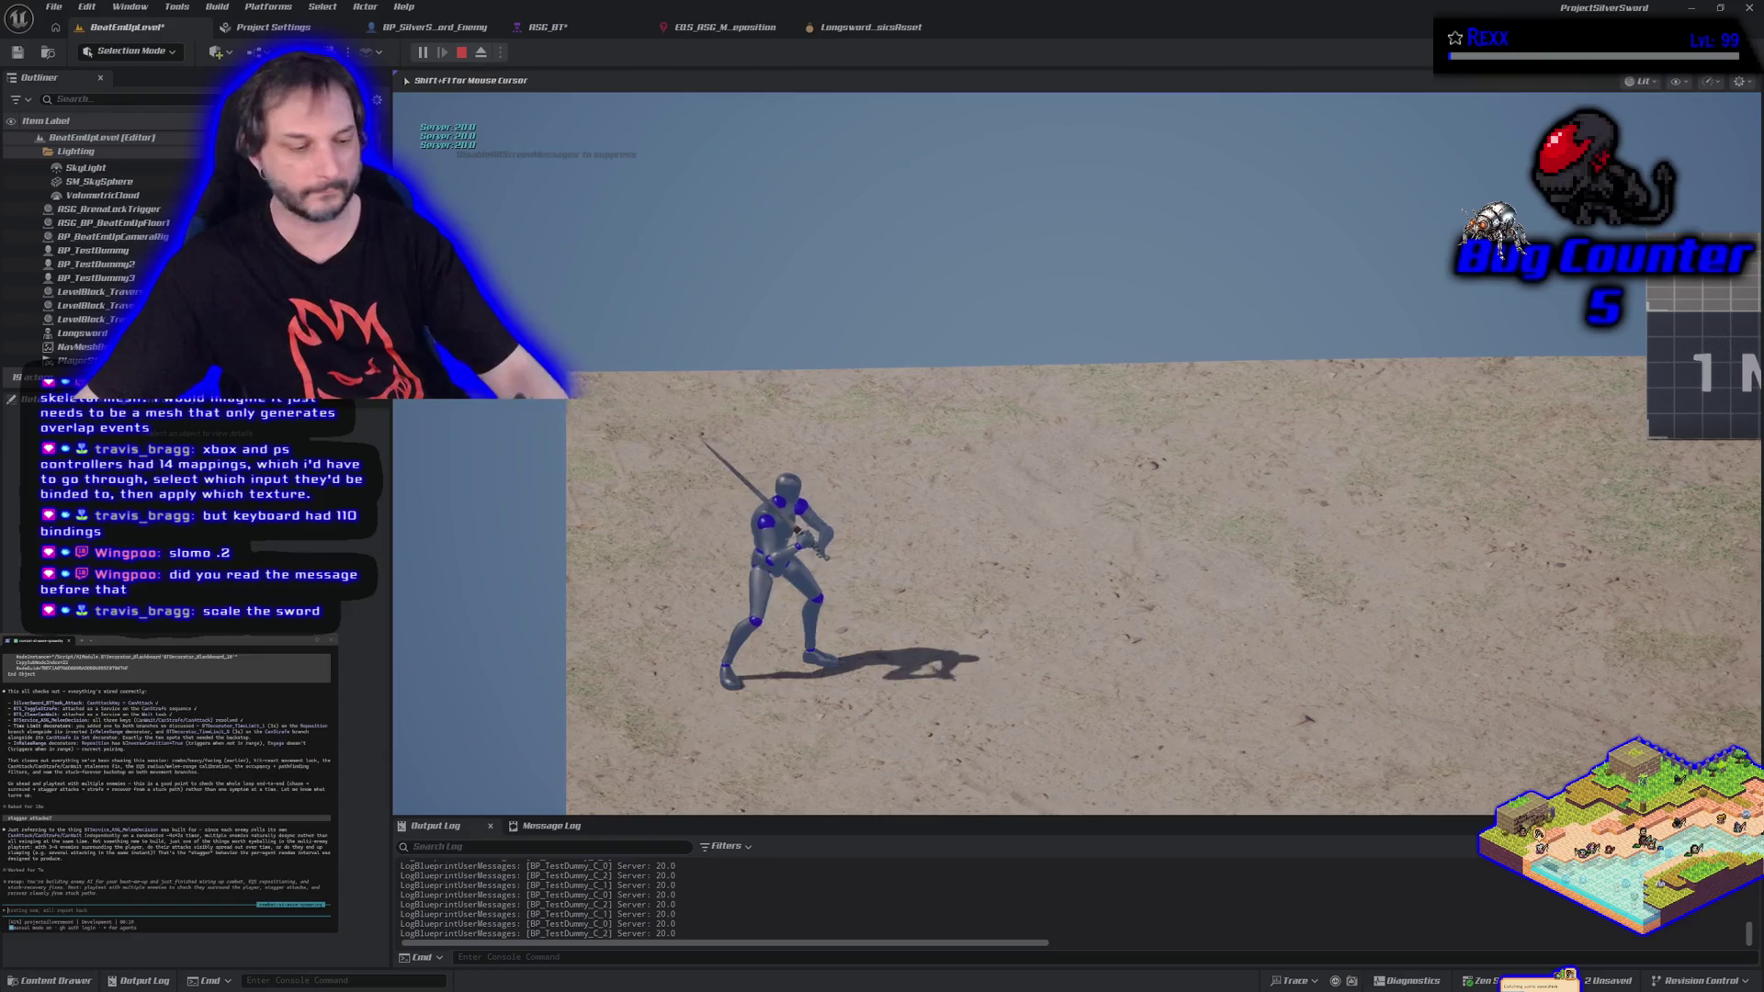
key(d)
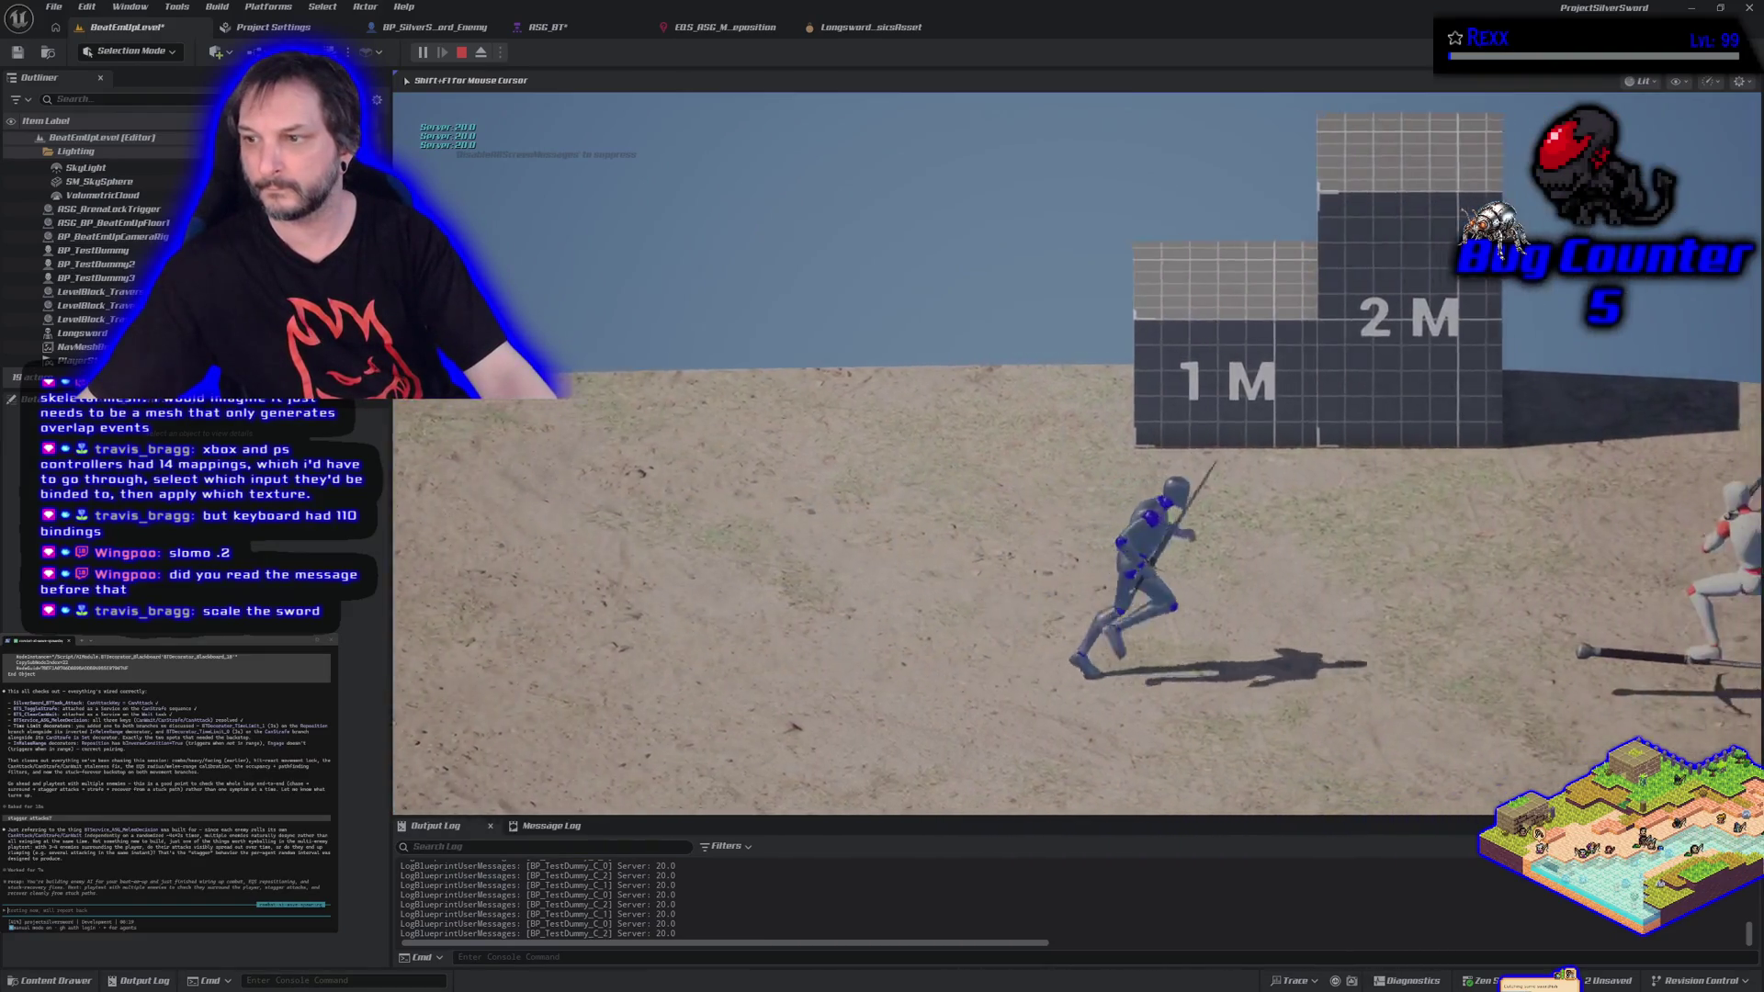
key(Escape)
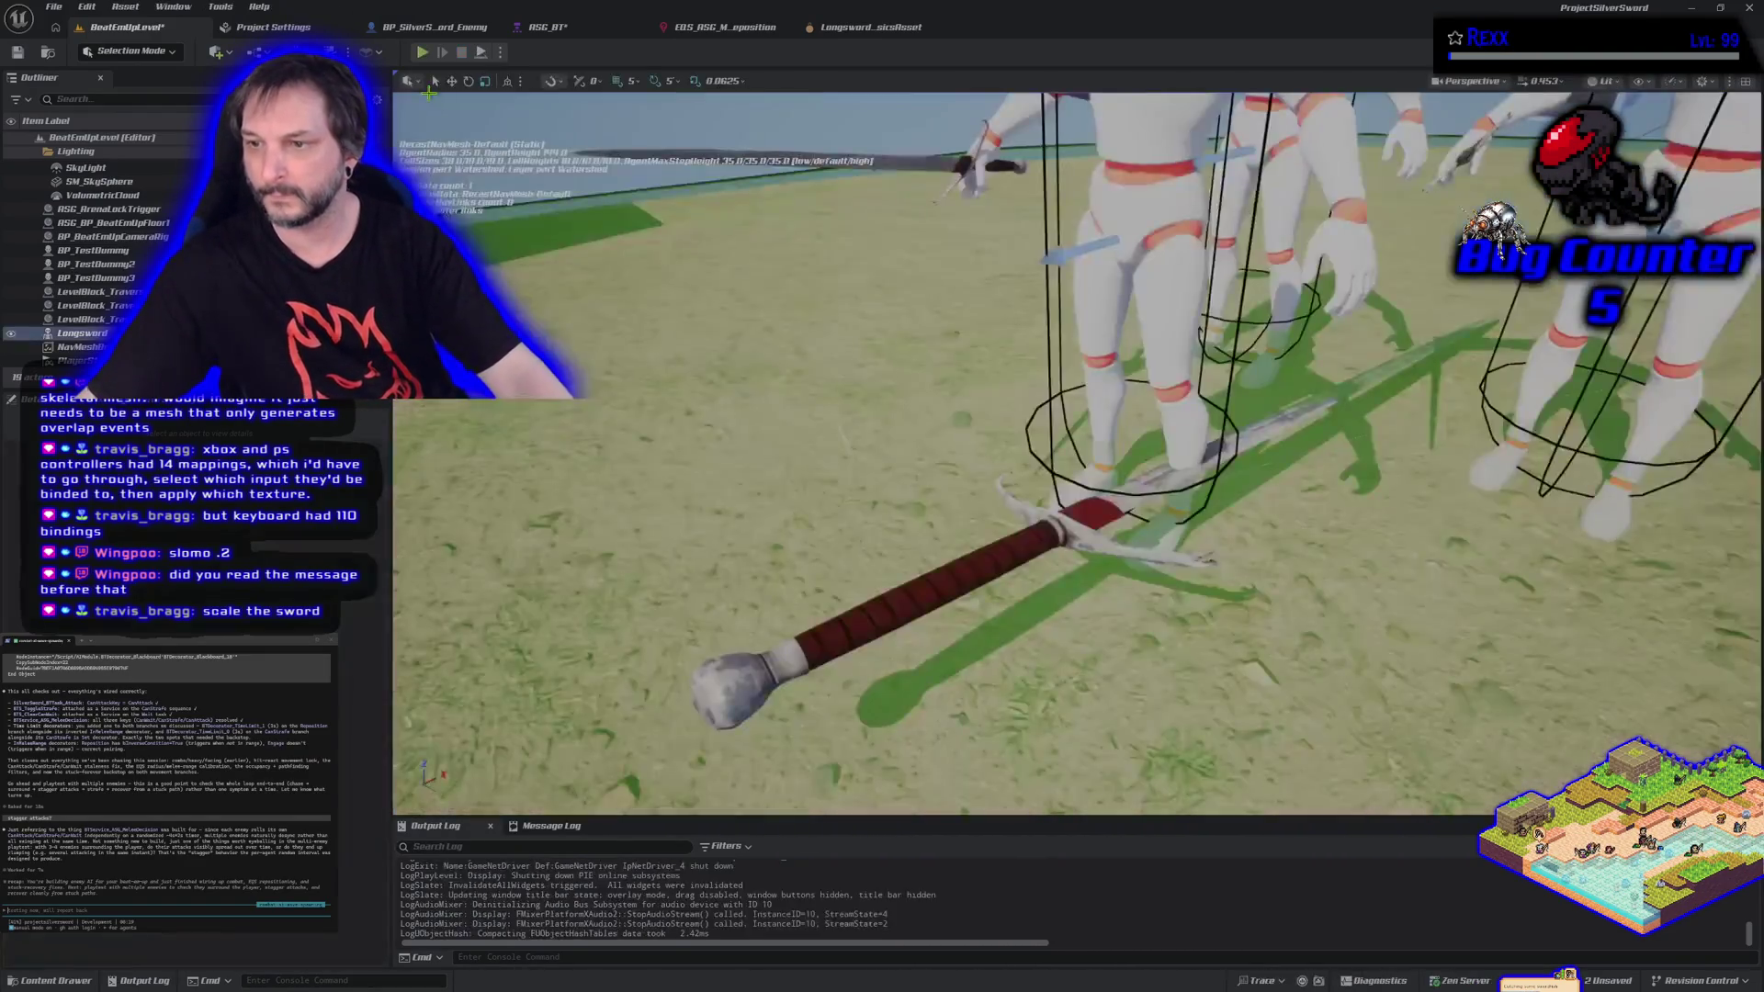
click(500, 52)
click(531, 190)
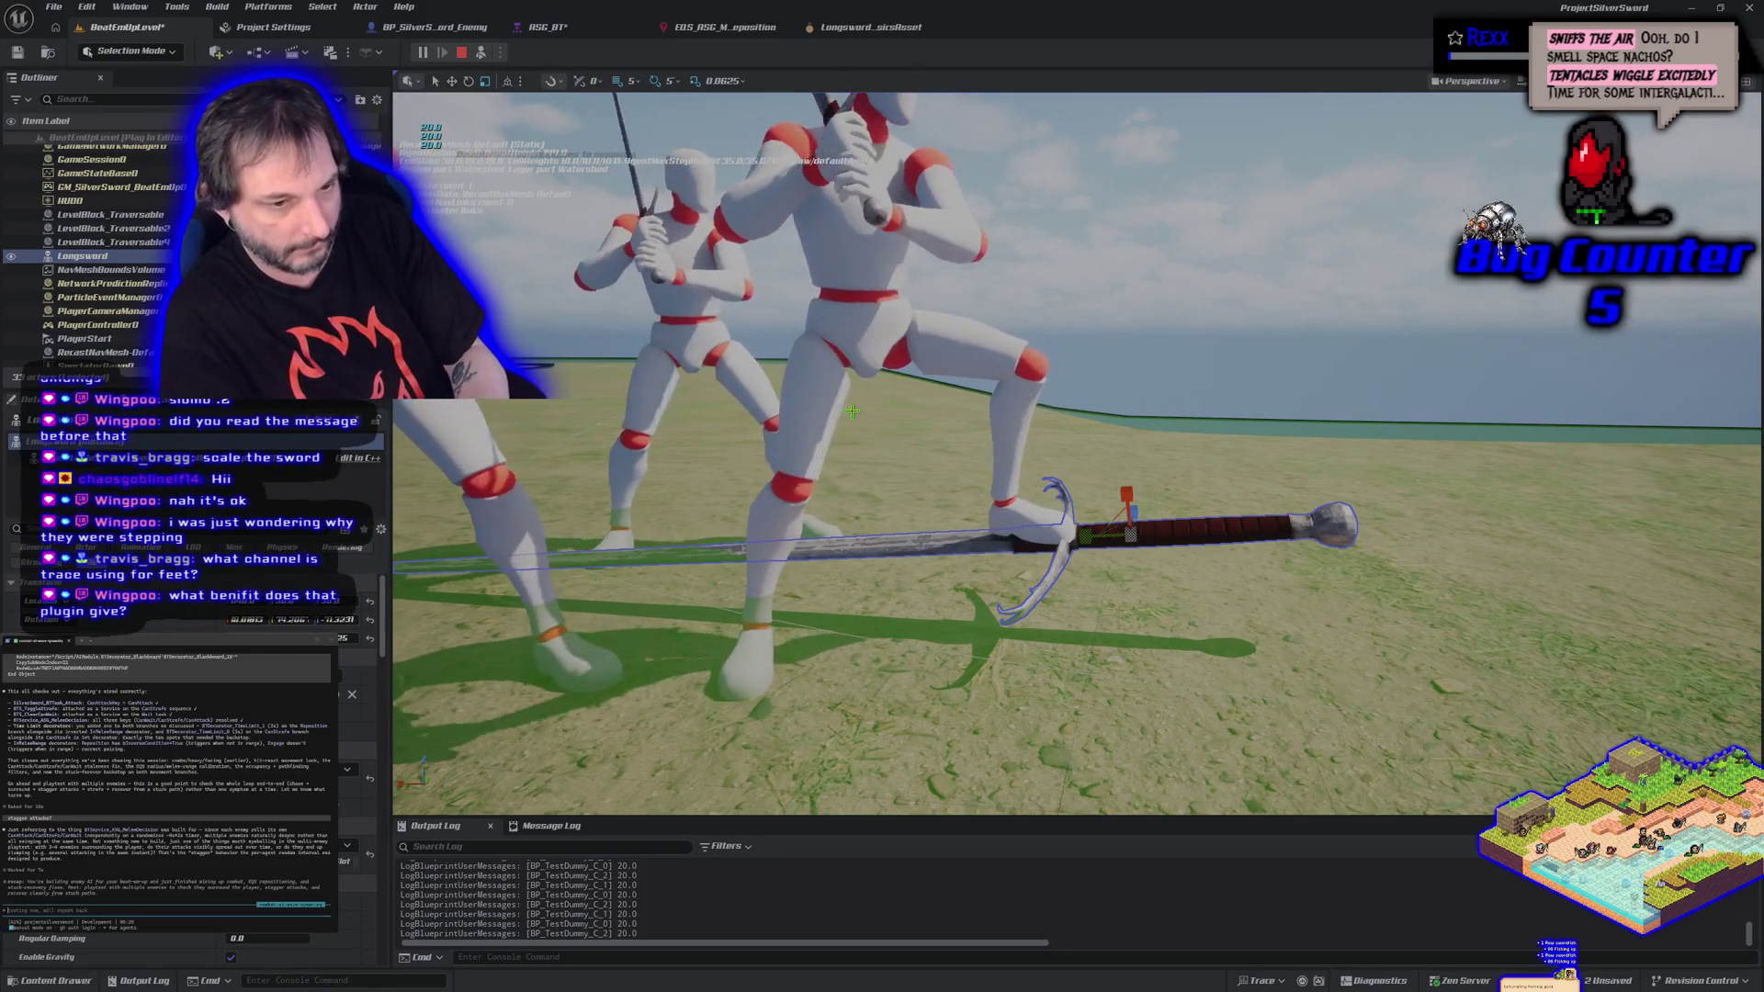
Stop the playtest and open the Content Drawer on the Longsword SkeletalMesh folder with Ctrl+Space.
key(Escape)
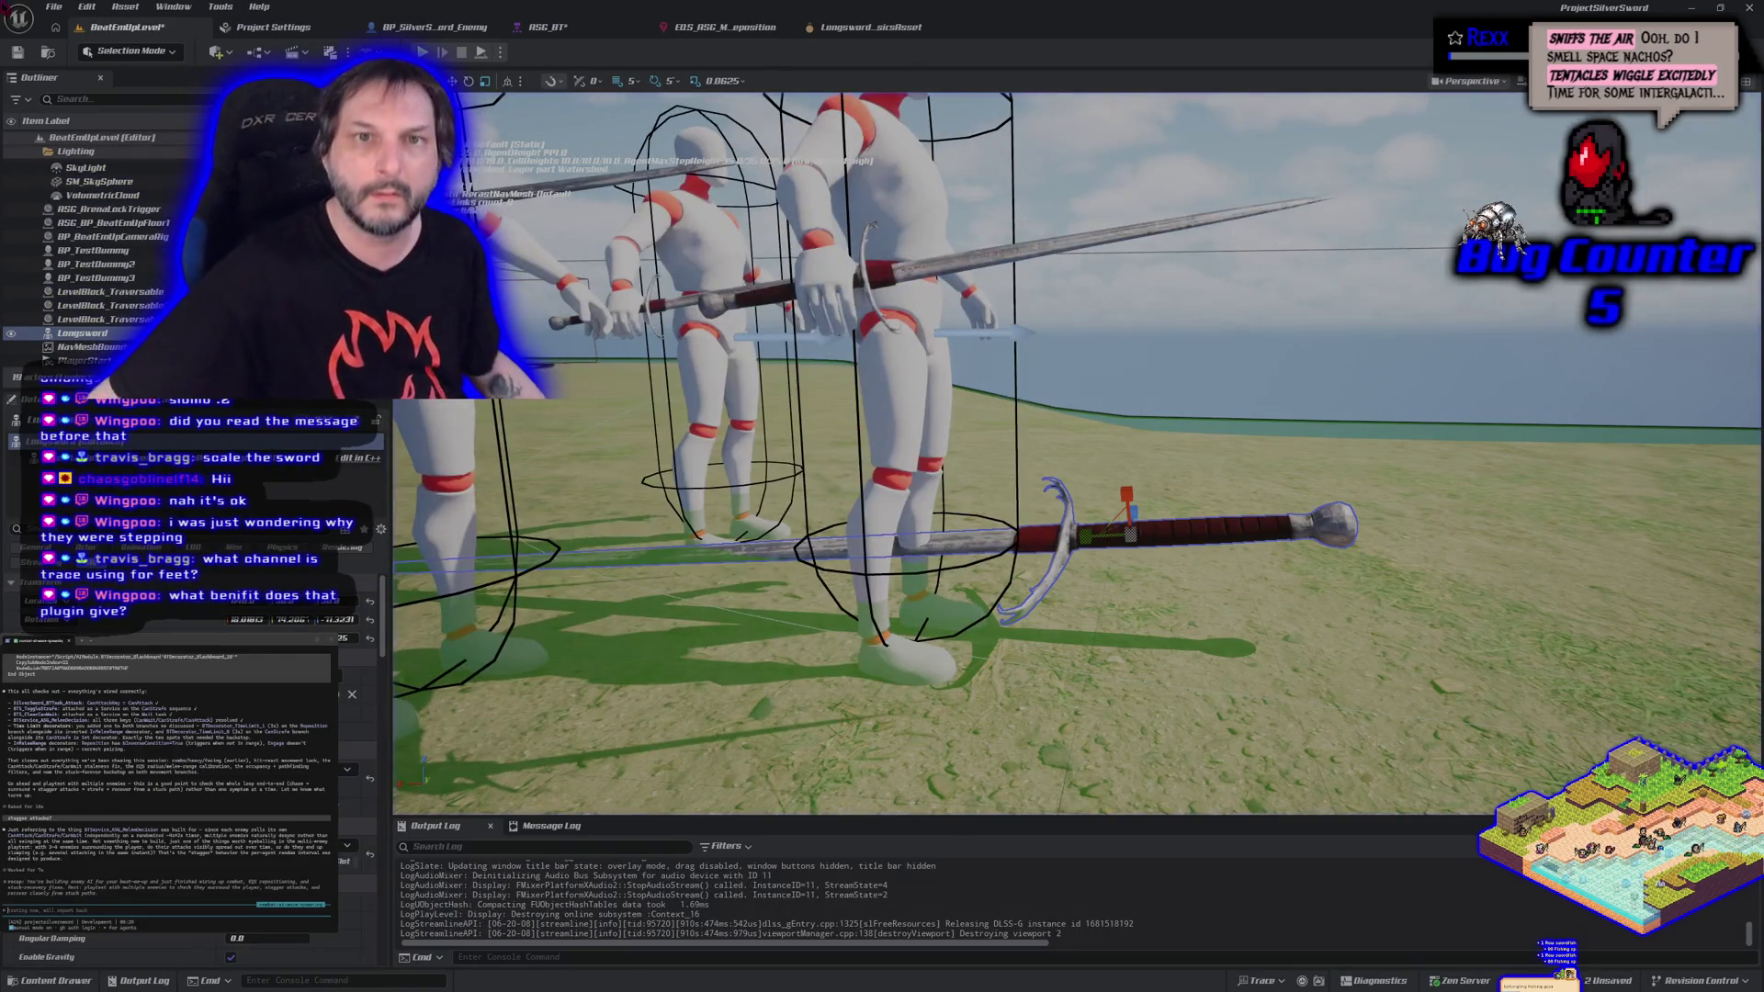
key(ctrl+space)
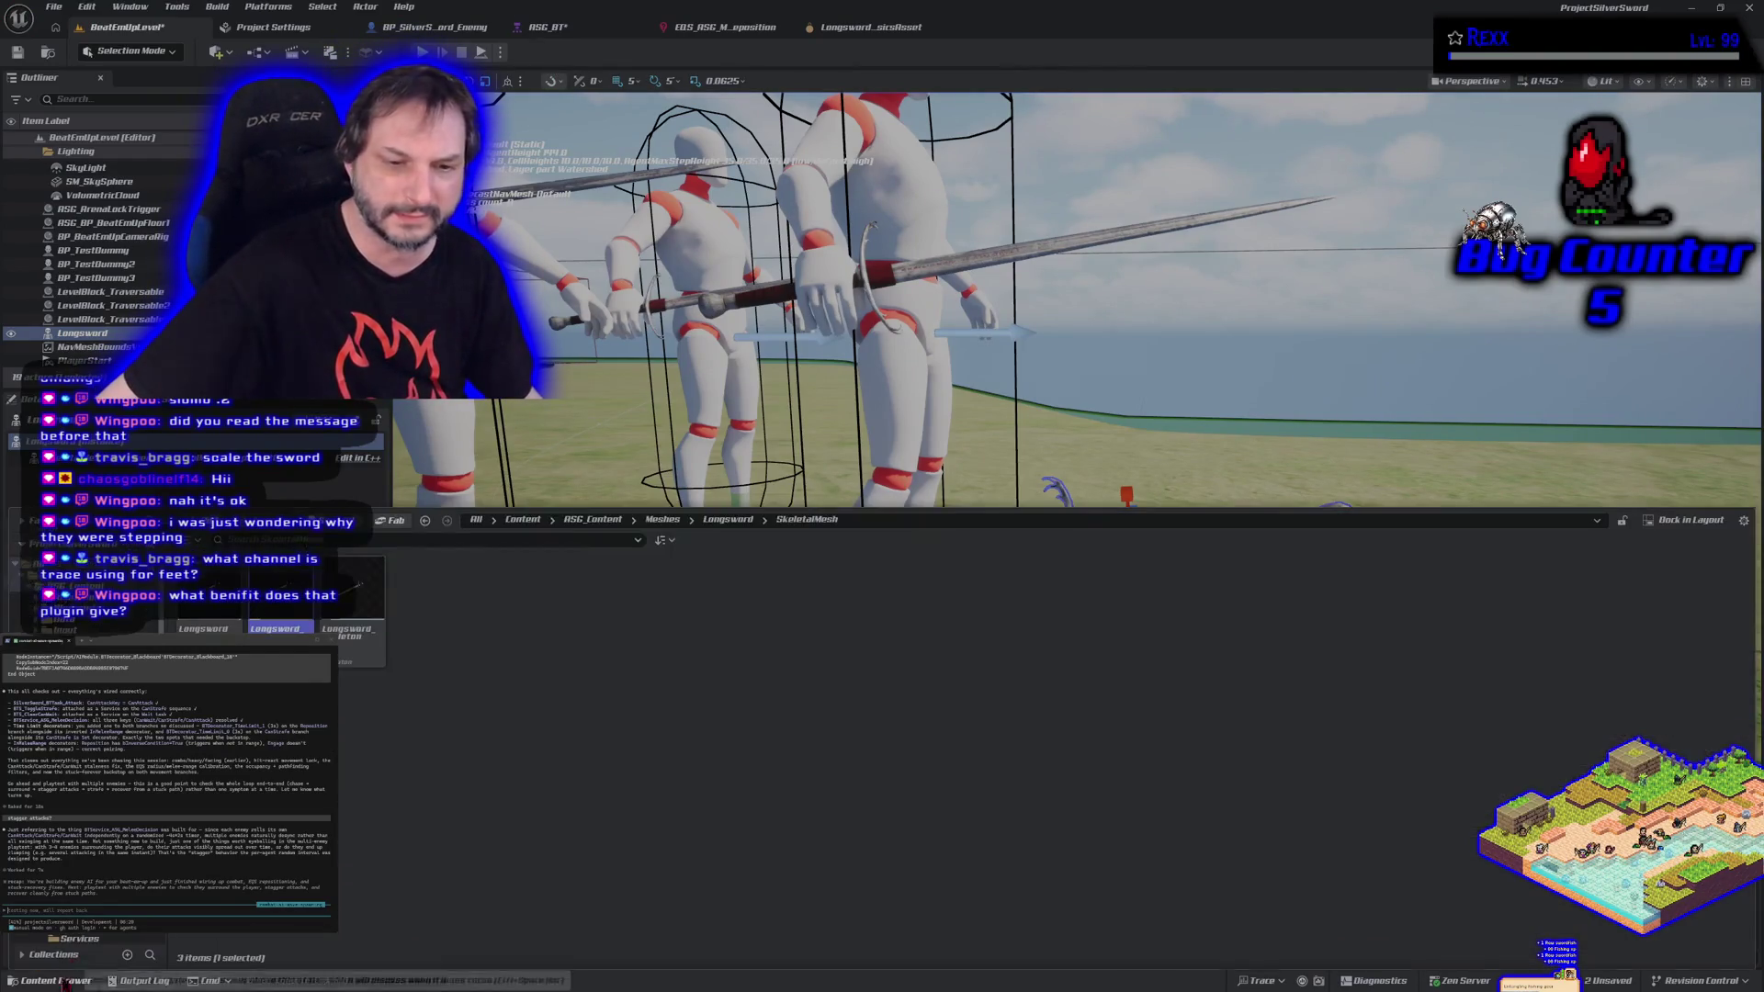
Open the SandboxCharacter_CMC_ABP animation blueprint from the Characters > Blueprints folder.
click(64, 599)
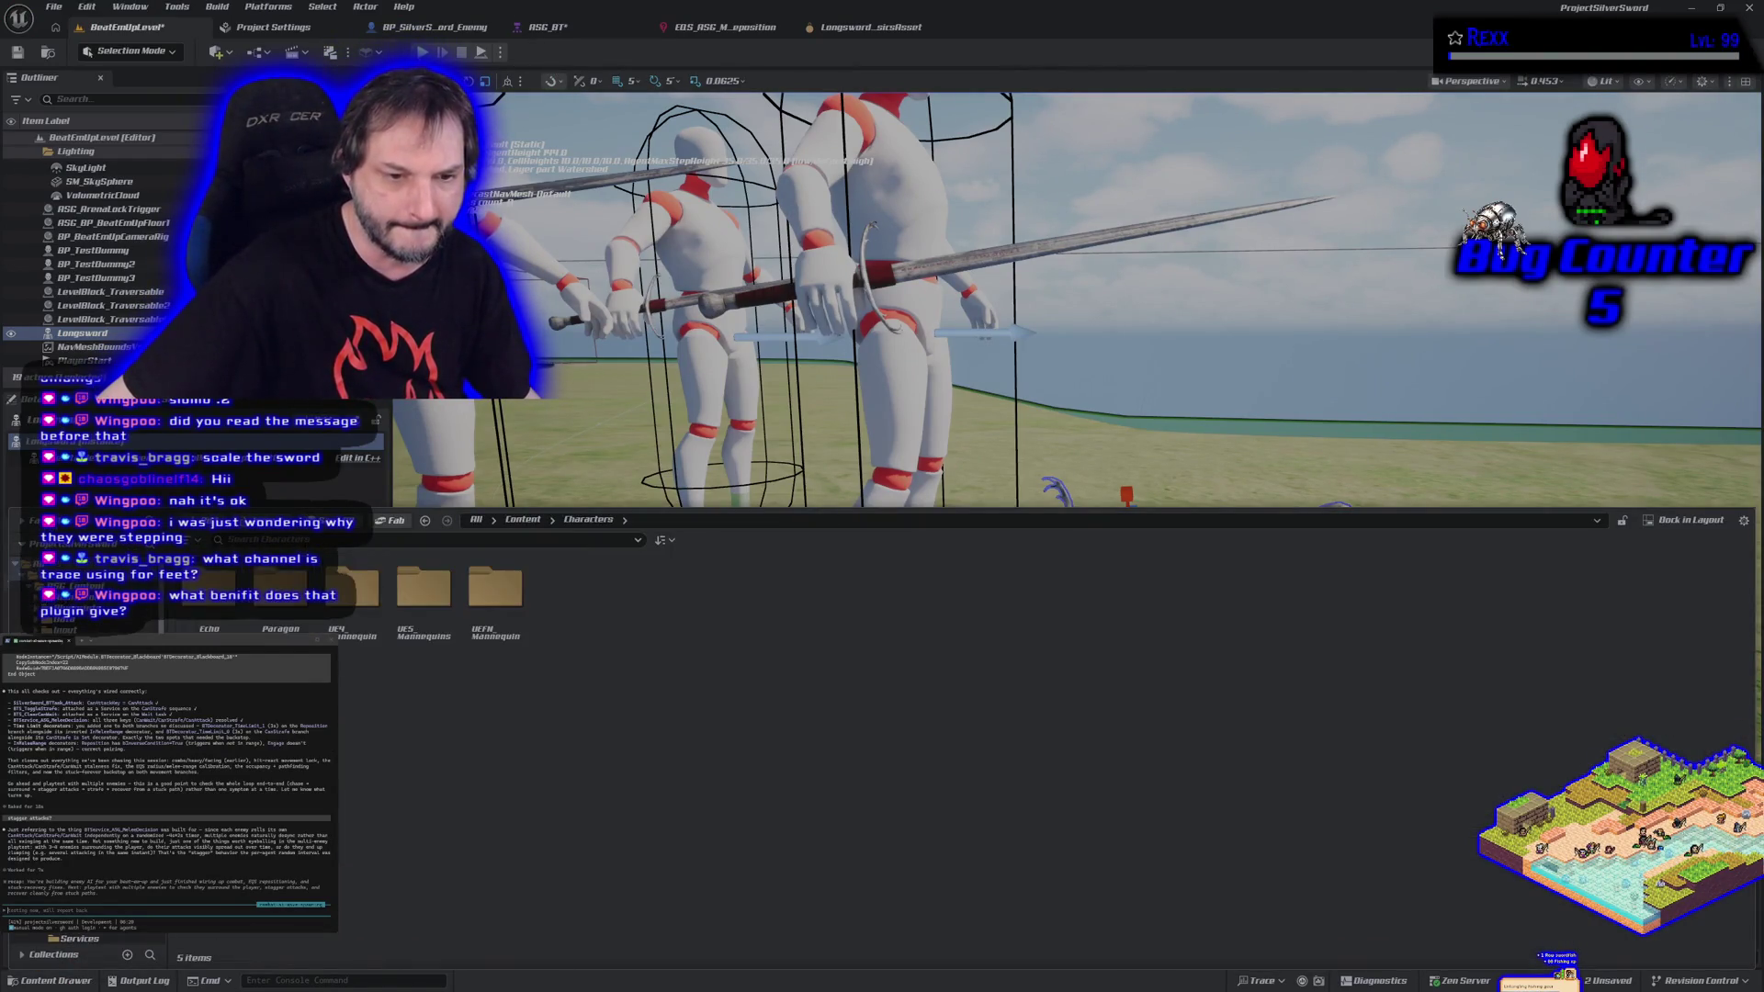
click(59, 591)
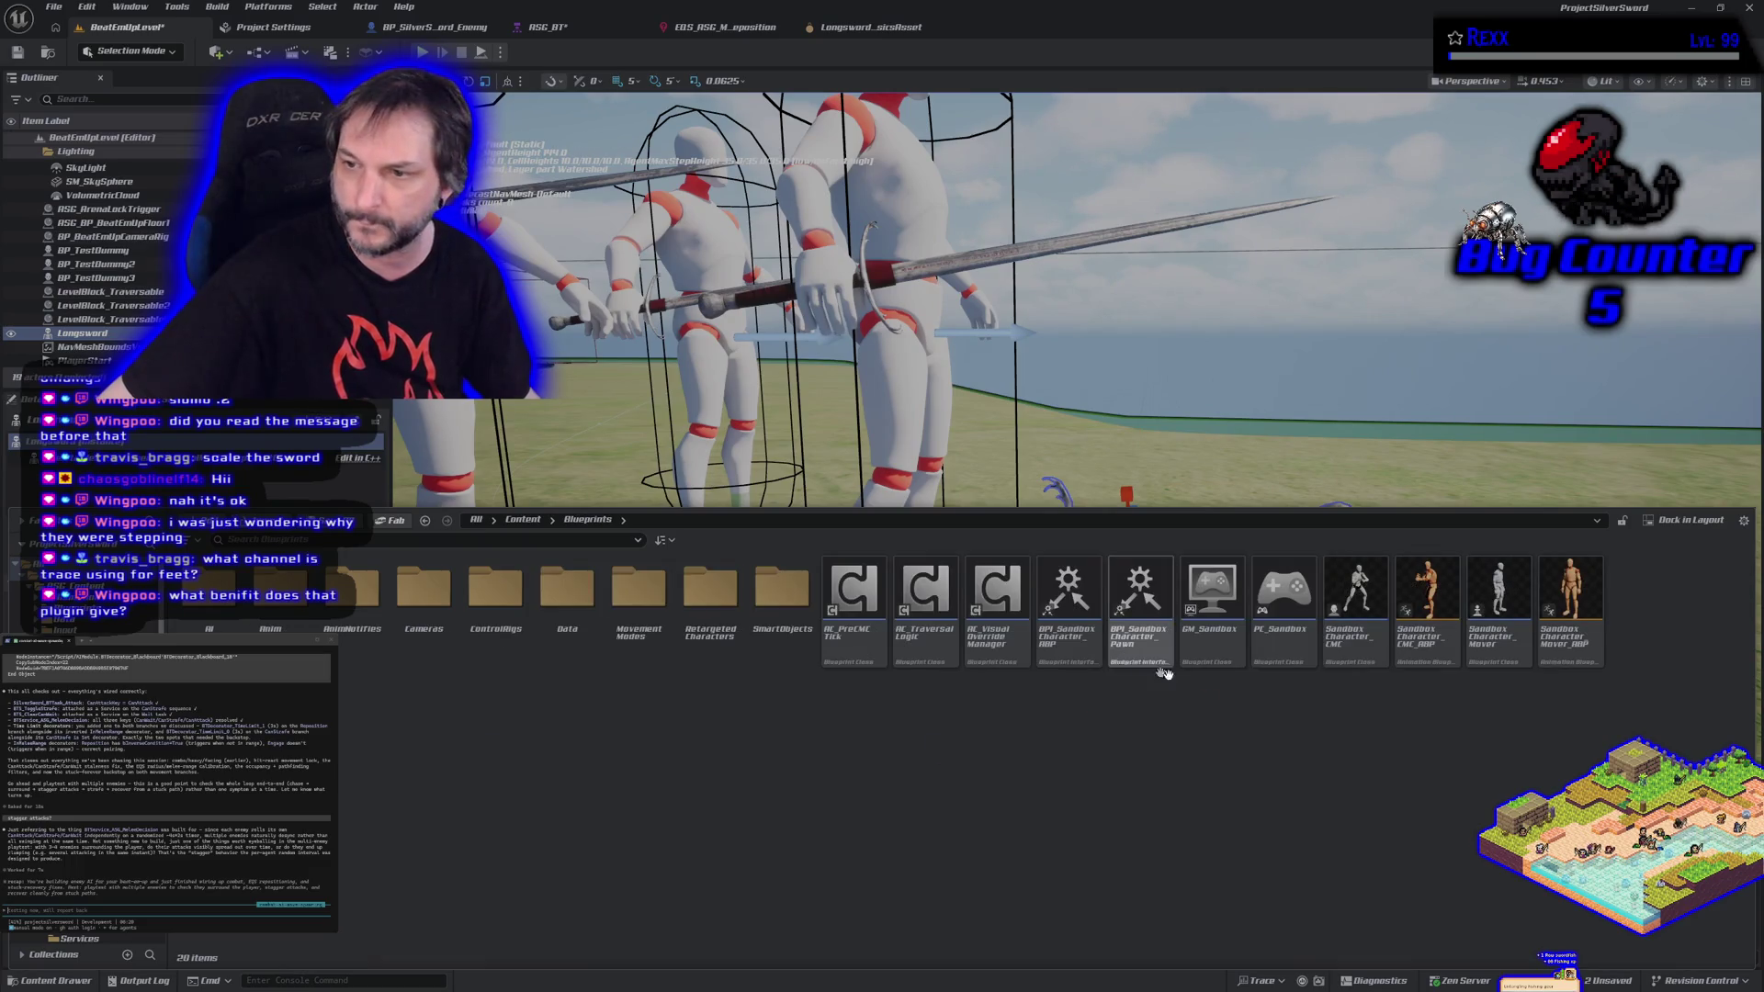
click(1424, 664)
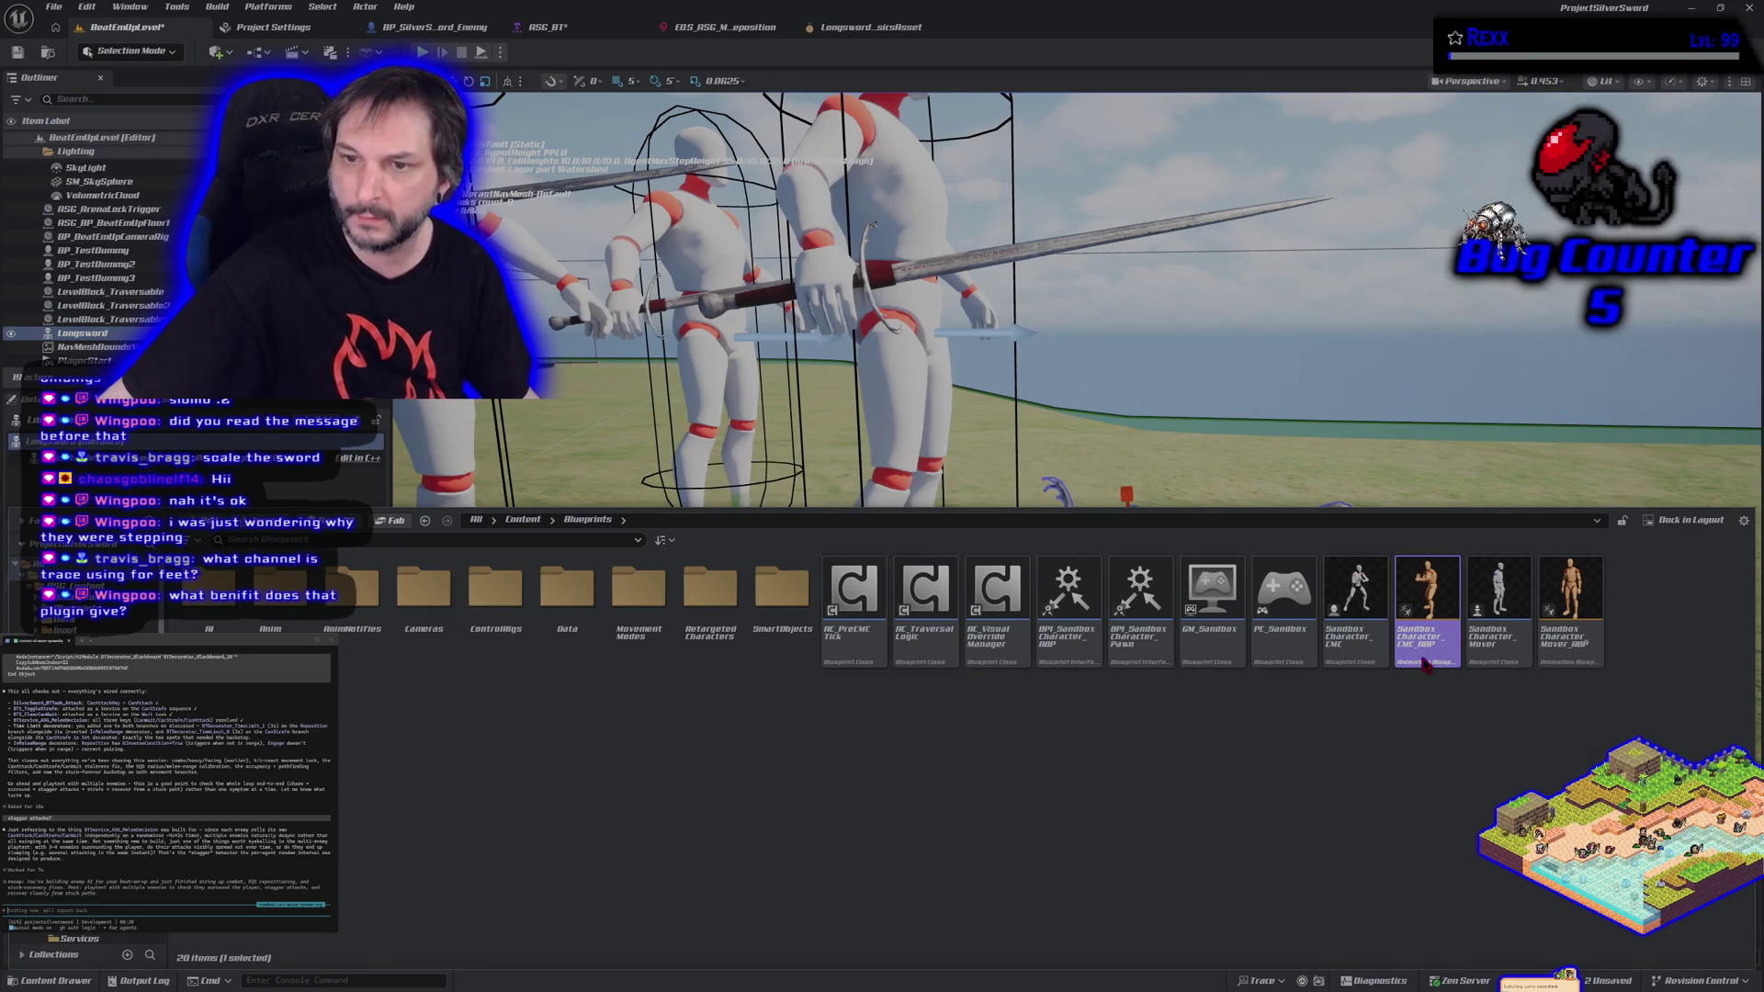
double_click(1425, 663)
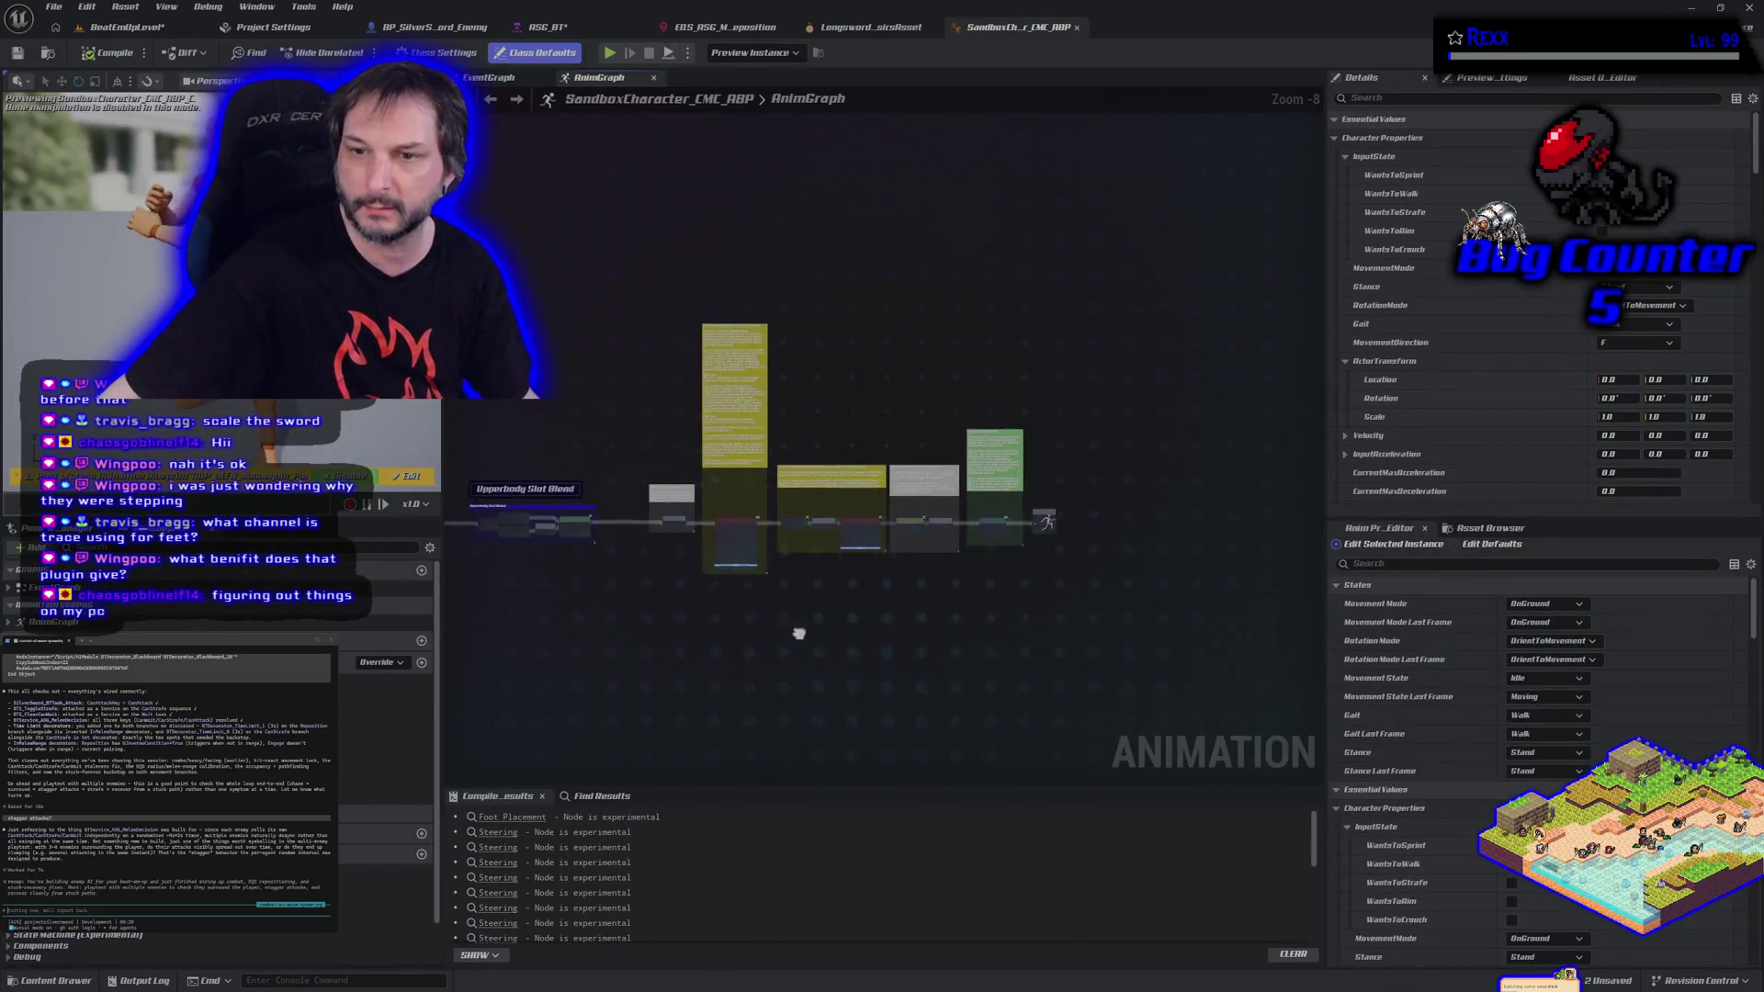
Zoom into the AnimGraph's Foot Placement node and review its settings.
drag(760, 513, 928, 662)
drag(1137, 700, 650, 670)
scroll(885, 599, up, 3)
click(512, 817)
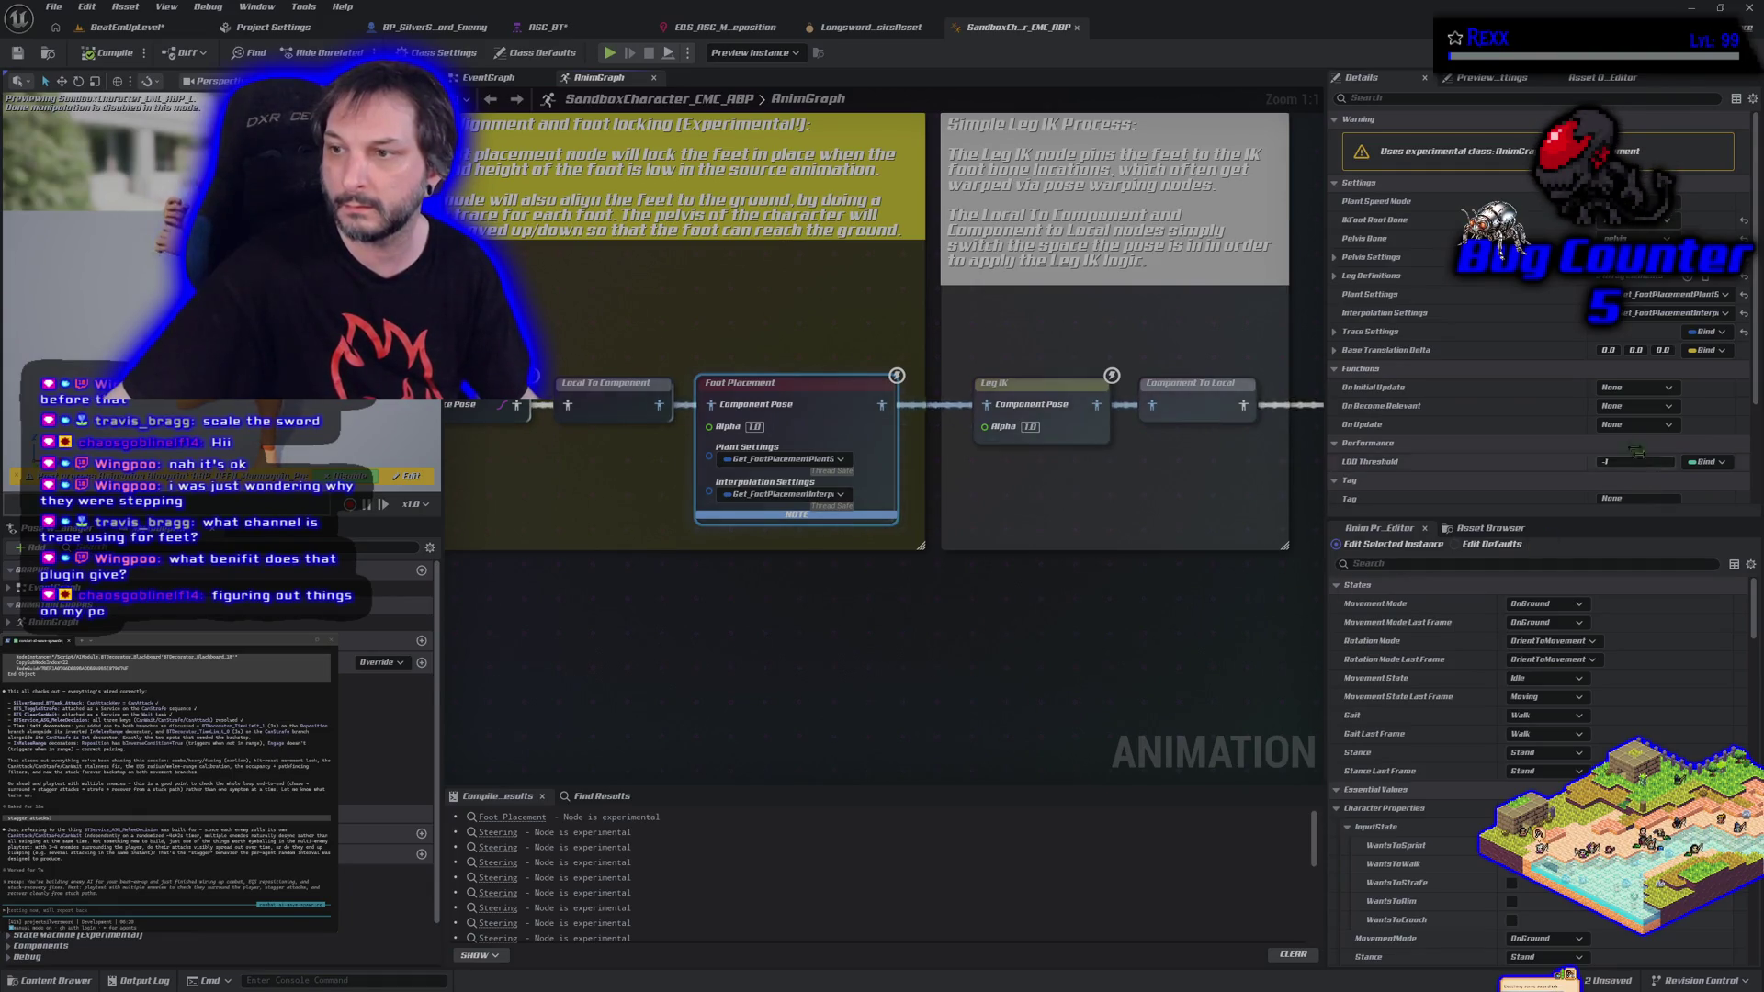
scroll(1478, 384, down, 3)
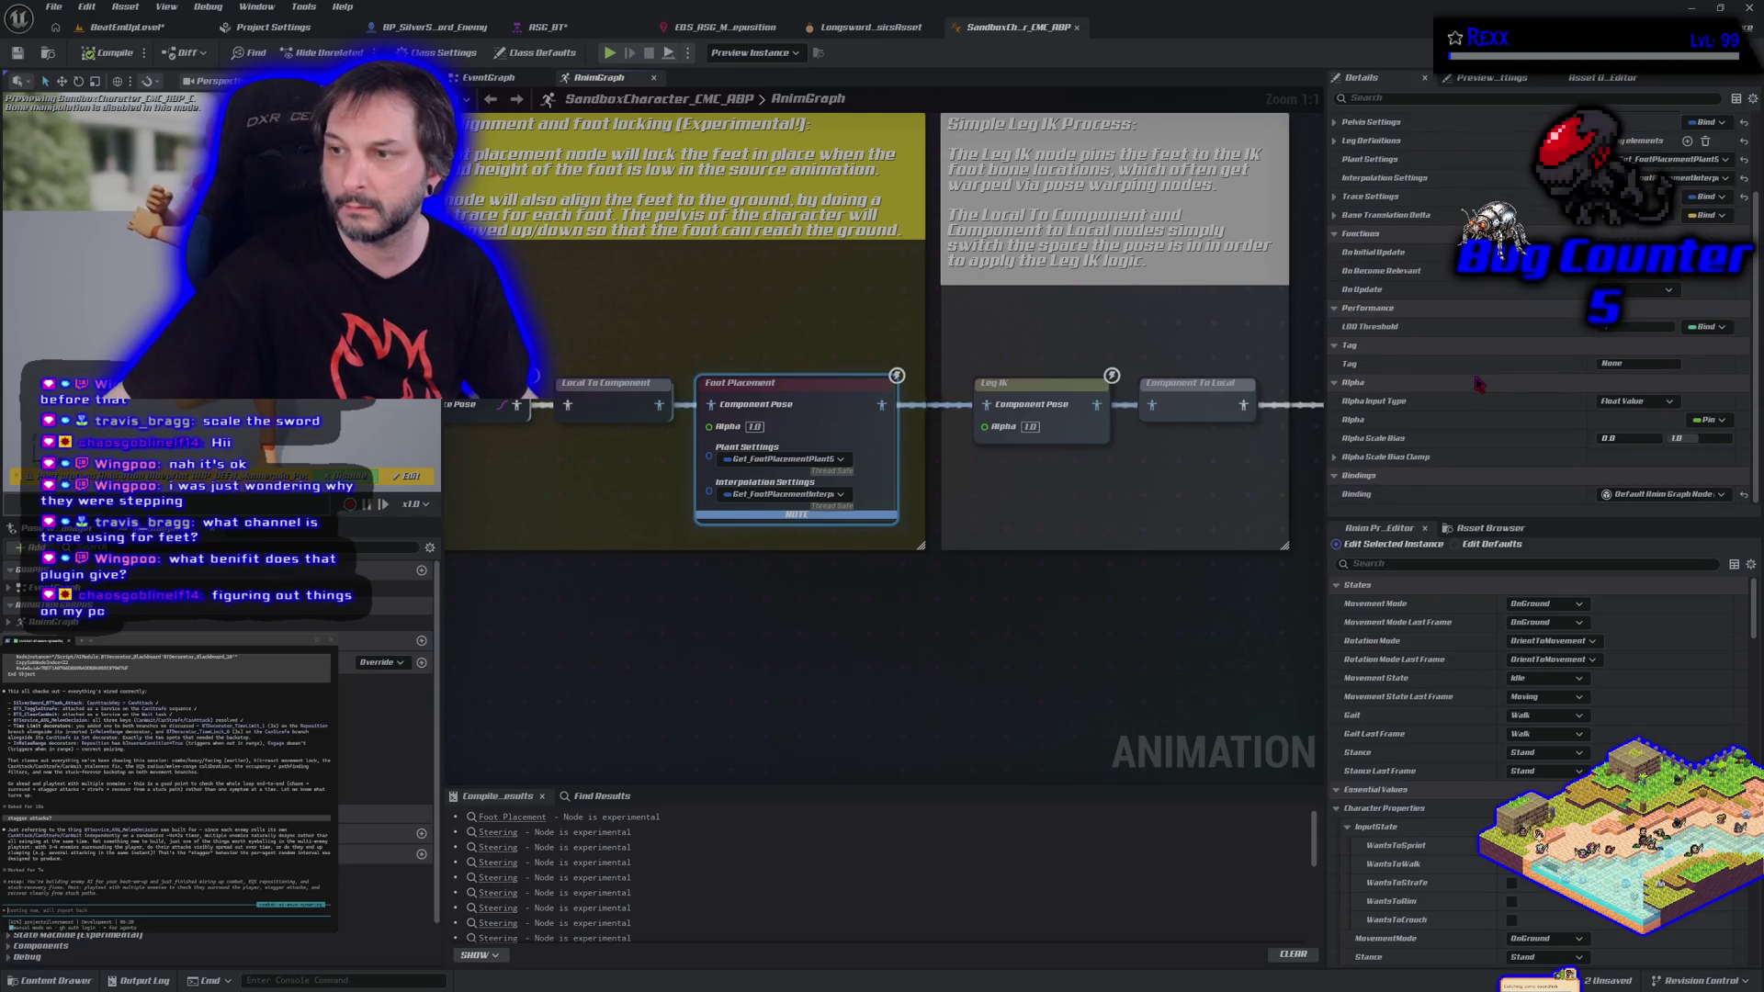
scroll(1479, 384, up, 3)
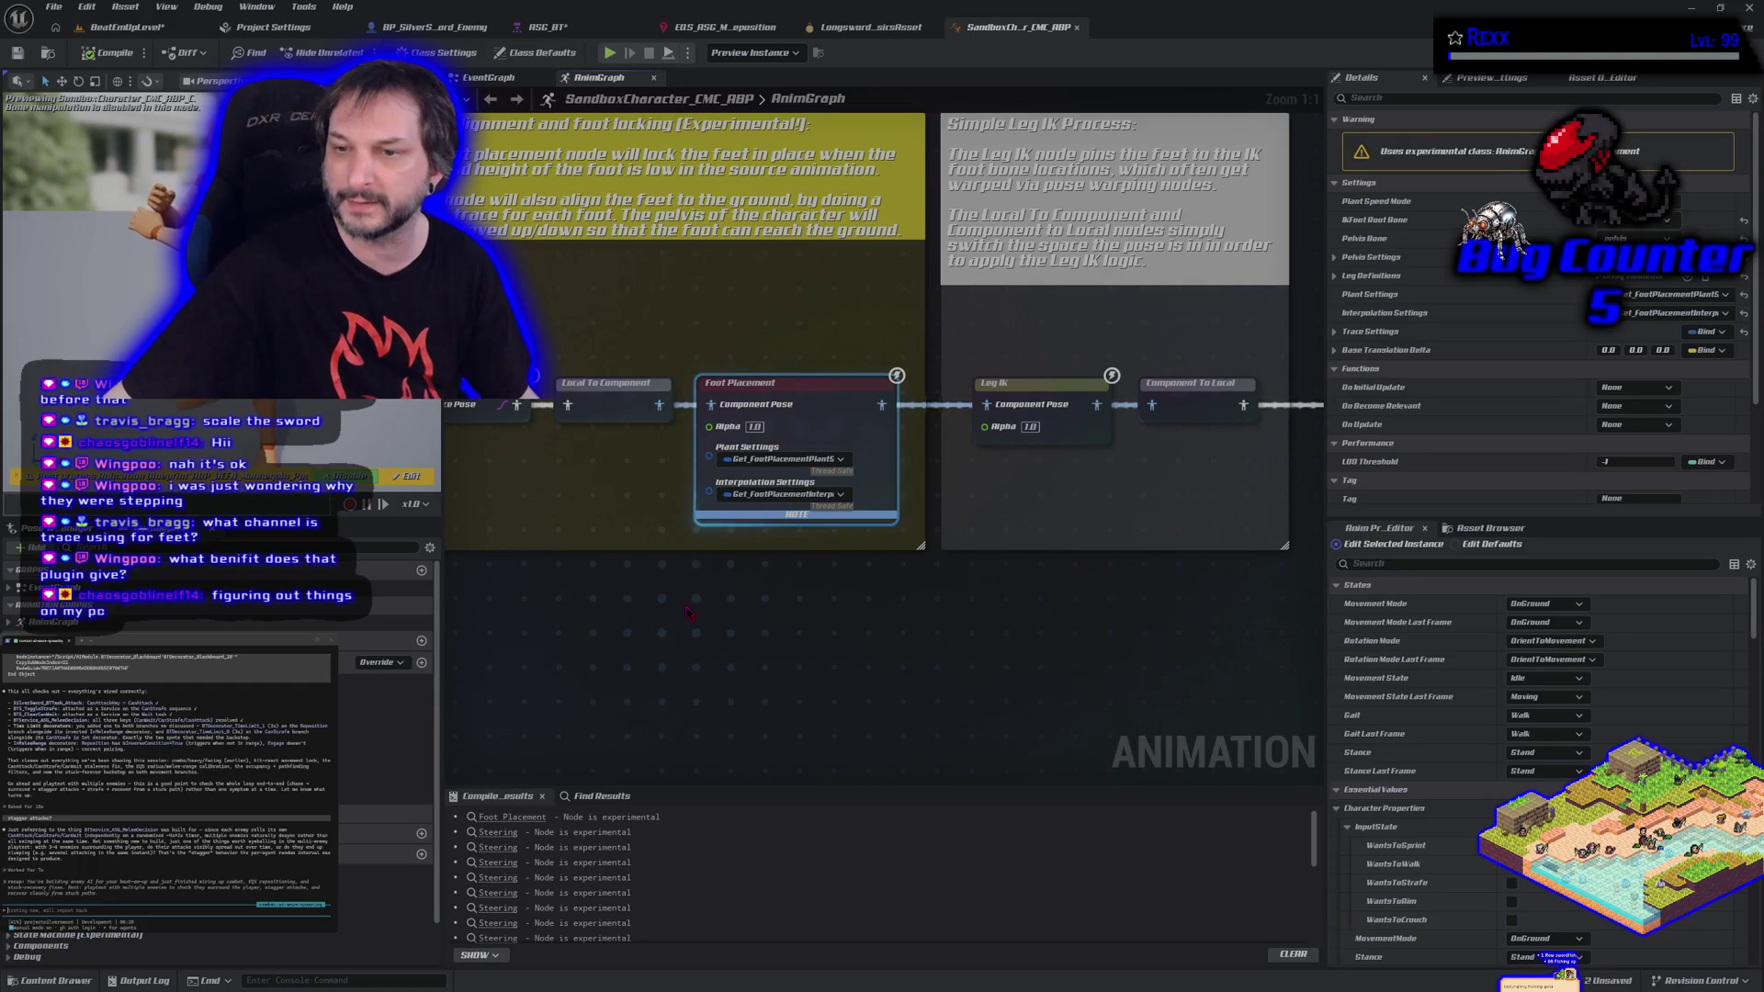
Pan past the Pose History node, review the Leg IK node's settings, then switch to the EventGraph.
drag(989, 626, 677, 643)
click(719, 424)
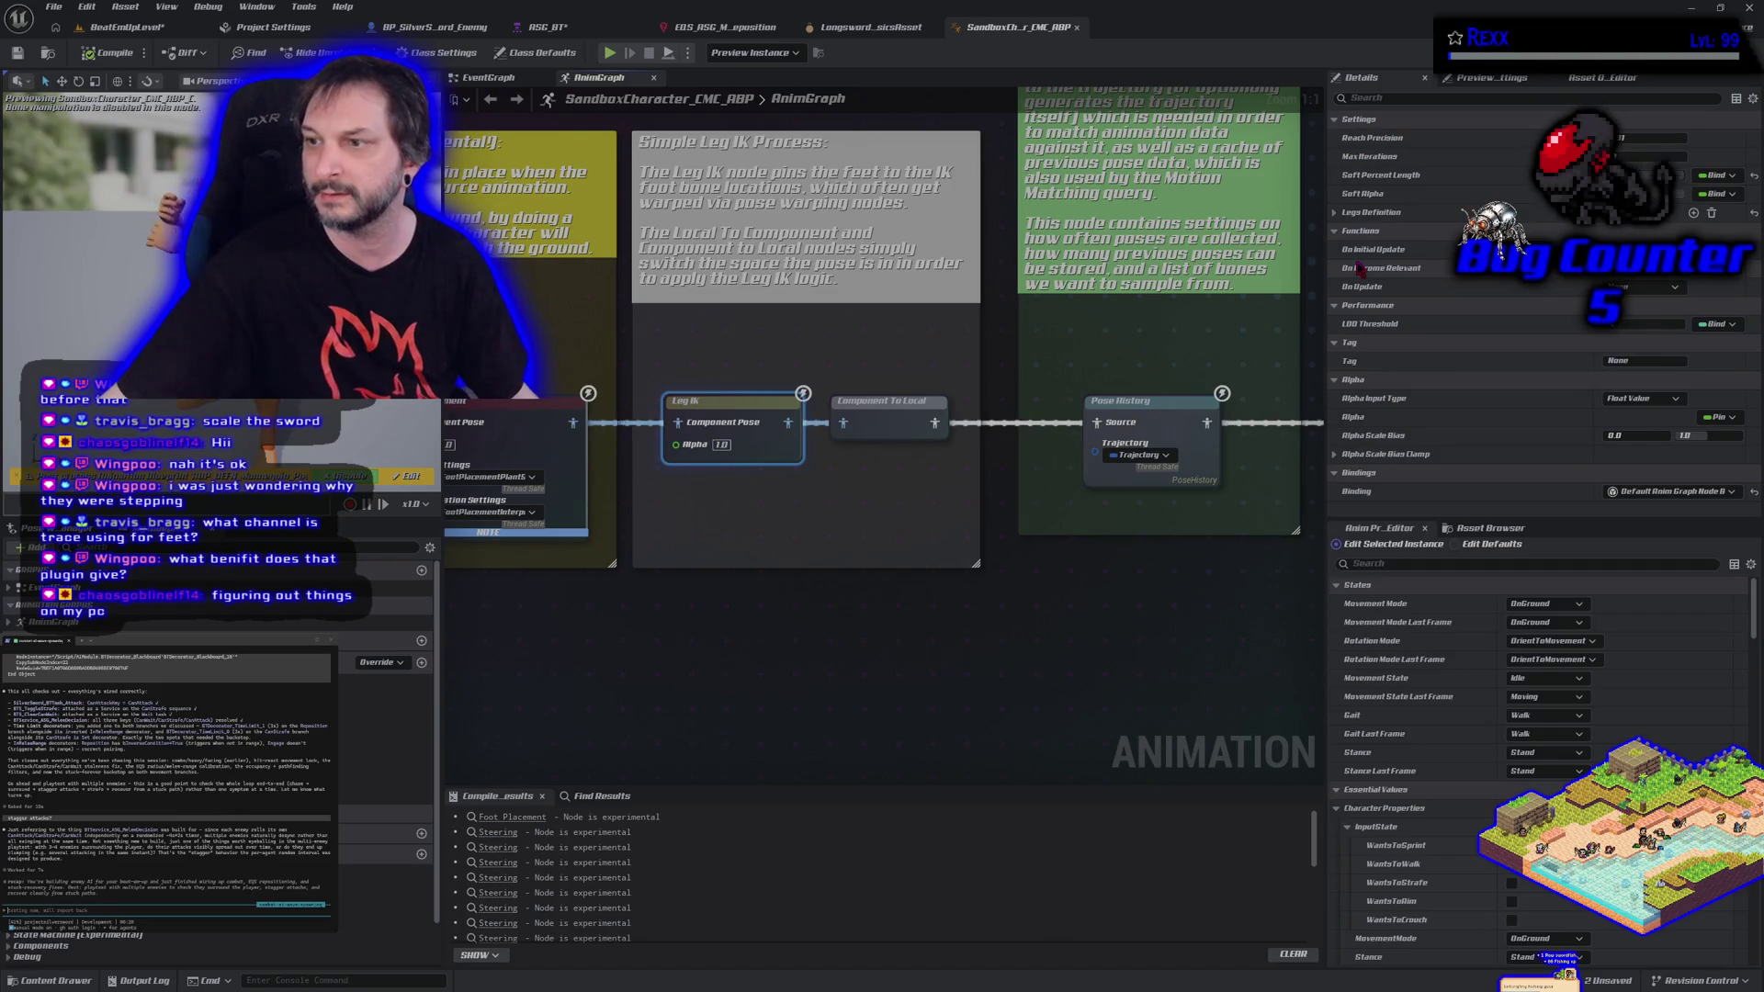
scroll(640, 537, down, 1)
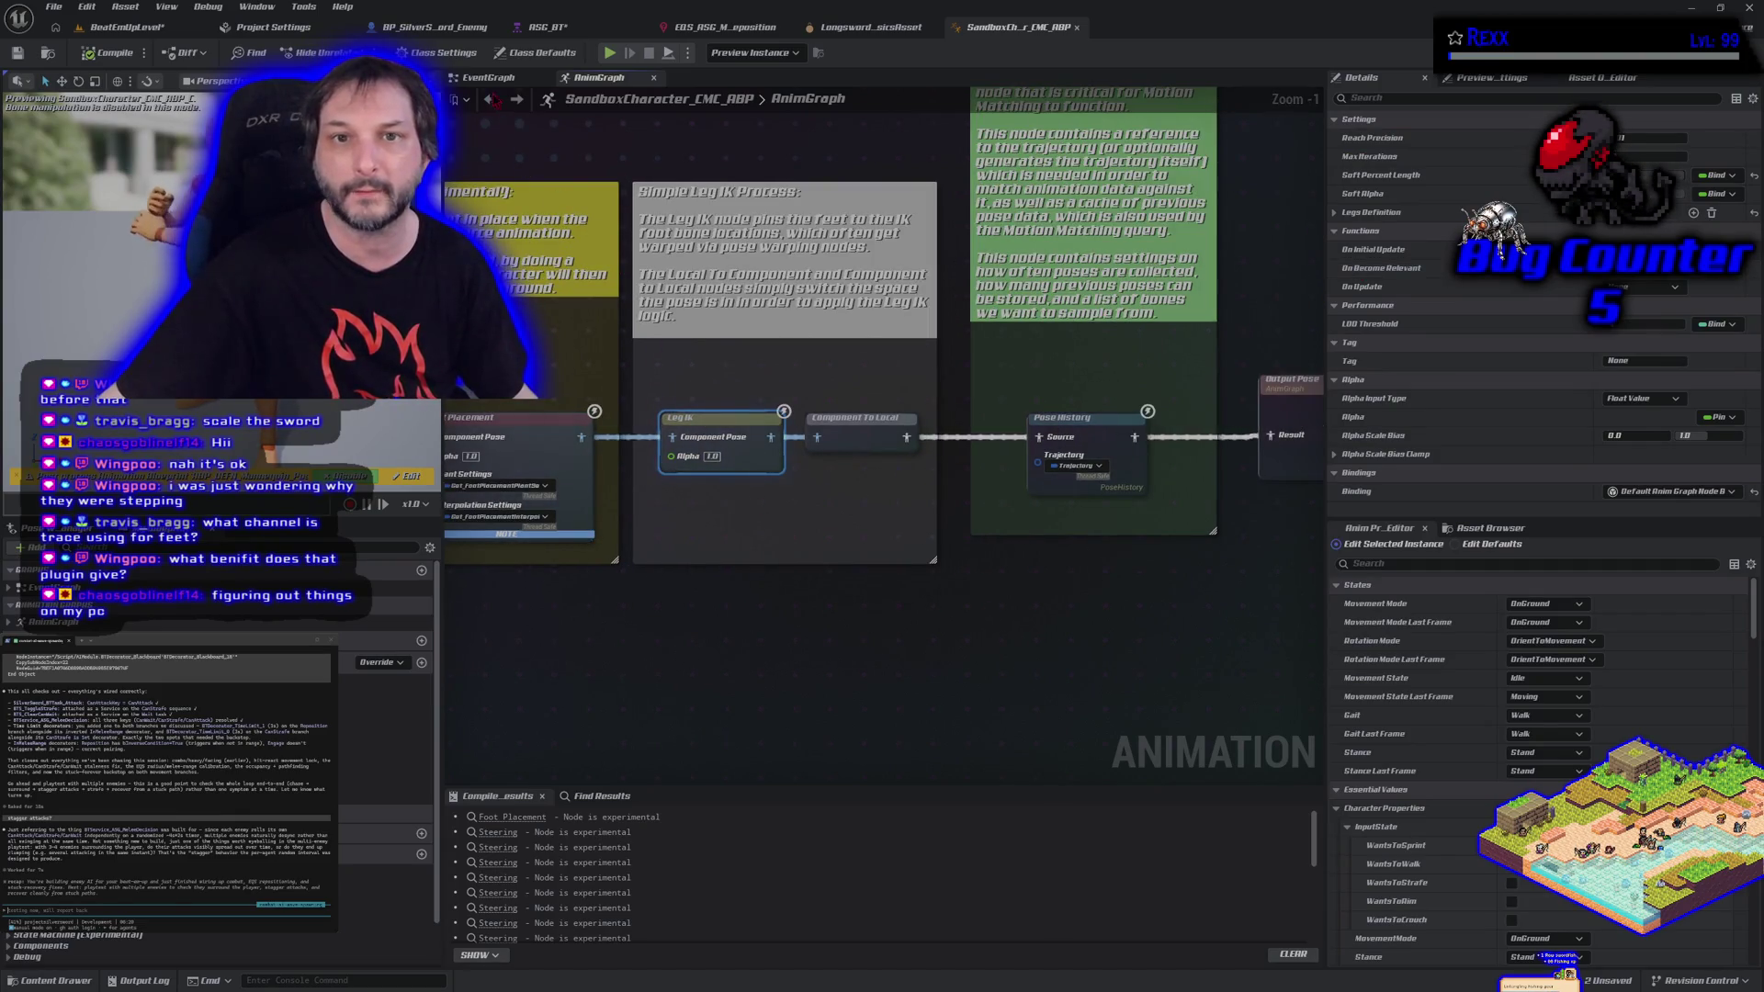
click(488, 78)
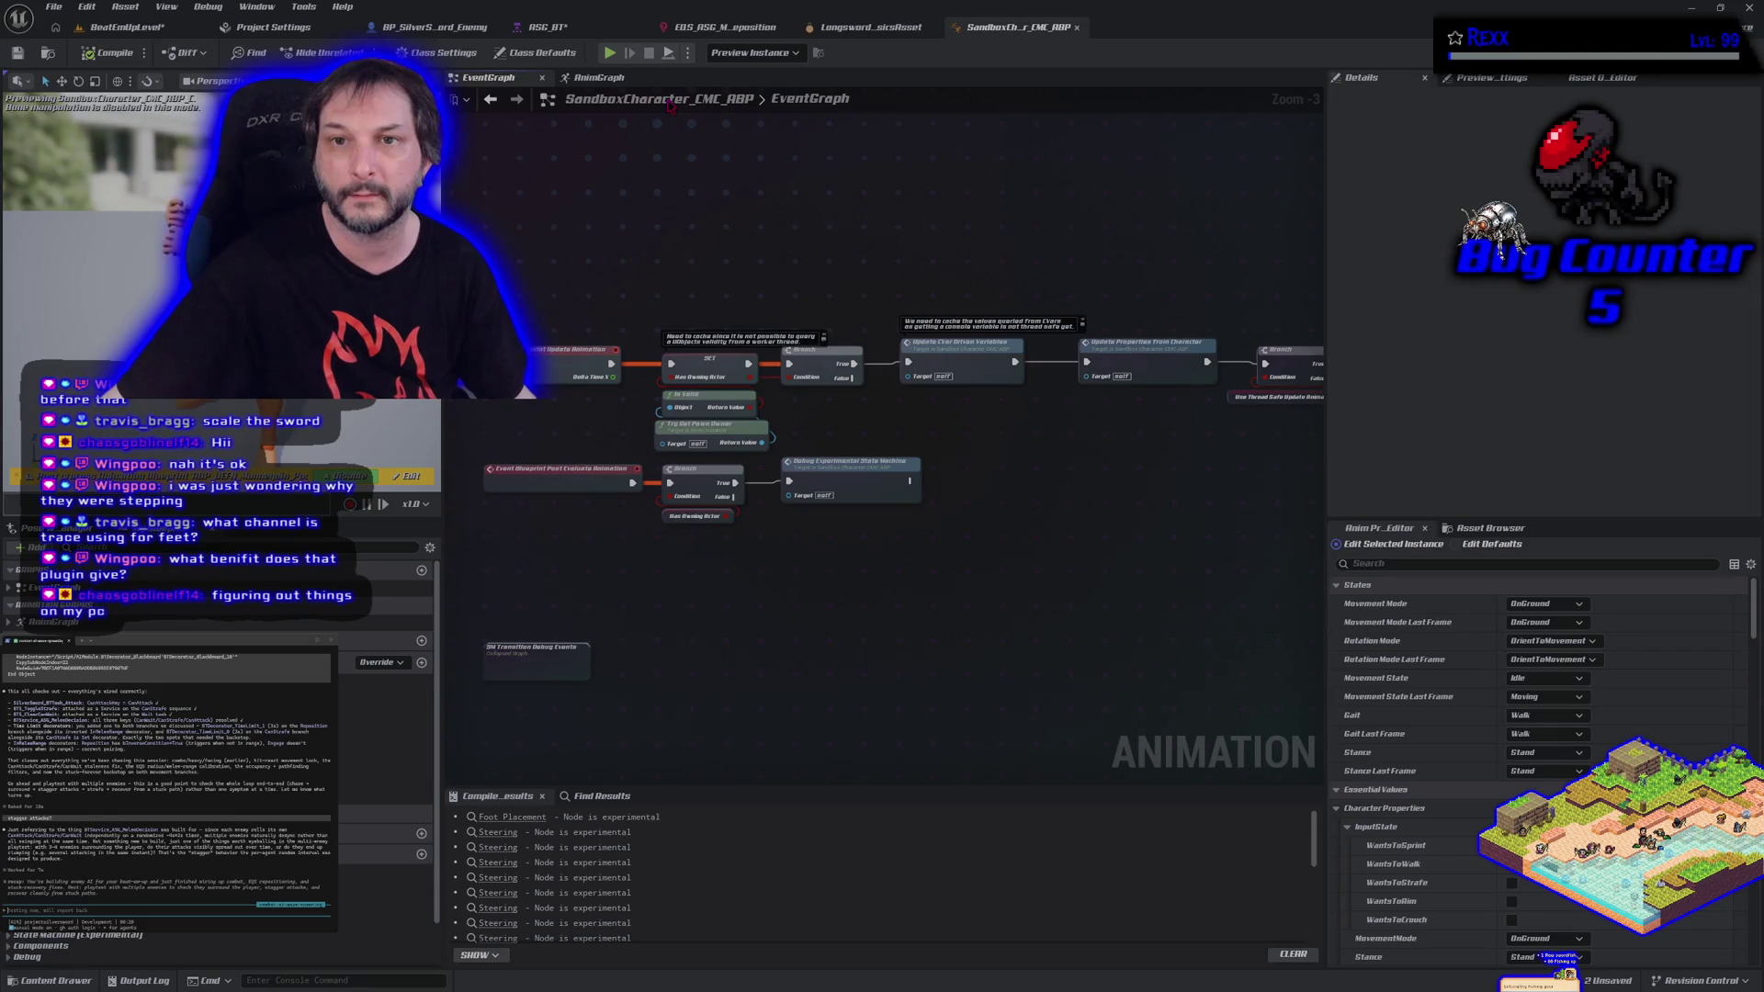
Open Update_PropertiesFromCharacter, inspect its Get_PropertiesForAnimation interface definition, then close that graph.
scroll(659, 281, up, 2)
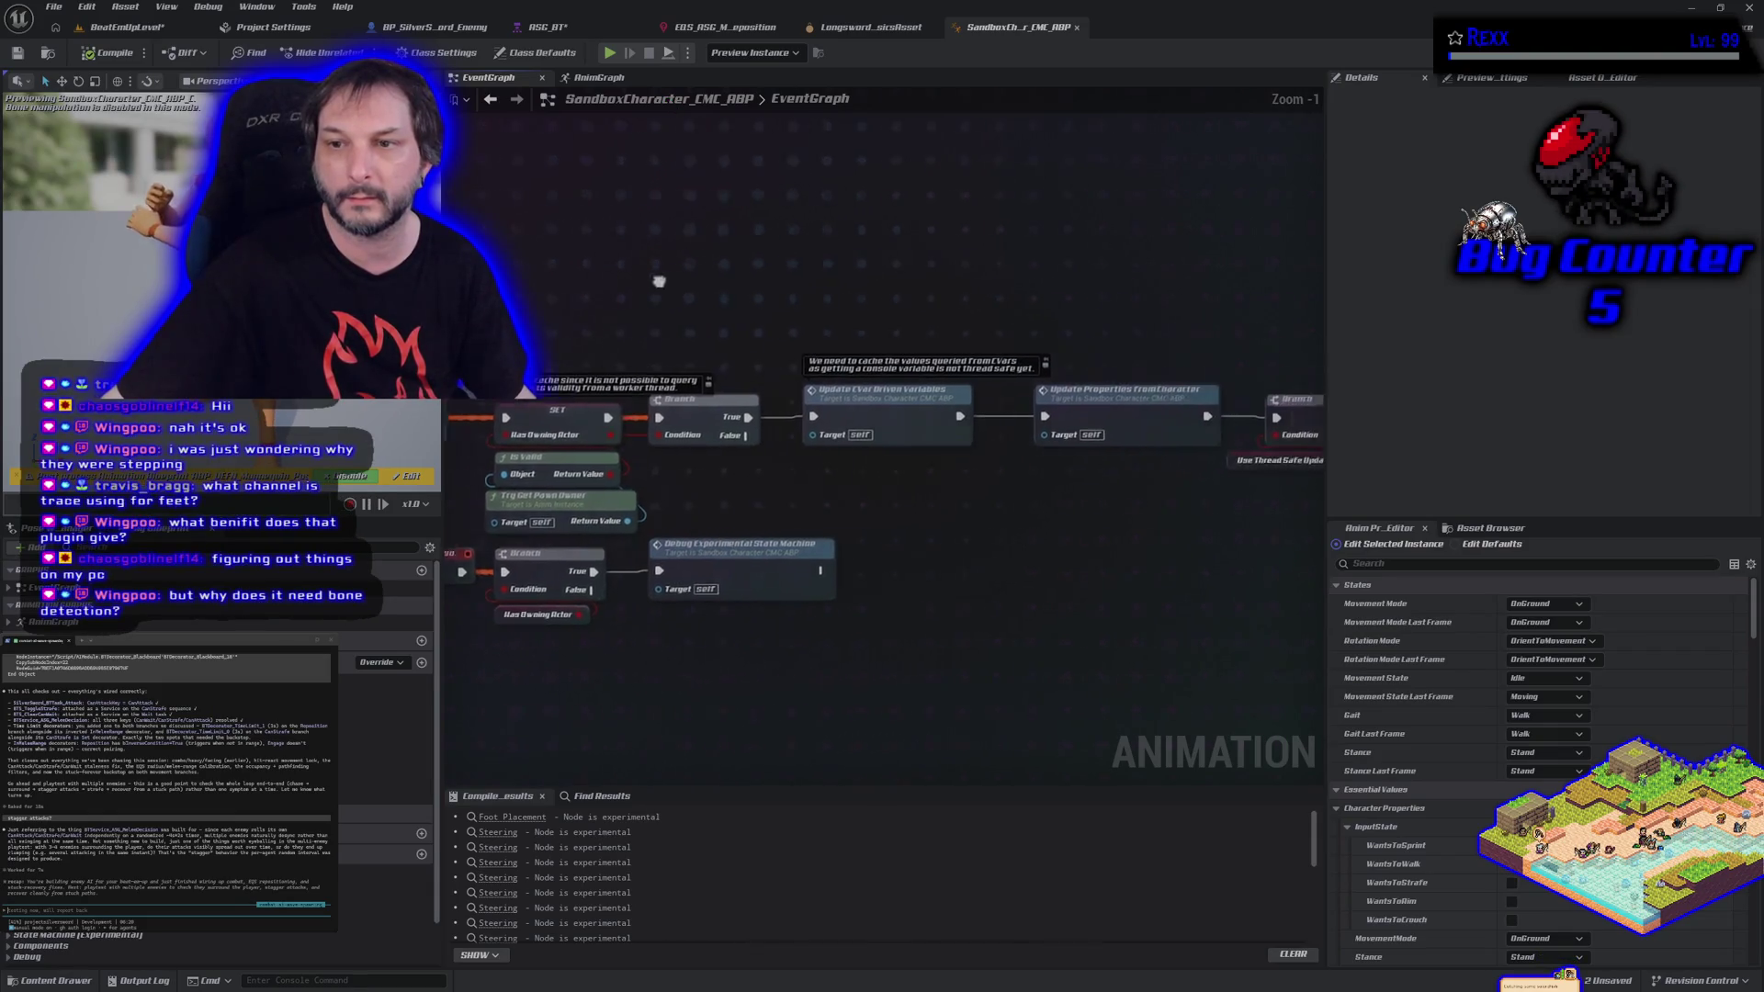
drag(994, 556, 654, 528)
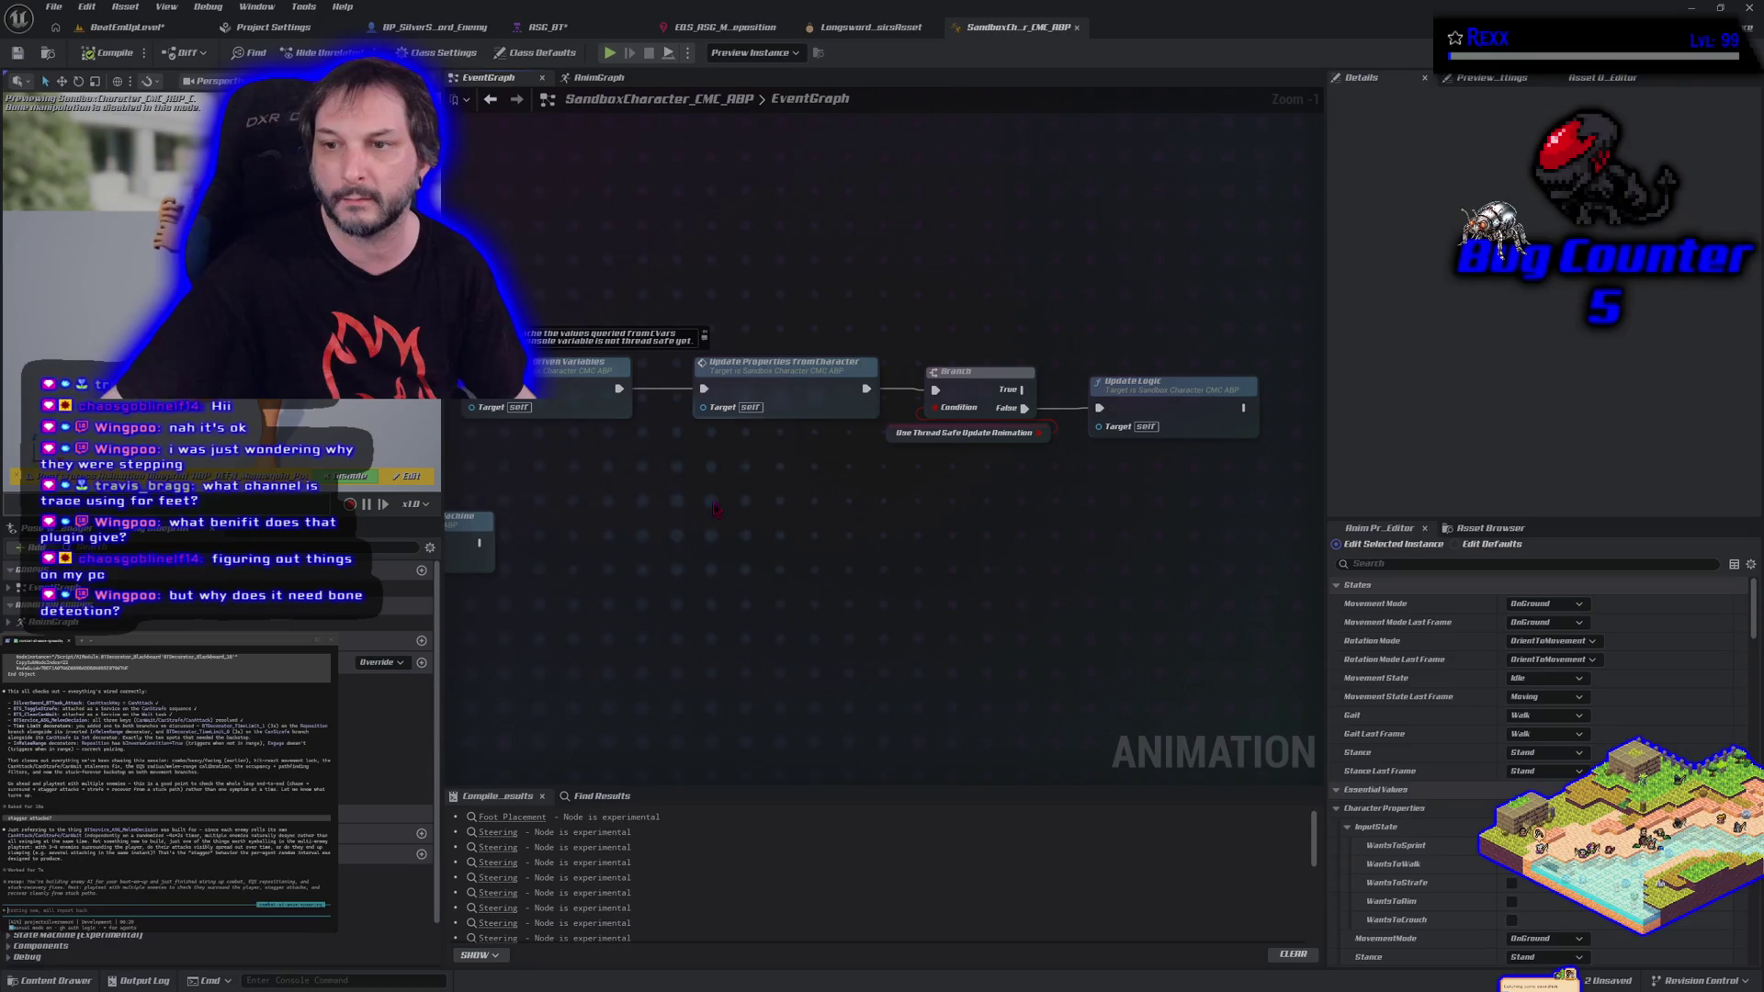
double_click(781, 390)
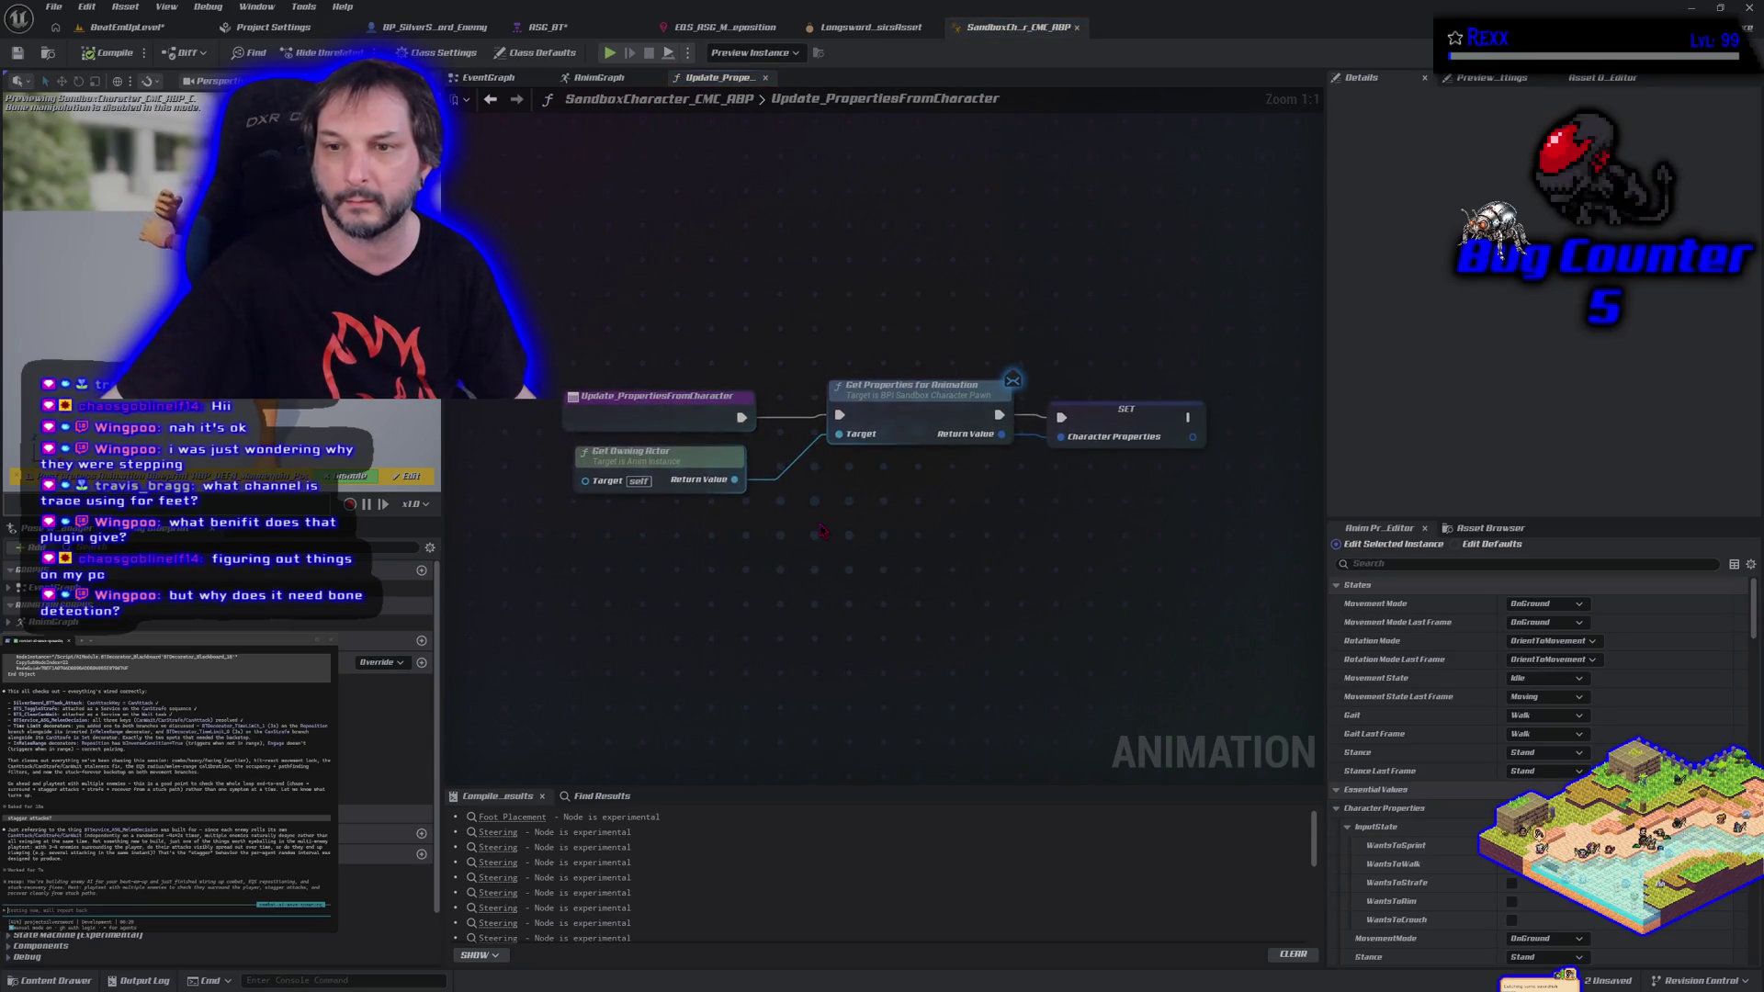
click(935, 386)
double_click(934, 387)
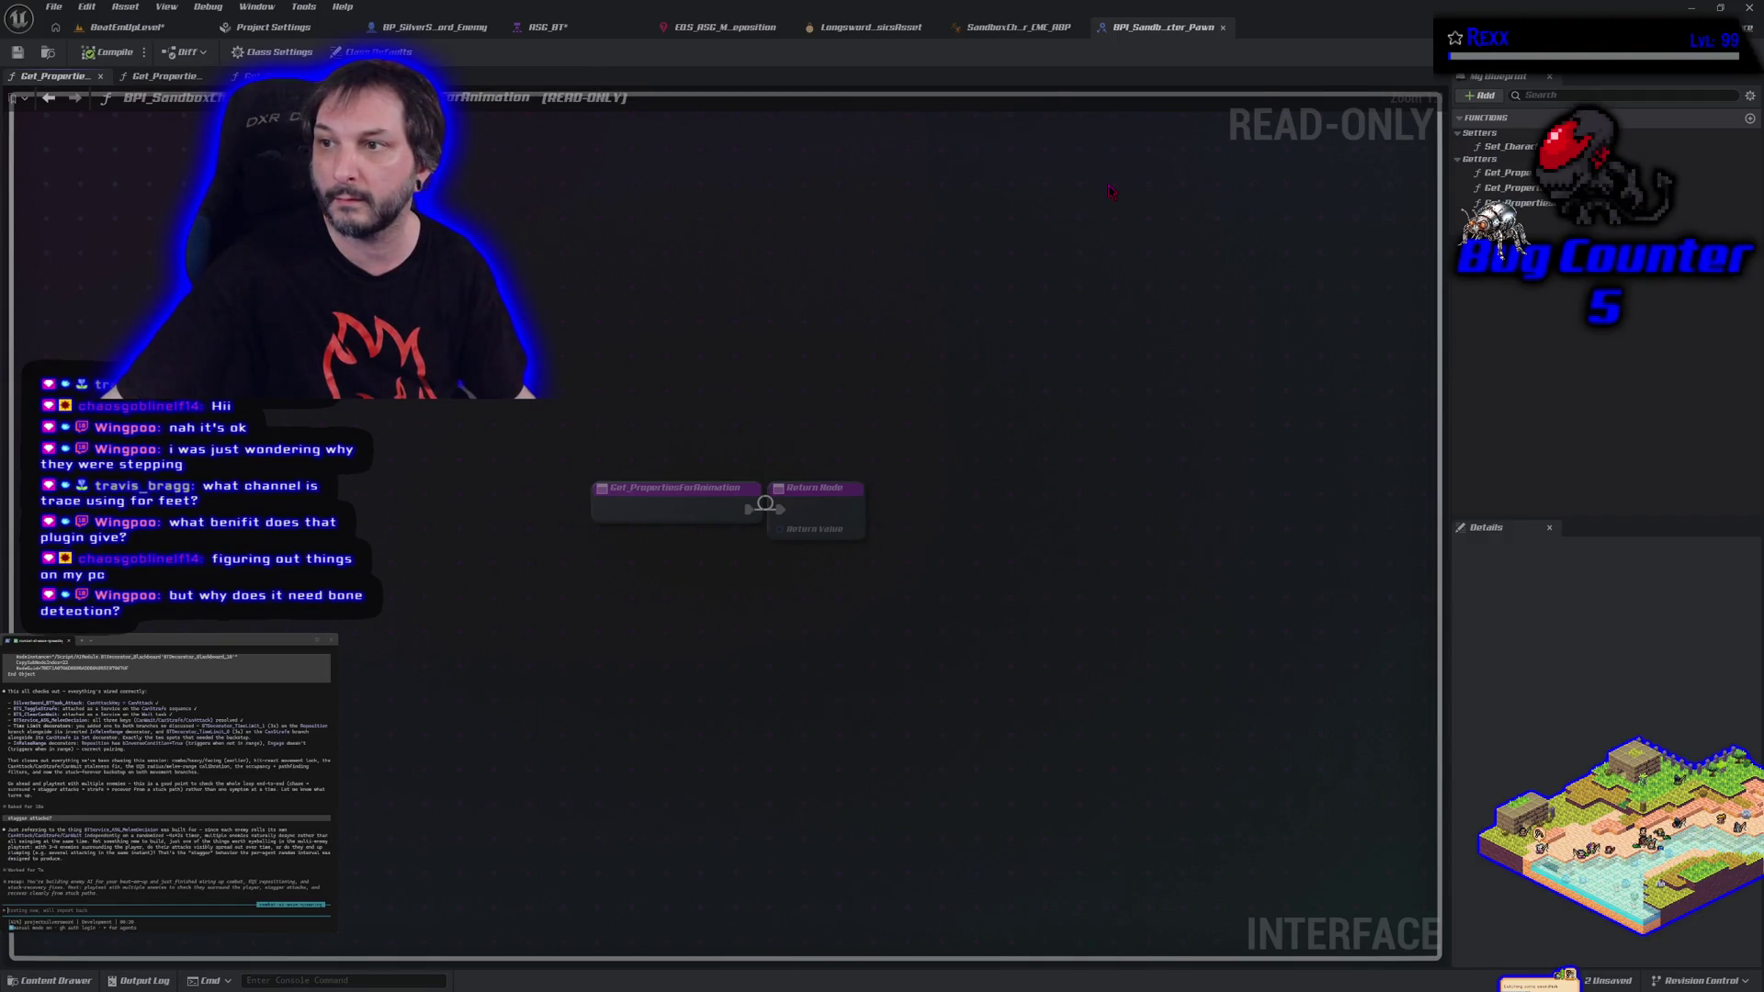
click(1223, 28)
Open Update_Logic, then Update_EssentialValues, and bring its acceleration and velocity nodes into view.
key(alt+Left)
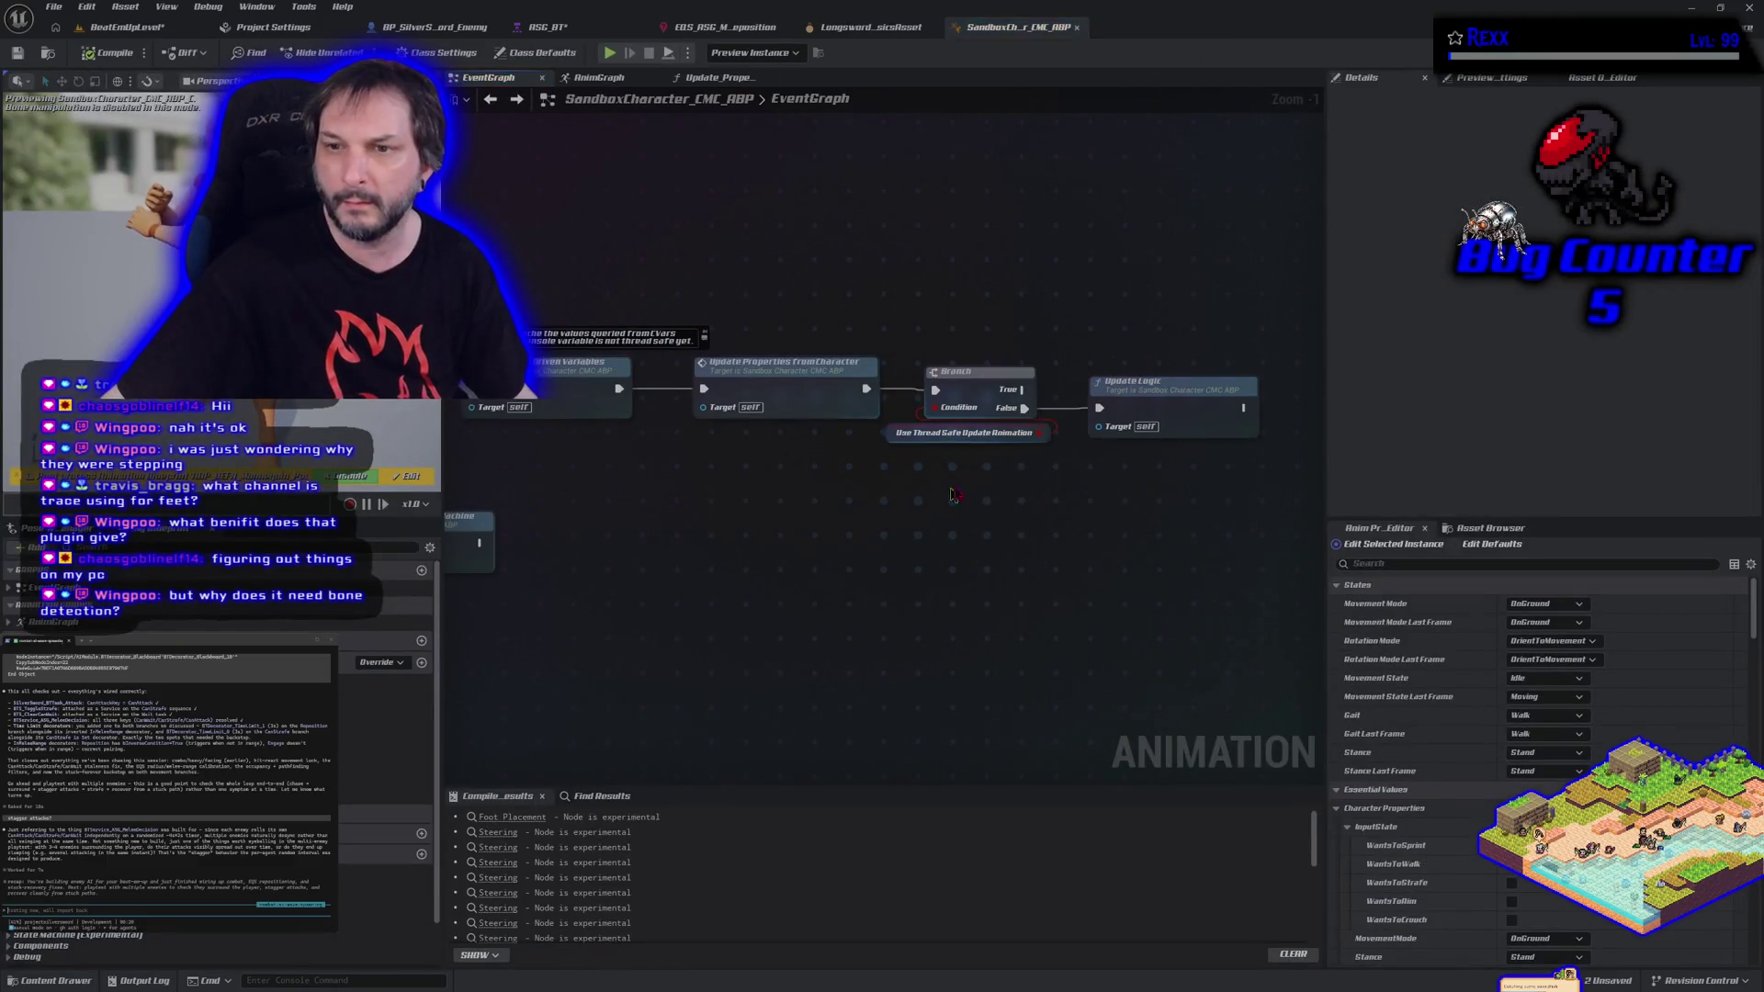
key(alt+Left)
scroll(666, 546, up, 3)
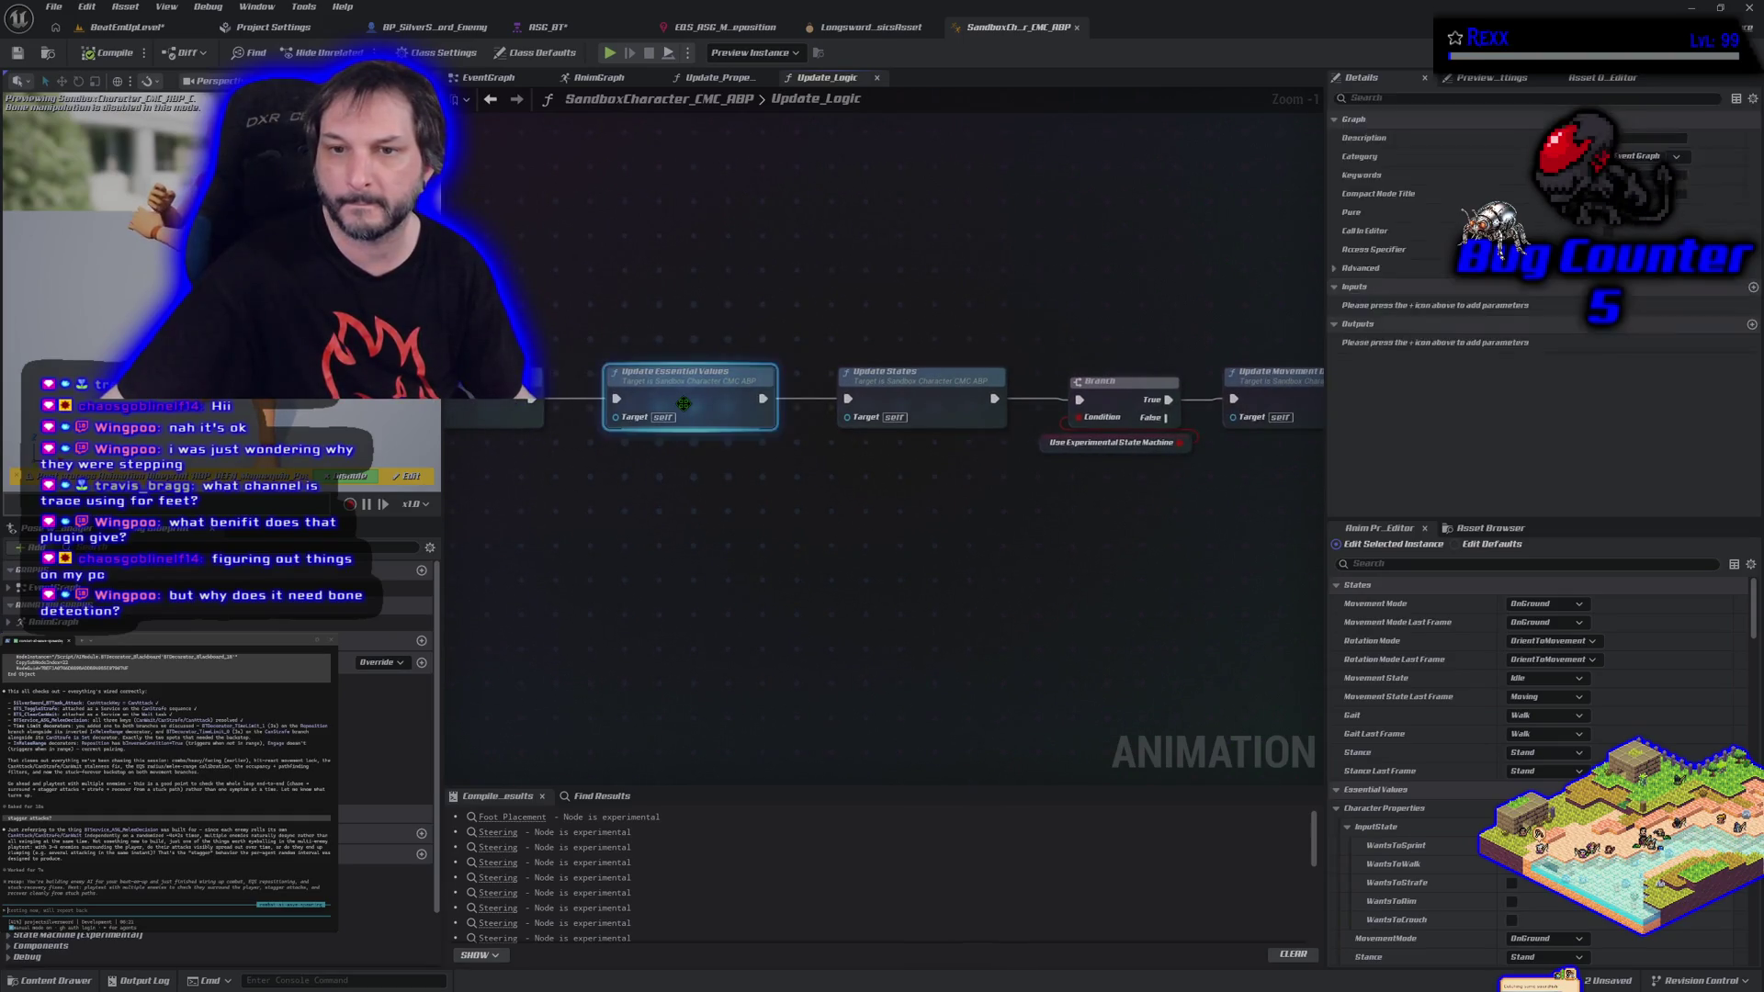
double_click(687, 411)
scroll(688, 410, up, 5)
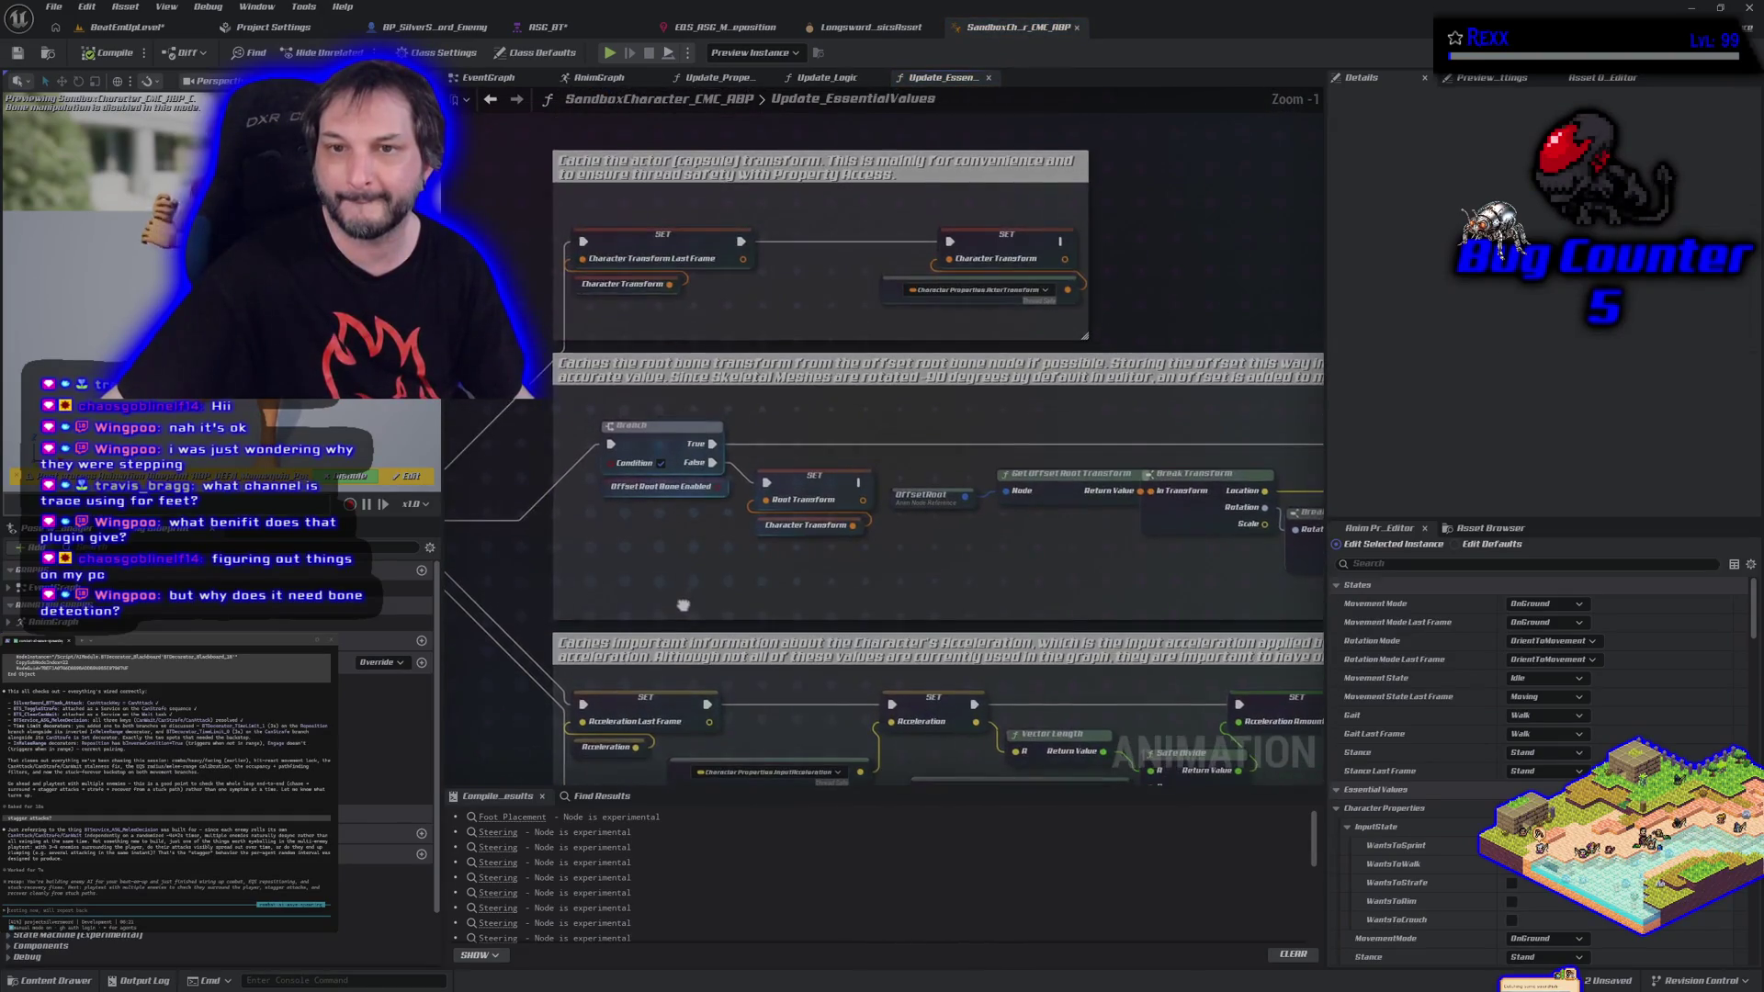
mouse_move(677, 454)
mouse_down()
mouse_move(677, 420)
mouse_move(526, 400)
mouse_move(303, 423)
mouse_move(704, 411)
mouse_up()
scroll(531, 408, down, 1)
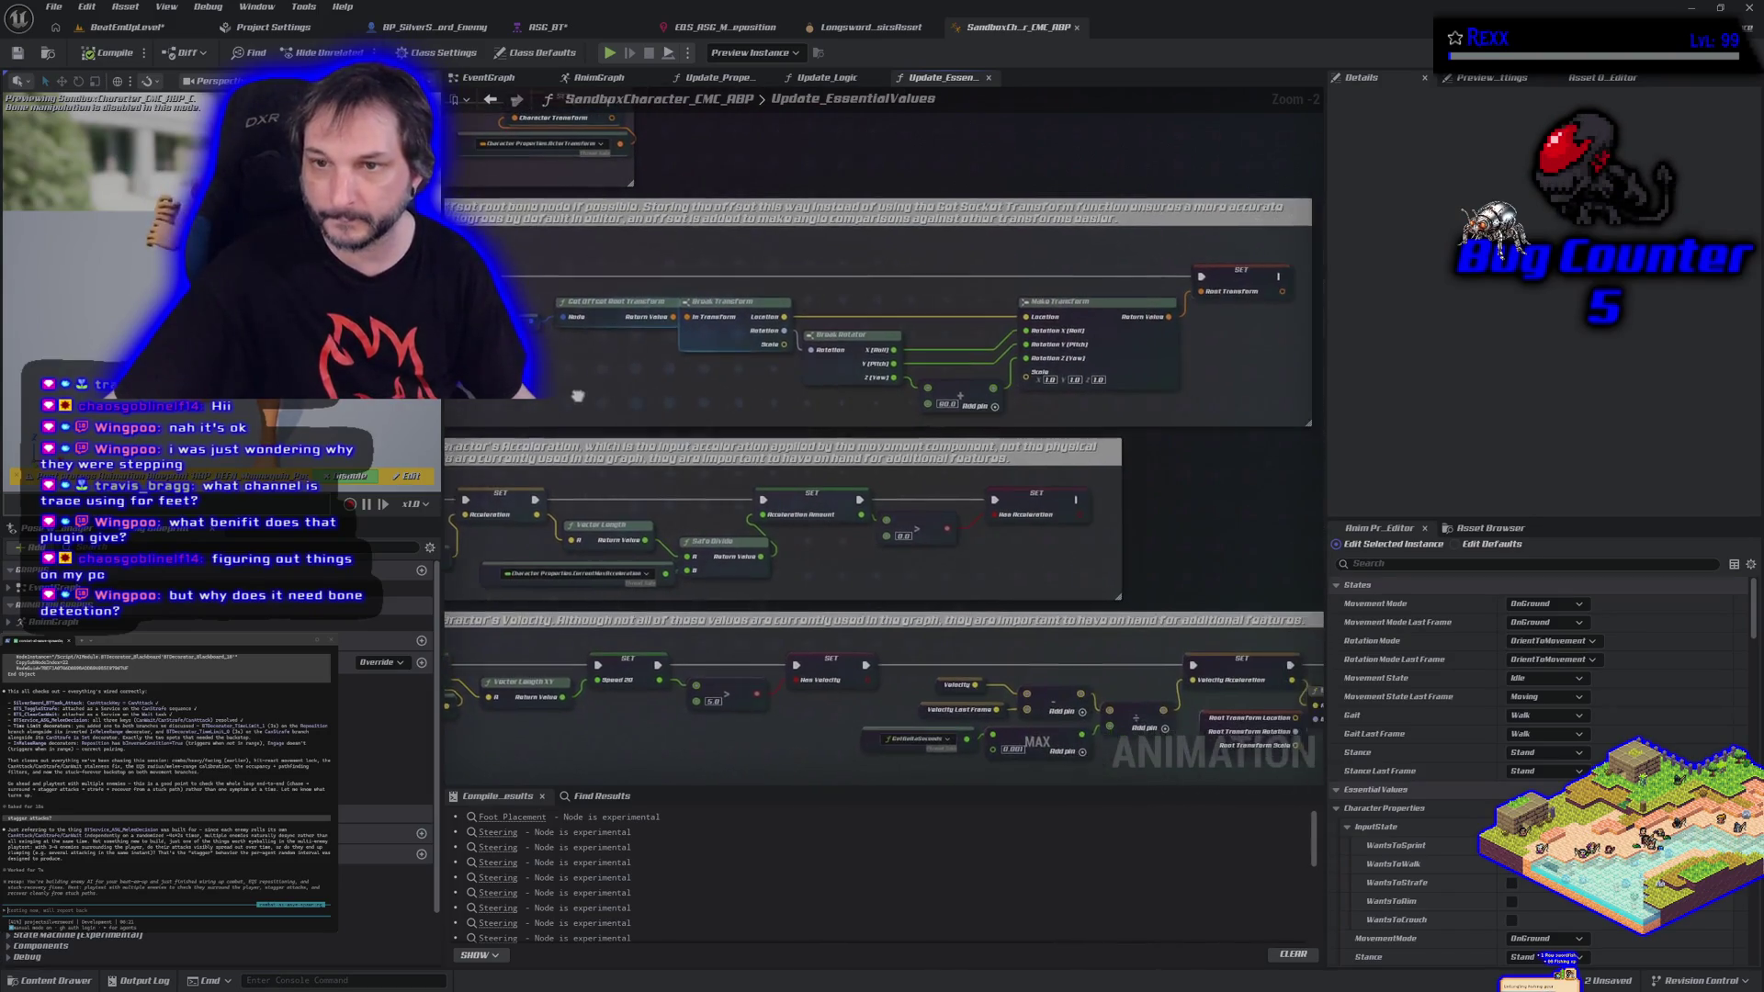
mouse_move(851, 416)
mouse_down()
mouse_move(951, 292)
mouse_move(766, 289)
mouse_move(827, 463)
mouse_move(983, 470)
mouse_move(567, 466)
mouse_move(496, 449)
mouse_move(497, 487)
mouse_move(984, 432)
mouse_move(772, 452)
mouse_move(830, 470)
mouse_up()
Review the root bone transform comment, then browse Update_Logic through to Update Trajectory.
click(752, 282)
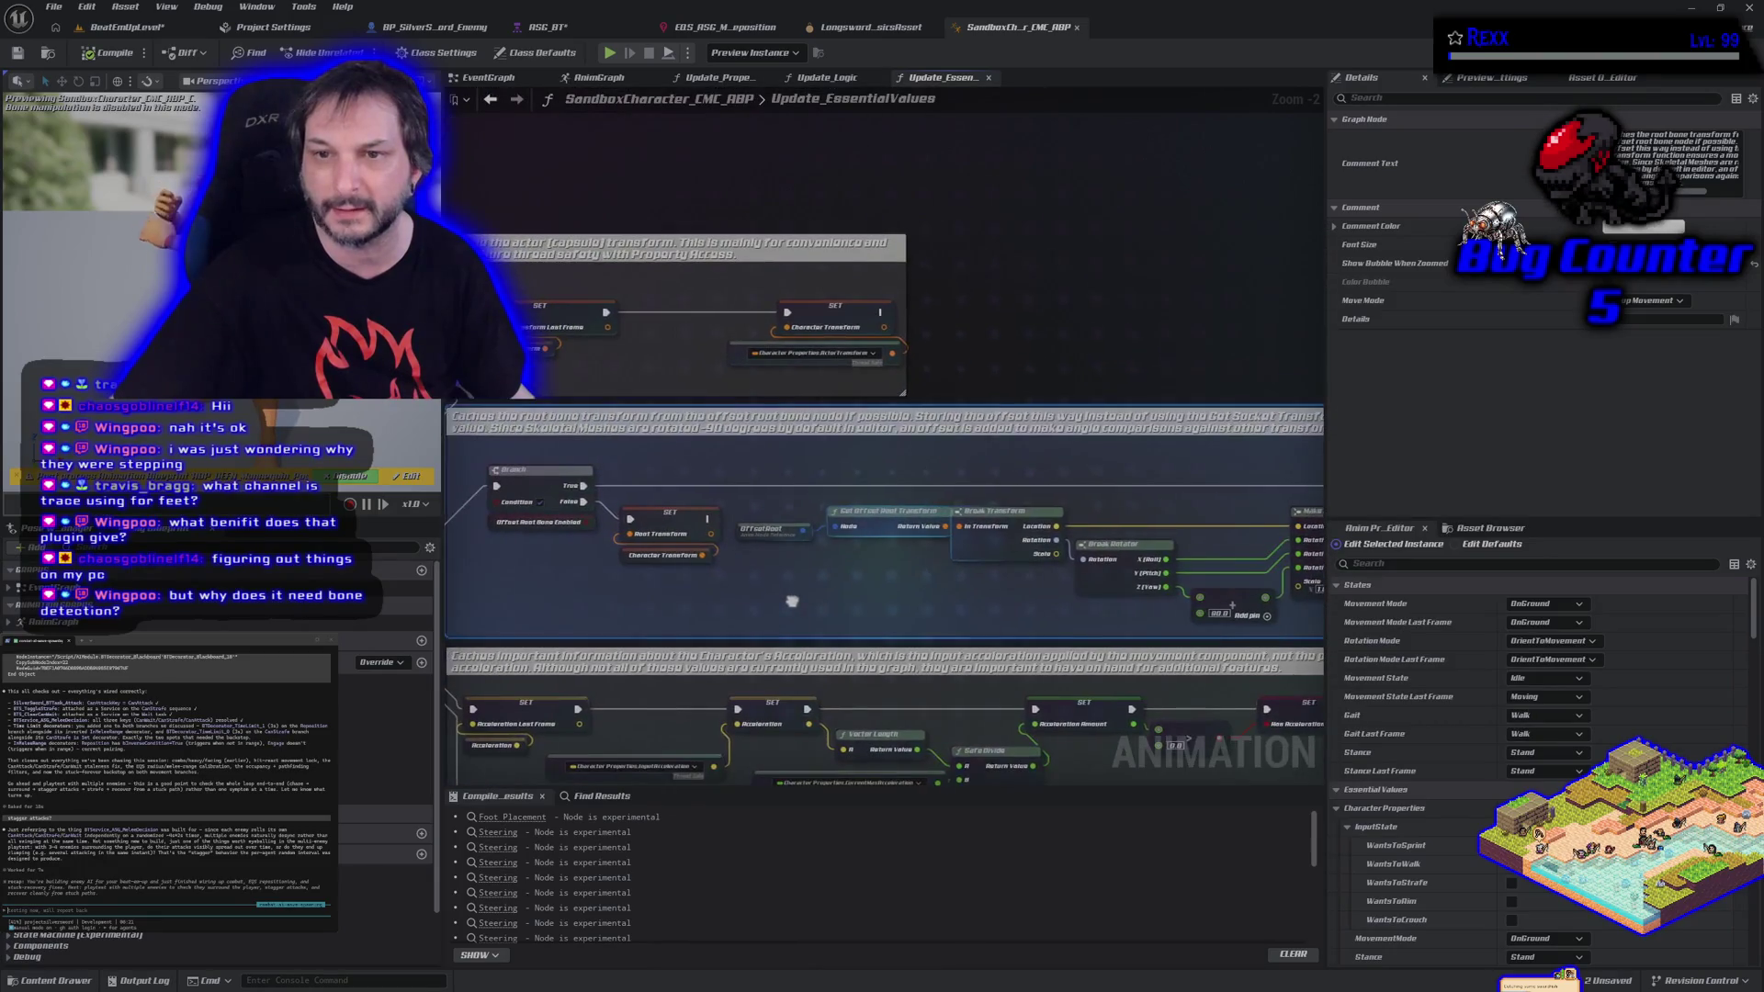
scroll(830, 471, down, 2)
key(alt+Left)
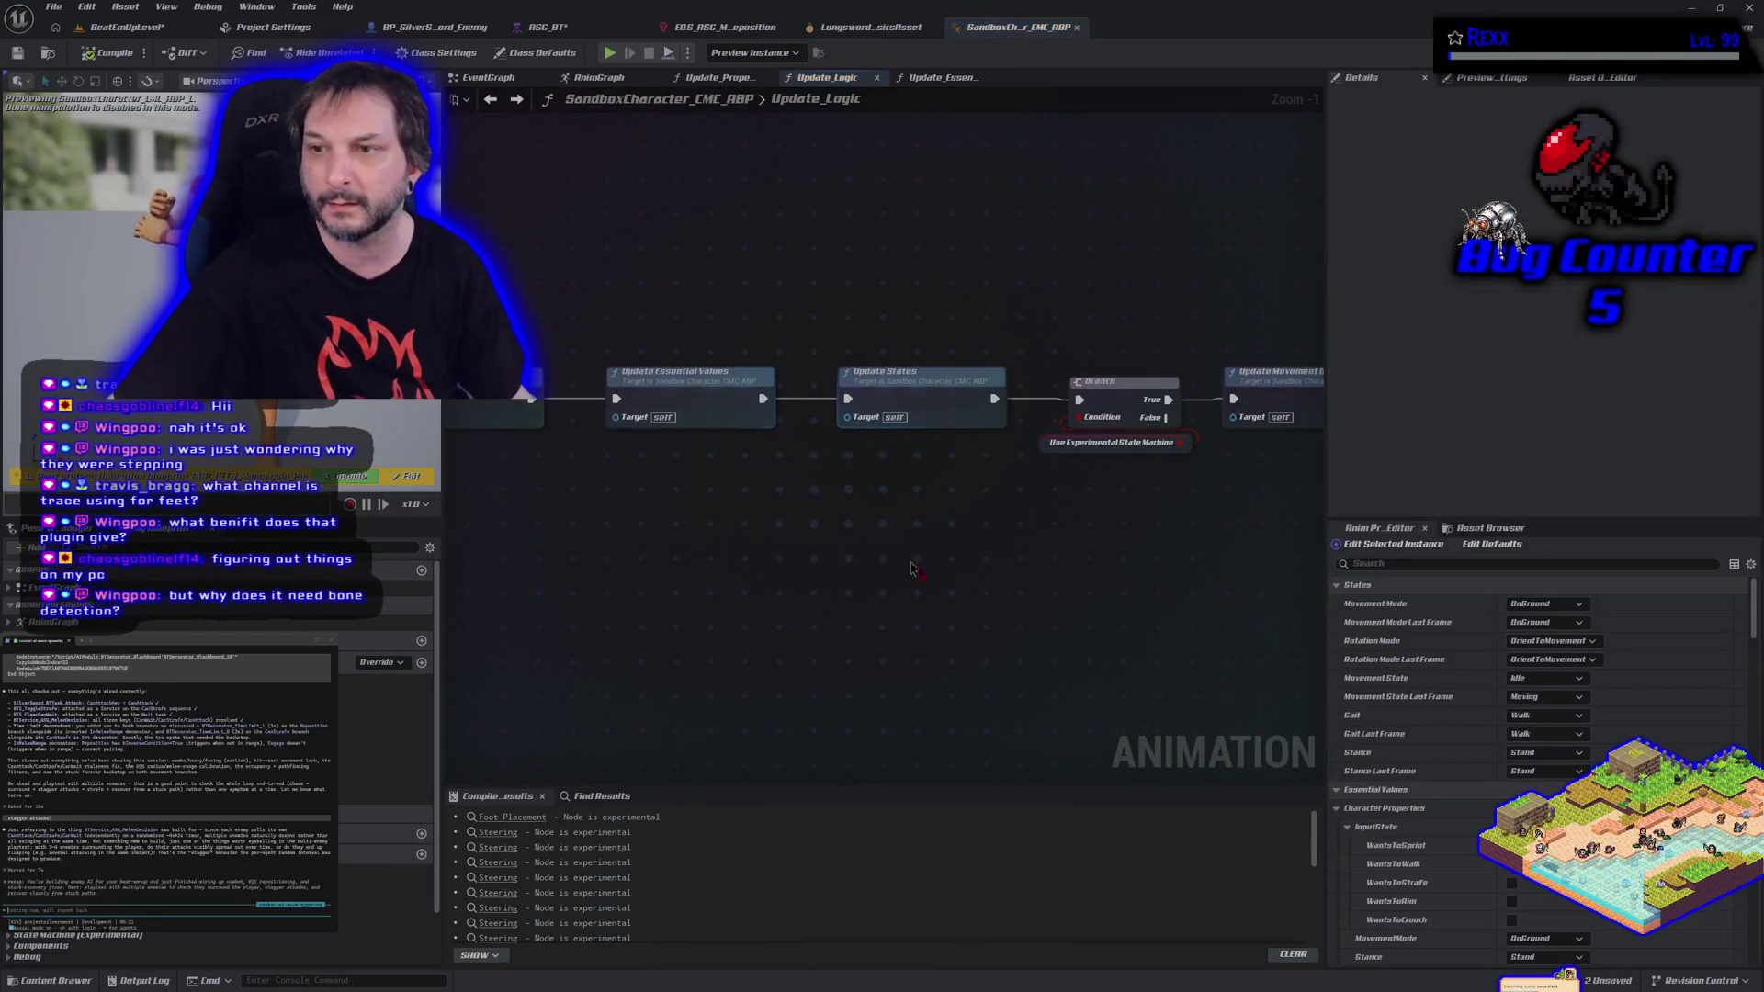
mouse_move(855, 563)
mouse_down()
mouse_move(799, 505)
mouse_move(482, 547)
mouse_move(928, 570)
mouse_up()
drag(784, 613, 965, 573)
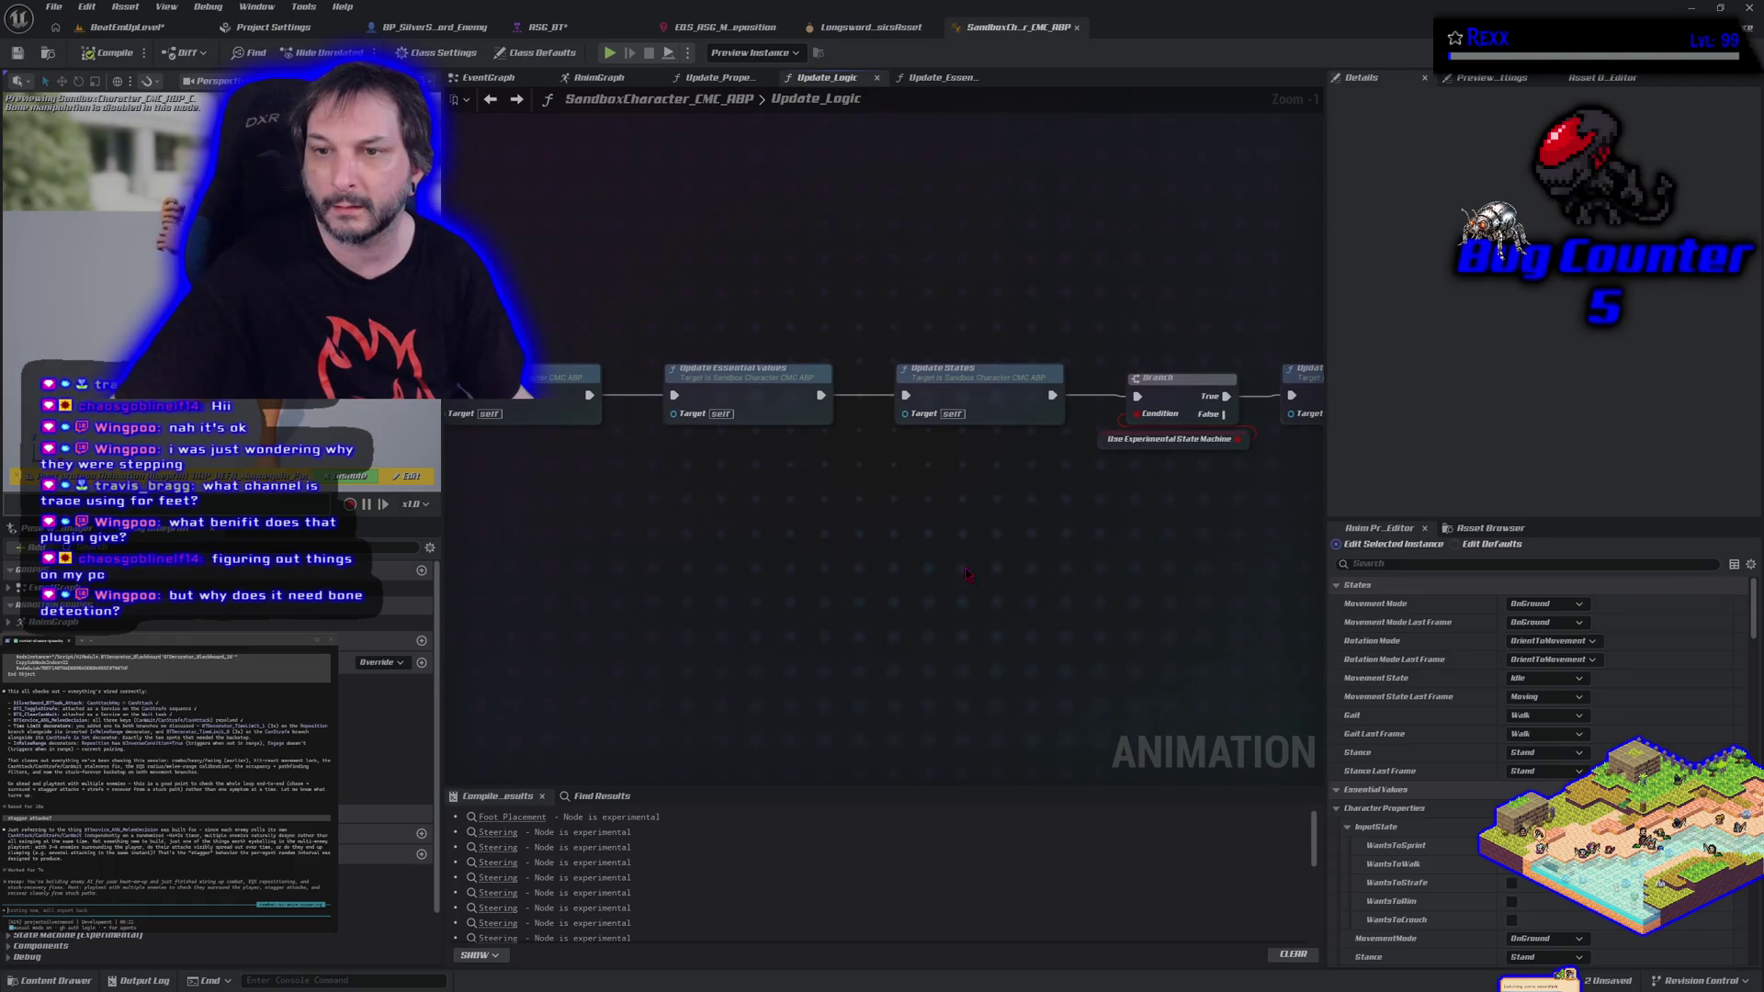
mouse_move(753, 546)
mouse_down()
mouse_move(882, 552)
mouse_move(854, 559)
mouse_move(847, 543)
mouse_up()
Return to the EventGraph's Event Blueprint nodes, then go back to the AnimGraph.
key(alt+Left)
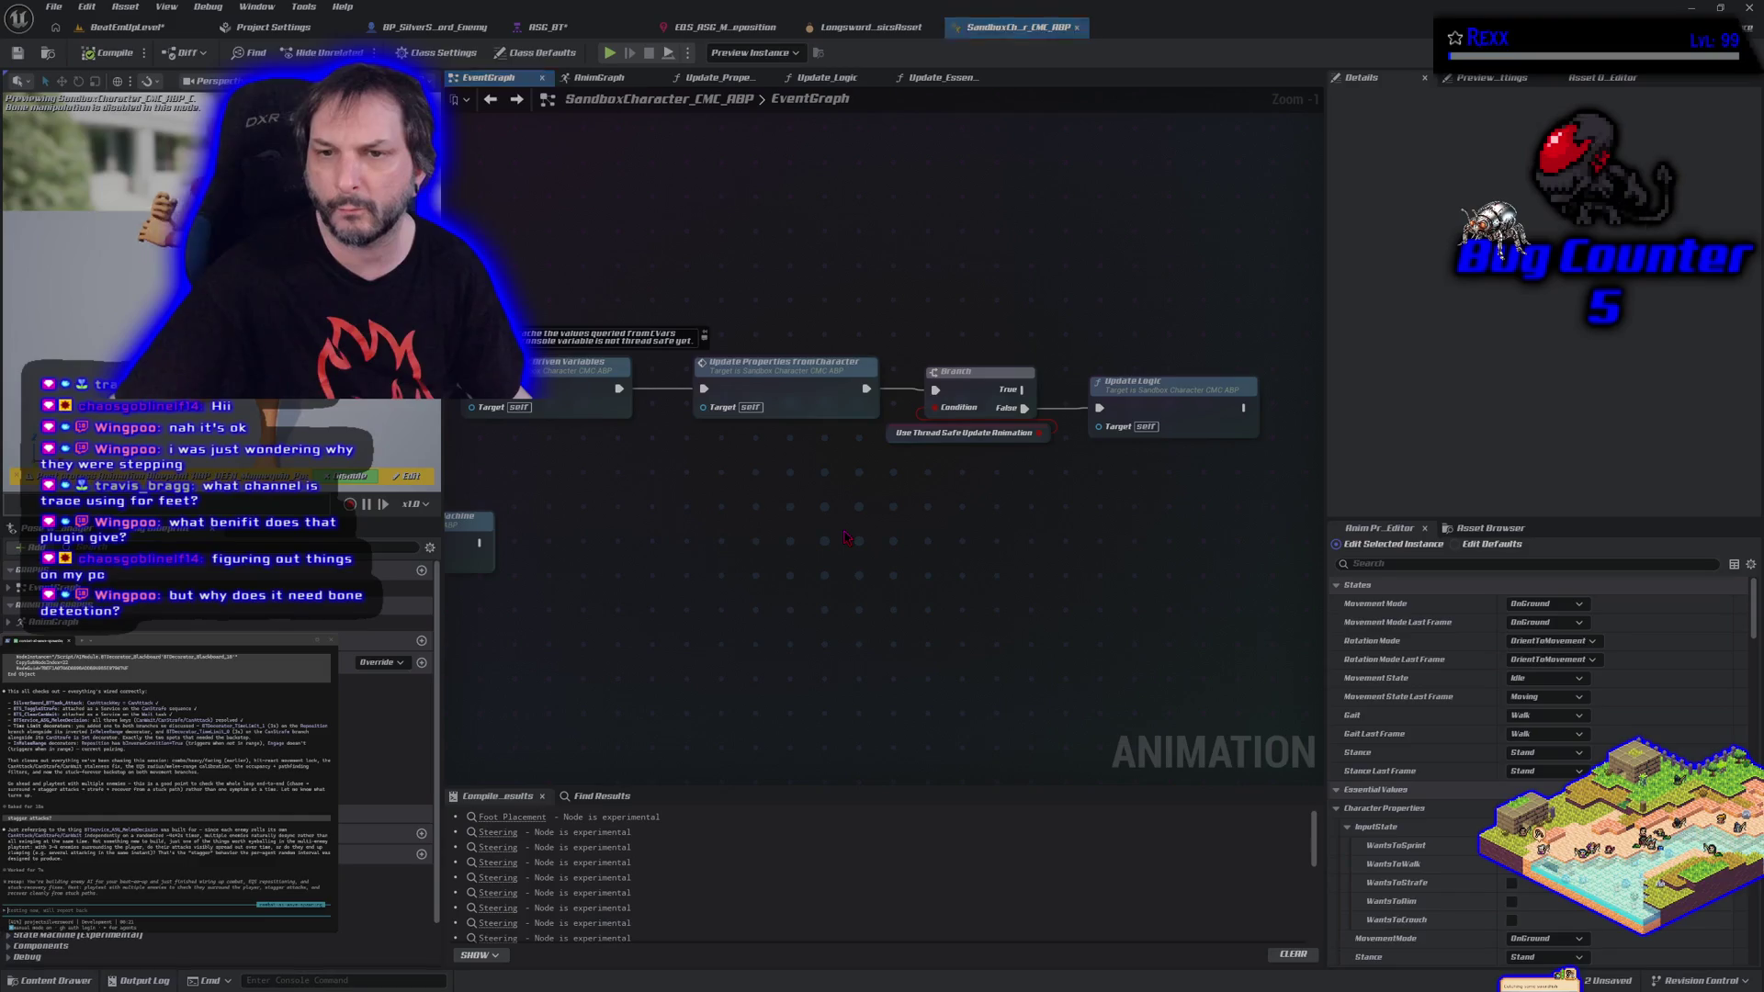
drag(1051, 496, 1051, 459)
drag(709, 603, 955, 576)
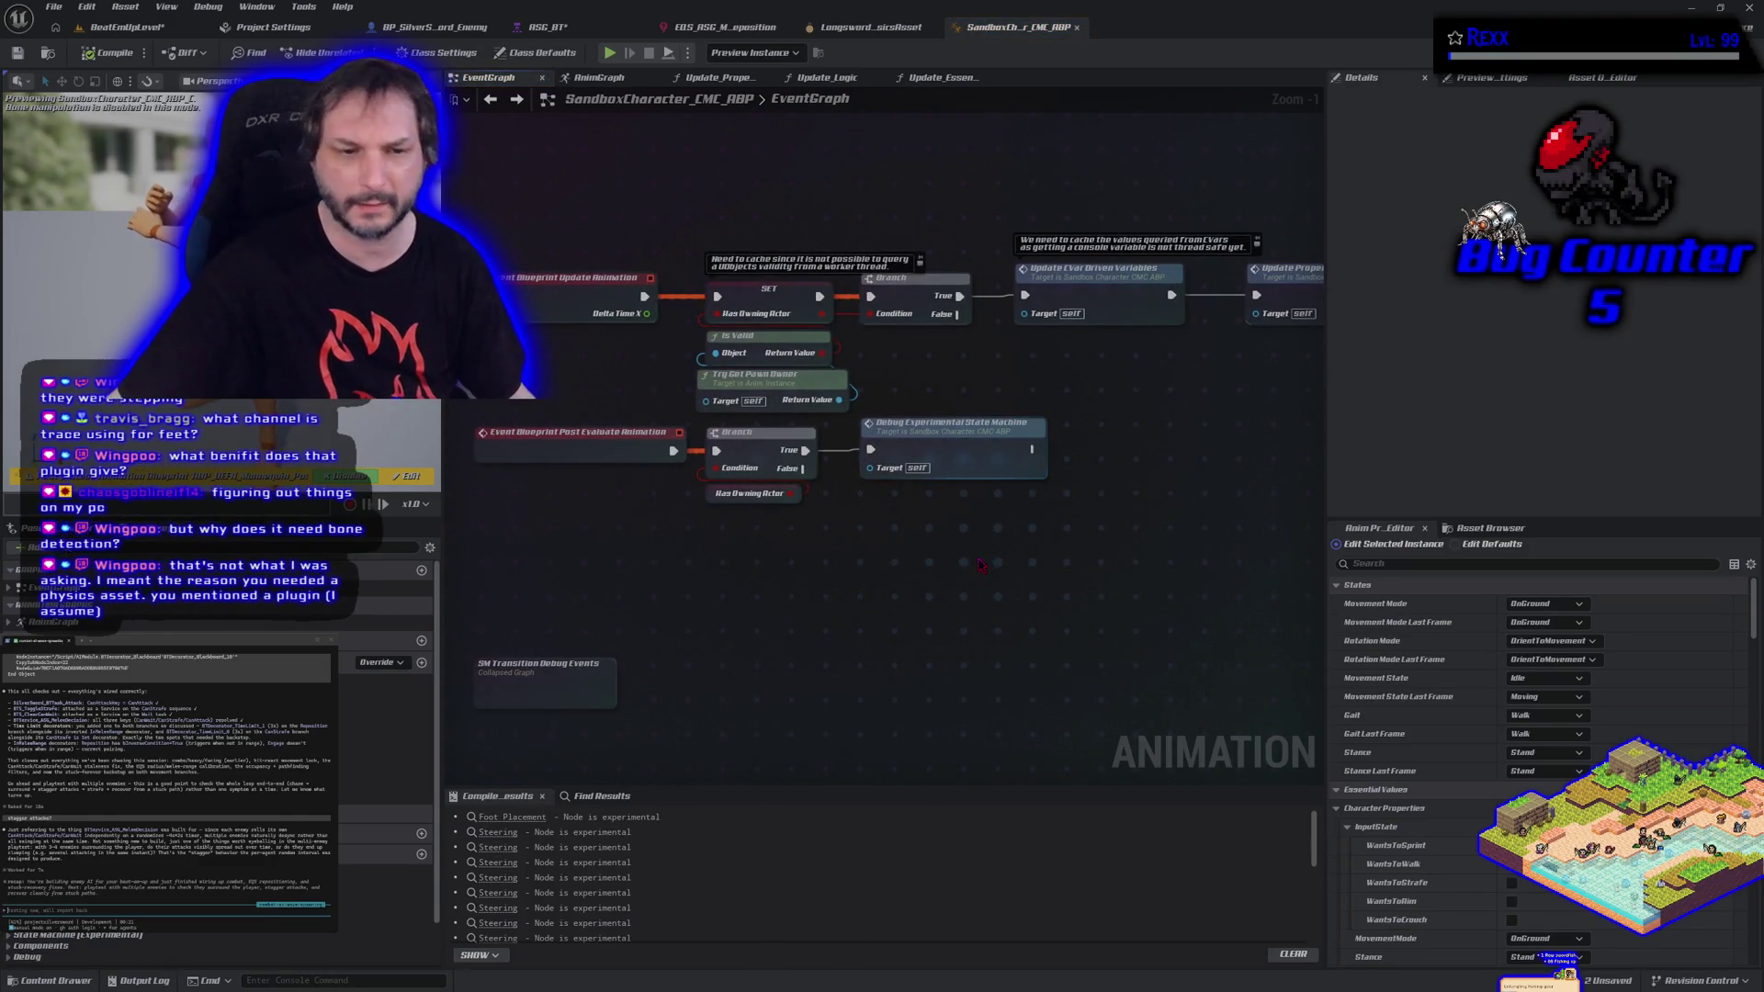
scroll(946, 563, down, 1)
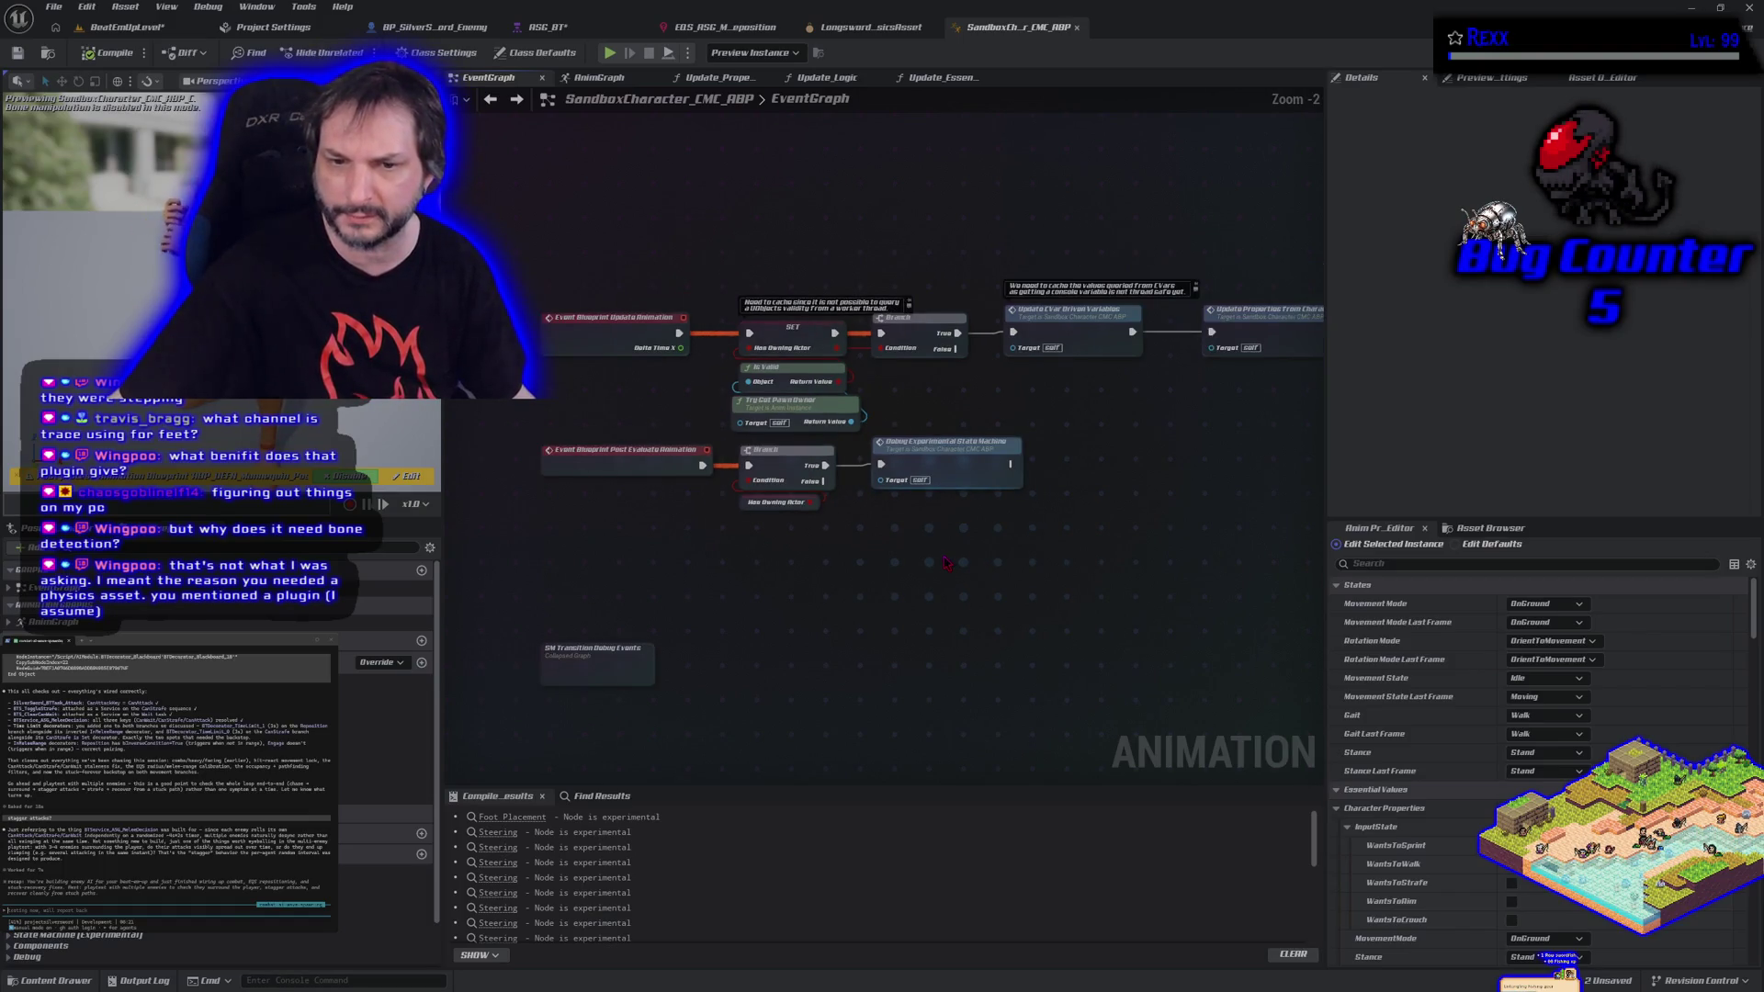
click(599, 77)
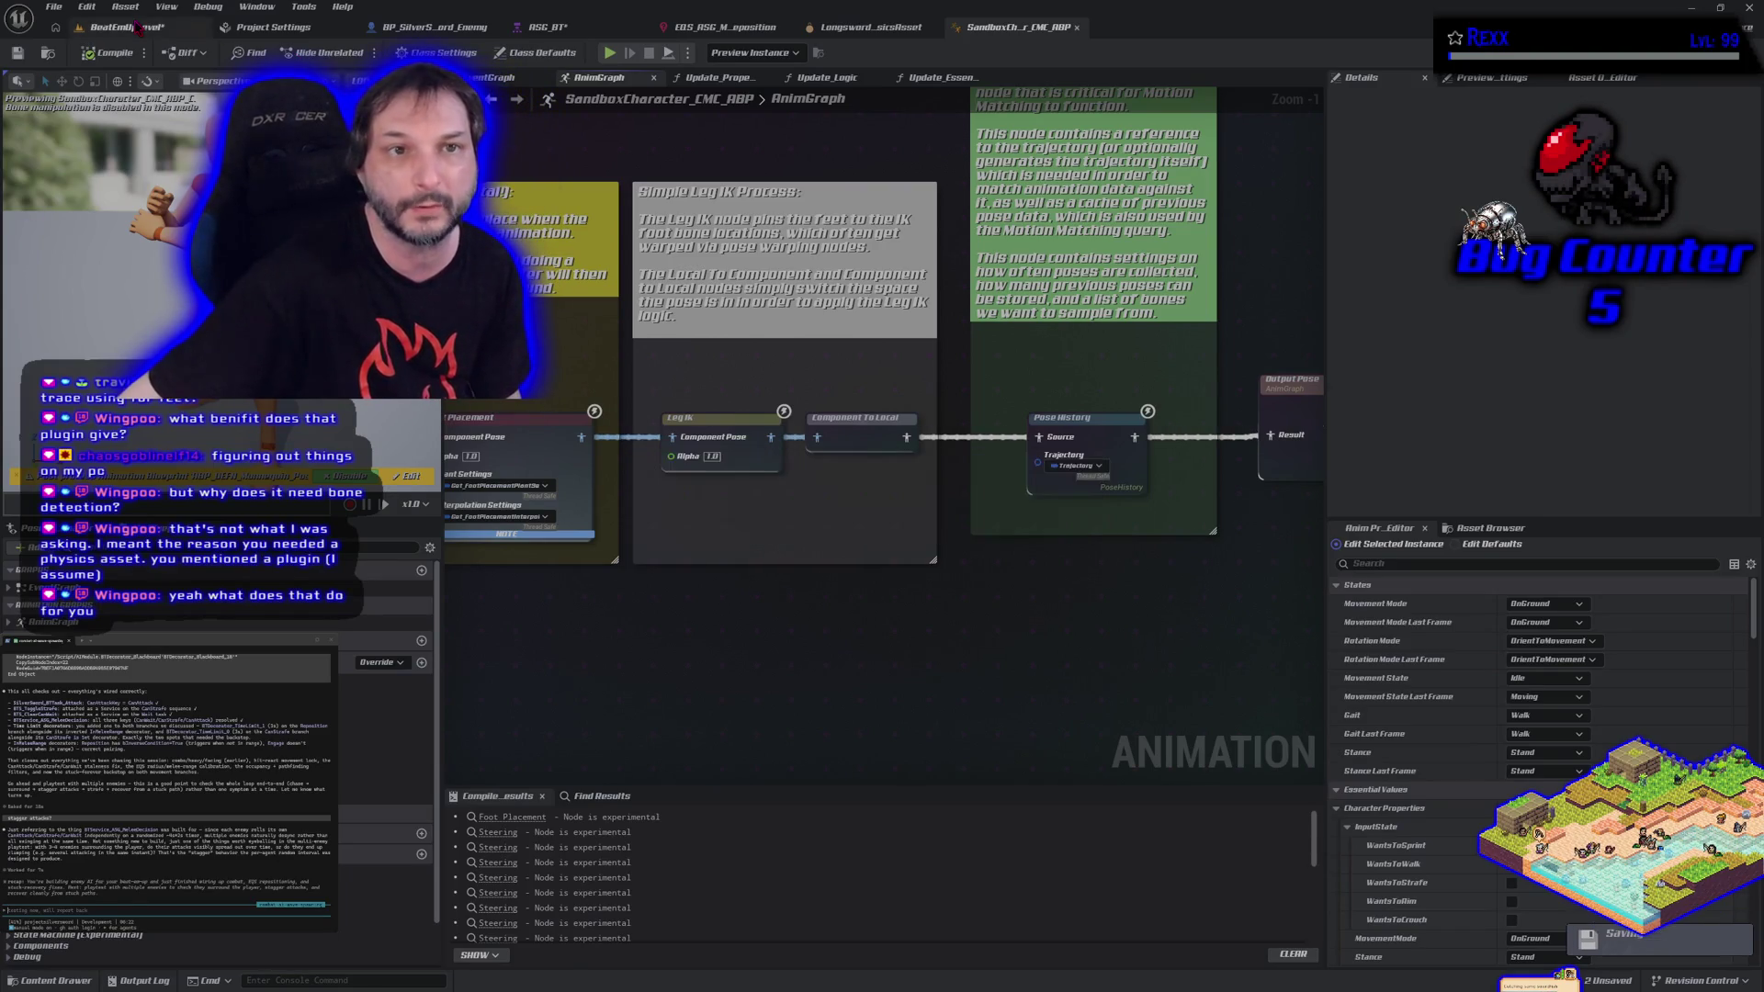
Bring up the BP_SilverSword_Enemy blueprint from its editor tab.
click(427, 27)
In the enemy Viewport, select RamaMeleeWeapon and enable Draw Shapes to show the sword's red hit shapes.
click(428, 77)
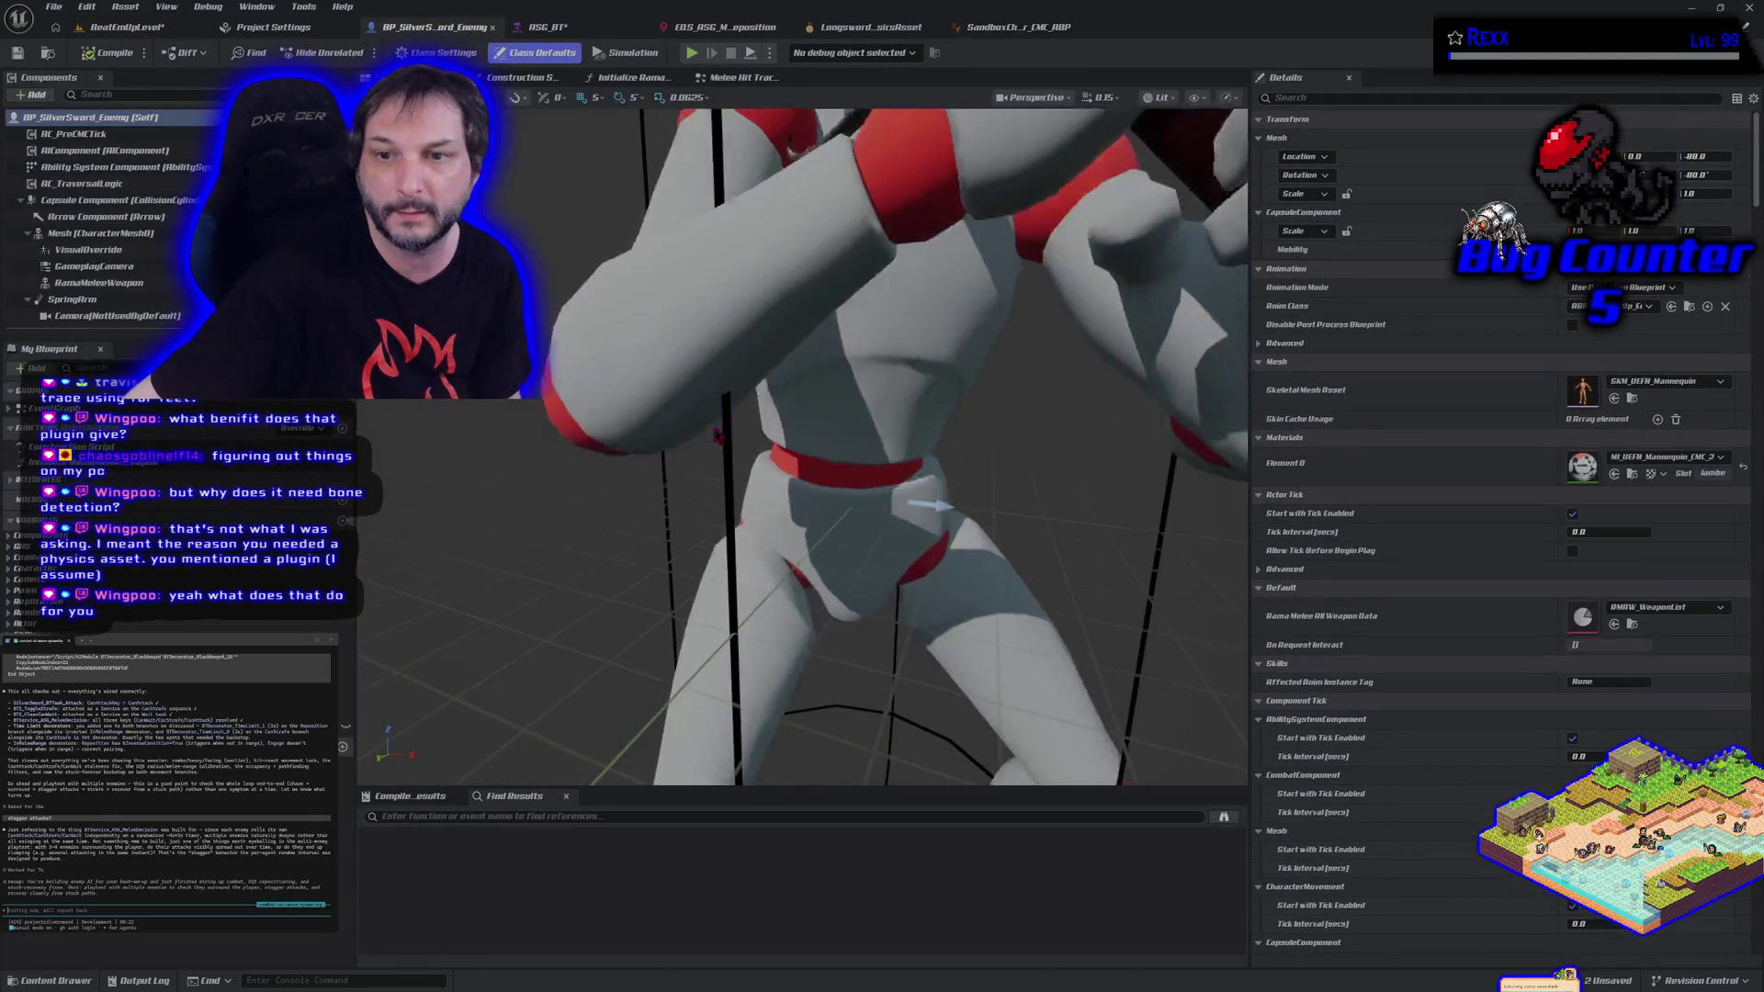
click(101, 282)
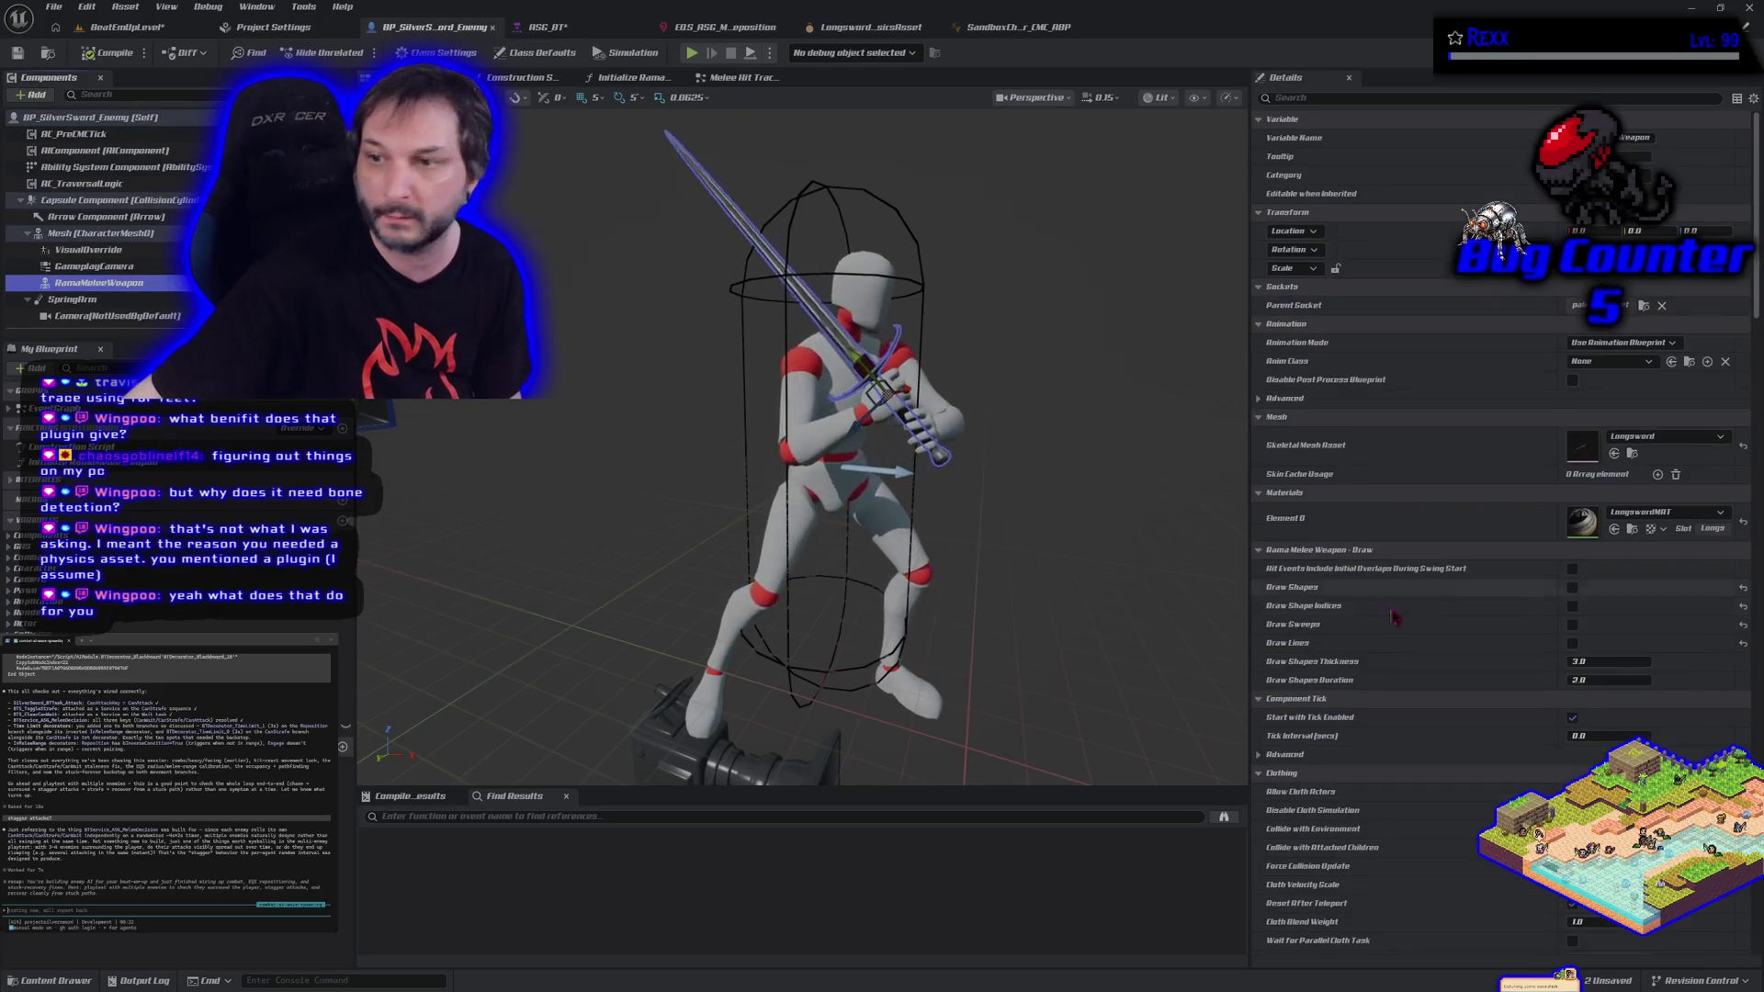
click(1573, 588)
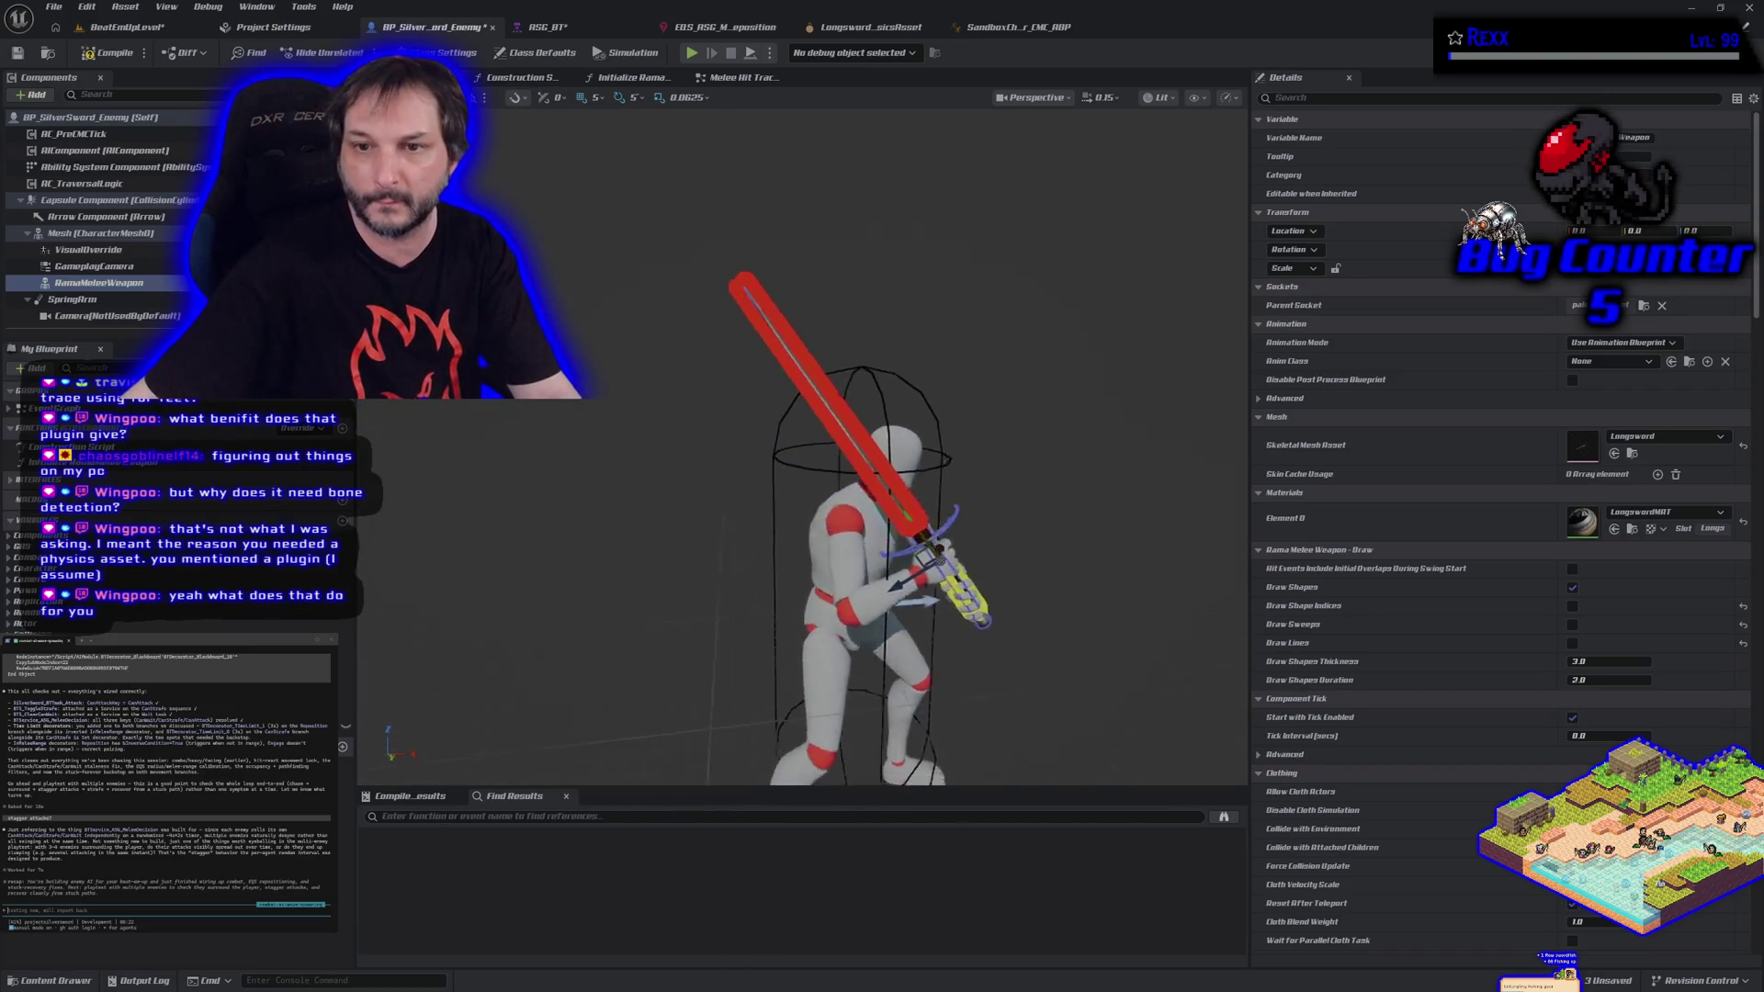
scroll(802, 441, up, 3)
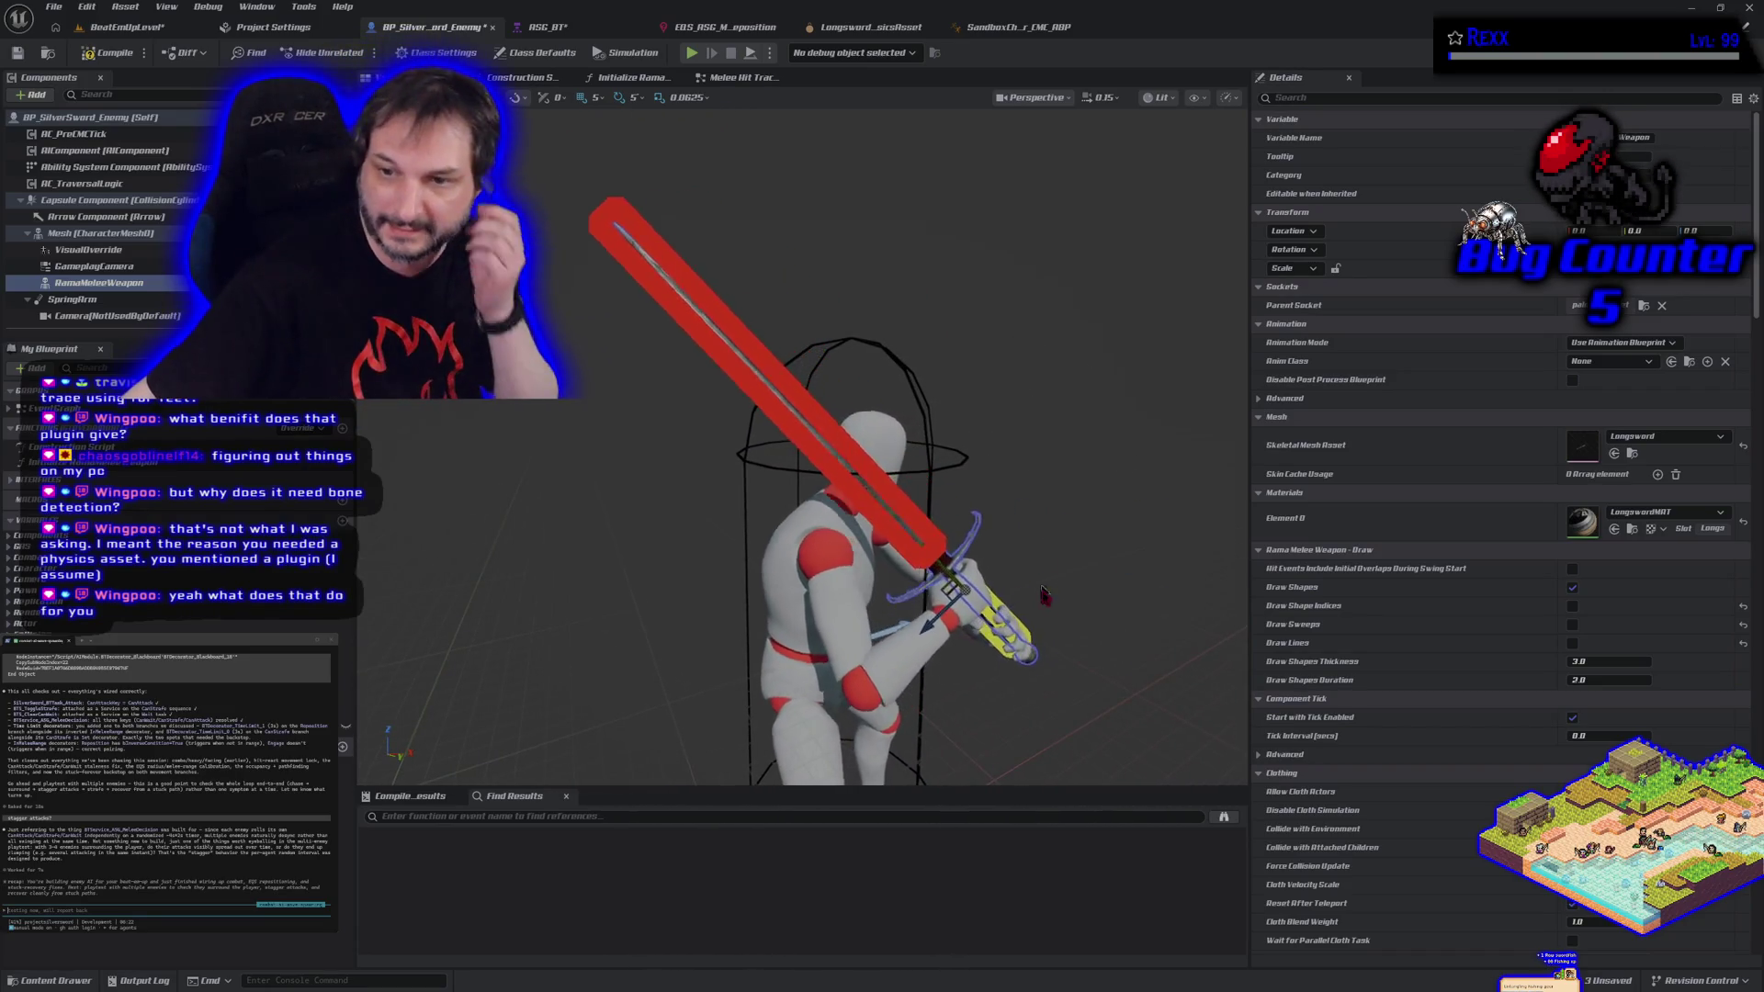